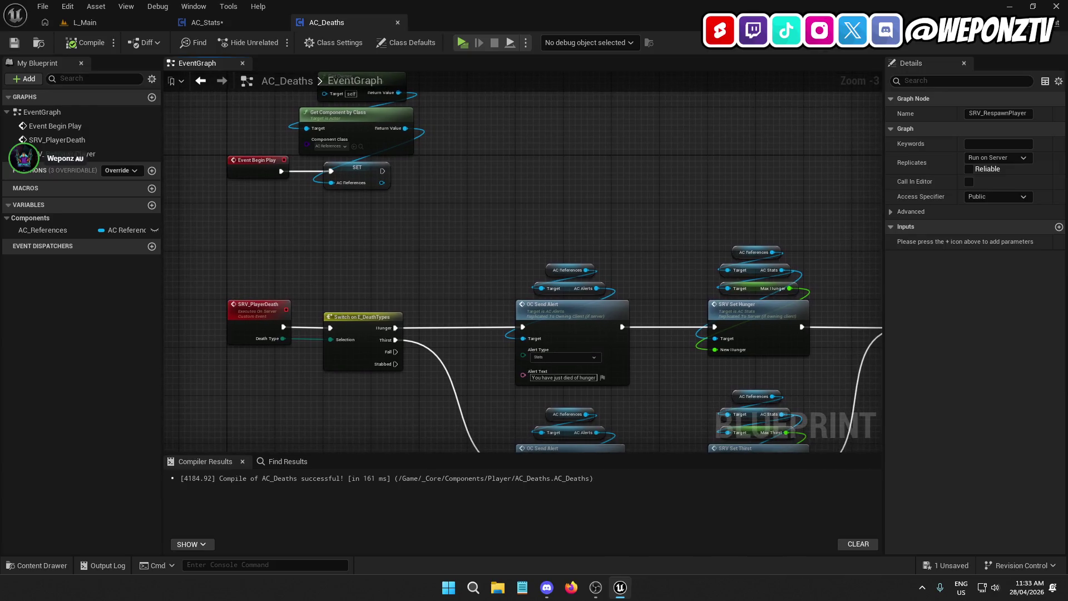
# Compile and save the AC_Stats blueprint.
pyautogui.click(228, 21)
pyautogui.click(84, 42)
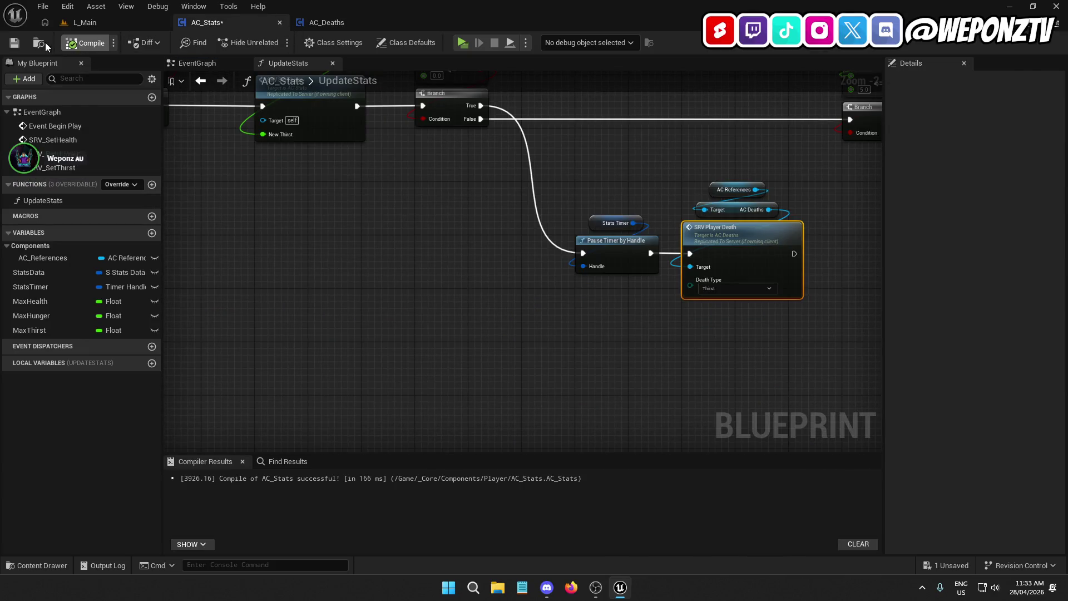
pyautogui.click(15, 43)
# Look over the UpdateStats graph, then move to an empty area of the AC_Stats EventGraph.
pyautogui.scroll(-4, 356, 246)
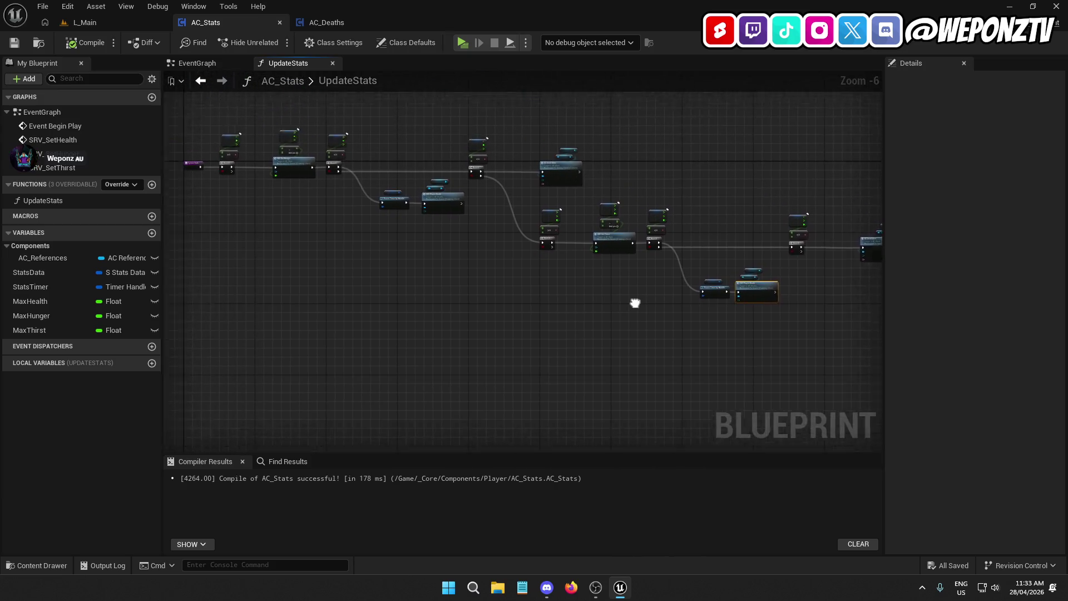
pyautogui.scroll(1, 412, 253)
pyautogui.scroll(1, 412, 253)
pyautogui.moveTo(570, 295)
pyautogui.mouseDown()
pyautogui.moveTo(703, 417)
pyautogui.moveTo(609, 128)
pyautogui.mouseUp()
pyautogui.click(197, 63)
pyautogui.moveTo(437, 265)
pyautogui.mouseDown()
pyautogui.moveTo(685, 240)
pyautogui.moveTo(541, 306)
pyautogui.moveTo(415, 163)
pyautogui.mouseUp()
pyautogui.scroll(-2, 686, 241)
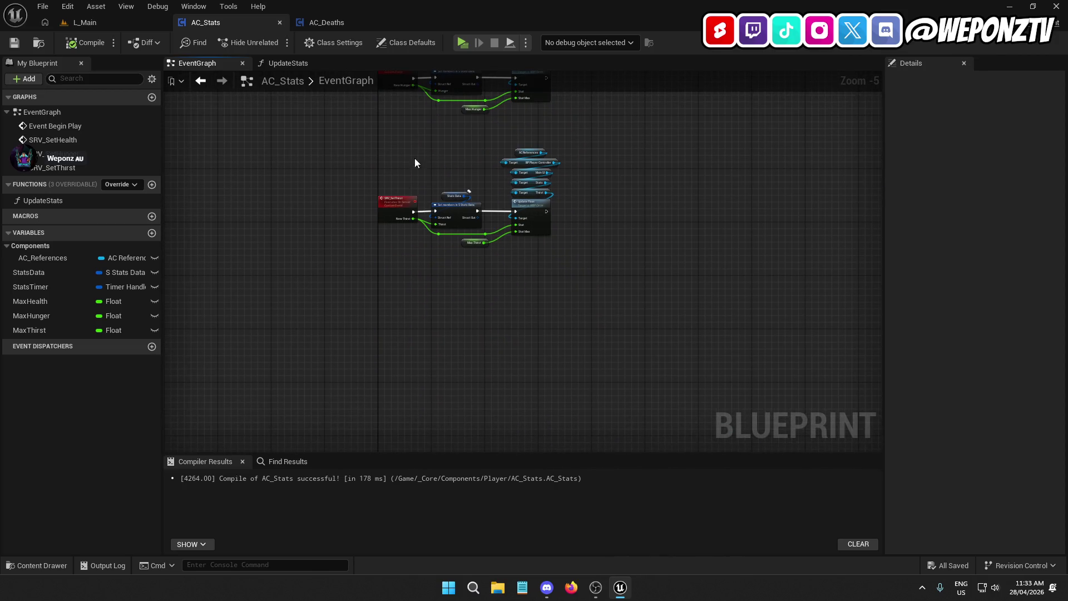
# Create a custom event named SRV_RandomizeStats and position it in the EventGraph.
pyautogui.rightClick(416, 332)
pyautogui.write('cus')
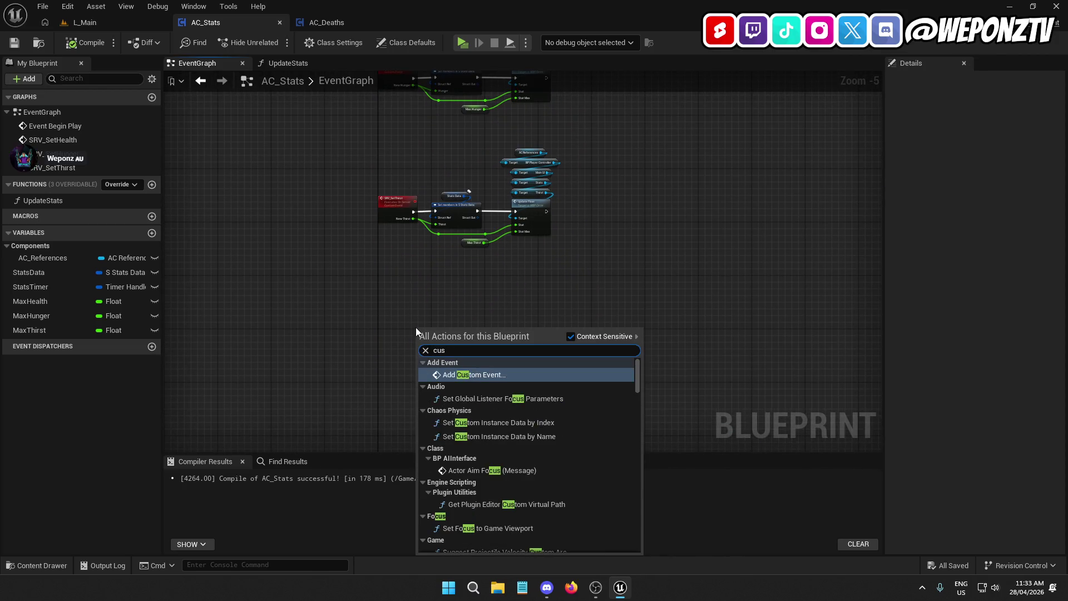
pyautogui.click(483, 375)
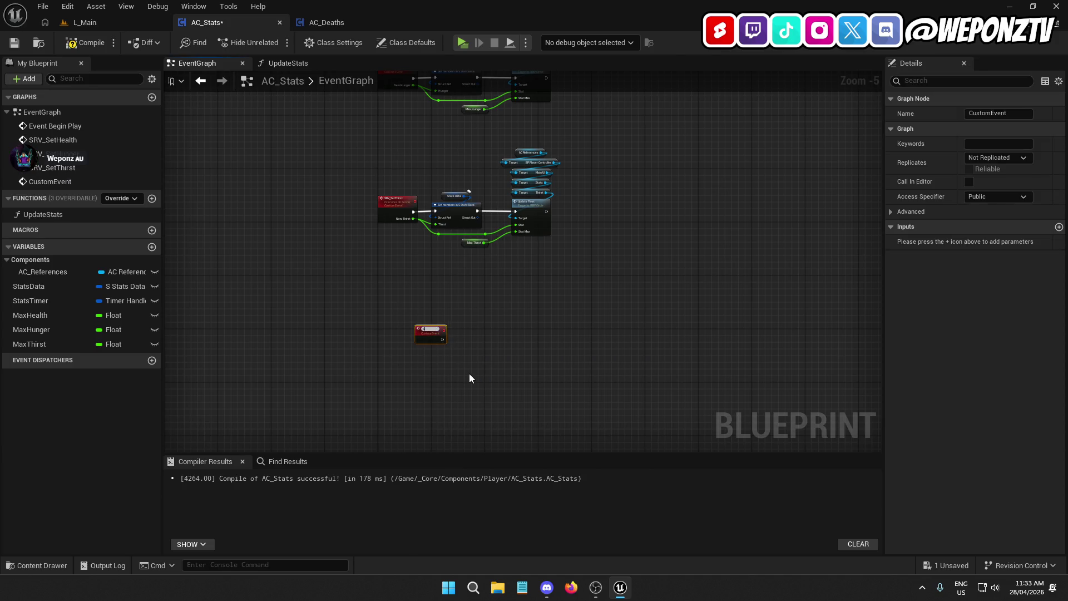
pyautogui.write('omizeStats')
pyautogui.press('Return')
pyautogui.scroll(3, 354, 354)
pyautogui.moveTo(454, 331); pyautogui.dragTo(432, 323)
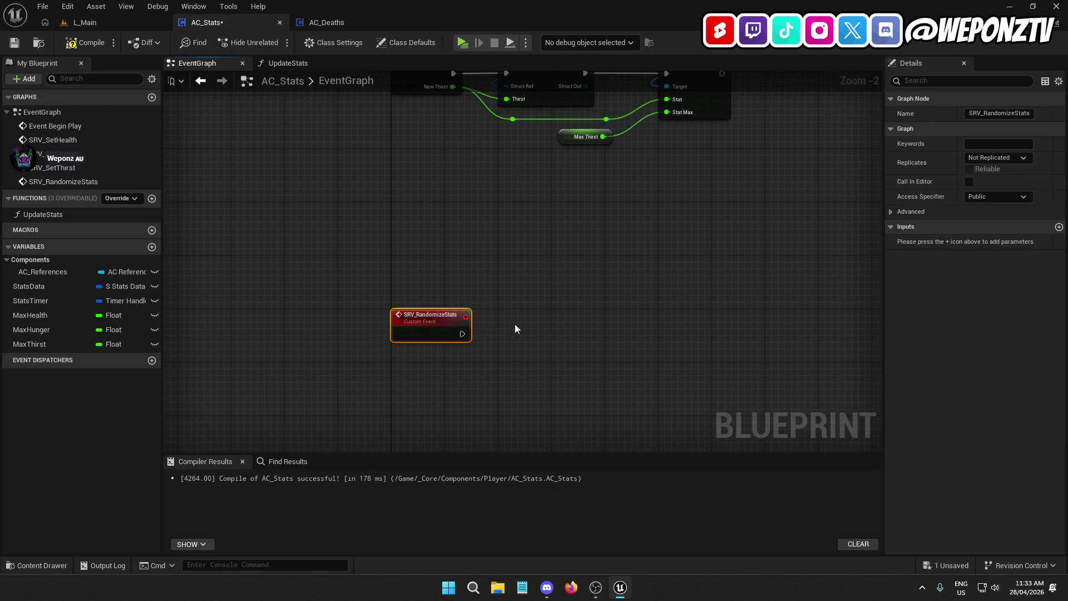
pyautogui.moveTo(515, 328); pyautogui.dragTo(425, 300)
pyautogui.scroll(1, 409, 292)
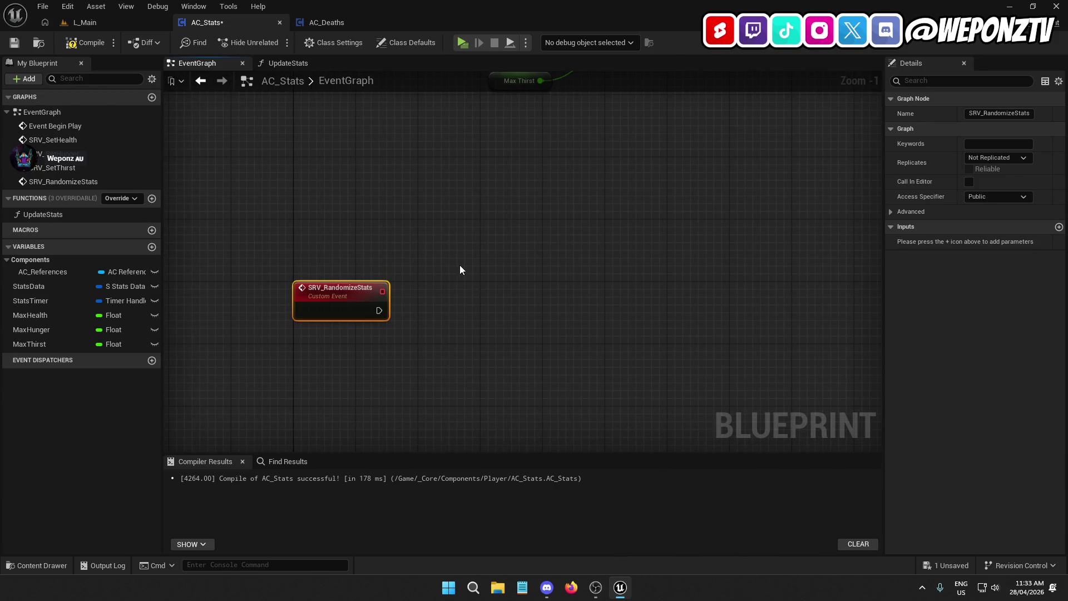
pyautogui.rightClick(504, 264)
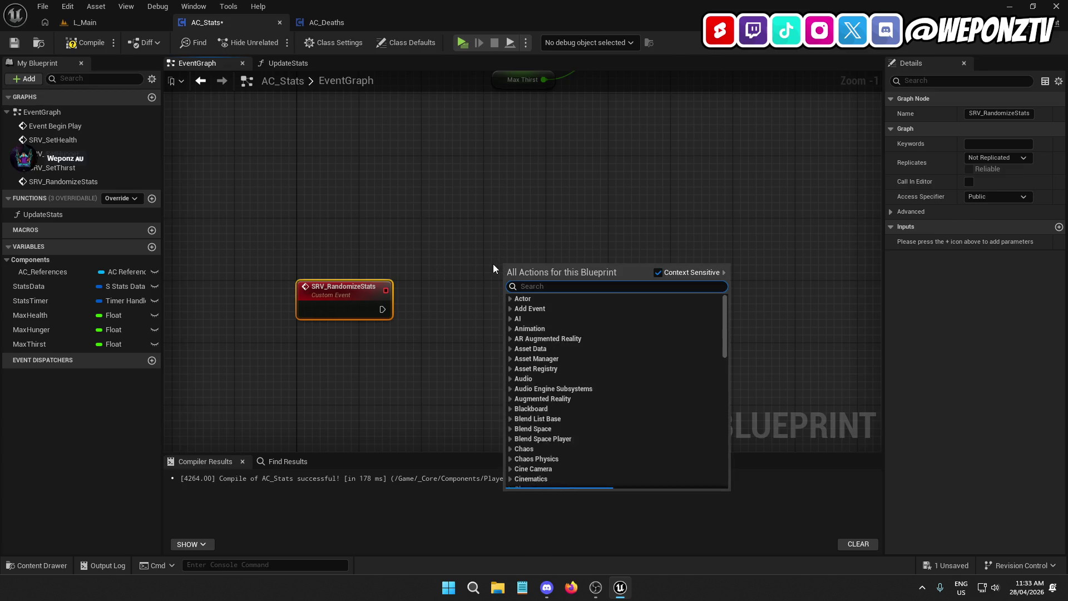
# Add a Random Float in Range node with Min 75 and Max 100.
pyautogui.write('floatw')
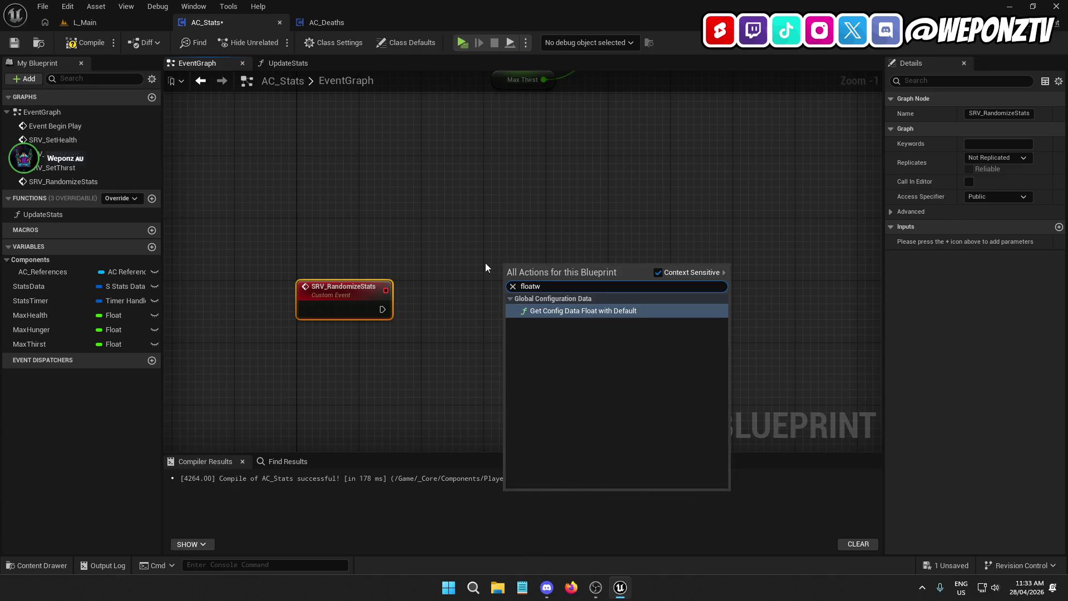
pyautogui.press('BackSpace')
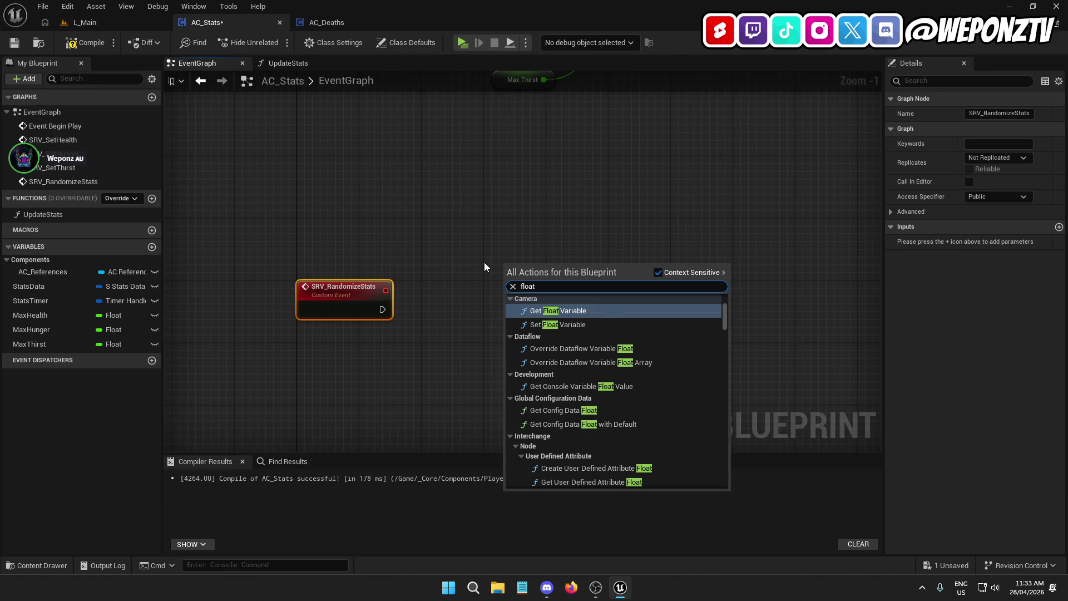
pyautogui.write('inr')
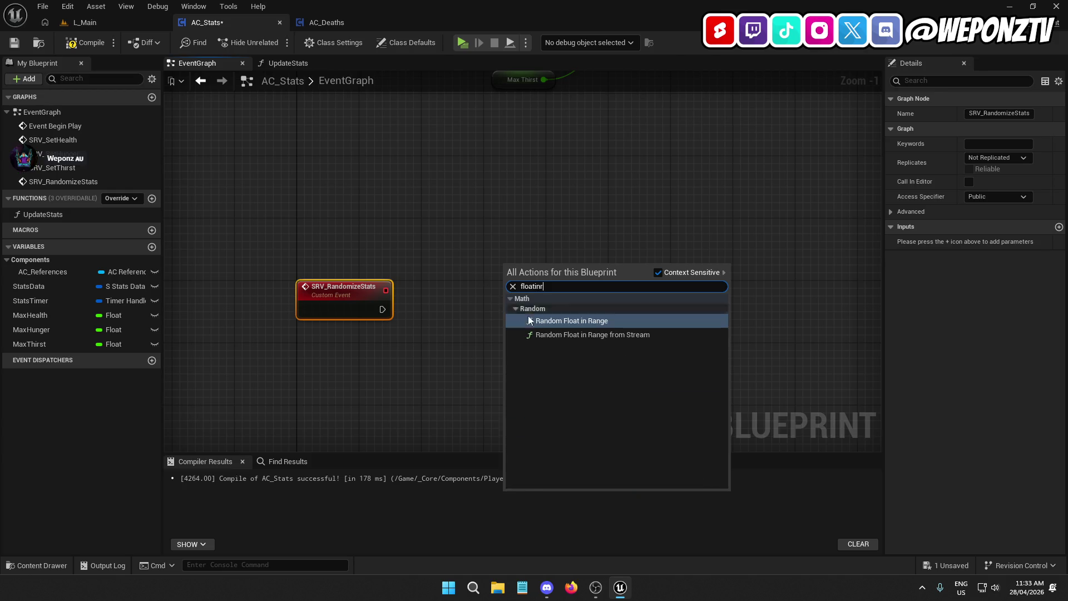
pyautogui.click(589, 322)
pyautogui.moveTo(548, 269); pyautogui.dragTo(490, 222)
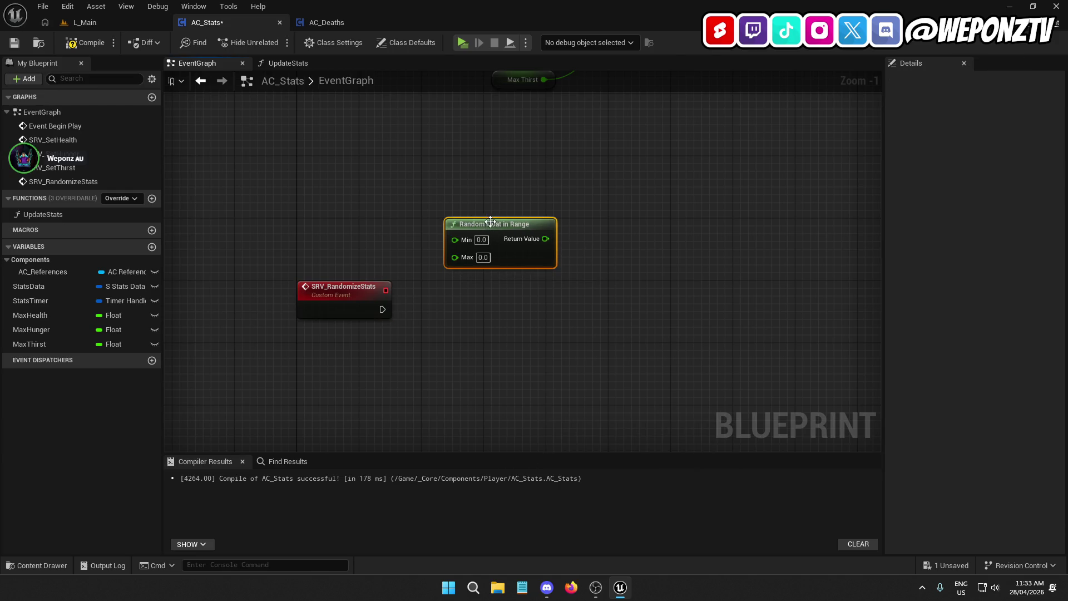
pyautogui.write('75')
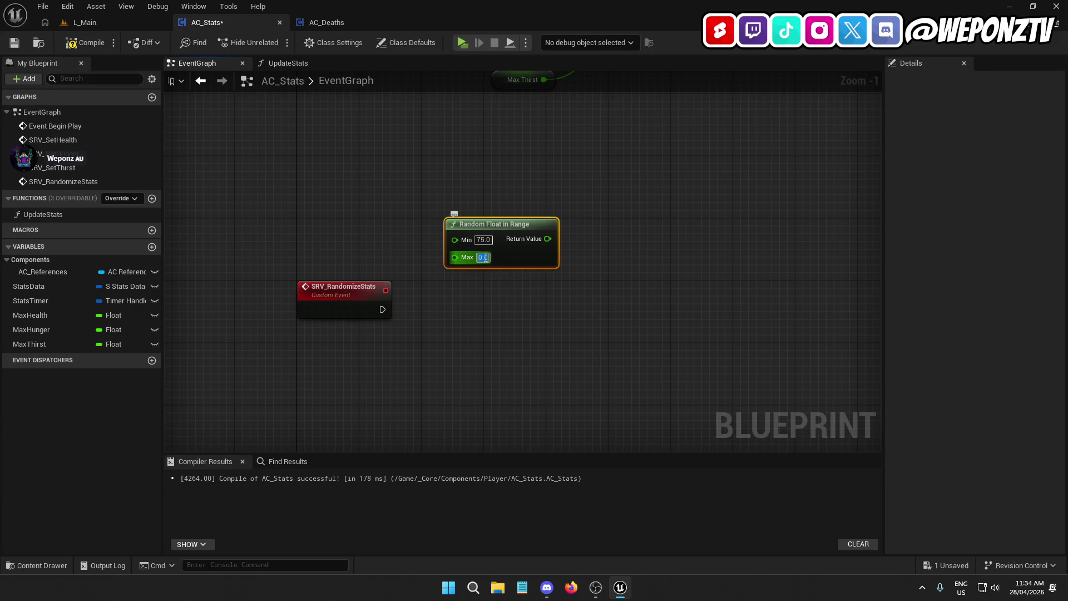
pyautogui.write('00')
pyautogui.click(408, 267)
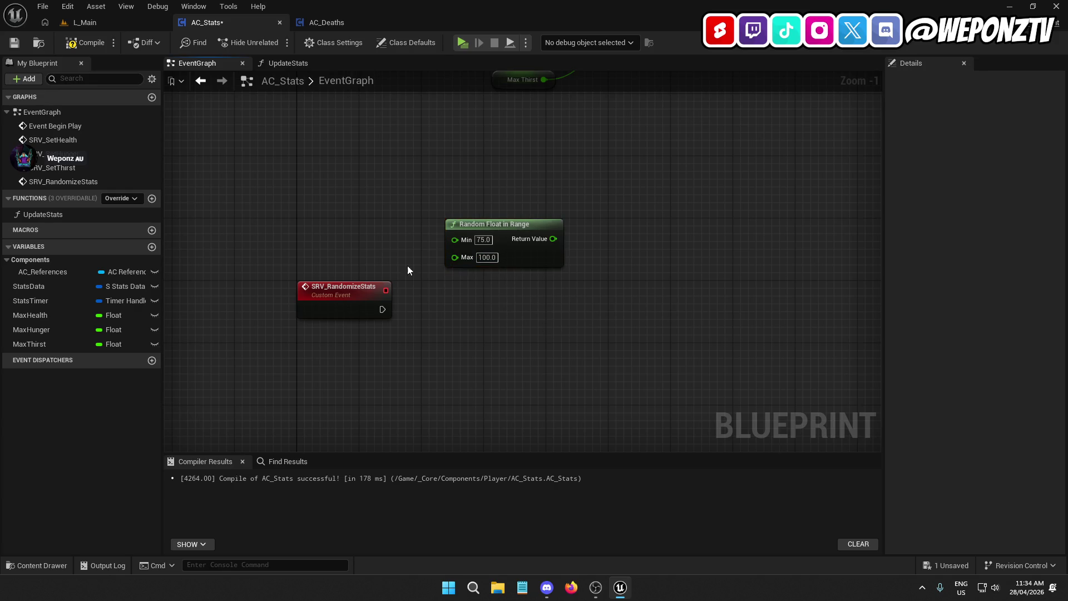
# Bring StatsData into the graph and set SRV_RandomizeStats replication to Run on Server.
pyautogui.click(49, 288)
pyautogui.moveTo(49, 288); pyautogui.dragTo(513, 309)
pyautogui.click(359, 297)
pyautogui.click(991, 158)
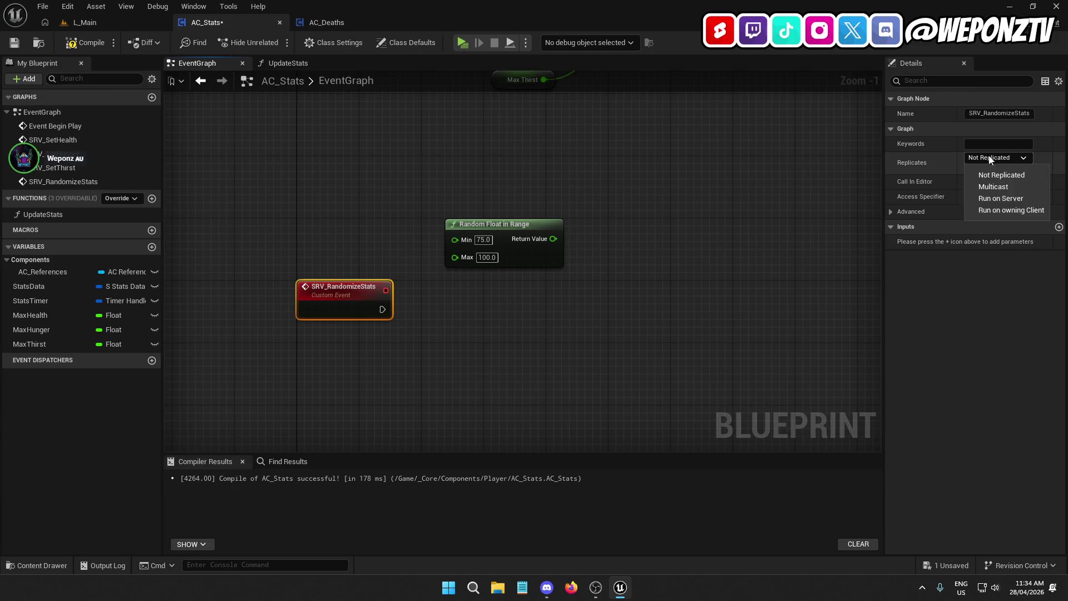
pyautogui.click(1001, 199)
pyautogui.moveTo(52, 285)
pyautogui.mouseDown()
pyautogui.moveTo(503, 295)
pyautogui.moveTo(534, 333)
pyautogui.mouseUp()
# Add a Stats Data getter and a Set members in S Stats Data node exposing Hunger and Thirst.
pyautogui.click(551, 314)
pyautogui.write('set members')
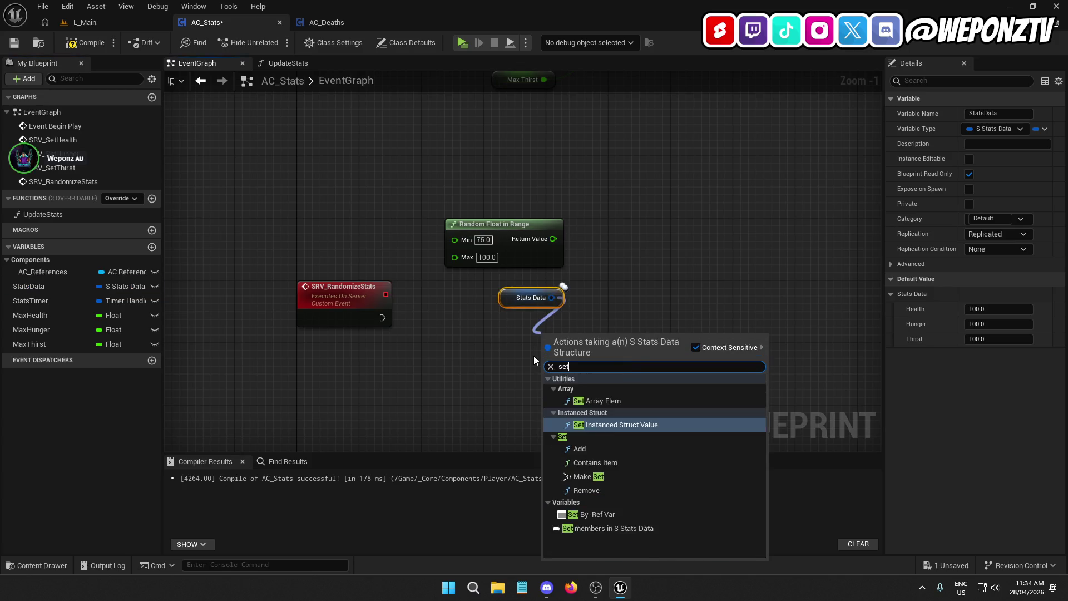
pyautogui.click(622, 382)
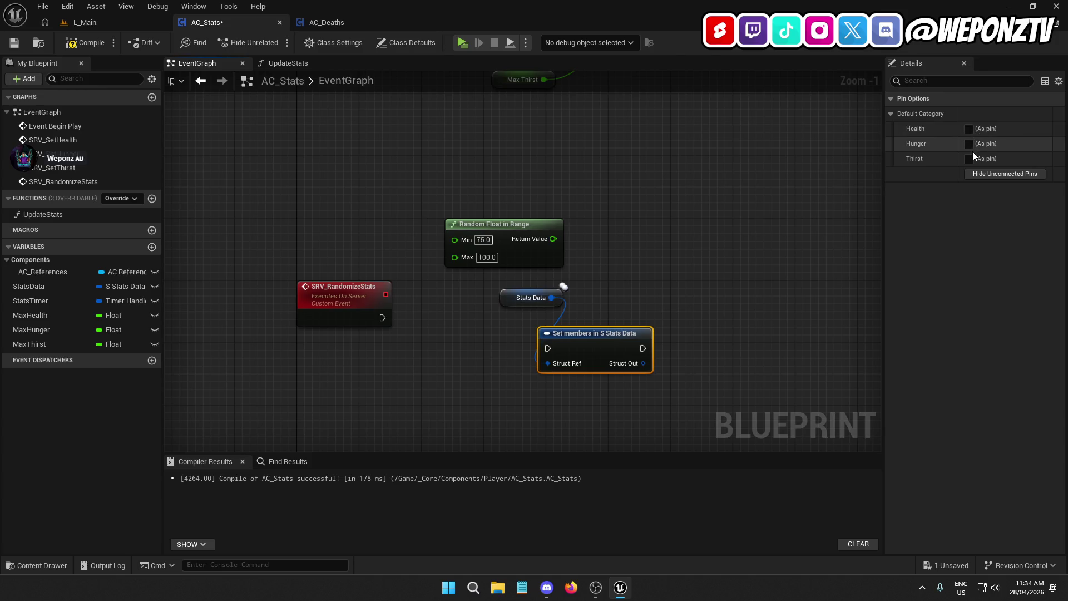
pyautogui.click(969, 143)
pyautogui.click(969, 159)
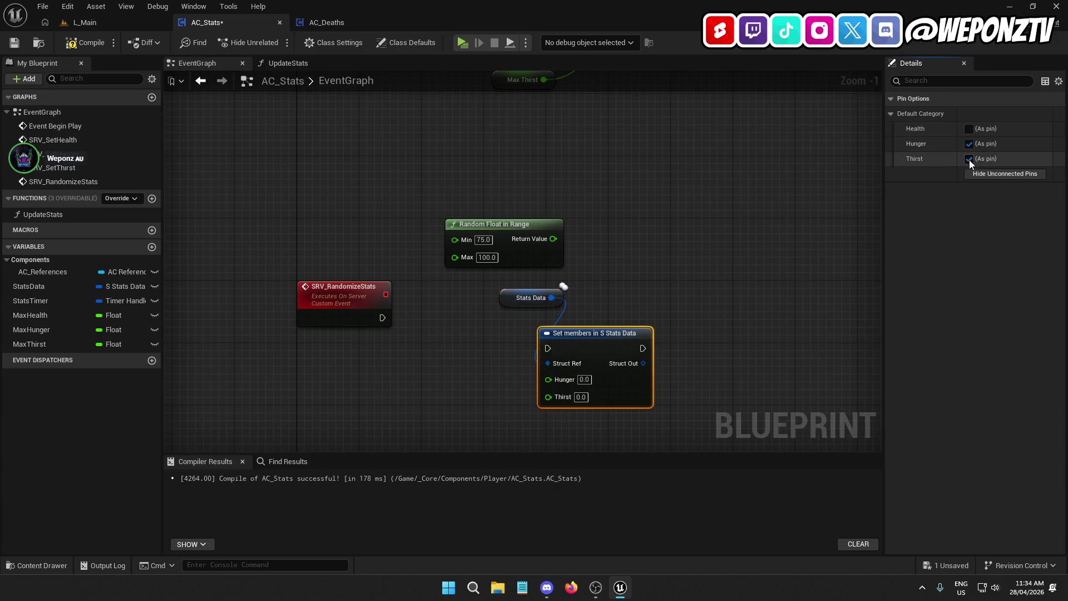
pyautogui.moveTo(579, 350); pyautogui.dragTo(382, 318)
# Run Set members from SRV_RandomizeStats and feed the random value into Hunger and Thirst.
pyautogui.click(361, 291)
pyautogui.press('q')
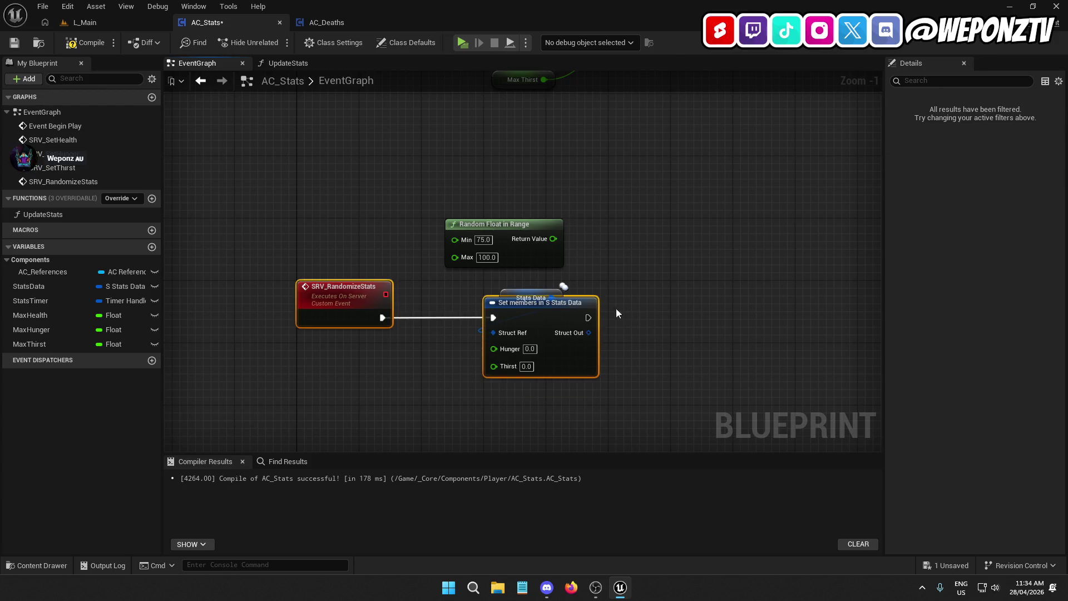
pyautogui.click(616, 308)
pyautogui.moveTo(508, 287); pyautogui.dragTo(522, 274)
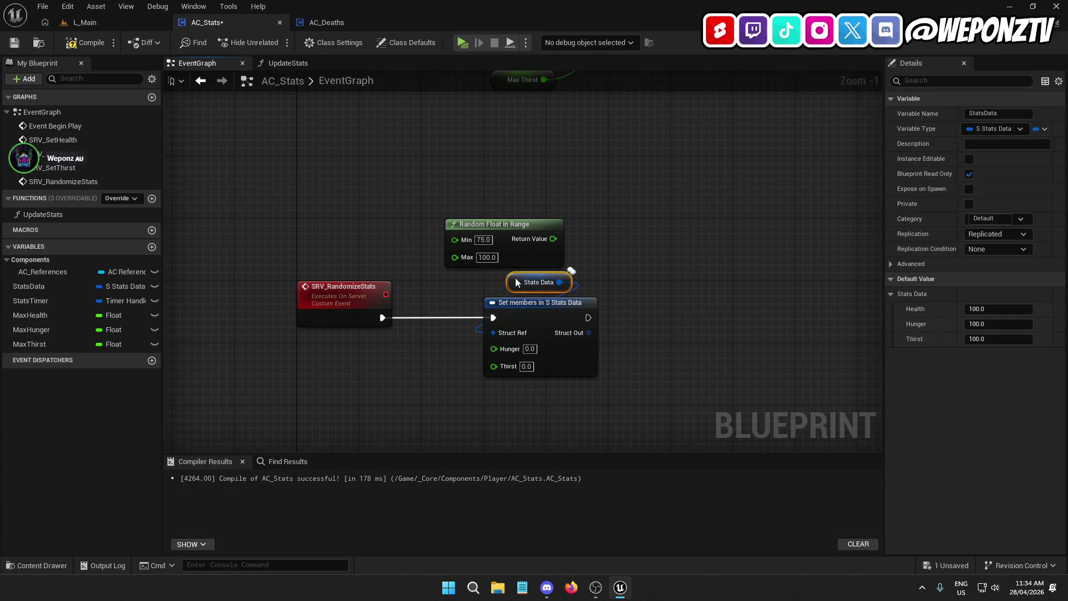
pyautogui.moveTo(506, 232)
pyautogui.mouseDown()
pyautogui.moveTo(457, 319)
pyautogui.moveTo(350, 372)
pyautogui.moveTo(406, 373)
pyautogui.moveTo(484, 350)
pyautogui.mouseUp()
pyautogui.moveTo(397, 378); pyautogui.dragTo(494, 363)
# Align the Random Float in Range node neatly beside the Set members node.
pyautogui.moveTo(358, 370)
pyautogui.mouseDown()
pyautogui.moveTo(388, 342)
pyautogui.moveTo(389, 353)
pyautogui.mouseUp()
pyautogui.click(491, 388)
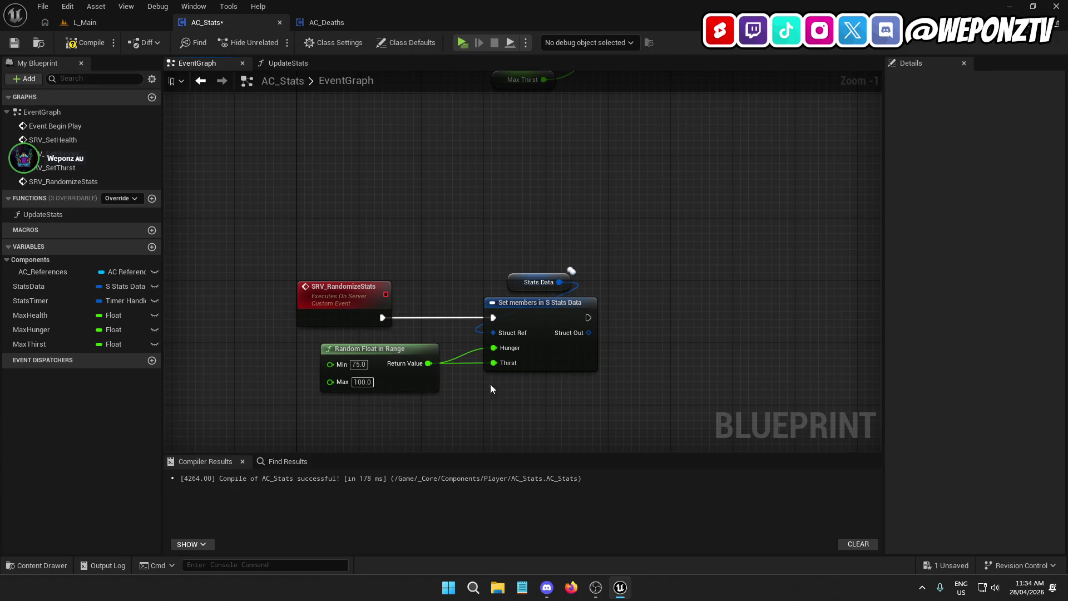
pyautogui.click(389, 349)
pyautogui.keyDown('ctrl'); pyautogui.click(551, 364); pyautogui.keyUp('ctrl')
pyautogui.press('q')
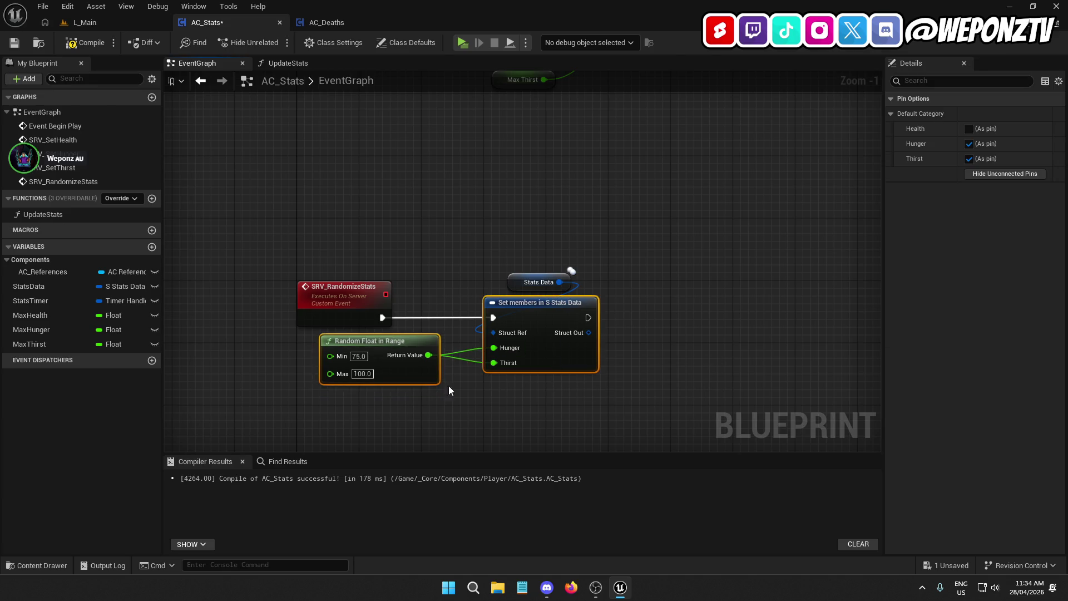
pyautogui.click(449, 389)
pyautogui.moveTo(392, 344); pyautogui.dragTo(385, 352)
pyautogui.click(531, 209)
pyautogui.scroll(-1, 406, 449)
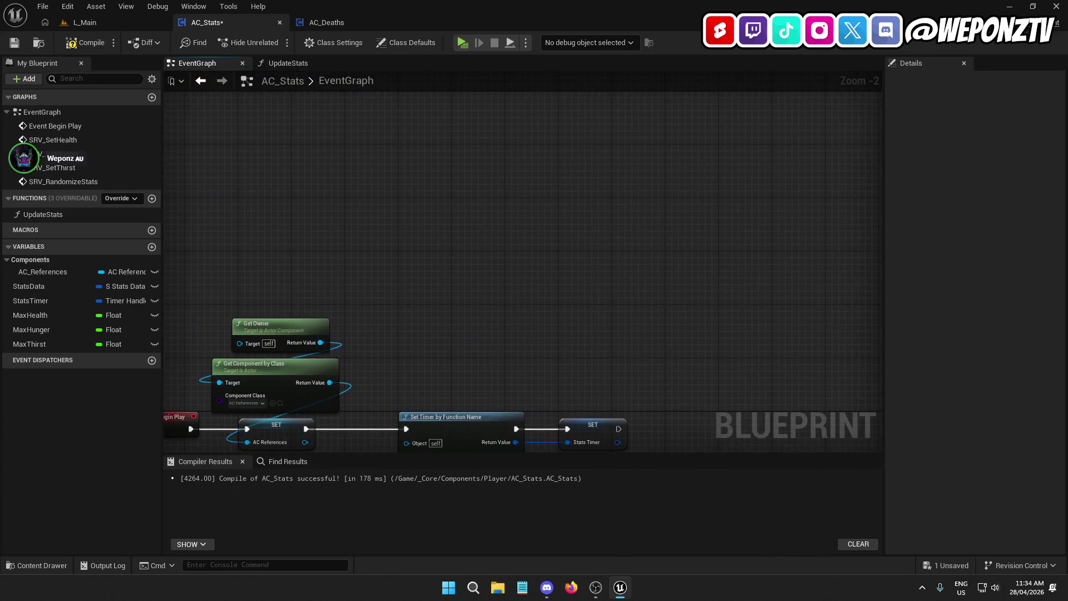
# Call SRV Randomize Stats right after SET Stats Timer in the begin play chain.
pyautogui.scroll(2, 594, 309)
pyautogui.moveTo(594, 309); pyautogui.dragTo(493, 294)
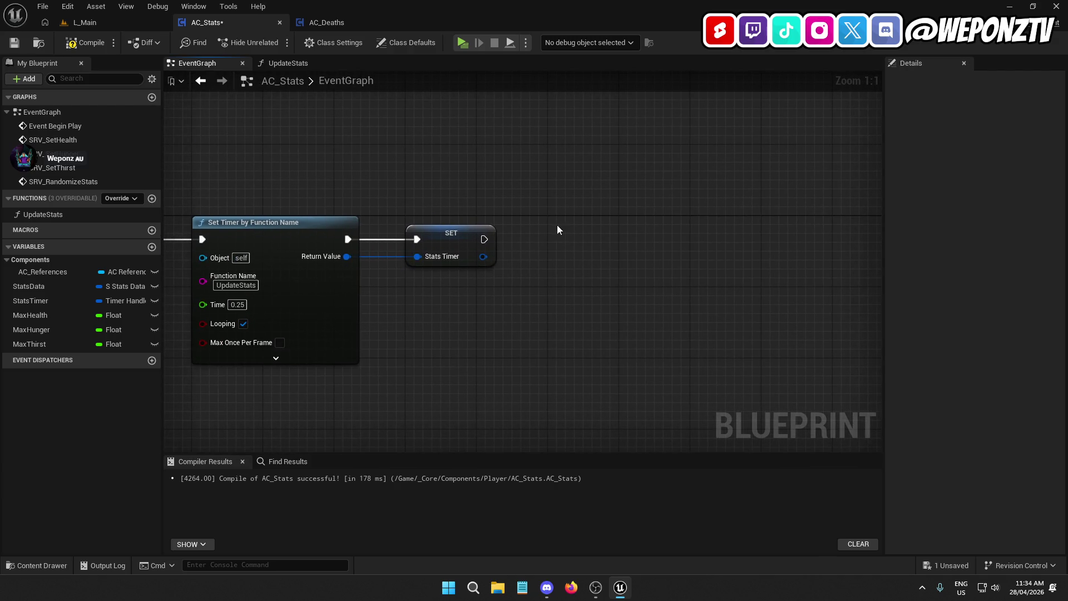
pyautogui.rightClick(577, 206)
pyautogui.write('srv_')
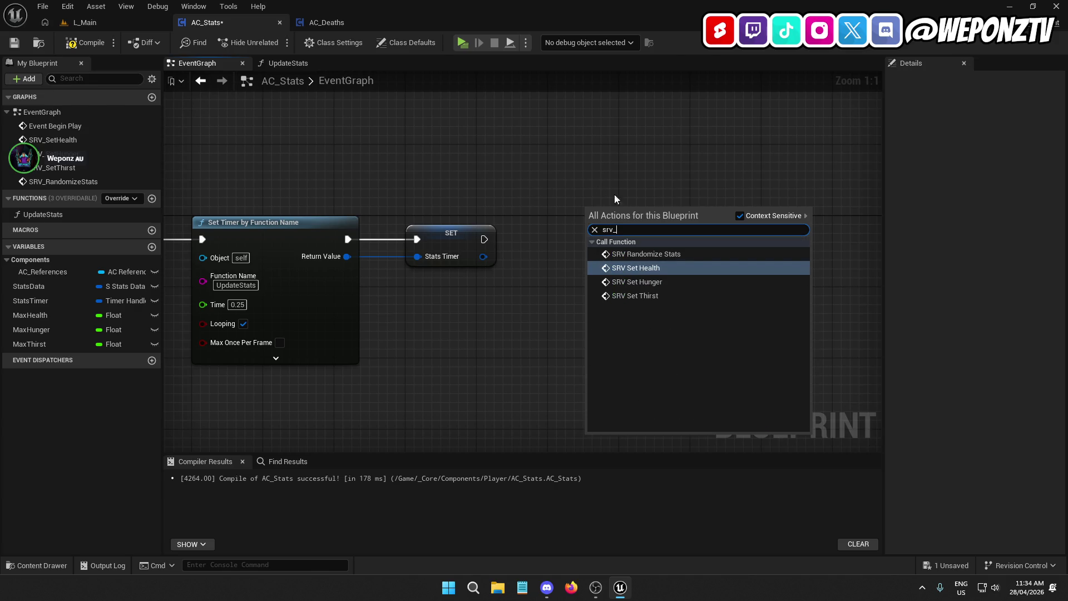
pyautogui.click(640, 253)
pyautogui.moveTo(593, 248)
pyautogui.mouseDown()
pyautogui.moveTo(501, 258)
pyautogui.moveTo(485, 239)
pyautogui.mouseUp()
pyautogui.moveTo(622, 233)
pyautogui.mouseDown()
pyautogui.moveTo(640, 206)
pyautogui.moveTo(657, 224)
pyautogui.moveTo(578, 212)
pyautogui.mouseUp()
pyautogui.keyDown('ctrl'); pyautogui.click(447, 241); pyautogui.keyUp('ctrl')
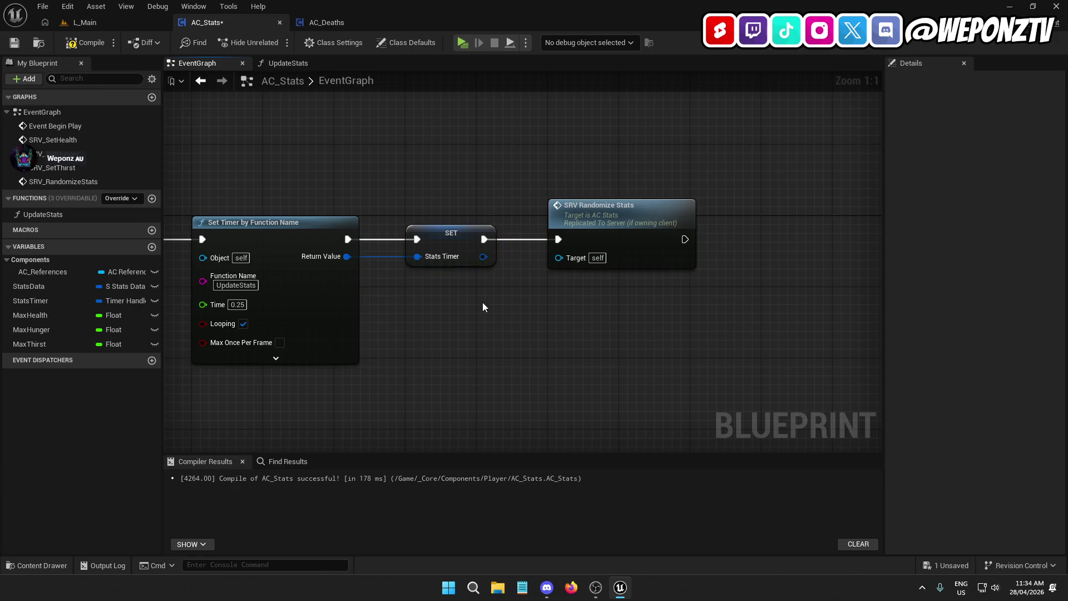
# Jump to the SRV_RandomizeStats event definition, then compile and save AC_Stats.
pyautogui.doubleClick(593, 222)
pyautogui.scroll(-2, 636, 310)
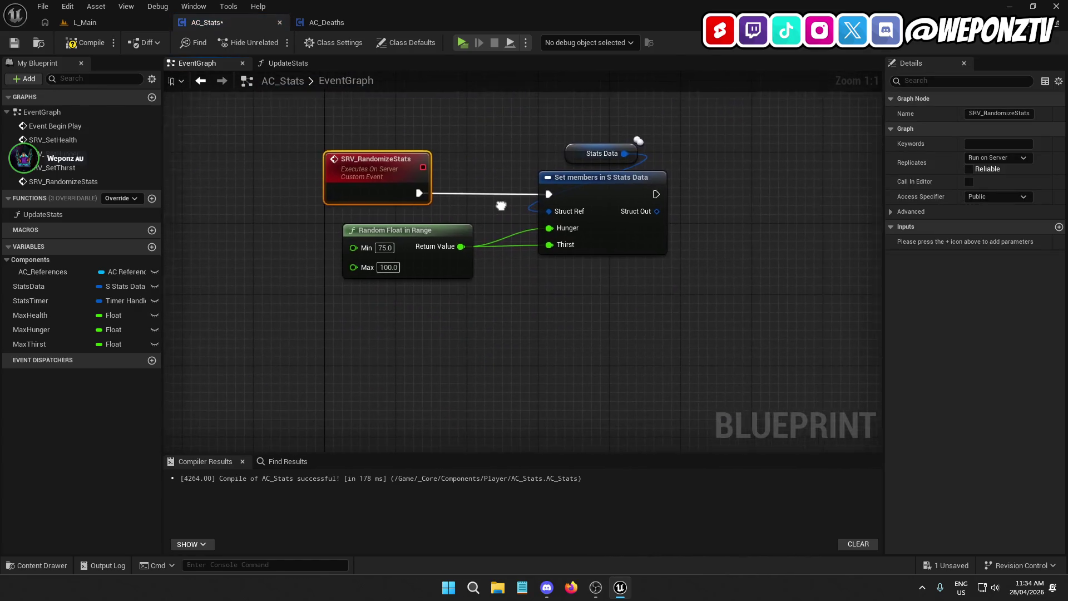
pyautogui.moveTo(345, 386); pyautogui.dragTo(371, 320)
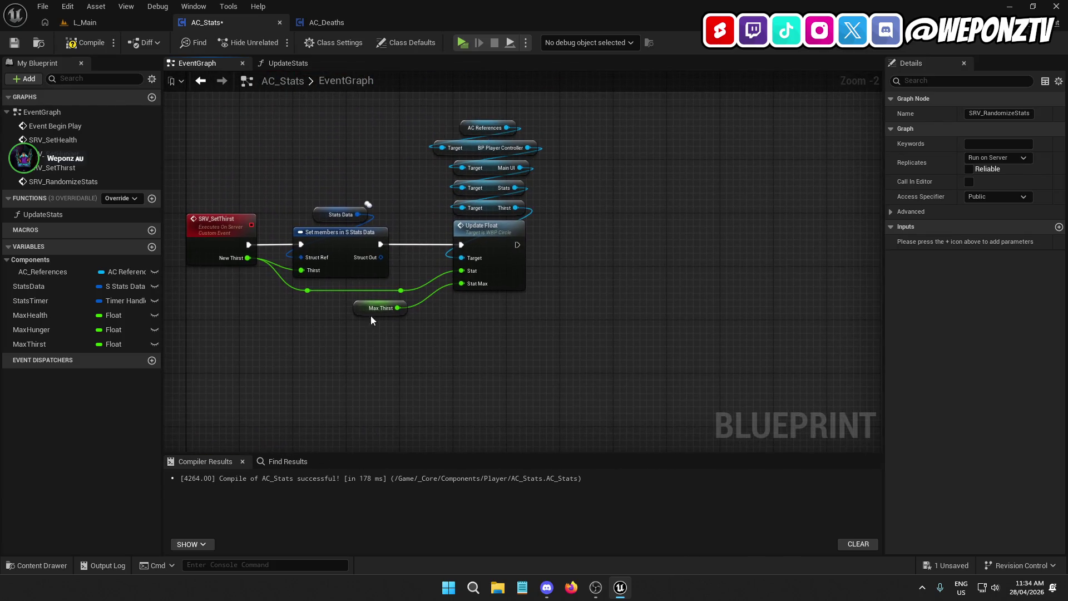
pyautogui.click(84, 42)
pyautogui.click(15, 42)
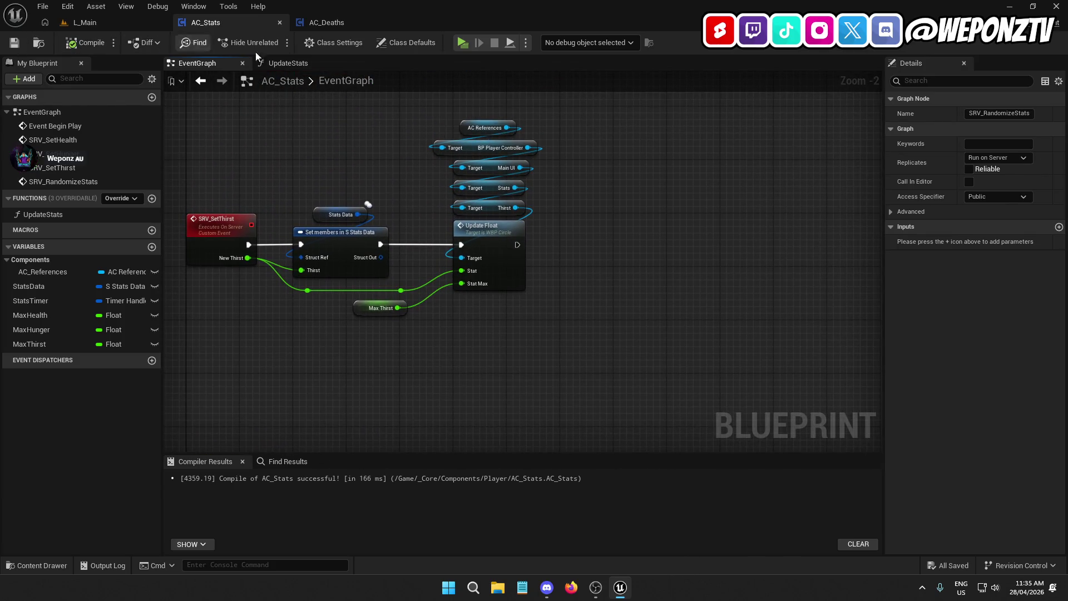
# In AC_Deaths, shift Unpause Timer, OC Send Alert and their getters right to make room.
pyautogui.click(357, 22)
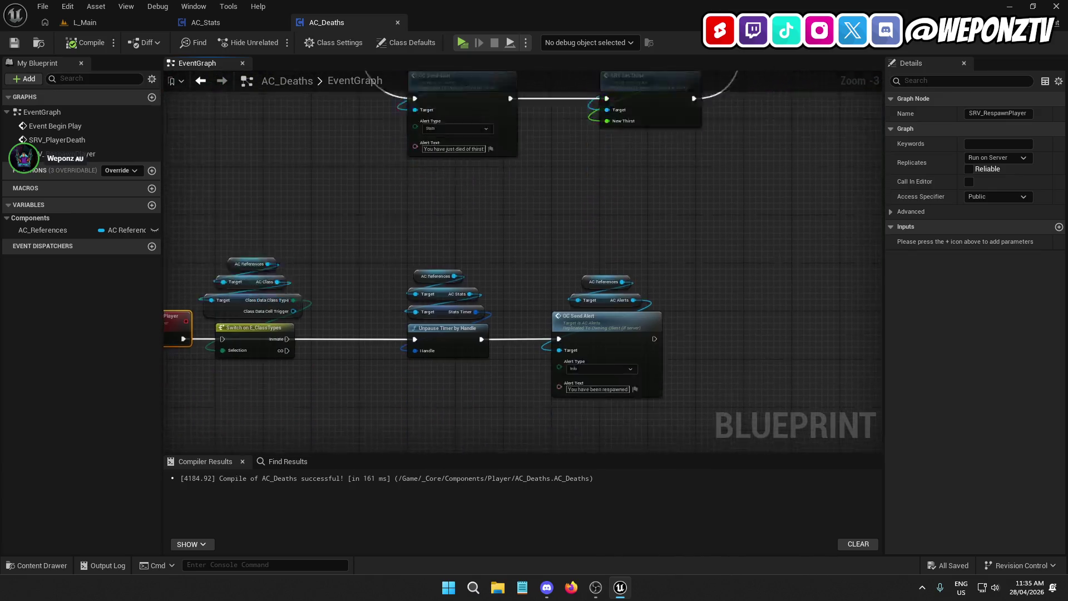
pyautogui.moveTo(695, 360)
pyautogui.mouseDown()
pyautogui.moveTo(487, 162)
pyautogui.moveTo(412, 158)
pyautogui.mouseUp()
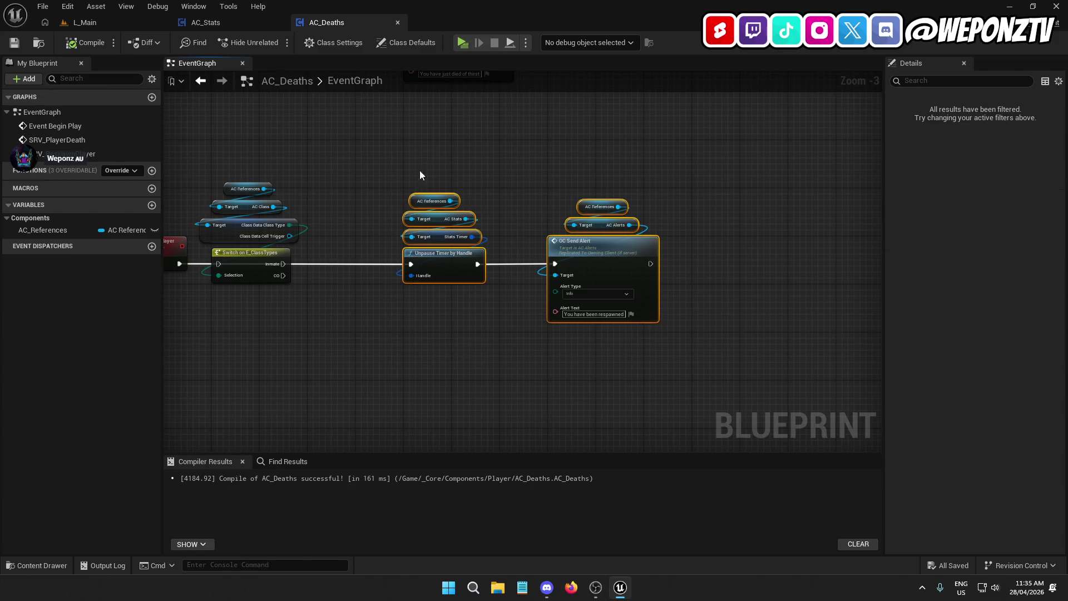
pyautogui.moveTo(434, 263)
pyautogui.mouseDown()
pyautogui.moveTo(565, 270)
pyautogui.moveTo(585, 258)
pyautogui.moveTo(533, 263)
pyautogui.mouseUp()
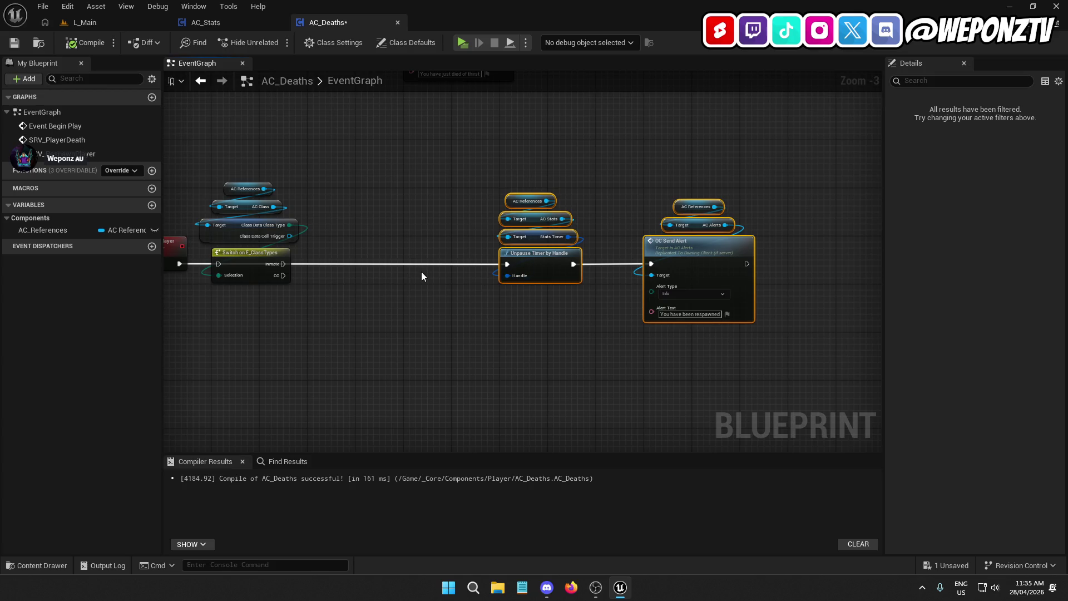
pyautogui.click(405, 245)
# Duplicate the AC References/AC Stats getters and add an SRV Randomize Stats call from AC Stats.
pyautogui.moveTo(517, 202)
pyautogui.mouseDown()
pyautogui.moveTo(526, 202)
pyautogui.moveTo(457, 183)
pyautogui.mouseUp()
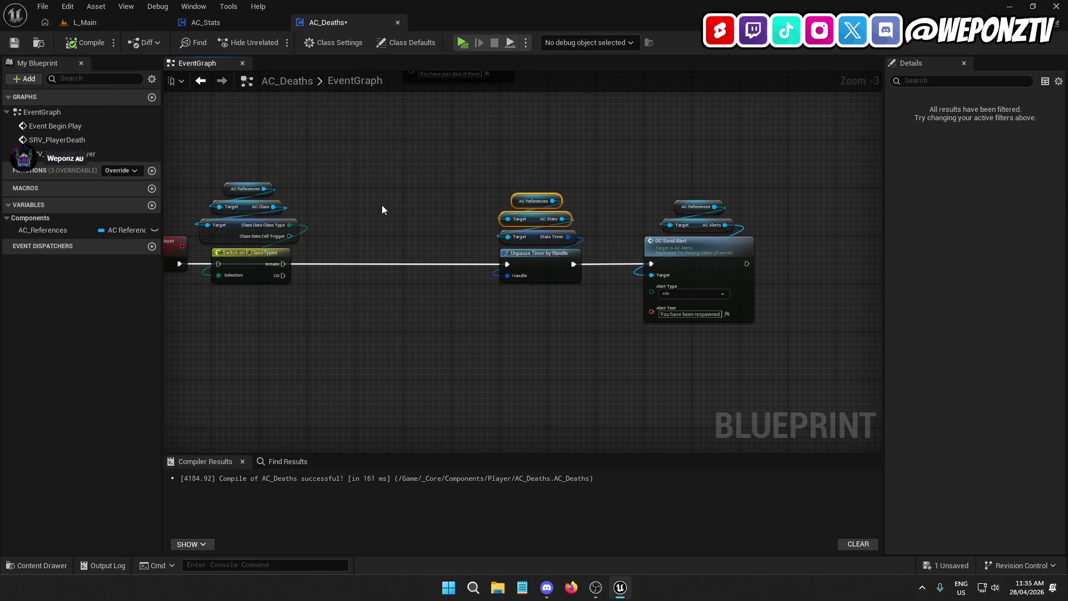
pyautogui.hotkey('ctrl', 'c')
pyautogui.hotkey('ctrl', 'v')
pyautogui.moveTo(448, 224)
pyautogui.mouseDown()
pyautogui.moveTo(452, 241)
pyautogui.moveTo(413, 286)
pyautogui.moveTo(399, 247)
pyautogui.mouseUp()
pyautogui.write('ran')
pyautogui.click(462, 341)
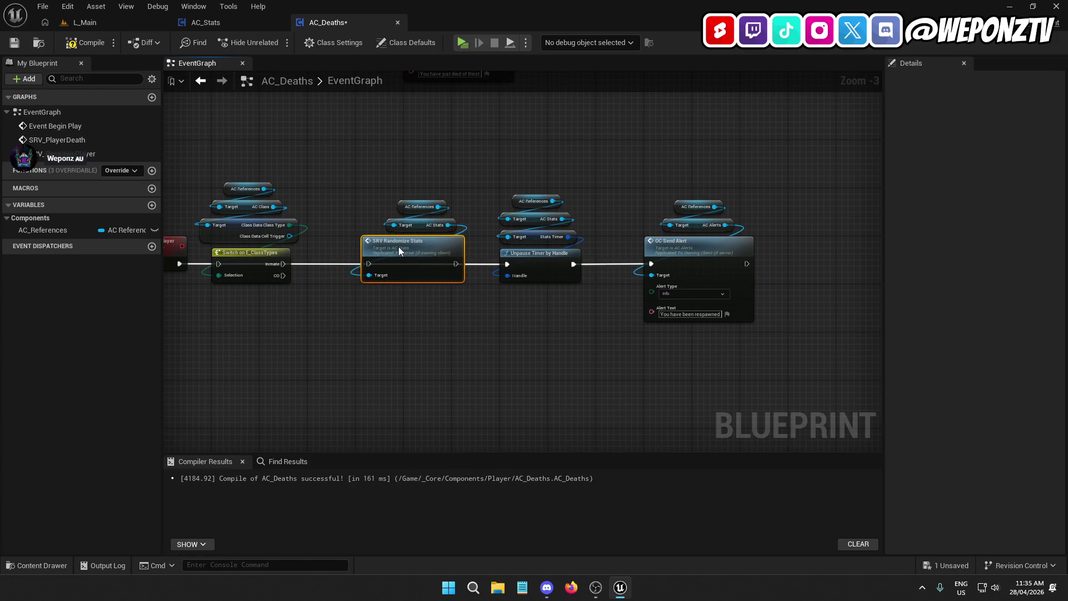
# Wire SRV Randomize Stats between the Switch and Unpause Timer by Handle.
pyautogui.press('Home')
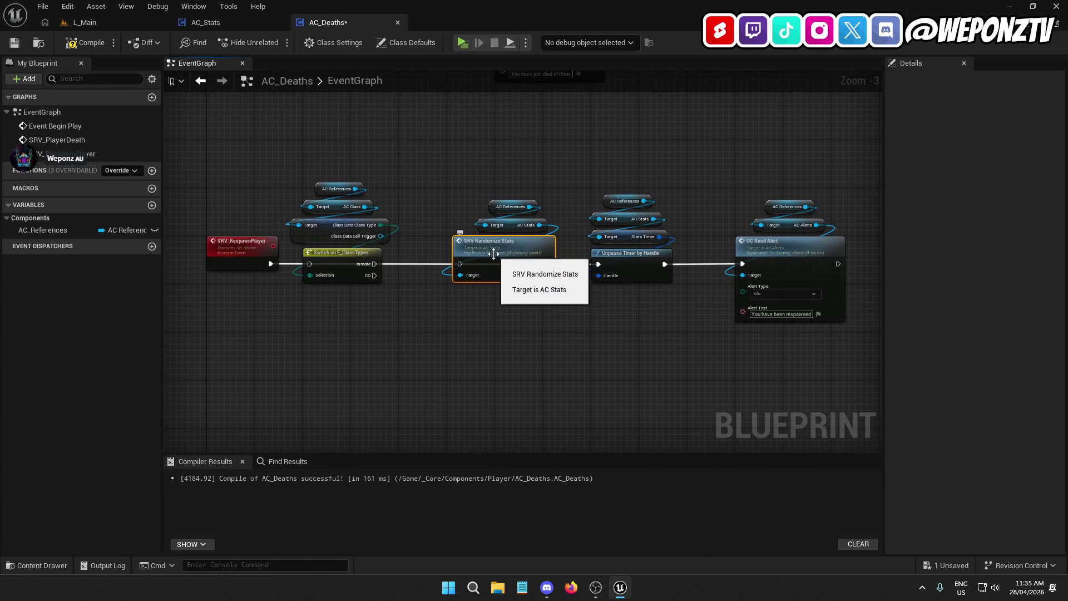
pyautogui.moveTo(454, 263); pyautogui.dragTo(270, 262)
pyautogui.click(431, 309)
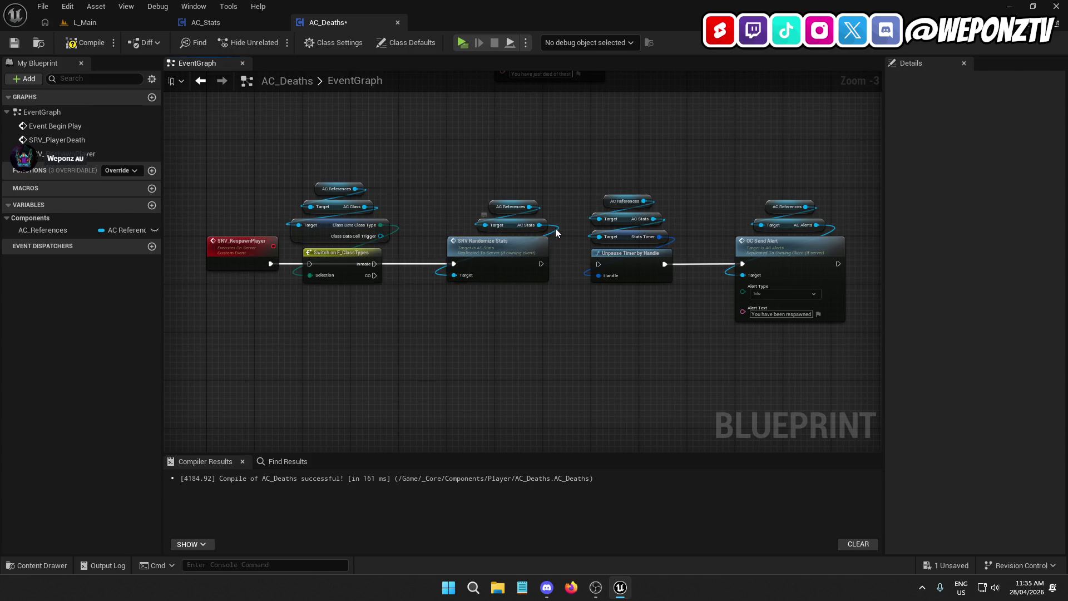
pyautogui.moveTo(556, 233); pyautogui.dragTo(505, 210)
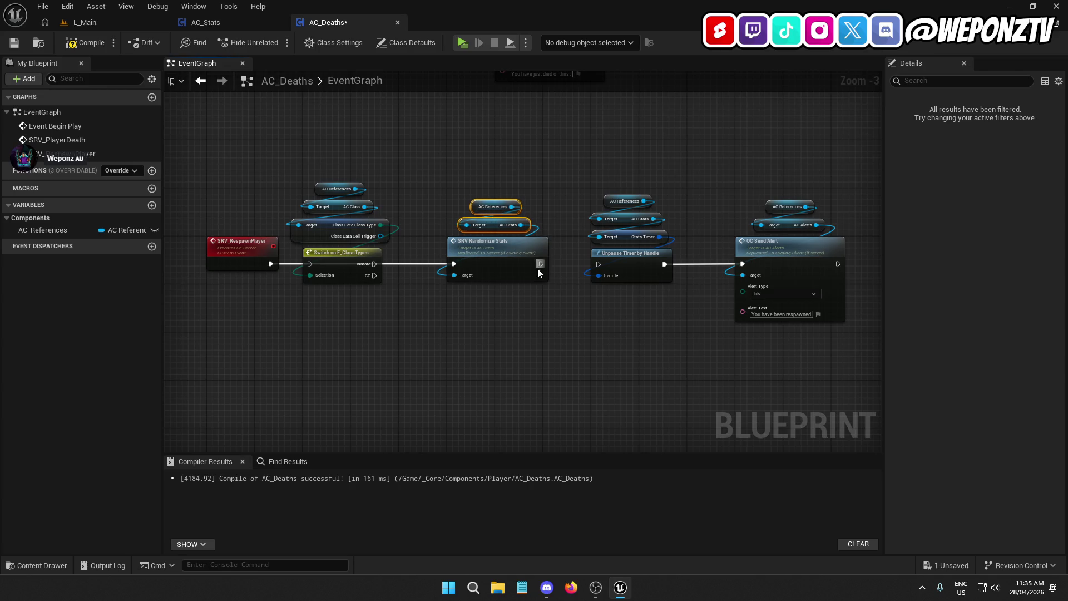
pyautogui.moveTo(541, 263)
pyautogui.mouseDown()
pyautogui.moveTo(598, 264)
pyautogui.moveTo(539, 332)
pyautogui.moveTo(474, 340)
pyautogui.moveTo(559, 341)
pyautogui.mouseUp()
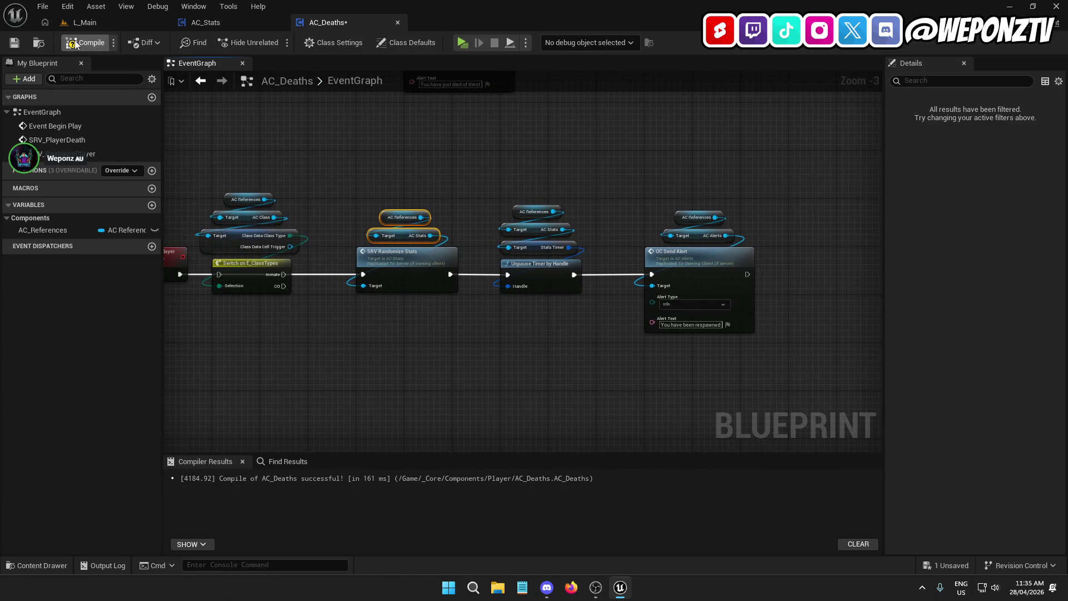
# Clear the node selection, then start a play test from the L_Main level.
pyautogui.click(671, 263)
pyautogui.click(536, 266)
pyautogui.keyDown('ctrl'); pyautogui.click(438, 255); pyautogui.keyUp('ctrl')
pyautogui.click(552, 321)
pyautogui.click(649, 266)
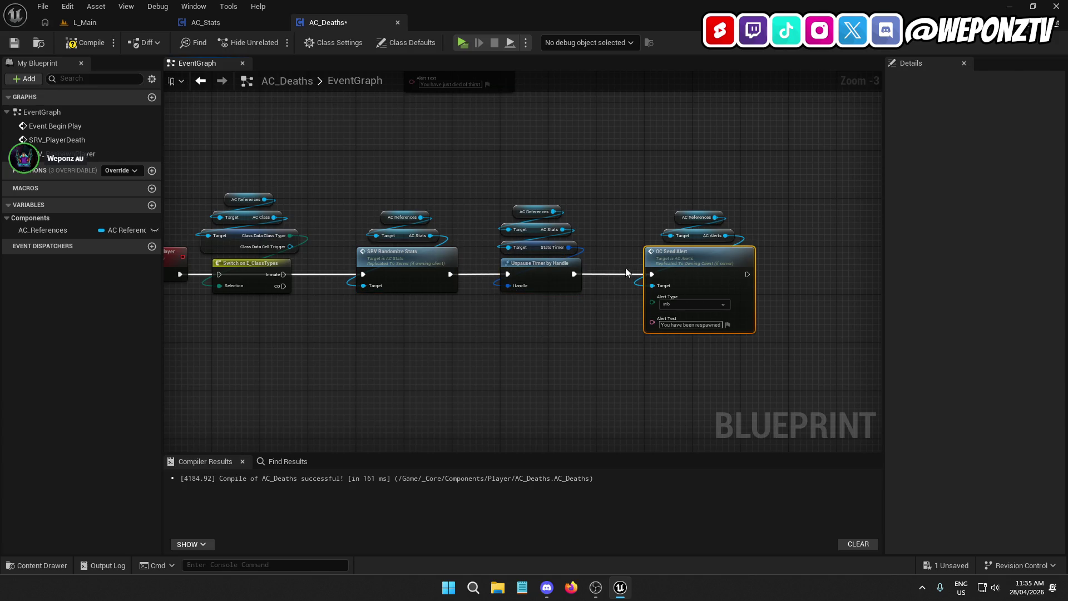
pyautogui.click(506, 368)
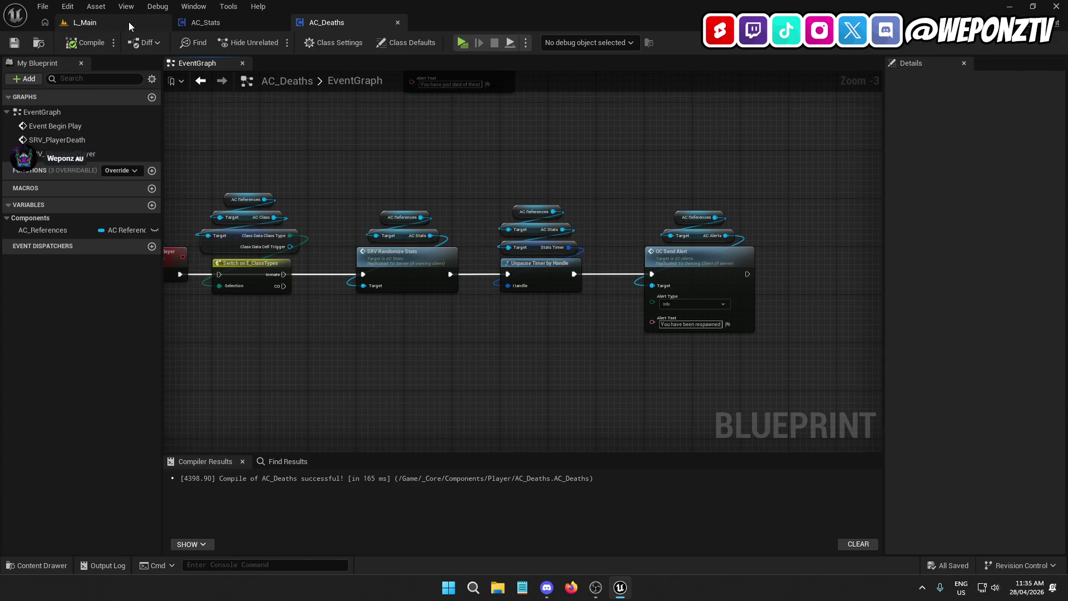
pyautogui.click(129, 22)
pyautogui.click(275, 42)
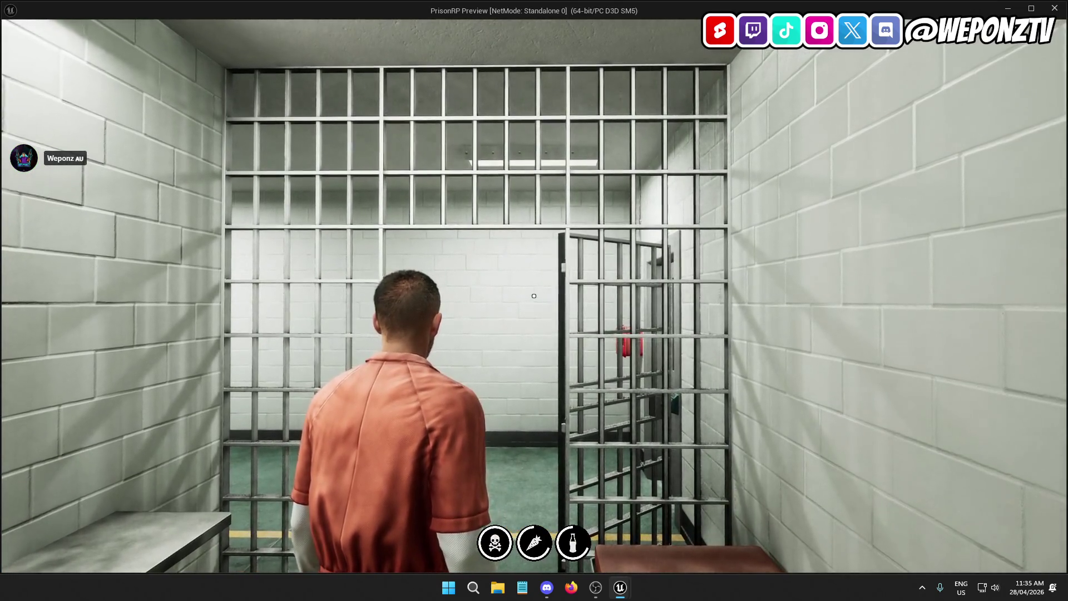
# Stop the play test and jump from AC_Deaths to the SRV_RandomizeStats event in AC_Stats.
pyautogui.press('Escape')
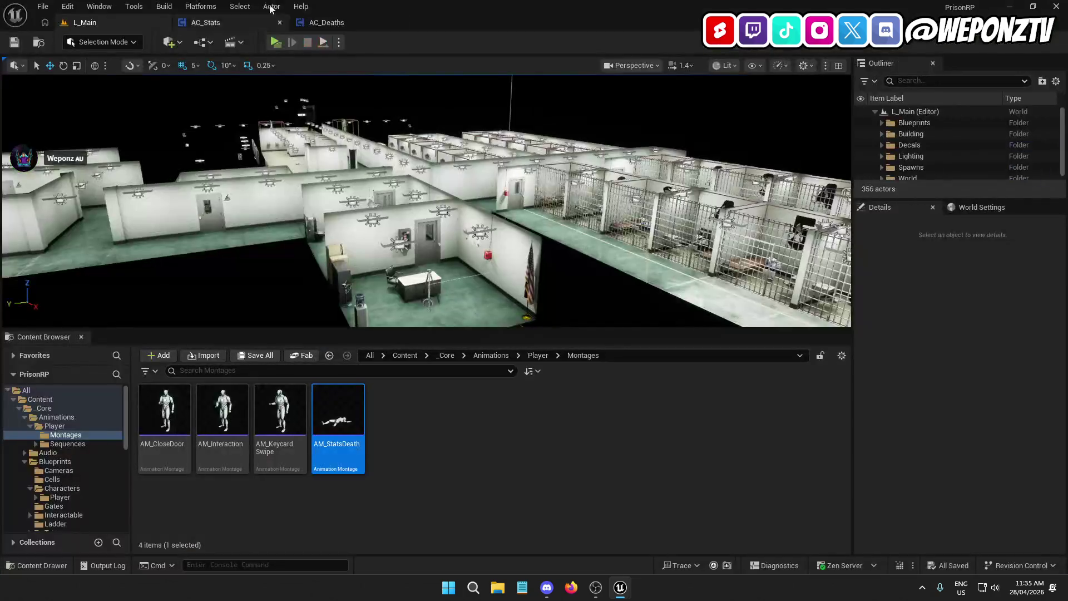
pyautogui.click(242, 22)
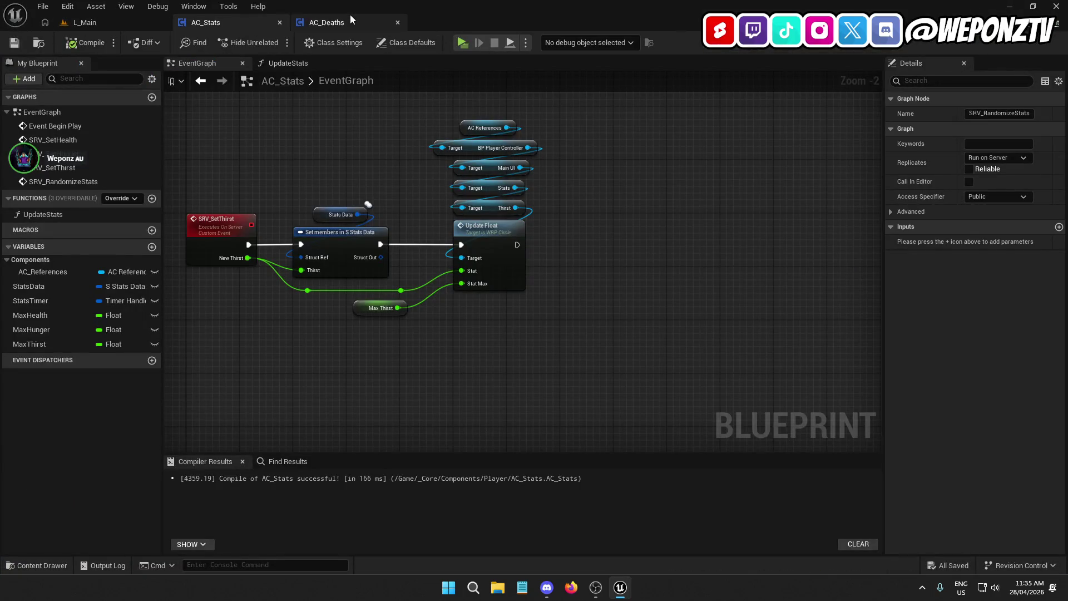
pyautogui.click(349, 16)
pyautogui.moveTo(471, 181)
pyautogui.mouseDown()
pyautogui.moveTo(587, 348)
pyautogui.moveTo(530, 266)
pyautogui.mouseUp()
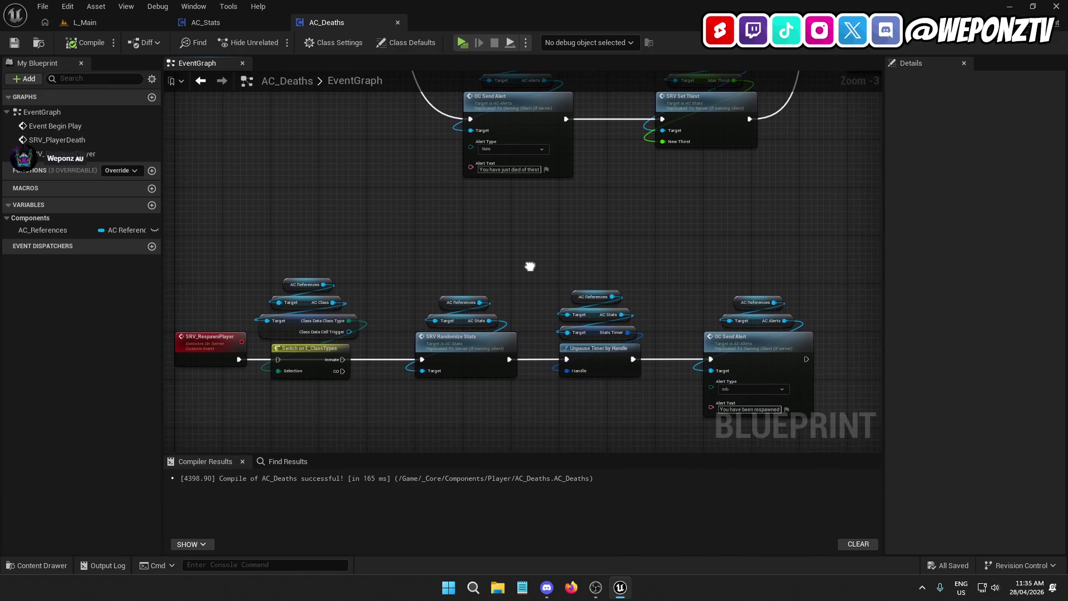
pyautogui.doubleClick(467, 361)
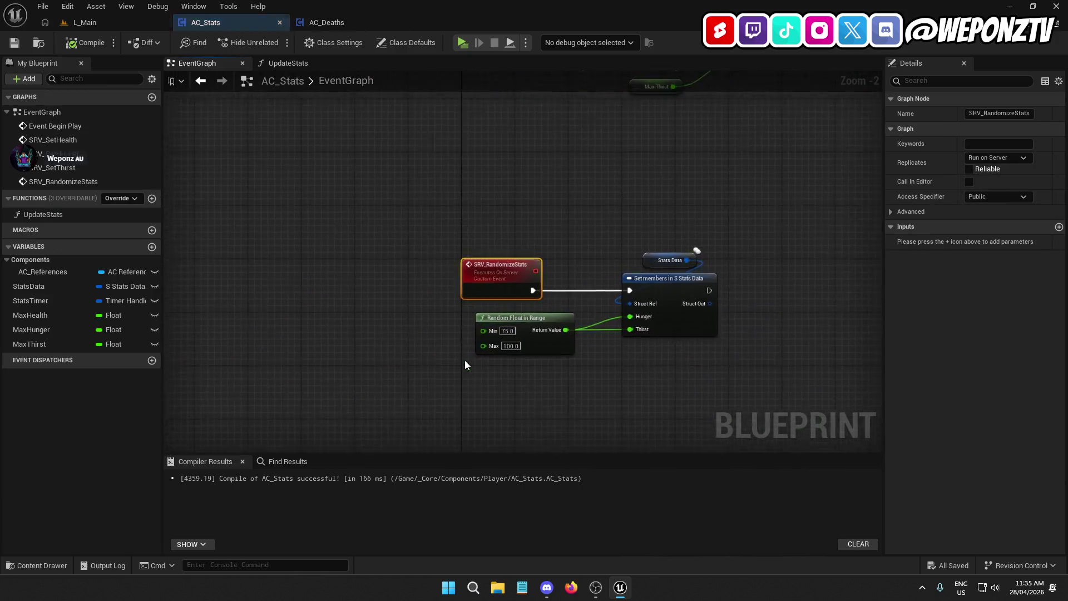
# Wire a duplicated Random Float in Range (75–100) into Thirst, then compile and save AC_Stats.
pyautogui.click(410, 236)
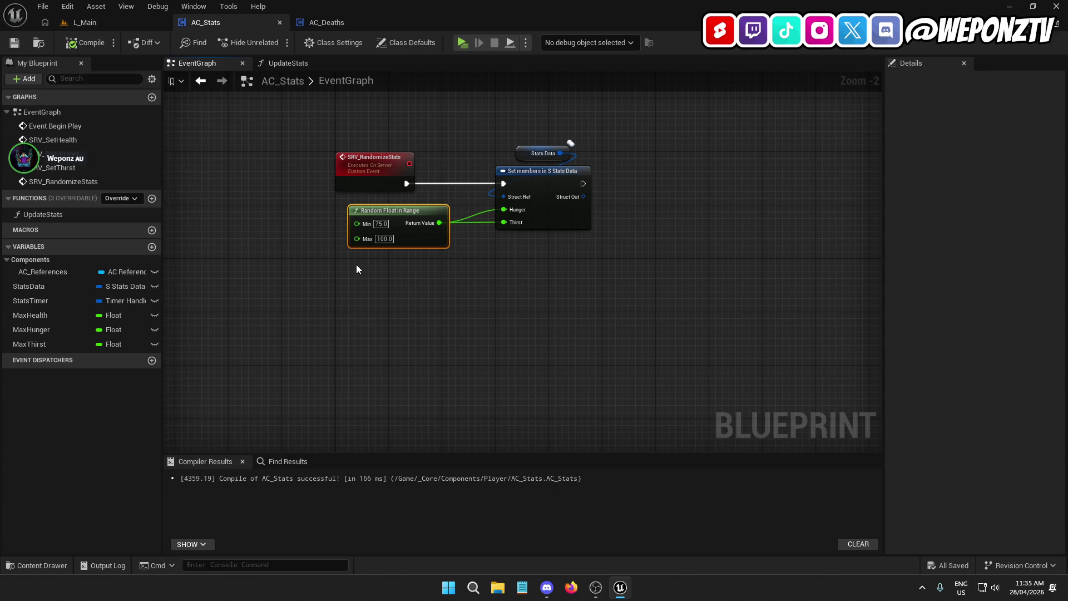
pyautogui.hotkey('ctrl', 'c')
pyautogui.hotkey('ctrl', 'v')
pyautogui.moveTo(446, 283); pyautogui.dragTo(518, 225)
pyautogui.click(498, 252)
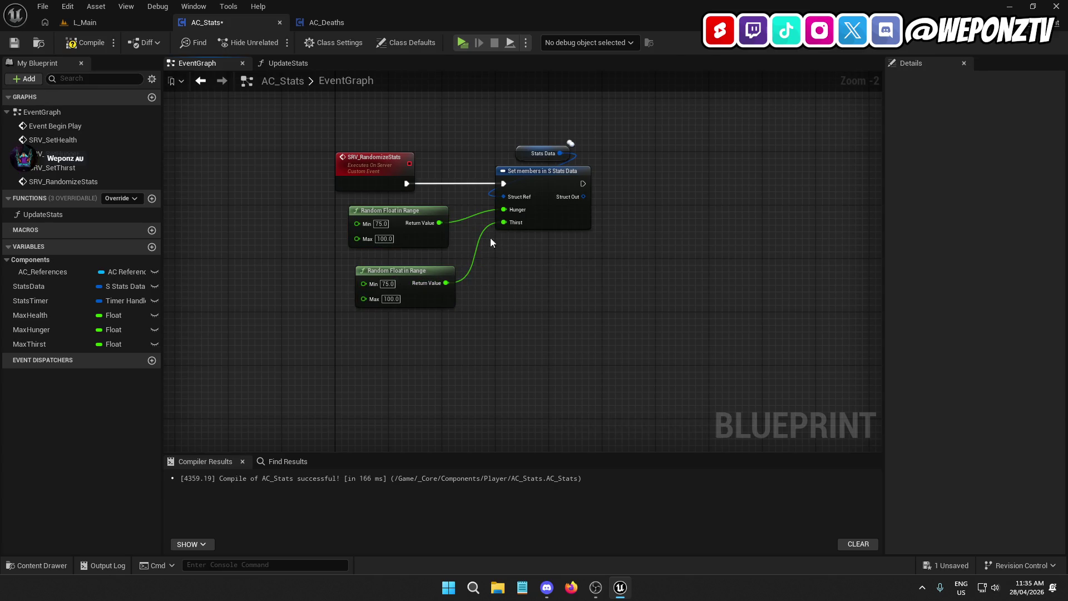
pyautogui.moveTo(417, 274)
pyautogui.mouseDown()
pyautogui.moveTo(405, 261)
pyautogui.moveTo(410, 268)
pyautogui.mouseUp()
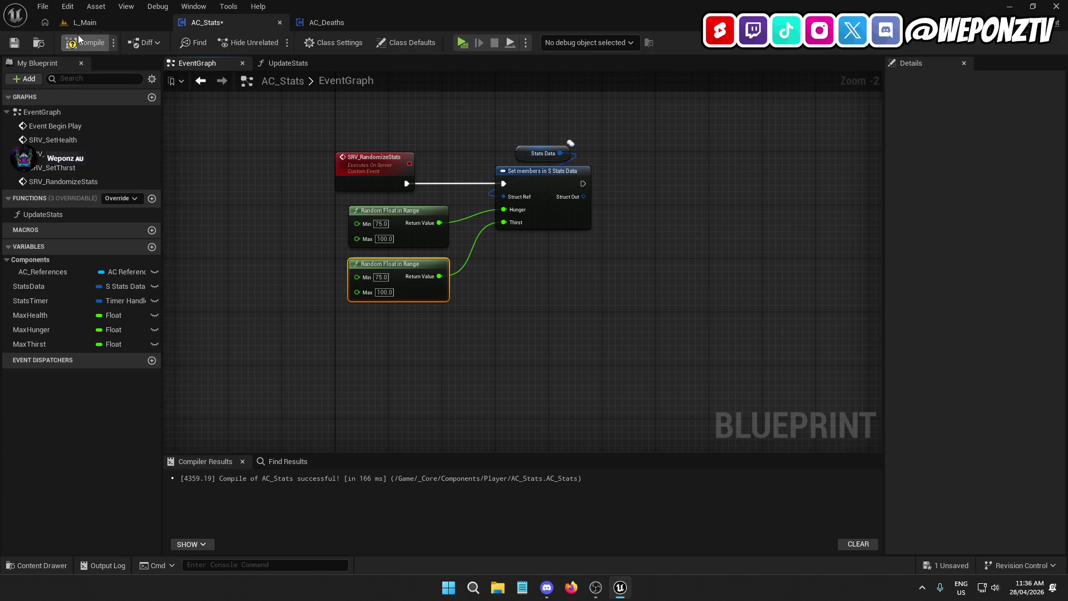
pyautogui.click(14, 43)
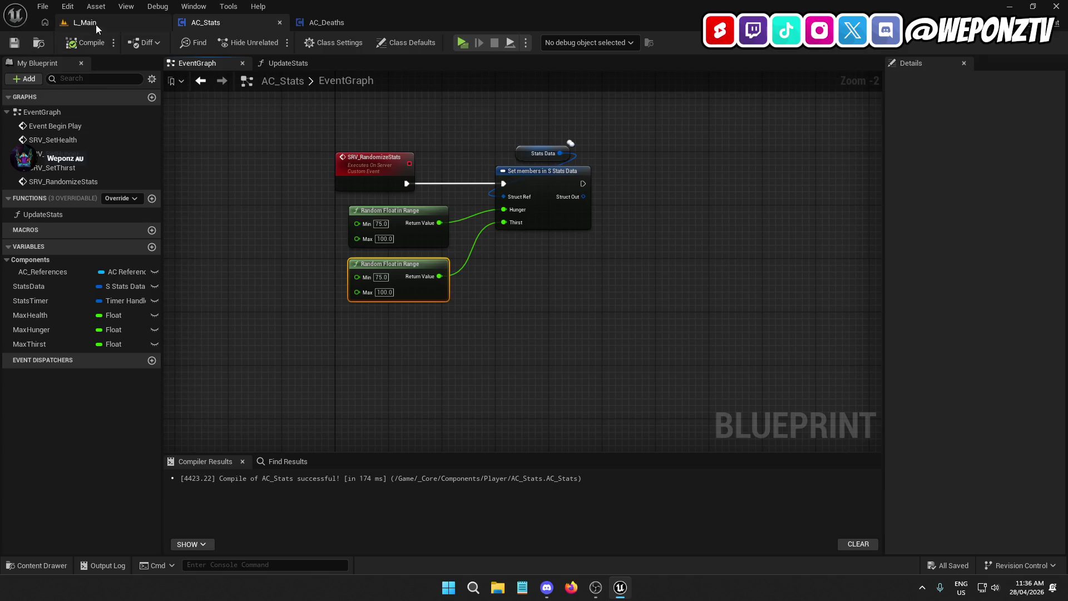
pyautogui.click(84, 22)
# Play-test, walking the prisoner with W, A and S until the respawn alert shows, then return to AC_Stats.
pyautogui.click(275, 42)
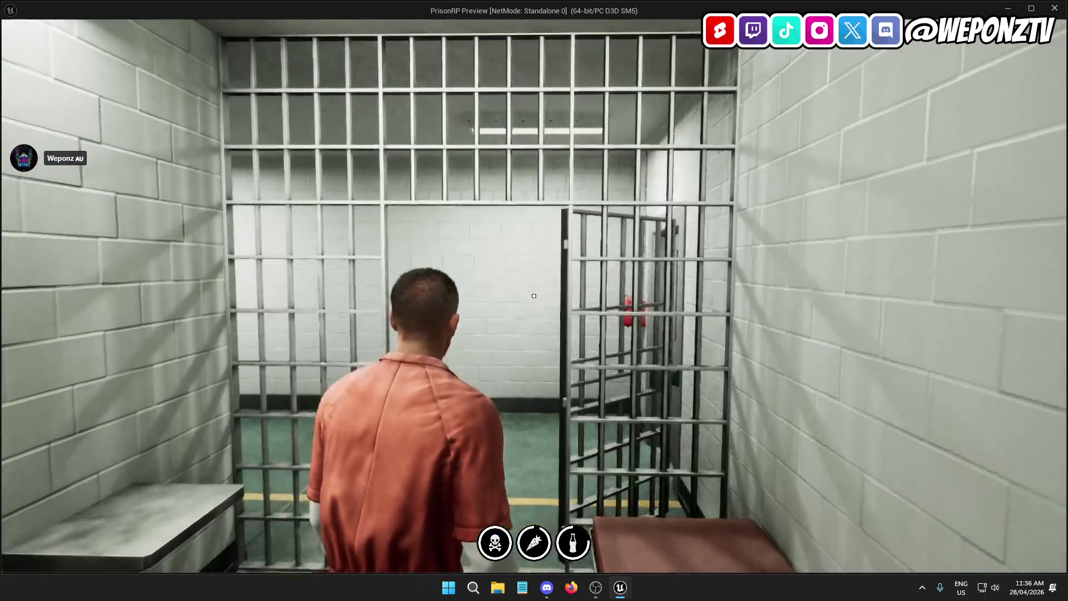
pyautogui.press('w')
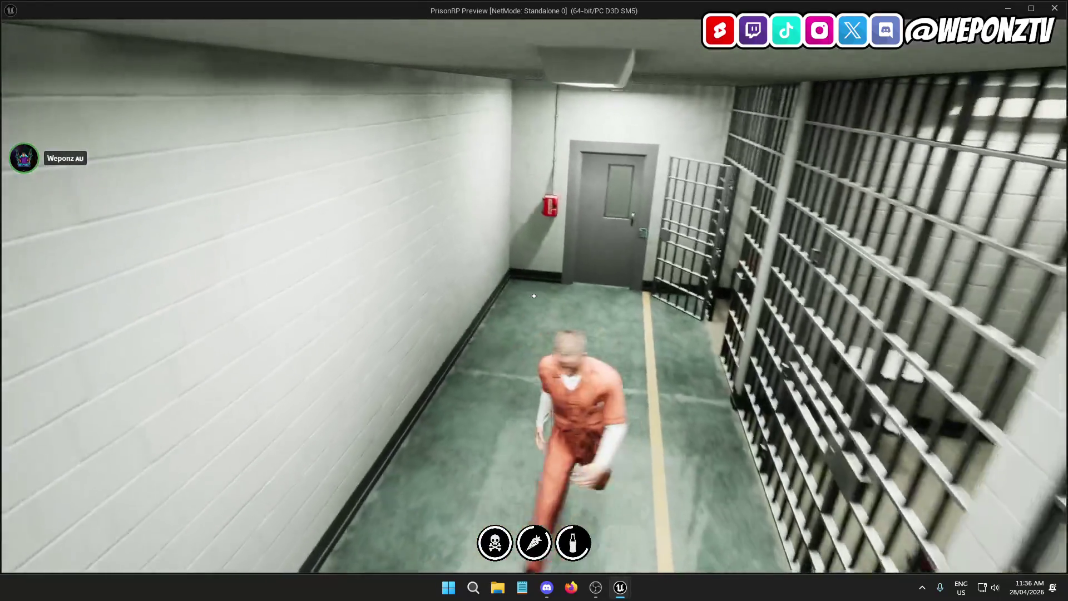
pyautogui.press('a')
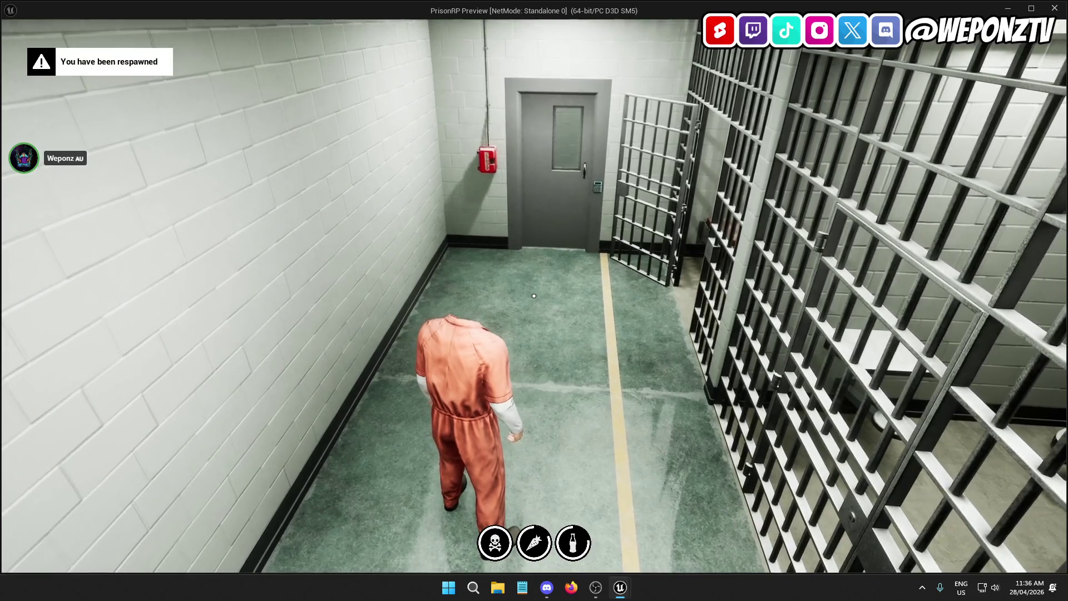
pyautogui.press('s')
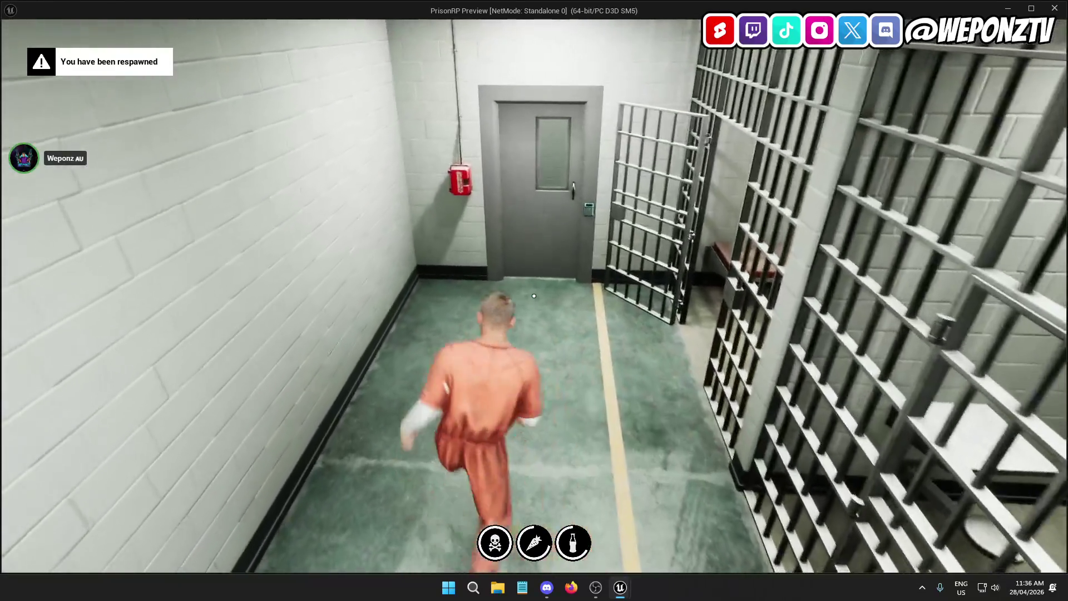
pyautogui.press('Escape')
pyautogui.click(248, 21)
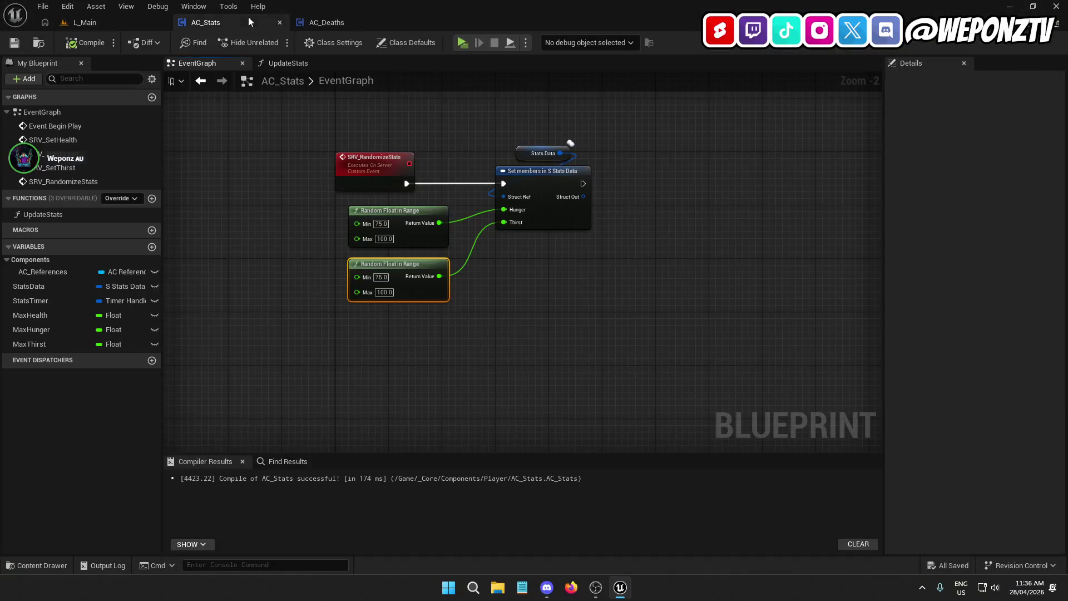
# In AC_Deaths, cut the Switch on E_ClassTypes group out of the respawn chain.
pyautogui.click(338, 23)
pyautogui.moveTo(544, 209)
pyautogui.mouseDown()
pyautogui.moveTo(515, 169)
pyautogui.moveTo(569, 144)
pyautogui.mouseUp()
pyautogui.moveTo(499, 300); pyautogui.dragTo(399, 313)
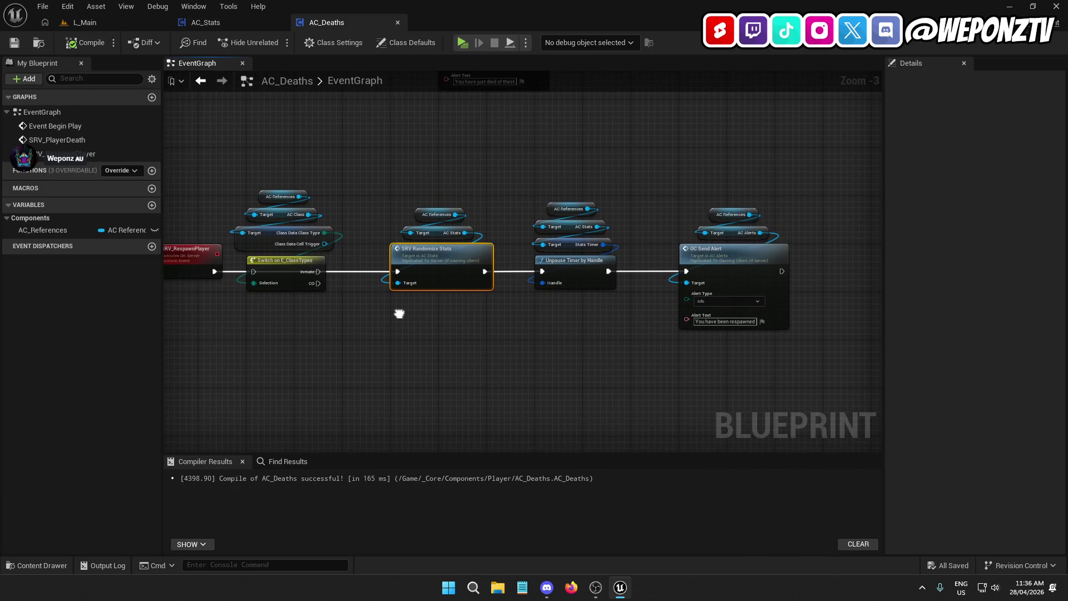
pyautogui.moveTo(399, 313); pyautogui.dragTo(405, 310)
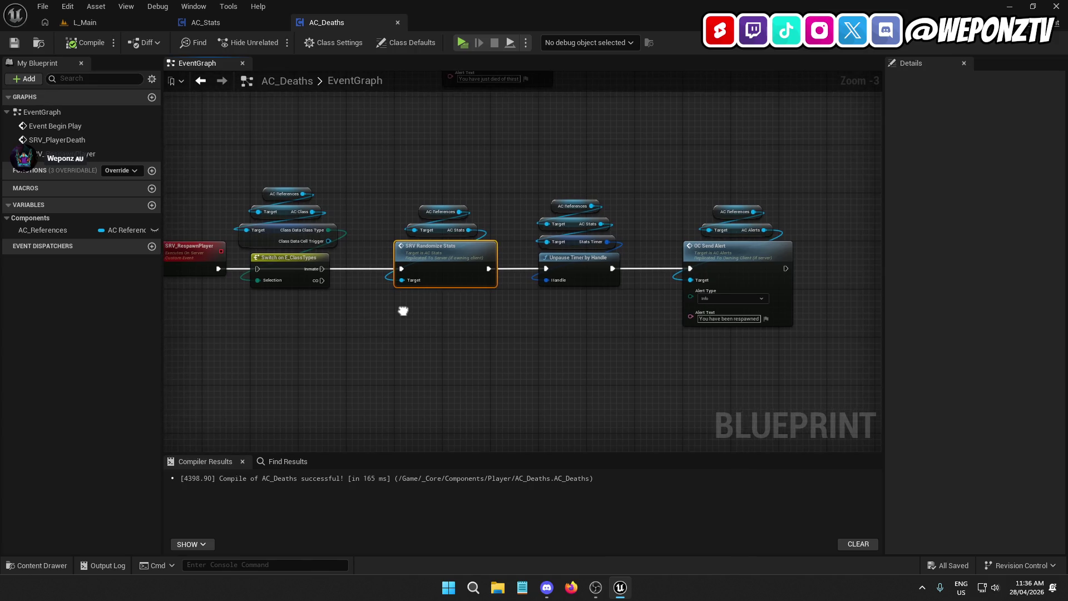
pyautogui.rightClick(403, 310)
pyautogui.moveTo(309, 310); pyautogui.dragTo(263, 173)
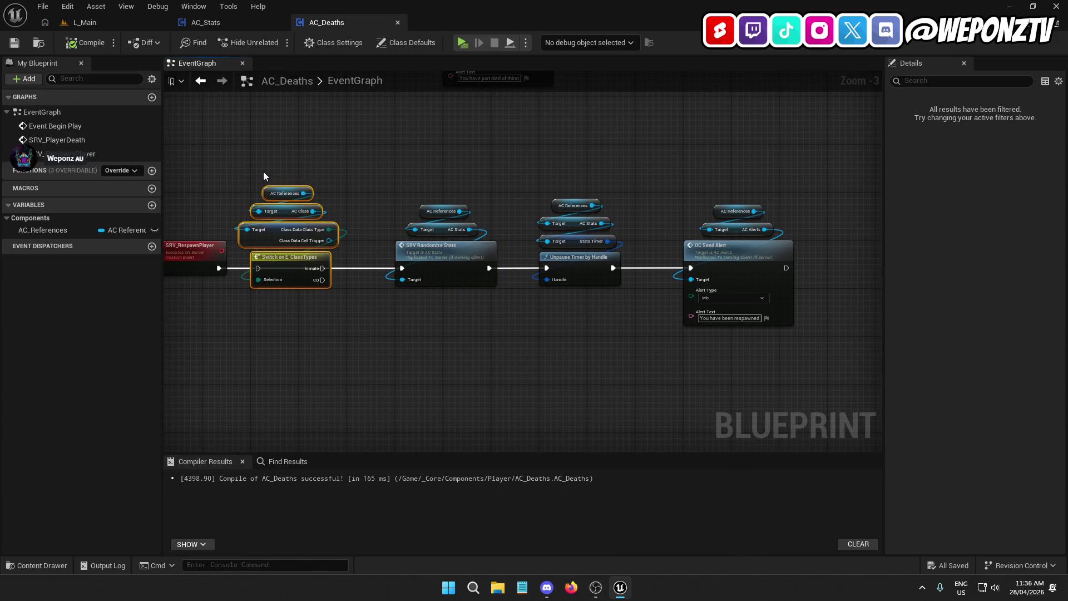
pyautogui.press('Delete')
# Move the remaining groups left and paste the Switch after OC Send Alert, wired to its output.
pyautogui.moveTo(839, 300); pyautogui.dragTo(410, 198)
pyautogui.moveTo(461, 261); pyautogui.dragTo(316, 261)
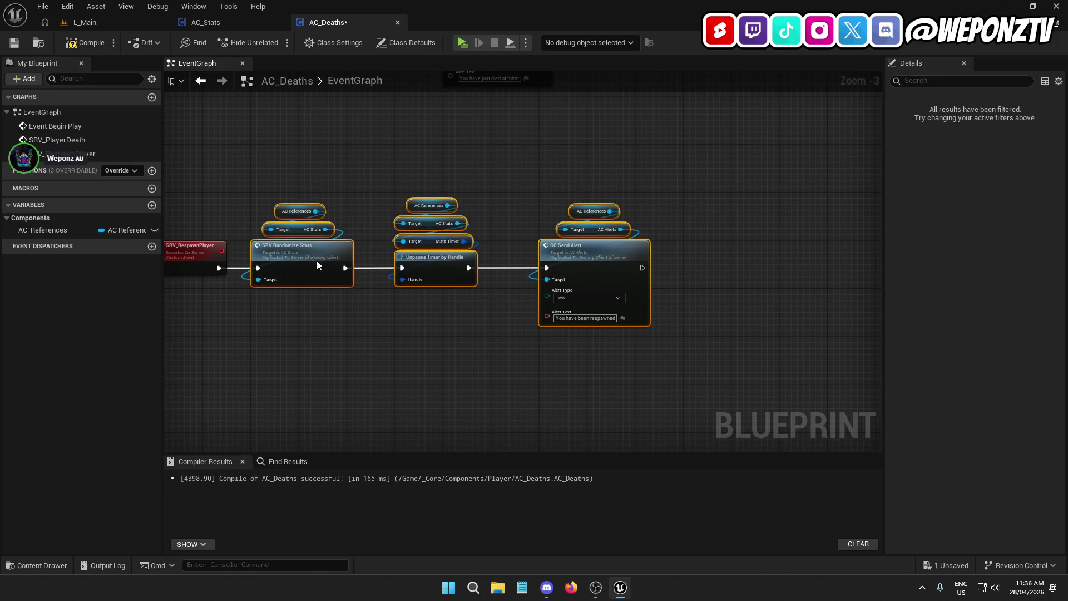
pyautogui.click(419, 327)
pyautogui.moveTo(700, 290); pyautogui.dragTo(559, 192)
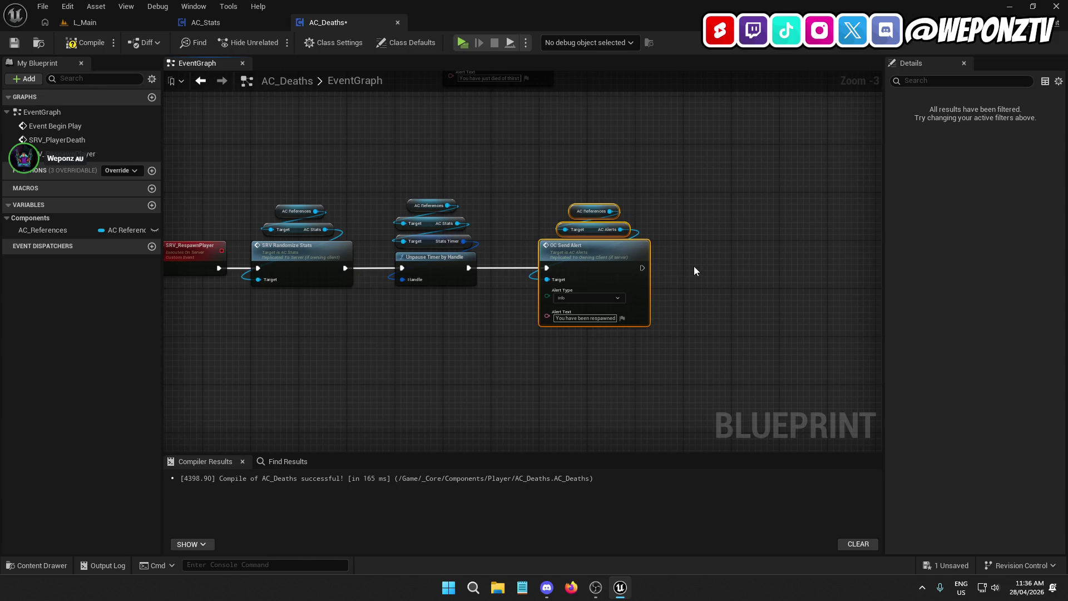
pyautogui.hotkey('ctrl', 'v')
pyautogui.moveTo(680, 283); pyautogui.dragTo(569, 259)
pyautogui.moveTo(692, 272); pyautogui.dragTo(679, 249)
# Nudge the Switch's getters into place, save AC_Deaths and return to L_Main.
pyautogui.moveTo(782, 223); pyautogui.dragTo(676, 181)
pyautogui.moveTo(685, 231); pyautogui.dragTo(692, 220)
pyautogui.click(627, 197)
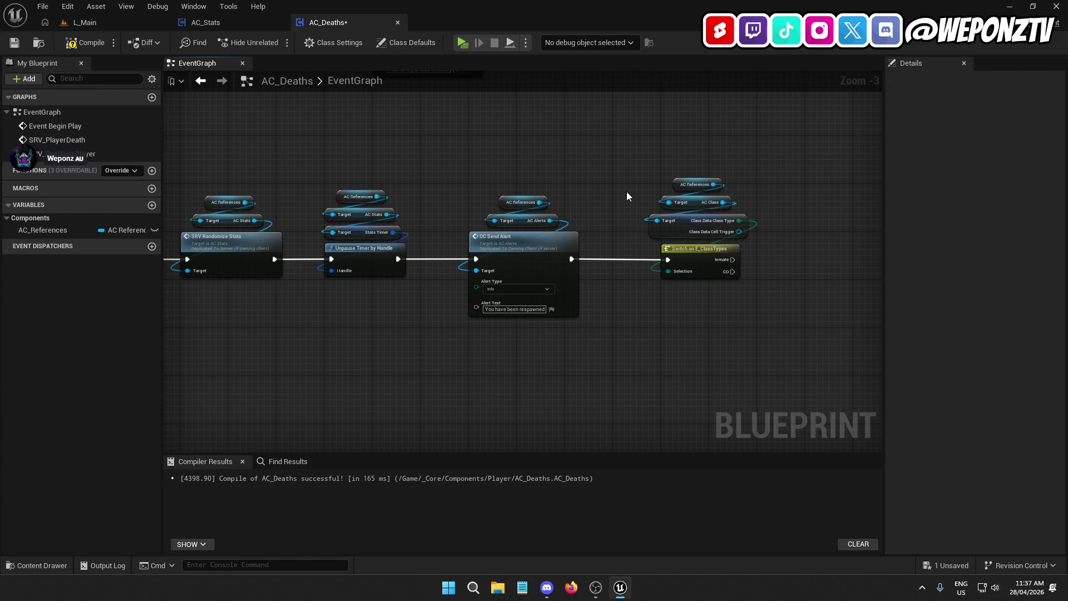
pyautogui.click(16, 42)
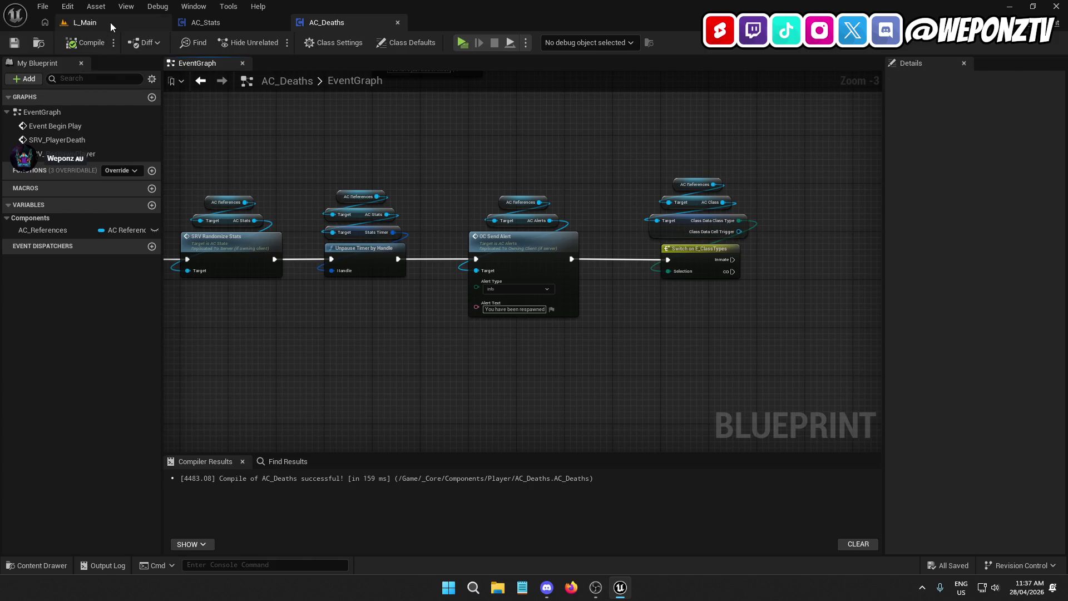
pyautogui.click(110, 22)
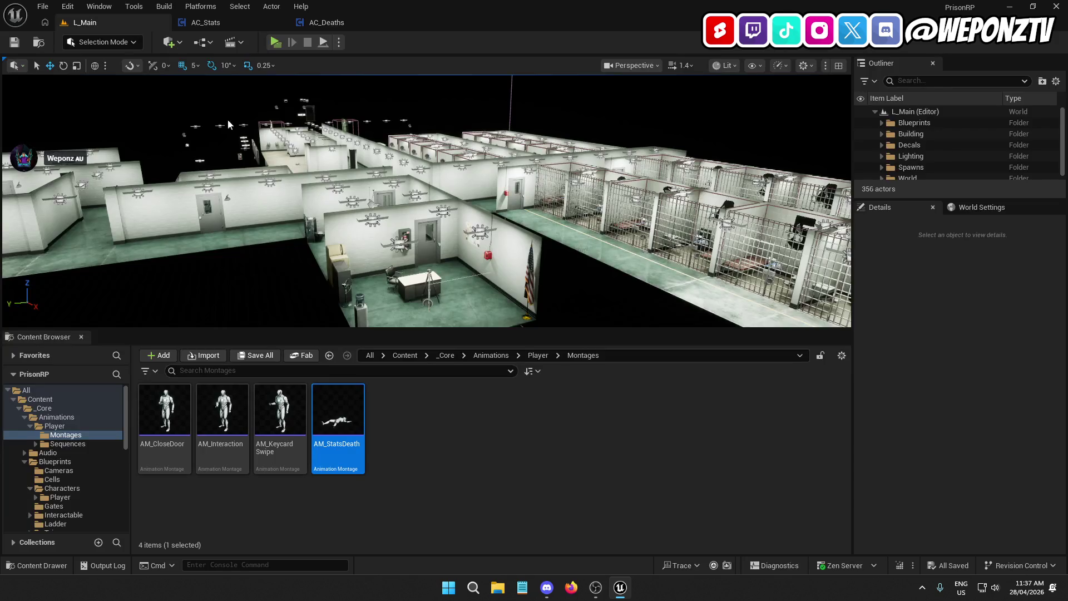
# Open BP_GameMode from _Core > Blueprints and its SpawnPlayer function graph.
pyautogui.click(446, 355)
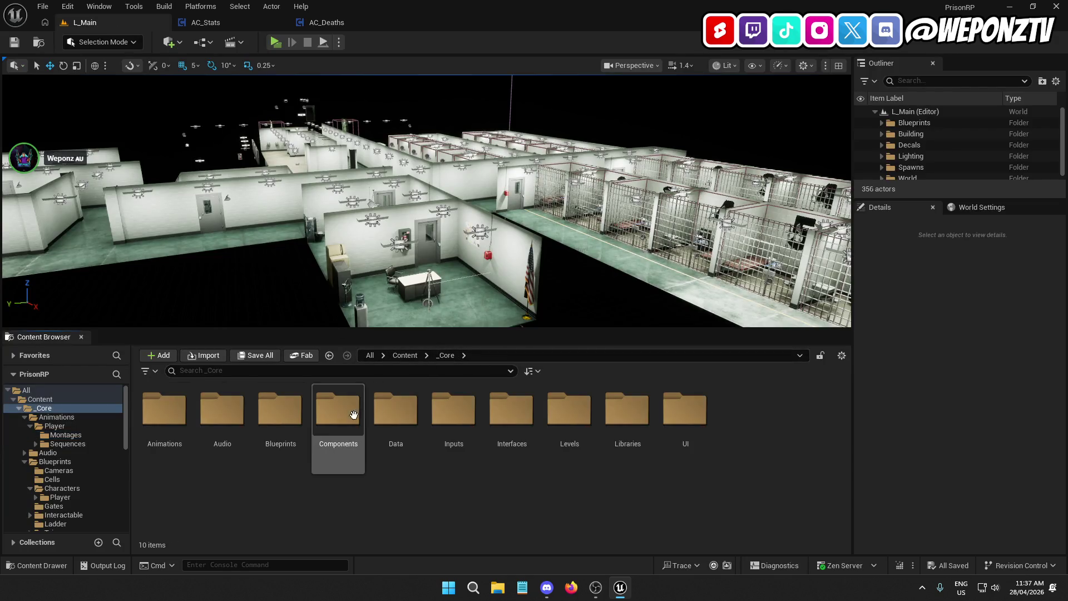
pyautogui.doubleClick(279, 411)
pyautogui.click(627, 414)
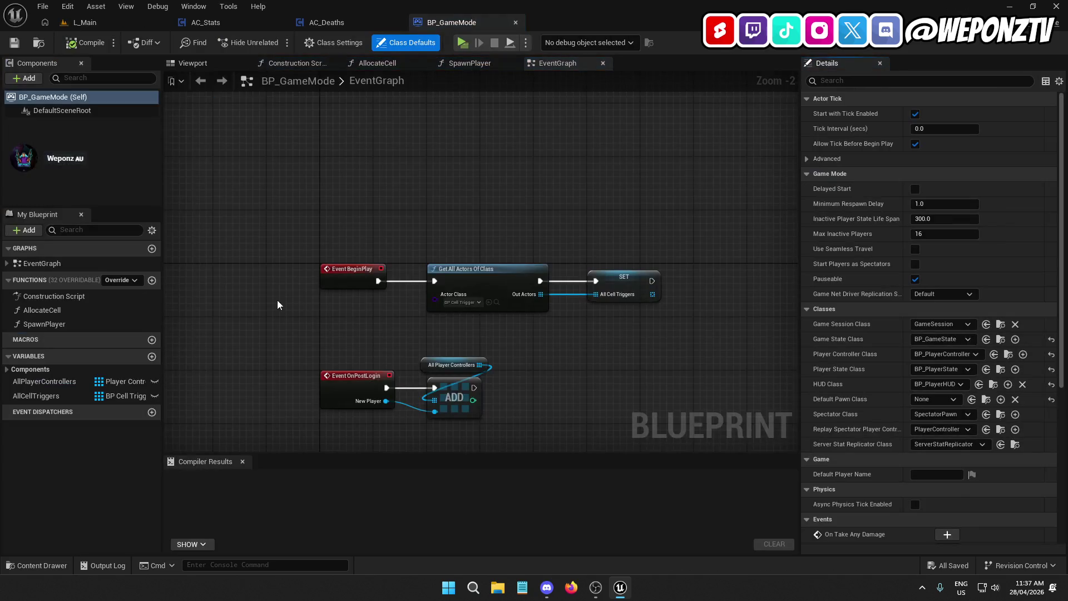
pyautogui.click(61, 324)
pyautogui.doubleClick(61, 326)
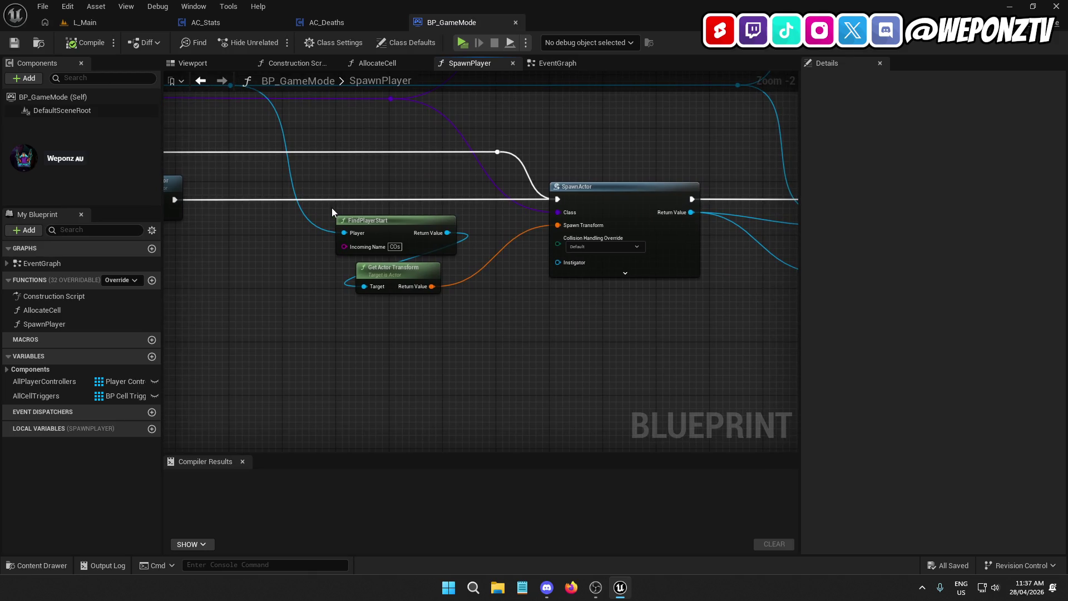
# Copy the FindPlayerStart and Get Actor Transform nodes into the AC_Deaths graph.
pyautogui.moveTo(448, 353)
pyautogui.mouseDown()
pyautogui.moveTo(358, 210)
pyautogui.moveTo(356, 220)
pyautogui.moveTo(579, 299)
pyautogui.mouseUp()
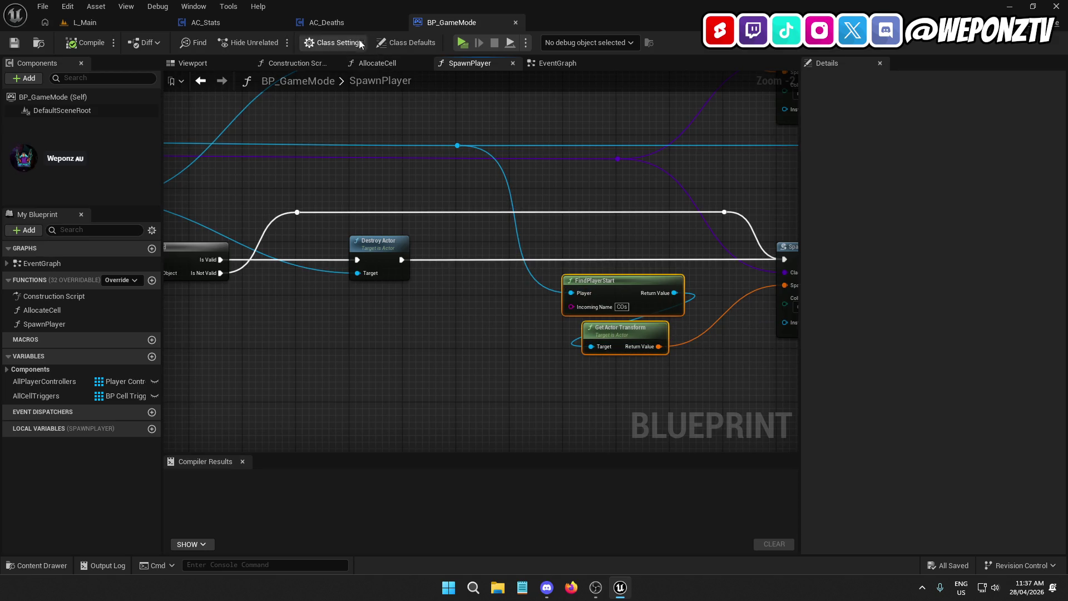
pyautogui.click(326, 23)
pyautogui.hotkey('ctrl', 'v')
pyautogui.moveTo(616, 242); pyautogui.dragTo(571, 231)
pyautogui.moveTo(558, 294)
pyautogui.mouseDown()
pyautogui.moveTo(580, 366)
pyautogui.moveTo(573, 378)
pyautogui.mouseUp()
# Save the AC_Deaths blueprint.
pyautogui.click(463, 23)
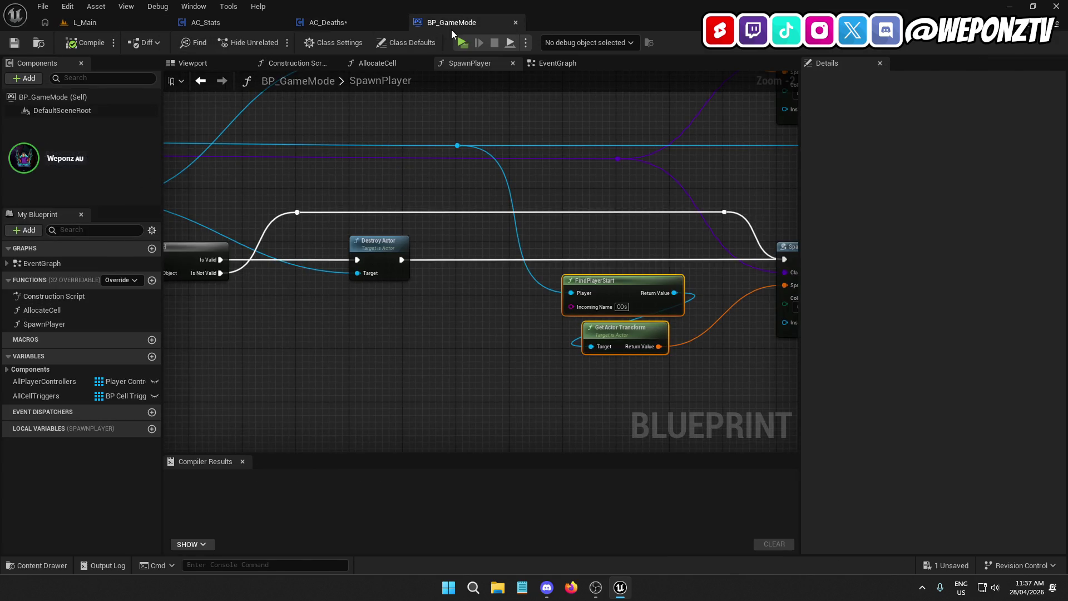
pyautogui.click(313, 22)
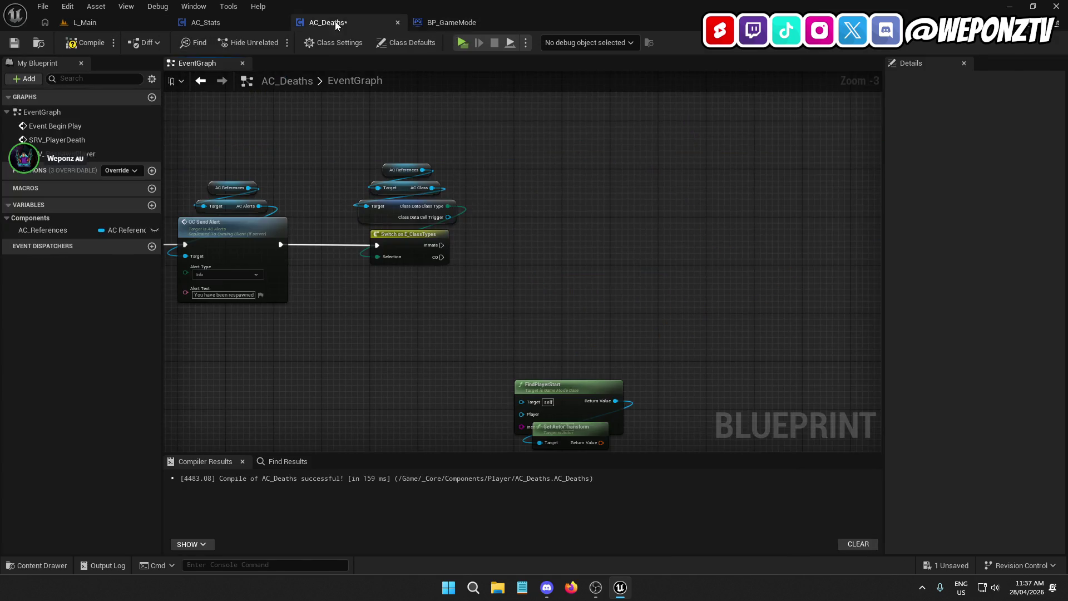
pyautogui.click(15, 43)
# Review the Allocate Cell, SET ClassData and Toggle Cell Door nodes in SpawnPlayer, then return to L_Main.
pyautogui.click(451, 22)
pyautogui.scroll(2, 475, 286)
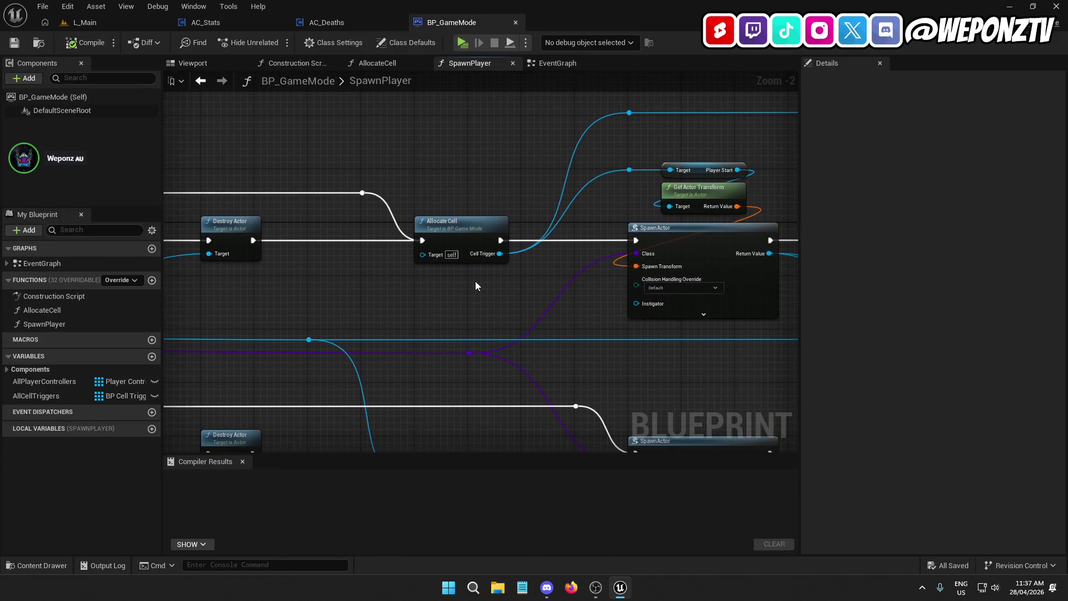
pyautogui.click(464, 232)
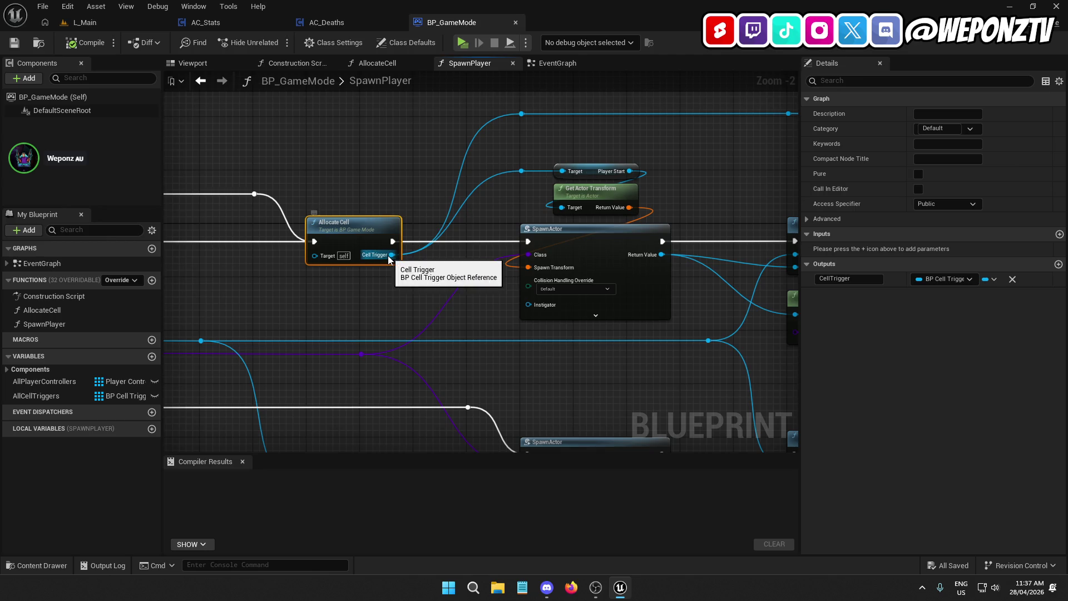
pyautogui.scroll(-2, 554, 283)
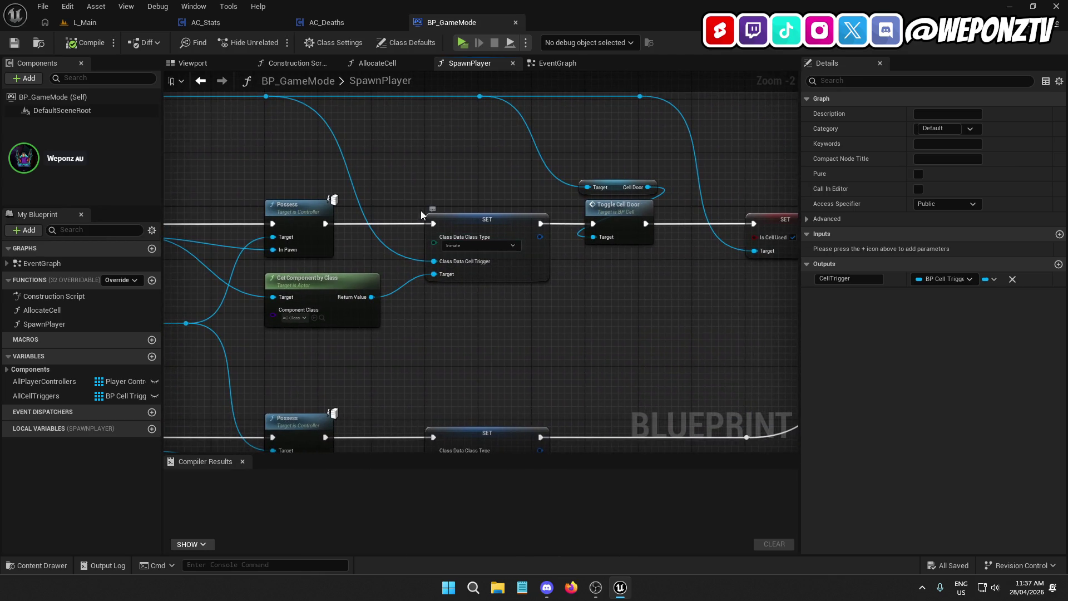
pyautogui.scroll(2, 650, 262)
pyautogui.moveTo(367, 158); pyautogui.dragTo(360, 153)
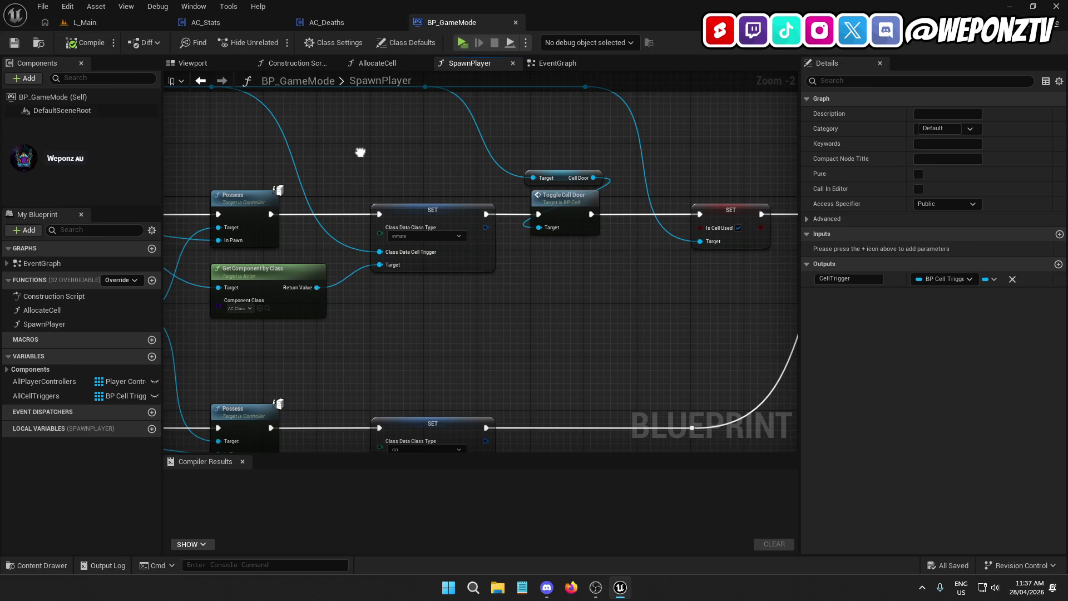
pyautogui.click(431, 217)
pyautogui.click(83, 22)
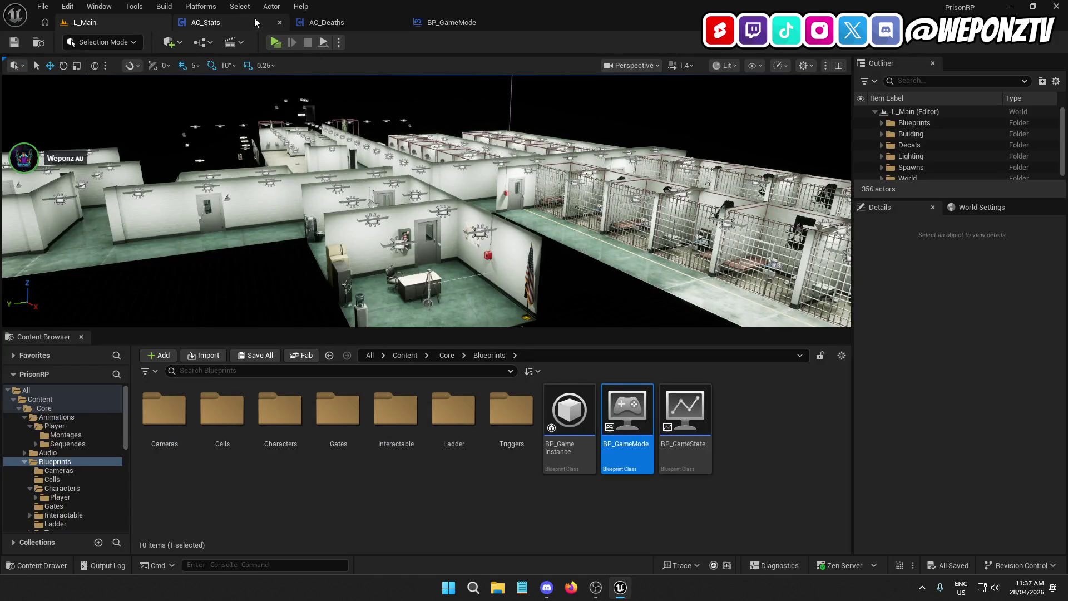
# Duplicate the AC References, AC Class and Class Data getter nodes in AC_Deaths.
pyautogui.click(254, 19)
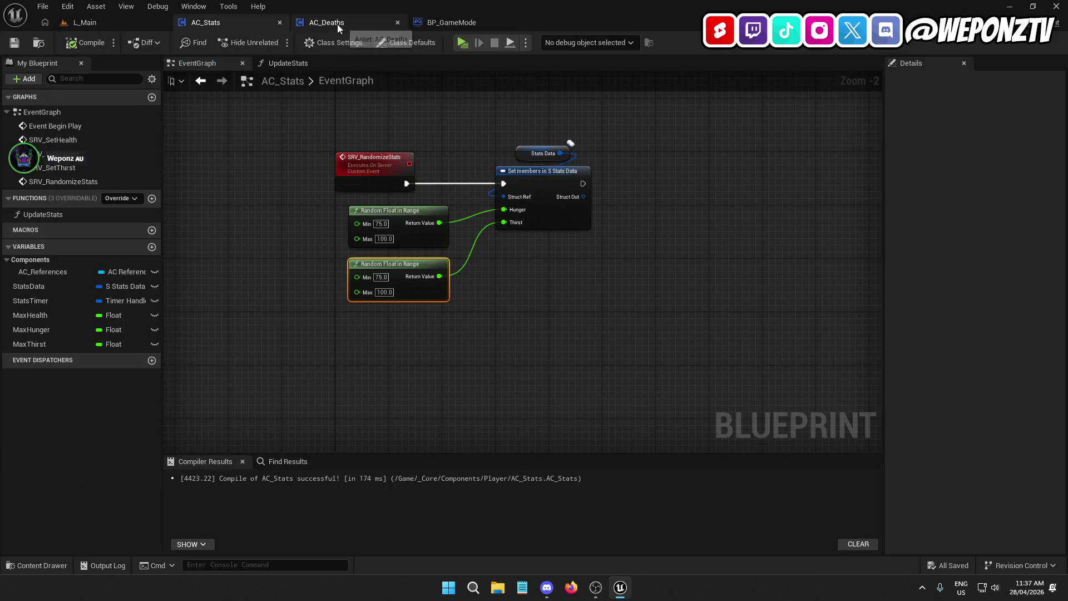
pyautogui.click(337, 23)
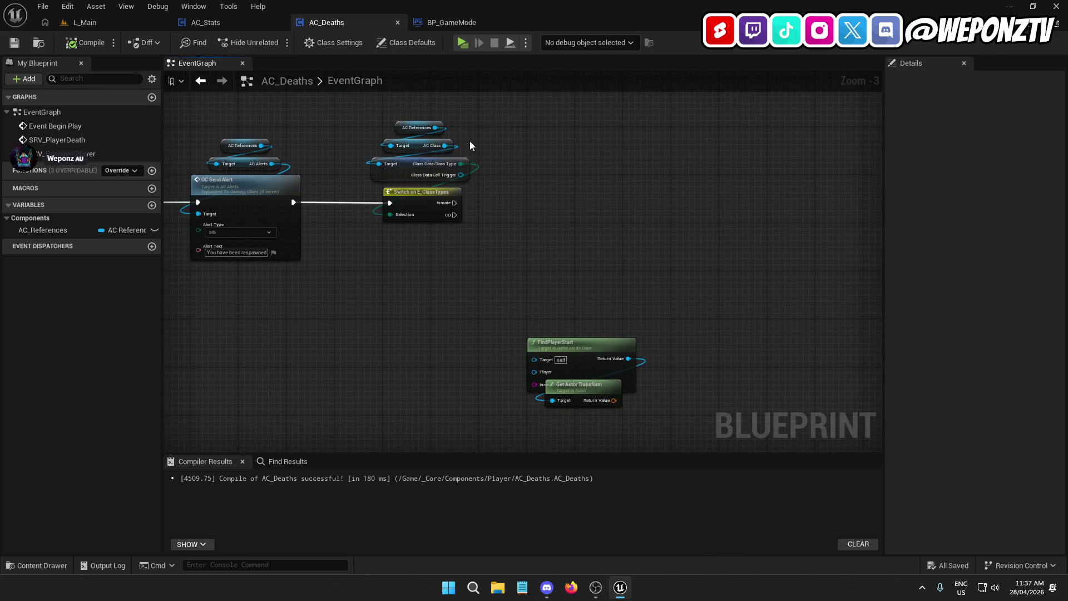
pyautogui.moveTo(434, 128); pyautogui.dragTo(399, 107)
pyautogui.click(475, 177)
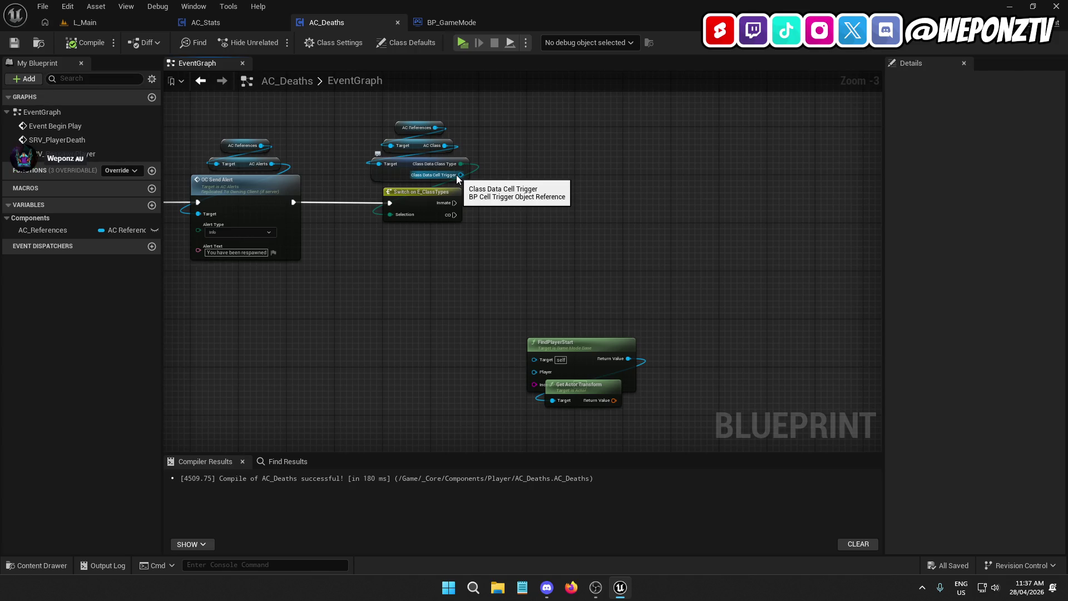
pyautogui.moveTo(495, 178)
pyautogui.mouseDown()
pyautogui.moveTo(389, 114)
pyautogui.moveTo(406, 130)
pyautogui.mouseUp()
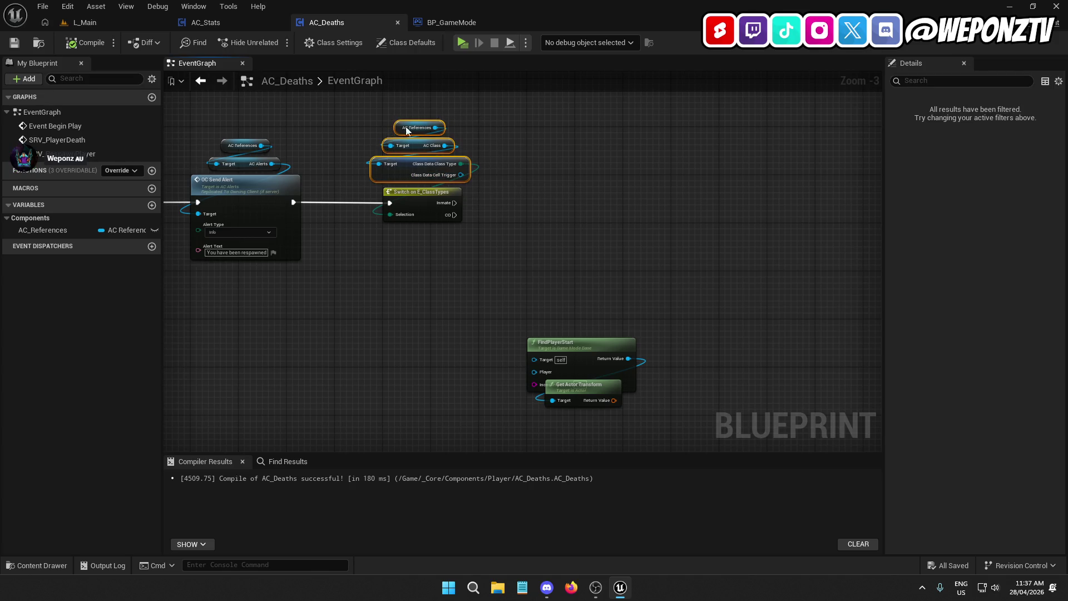
pyautogui.hotkey('ctrl', 'c')
pyautogui.hotkey('ctrl', 'v')
# Add a Player Start getter from Class Data's Cell Trigger and position FindPlayerStart below it.
pyautogui.moveTo(635, 181)
pyautogui.mouseDown()
pyautogui.moveTo(616, 212)
pyautogui.moveTo(587, 217)
pyautogui.mouseUp()
pyautogui.write('spa')
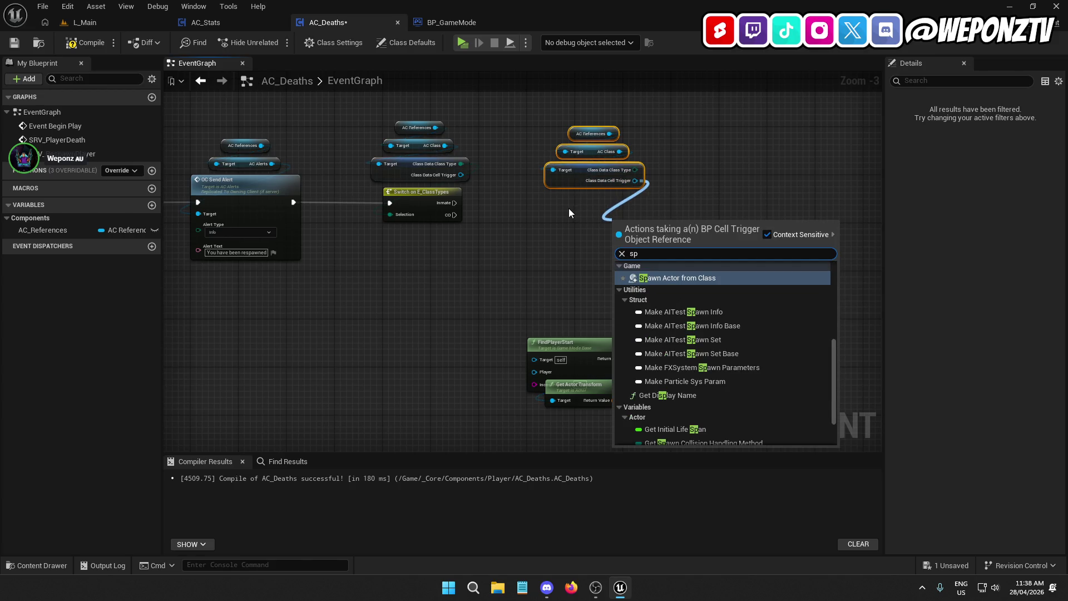
pyautogui.press('BackSpace')
pyautogui.press('BackSpace')
pyautogui.press('BackSpace')
pyautogui.write('player')
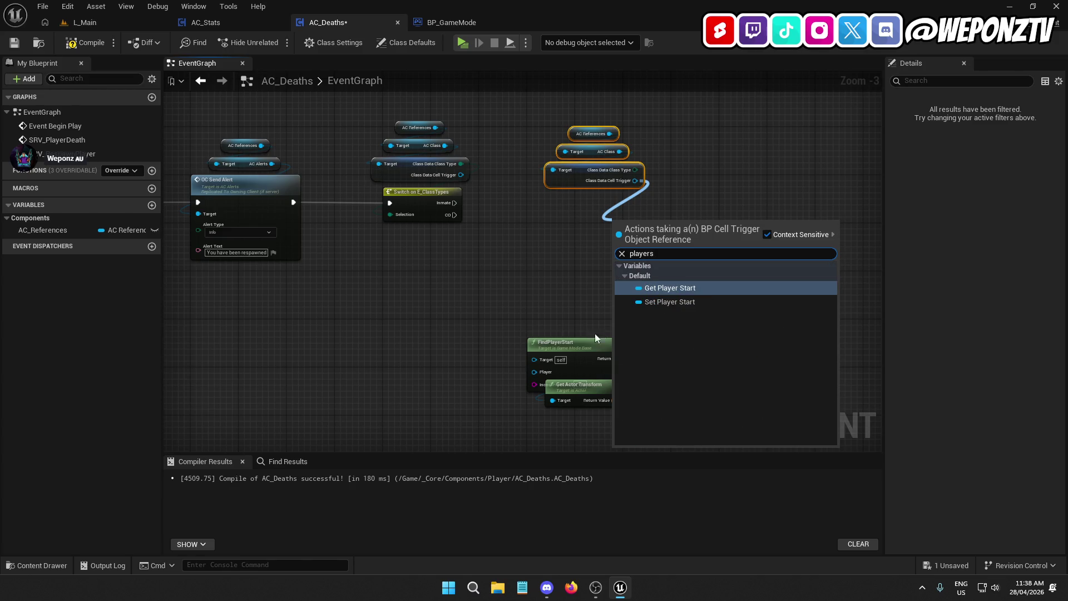
pyautogui.click(664, 287)
pyautogui.moveTo(649, 224); pyautogui.dragTo(593, 202)
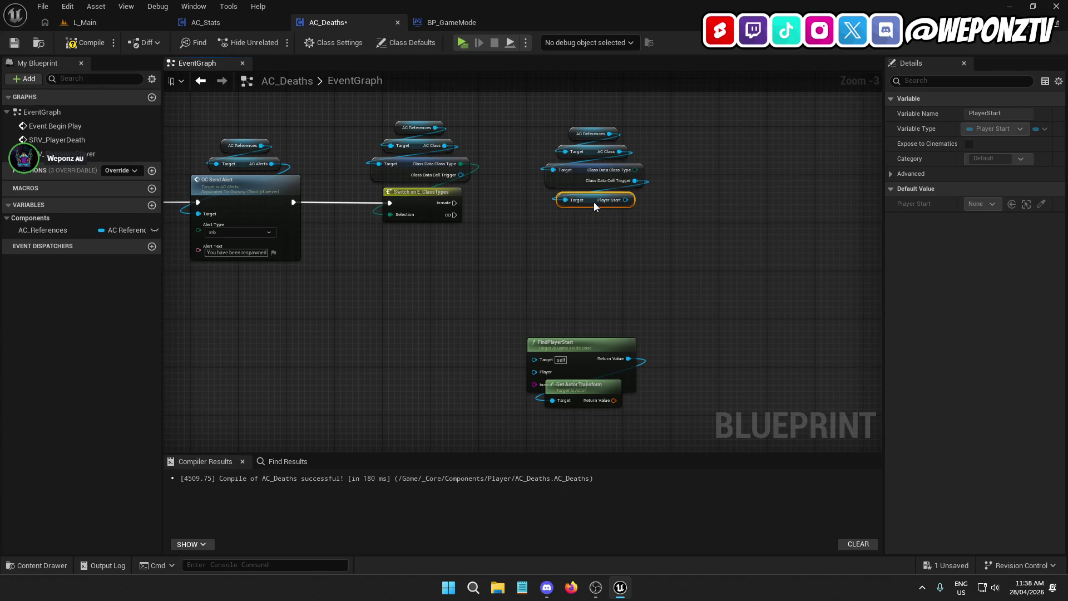
pyautogui.moveTo(596, 343); pyautogui.dragTo(588, 324)
pyautogui.click(549, 260)
# Add a Game Mode node wired into FindPlayerStart's Target, plus another AC References getter.
pyautogui.click(242, 145)
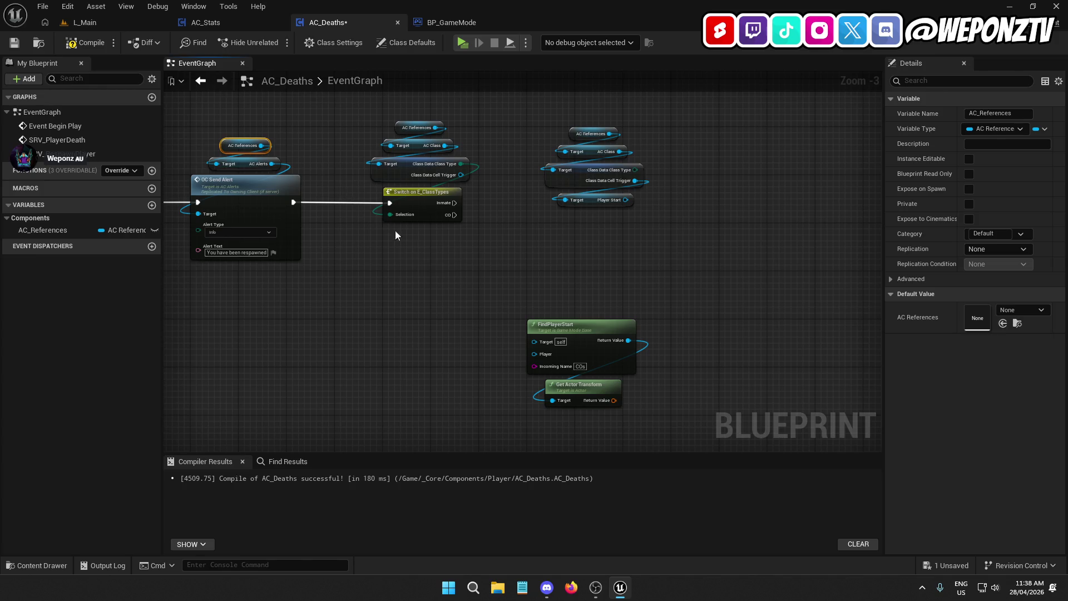
pyautogui.hotkey('ctrl', 'v')
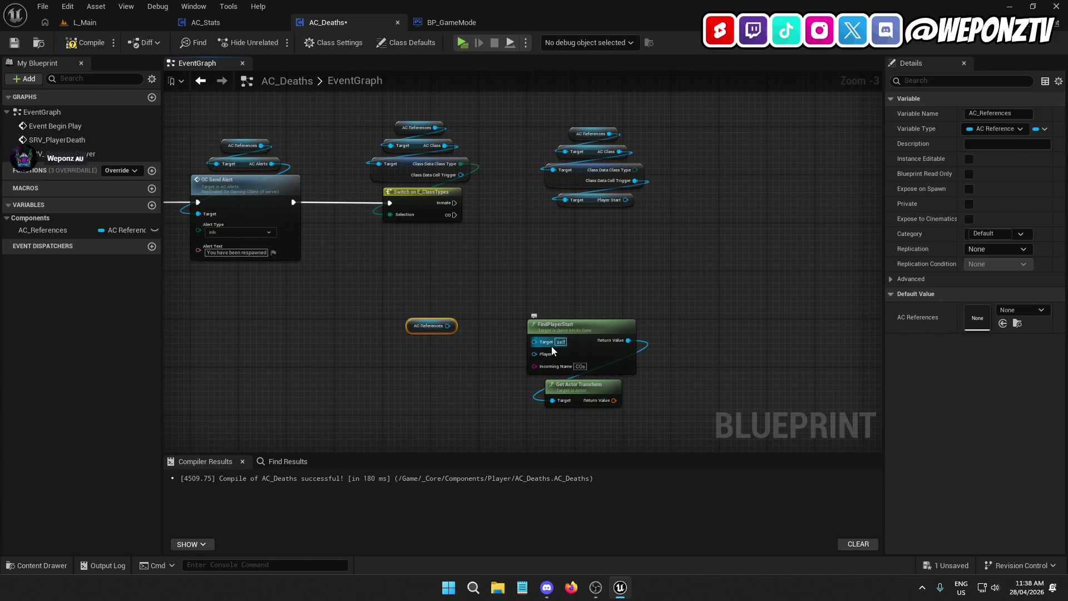
pyautogui.scroll(3, 554, 343)
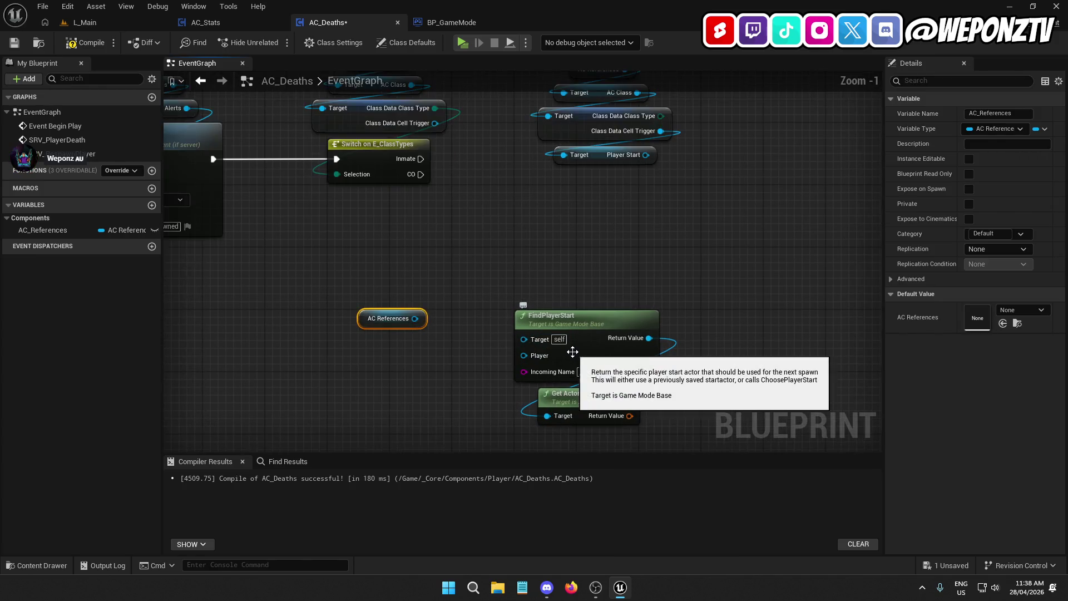
pyautogui.scroll(1, 435, 256)
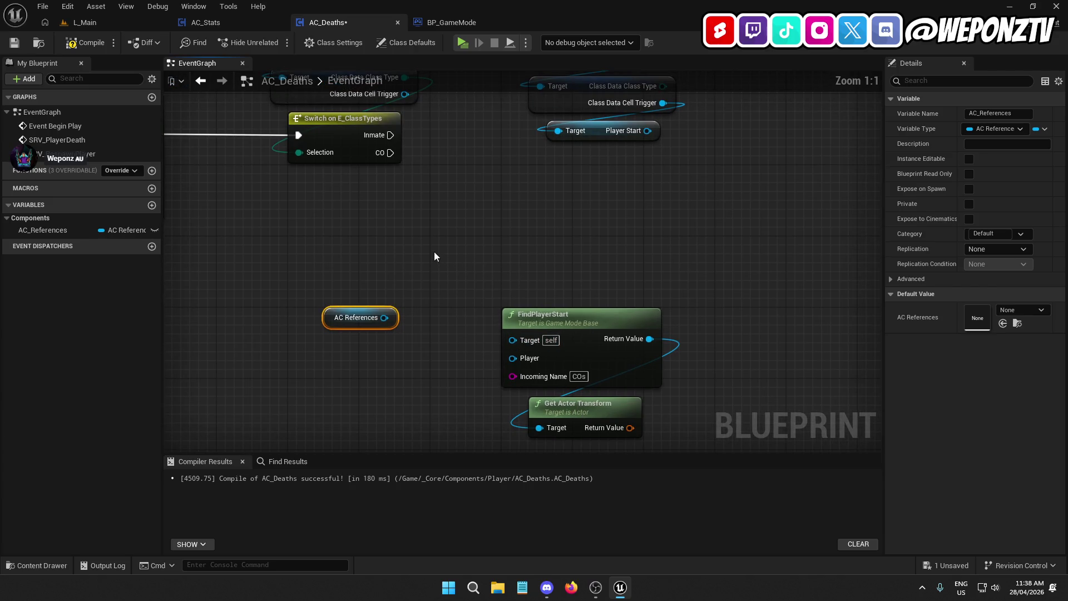
pyautogui.rightClick(520, 266)
pyautogui.write('gamem')
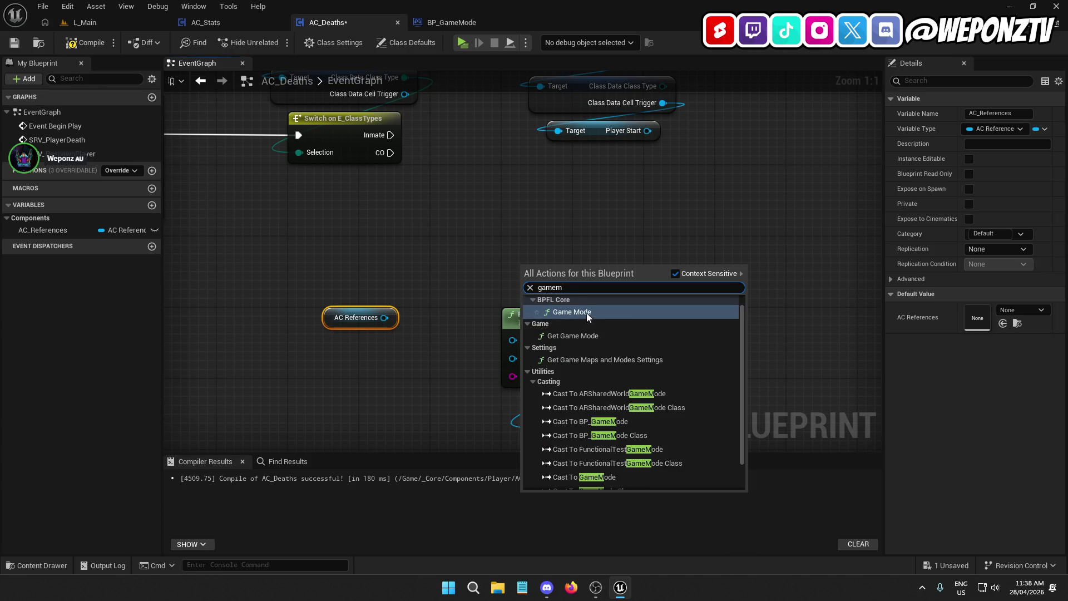
pyautogui.click(586, 312)
pyautogui.moveTo(580, 286)
pyautogui.mouseDown()
pyautogui.moveTo(529, 340)
pyautogui.moveTo(512, 338)
pyautogui.mouseUp()
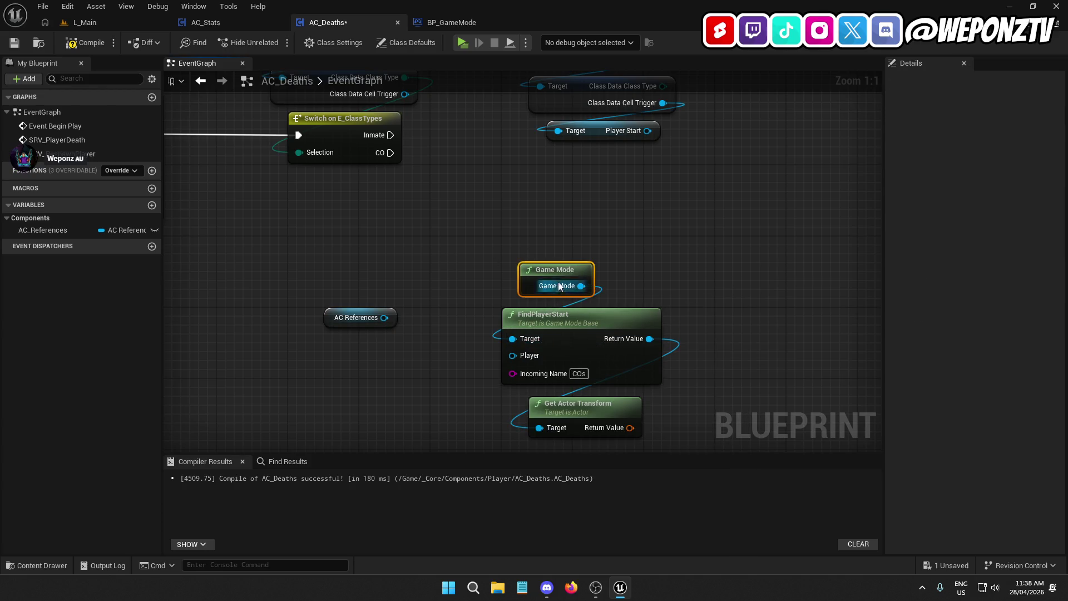
pyautogui.moveTo(577, 278); pyautogui.dragTo(579, 271)
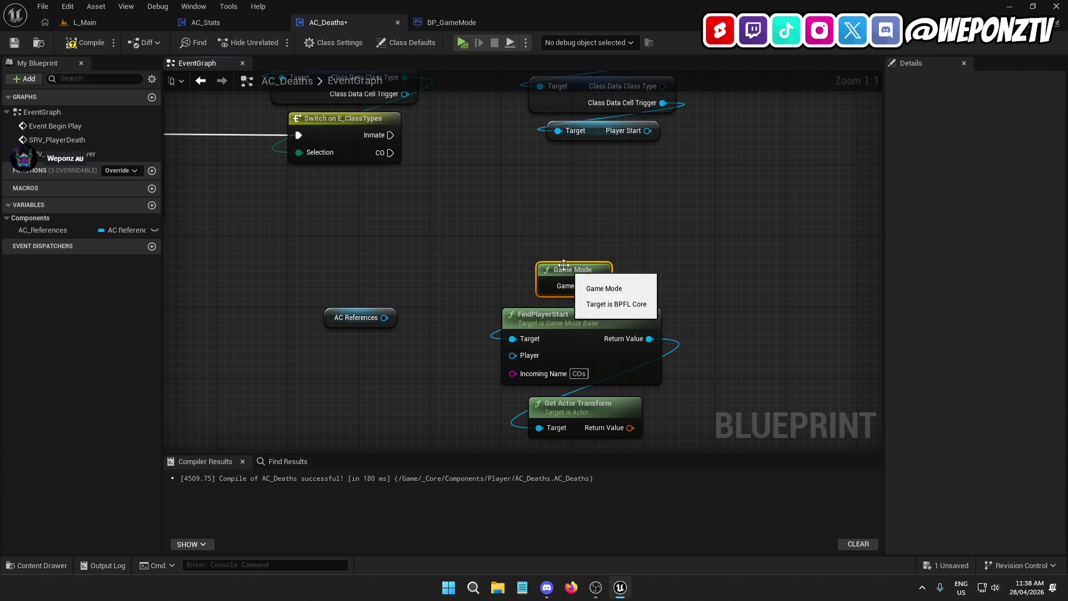
# Get Player Controller from AC References and connect it to FindPlayerStart's Player pin.
pyautogui.moveTo(386, 318)
pyautogui.mouseDown()
pyautogui.moveTo(366, 362)
pyautogui.moveTo(516, 359)
pyautogui.moveTo(420, 368)
pyautogui.moveTo(371, 349)
pyautogui.mouseUp()
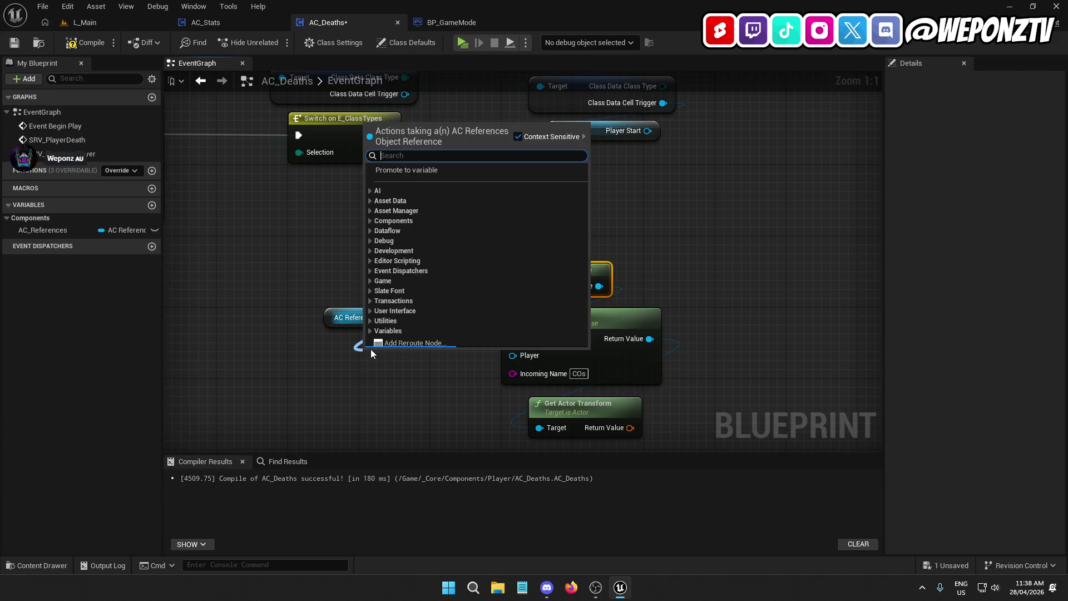
pyautogui.write('playerc')
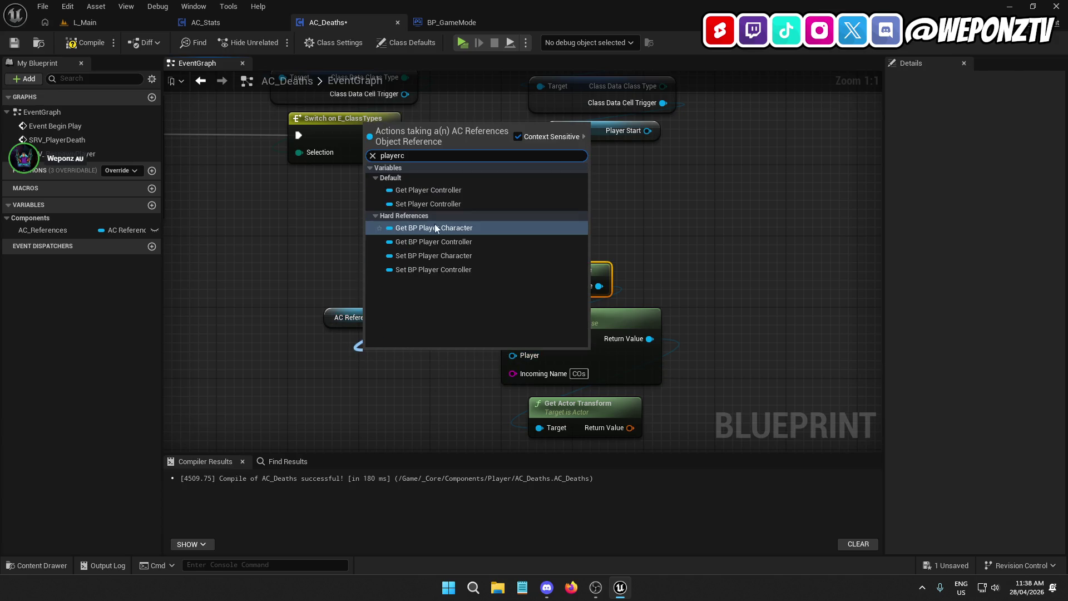
pyautogui.click(430, 189)
pyautogui.moveTo(416, 354)
pyautogui.mouseDown()
pyautogui.moveTo(364, 340)
pyautogui.moveTo(349, 348)
pyautogui.mouseUp()
pyautogui.moveTo(412, 344); pyautogui.dragTo(512, 355)
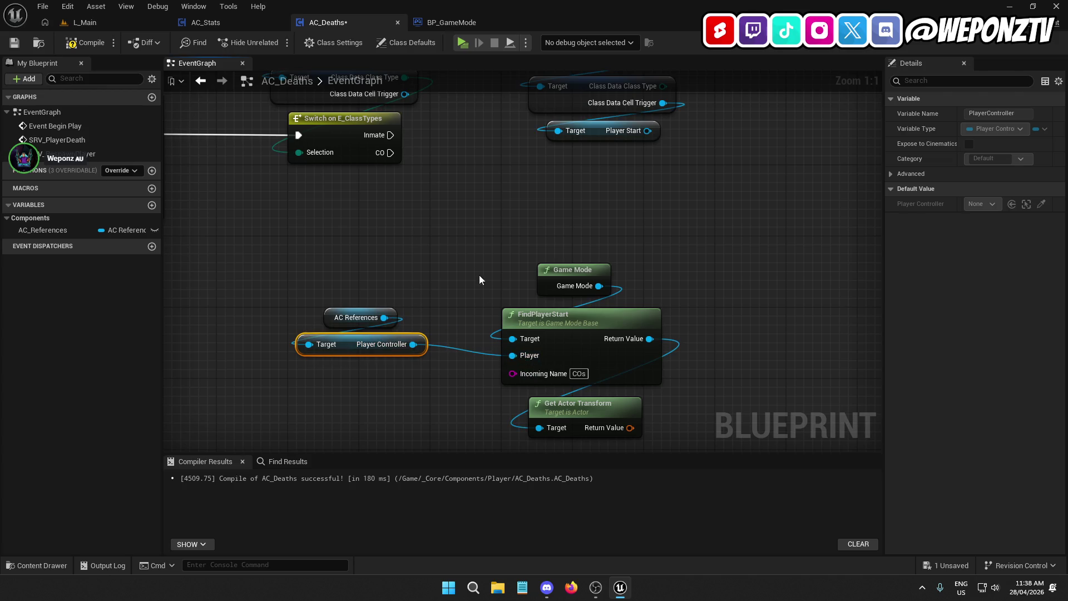
pyautogui.click(455, 246)
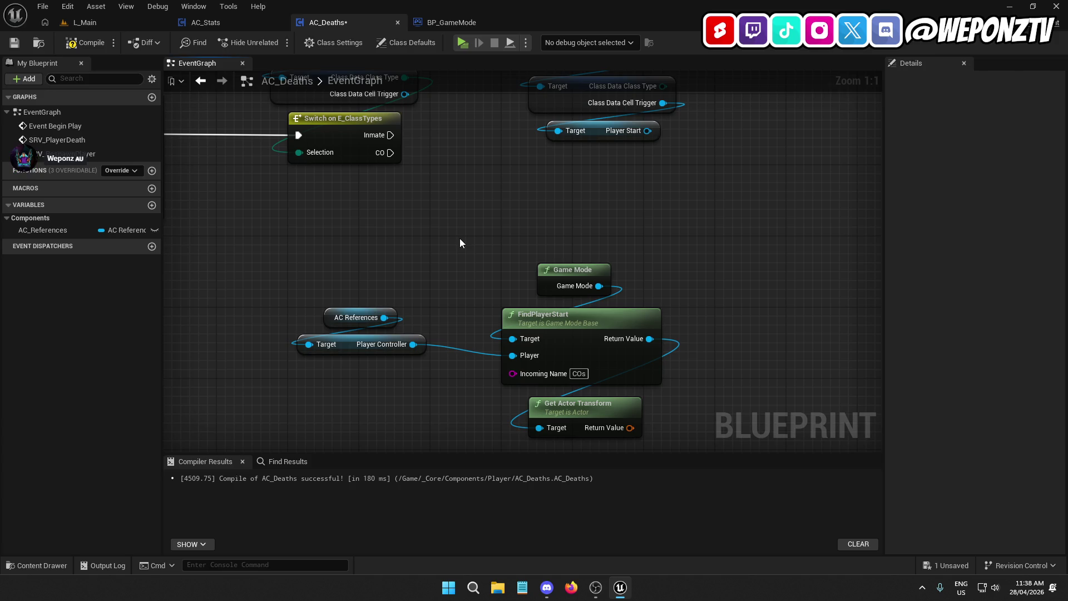
# Place another AC References getter after abandoning a Set Actor Transform search.
pyautogui.rightClick(645, 259)
pyautogui.write('setact')
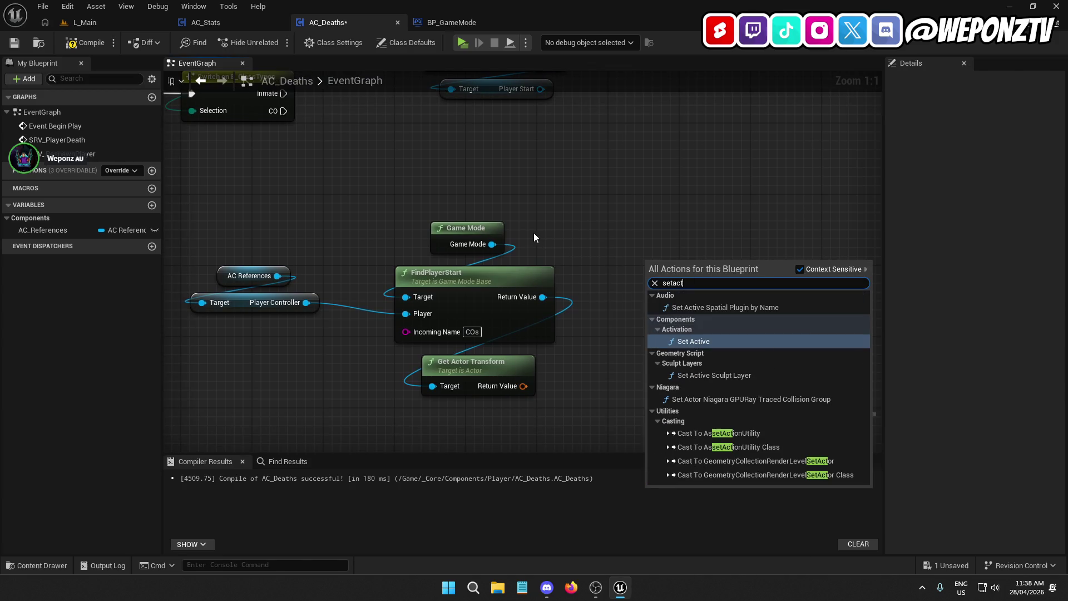
pyautogui.write('ortr')
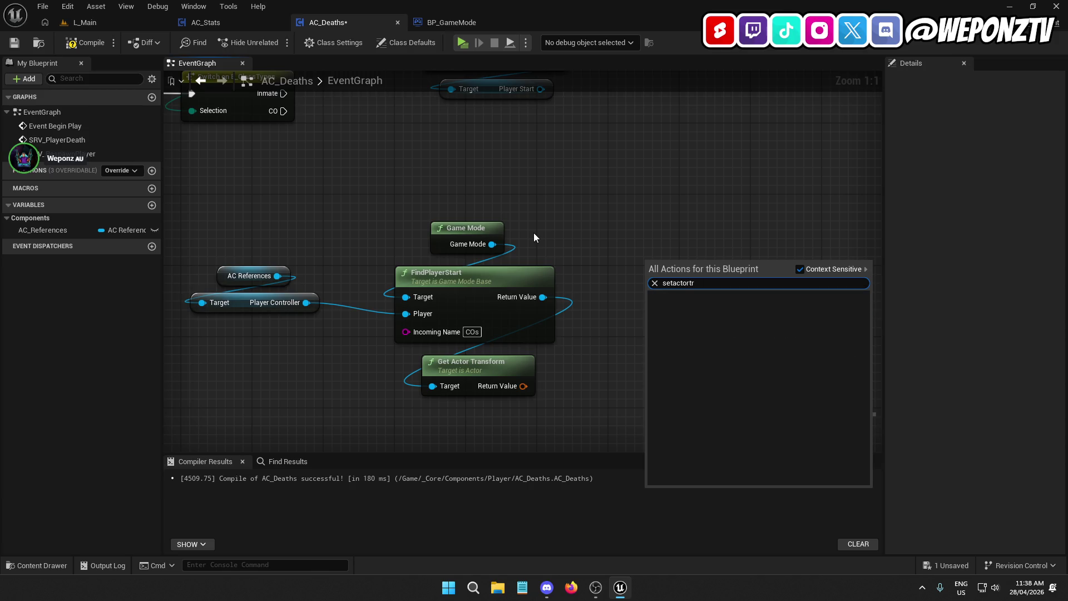
pyautogui.press('BackSpace')
pyautogui.press('BackSpace')
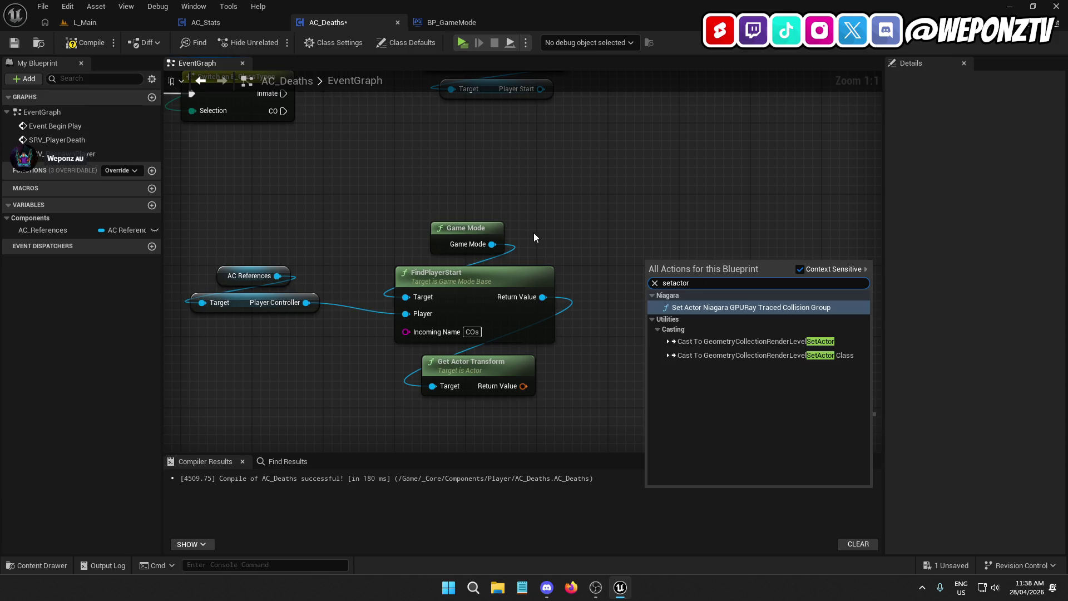
pyautogui.press('Escape')
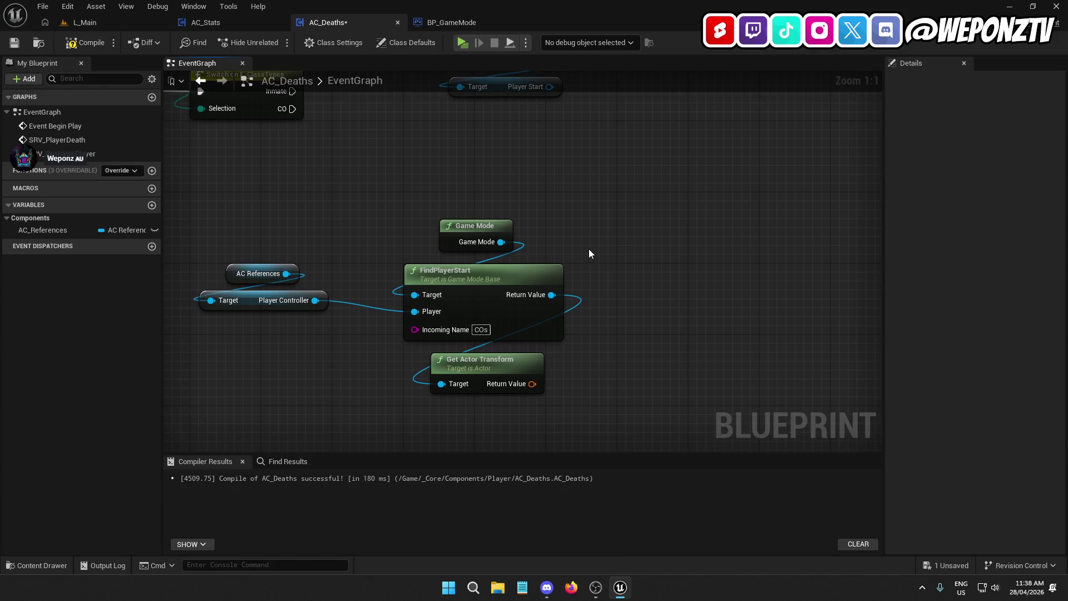
pyautogui.rightClick(625, 228)
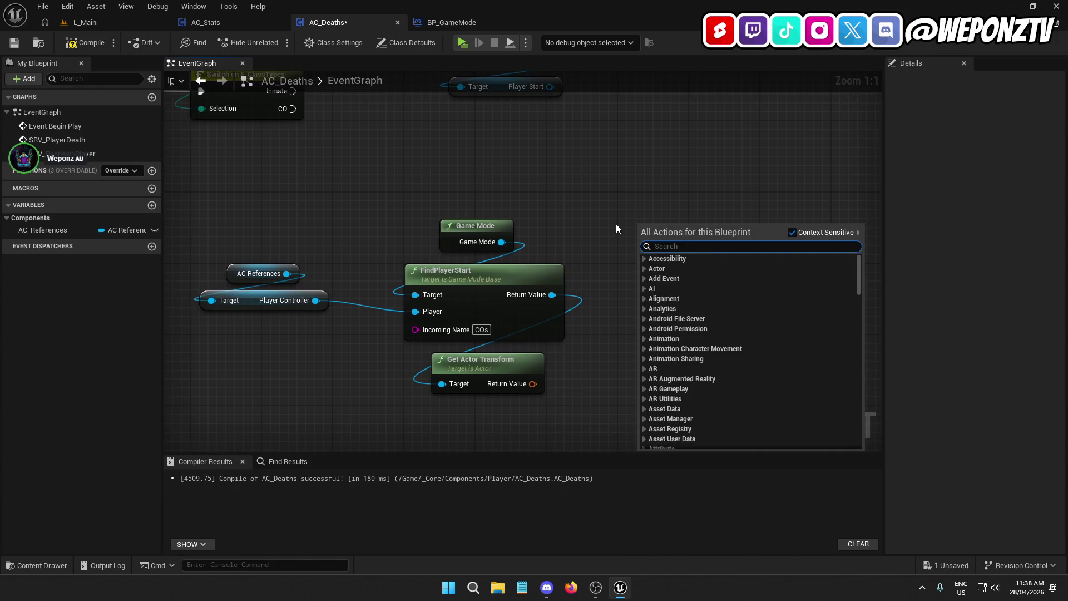
pyautogui.click(261, 273)
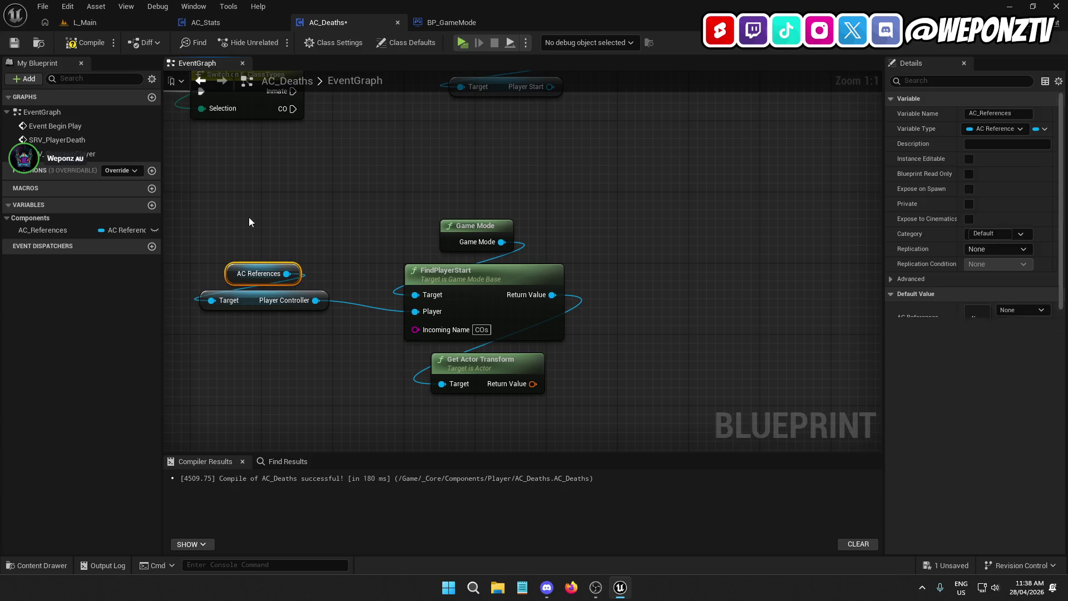
pyautogui.click(651, 216)
pyautogui.hotkey('ctrl', 'v')
# Get Character from AC References and add a Set Actor Transform targeting it.
pyautogui.moveTo(714, 229); pyautogui.dragTo(700, 268)
pyautogui.write('character')
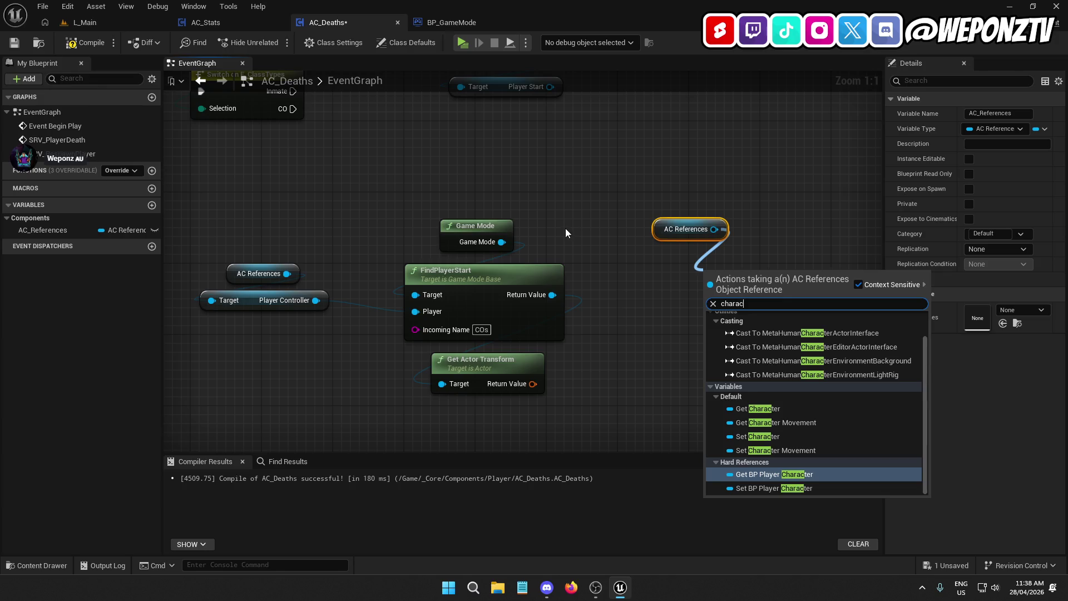
pyautogui.click(781, 407)
pyautogui.moveTo(757, 273)
pyautogui.mouseDown()
pyautogui.moveTo(679, 254)
pyautogui.moveTo(695, 247)
pyautogui.moveTo(720, 274)
pyautogui.moveTo(709, 304)
pyautogui.mouseUp()
pyautogui.write('setactor')
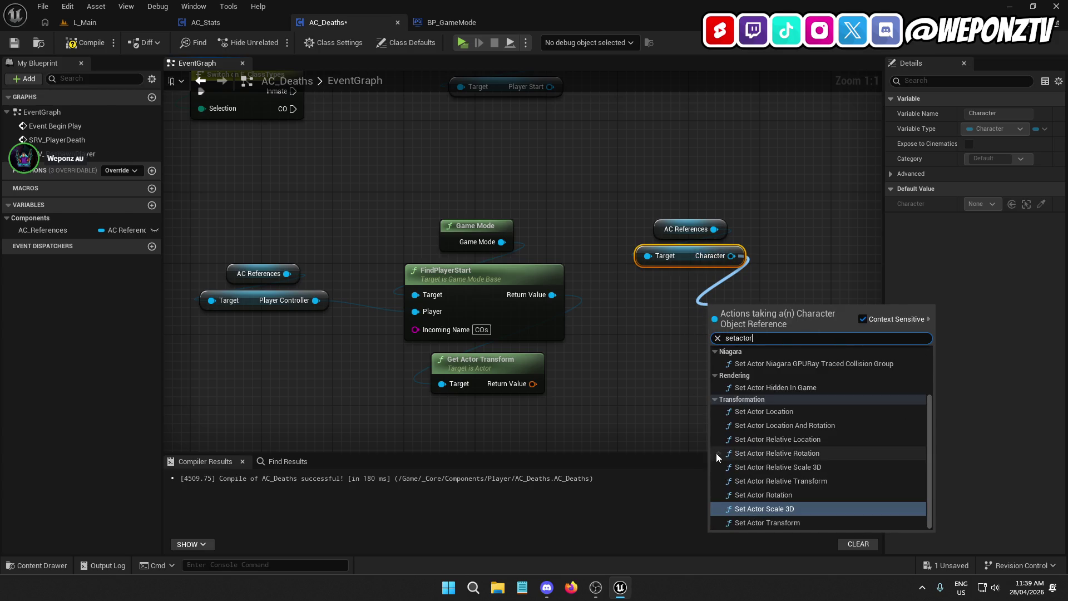
pyautogui.click(769, 522)
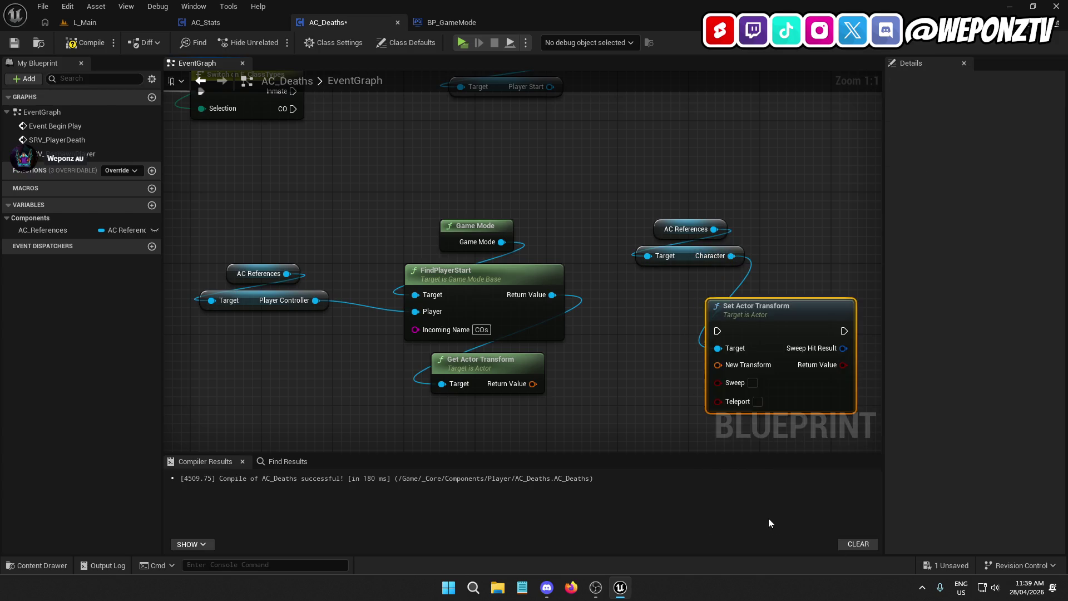
pyautogui.moveTo(775, 312); pyautogui.dragTo(693, 288)
pyautogui.moveTo(727, 358); pyautogui.dragTo(627, 268)
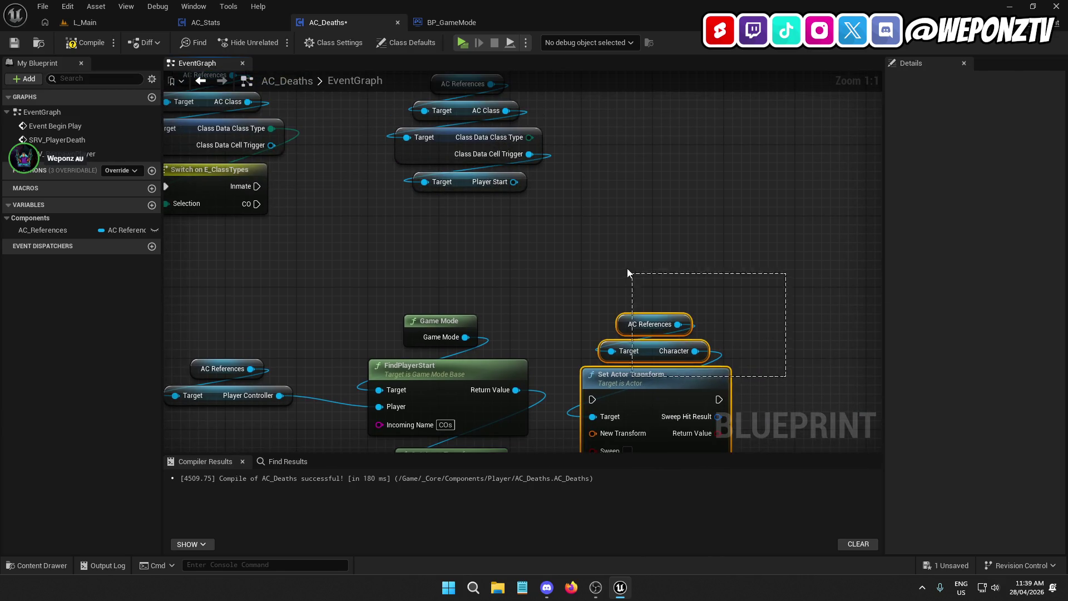
# Add a Get Actor Transform for the Player Start, placed beneath it.
pyautogui.moveTo(657, 372); pyautogui.dragTo(716, 161)
pyautogui.moveTo(514, 182)
pyautogui.mouseDown()
pyautogui.moveTo(473, 195)
pyautogui.moveTo(502, 245)
pyautogui.mouseUp()
pyautogui.write('getact')
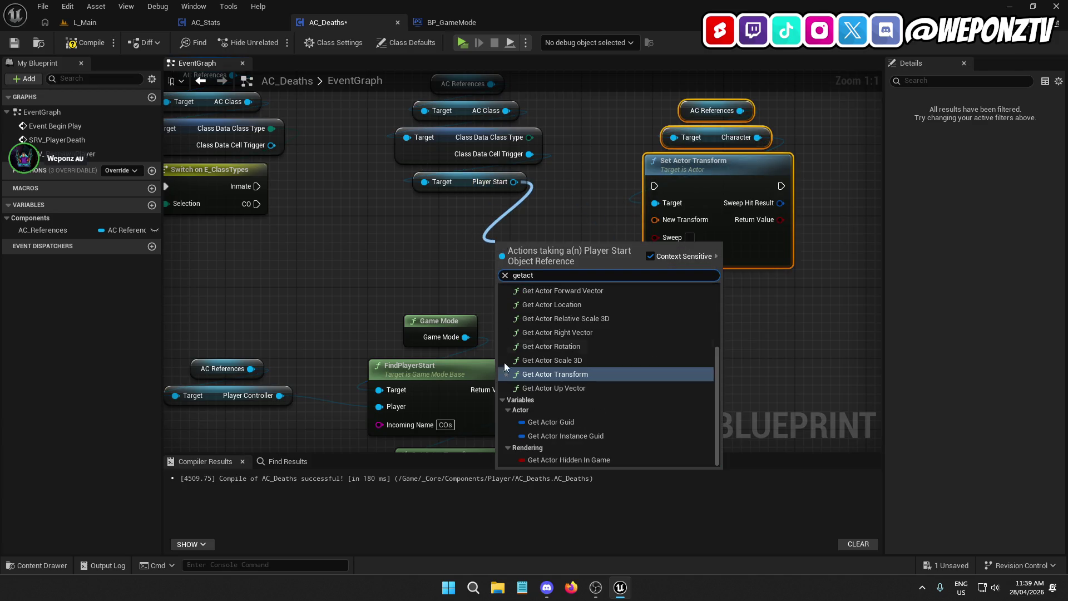
pyautogui.click(555, 375)
pyautogui.moveTo(534, 246); pyautogui.dragTo(462, 206)
# Run Set Actor Transform from the Inmate branch with Player Start's transform and Teleport enabled.
pyautogui.moveTo(255, 184); pyautogui.dragTo(654, 186)
pyautogui.moveTo(849, 222)
pyautogui.mouseDown()
pyautogui.moveTo(672, 181)
pyautogui.moveTo(632, 182)
pyautogui.mouseUp()
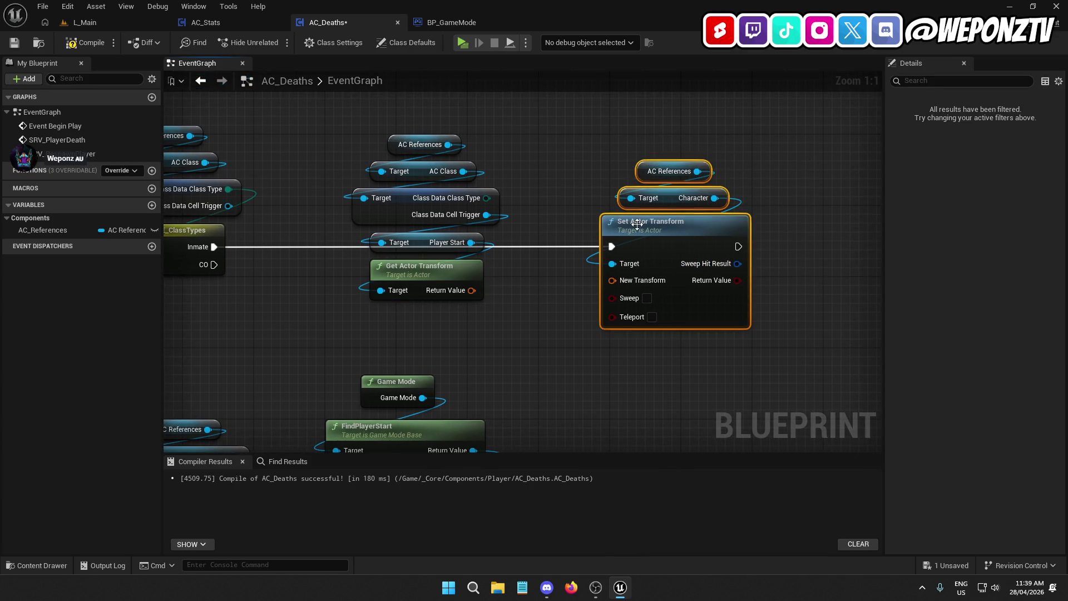
pyautogui.moveTo(637, 226); pyautogui.dragTo(646, 225)
pyautogui.moveTo(470, 291)
pyautogui.mouseDown()
pyautogui.moveTo(634, 273)
pyautogui.moveTo(621, 281)
pyautogui.mouseUp()
pyautogui.moveTo(489, 321)
pyautogui.mouseDown()
pyautogui.moveTo(374, 268)
pyautogui.moveTo(378, 162)
pyautogui.mouseUp()
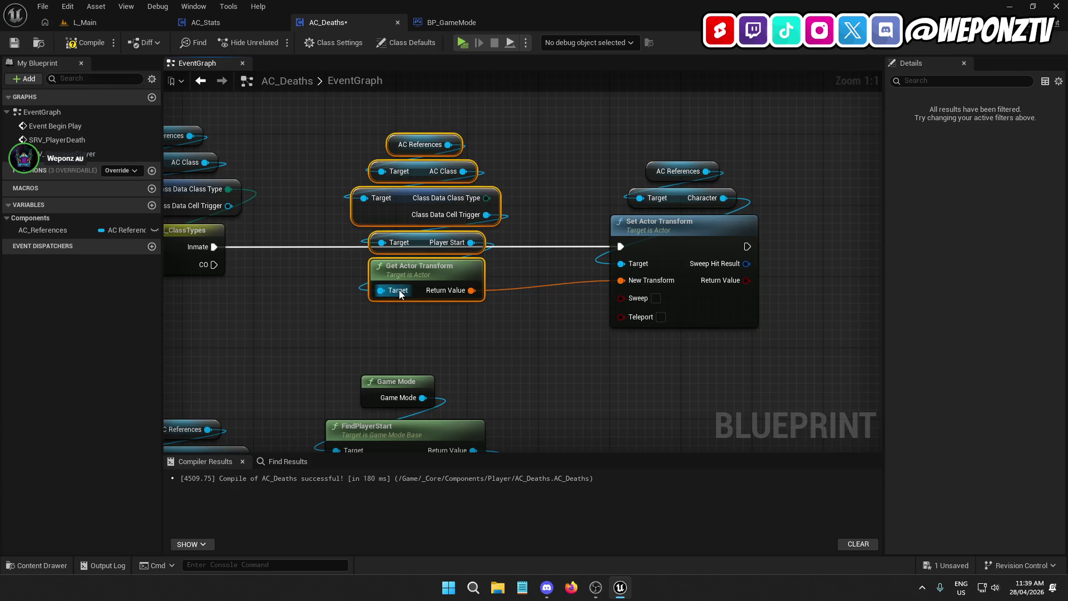
pyautogui.click(661, 318)
# Rearrange the middle node column and move the AC References/Character getters below Get Actor Transform.
pyautogui.moveTo(495, 324); pyautogui.dragTo(620, 300)
pyautogui.moveTo(513, 174); pyautogui.dragTo(470, 145)
pyautogui.moveTo(494, 255)
pyautogui.mouseDown()
pyautogui.moveTo(426, 298)
pyautogui.moveTo(540, 199)
pyautogui.moveTo(528, 155)
pyautogui.moveTo(505, 315)
pyautogui.moveTo(462, 307)
pyautogui.mouseUp()
pyautogui.moveTo(502, 371); pyautogui.dragTo(488, 161)
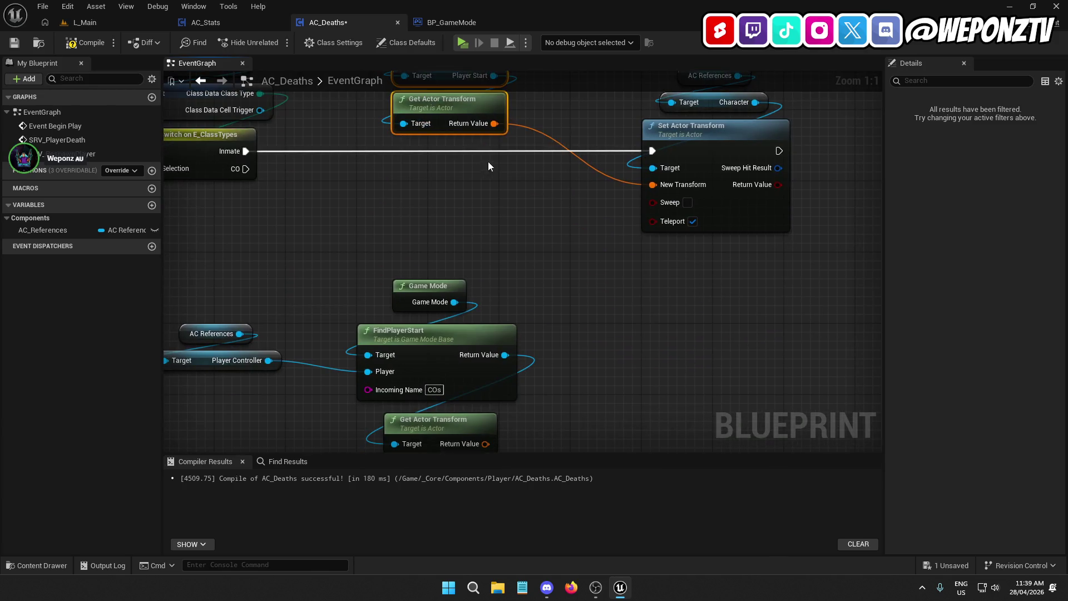
pyautogui.moveTo(526, 316)
pyautogui.mouseDown()
pyautogui.moveTo(524, 273)
pyautogui.moveTo(514, 334)
pyautogui.mouseUp()
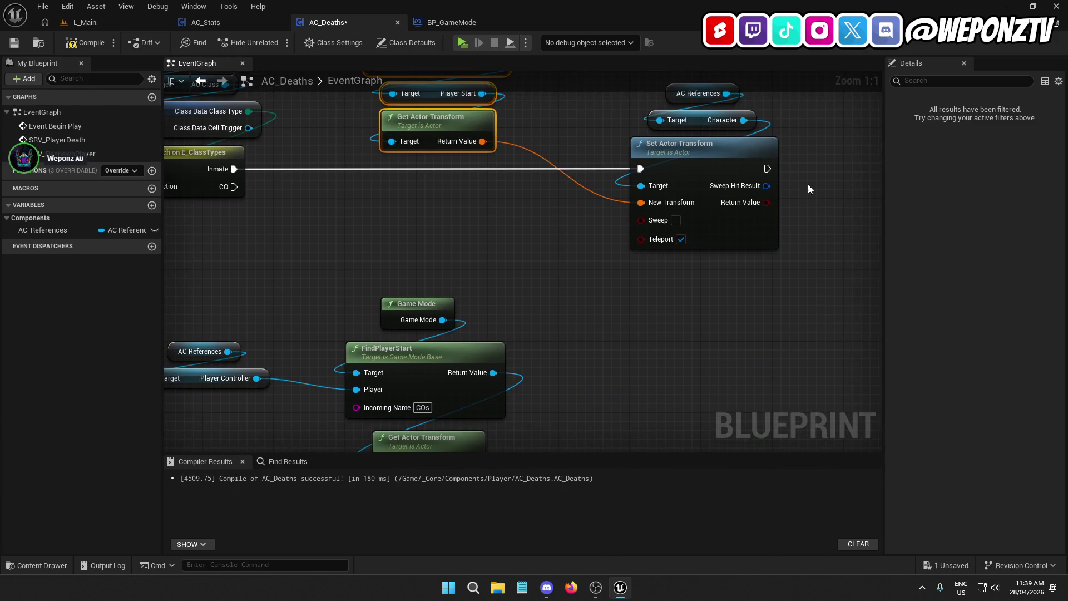
pyautogui.click(768, 125)
pyautogui.moveTo(768, 124); pyautogui.dragTo(734, 91)
pyautogui.moveTo(694, 122)
pyautogui.mouseDown()
pyautogui.moveTo(583, 175)
pyautogui.moveTo(516, 246)
pyautogui.mouseUp()
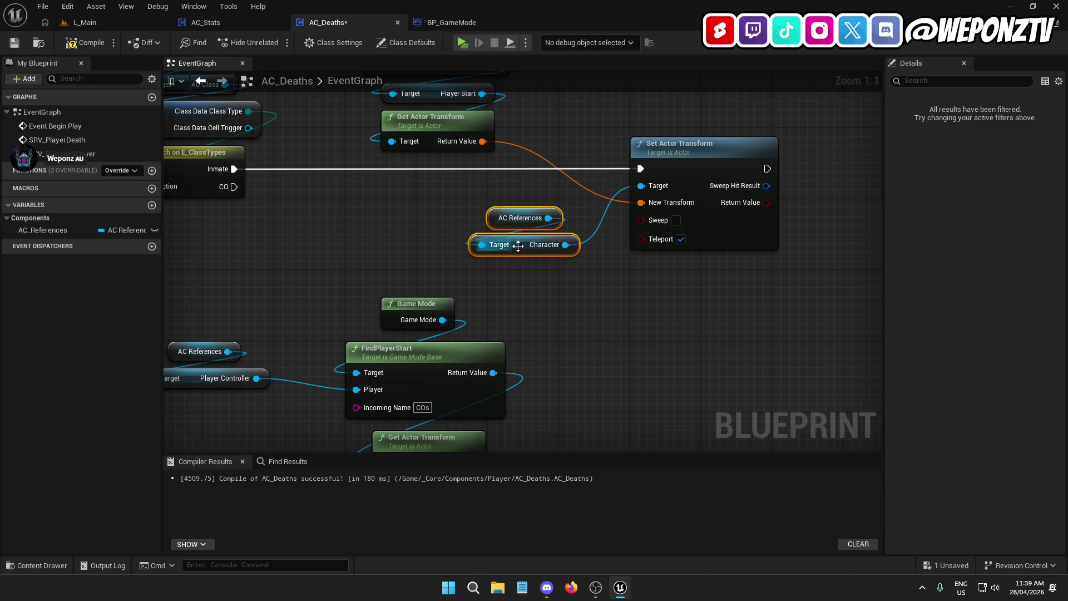
# Duplicate the Set Actor Transform node.
pyautogui.click(683, 180)
pyautogui.hotkey('ctrl', 'c')
pyautogui.hotkey('ctrl', 'v')
# Wire Character, the CO branch via a reroute, and FindPlayerStart's transform into the duplicate Set Actor Transform.
pyautogui.moveTo(692, 310)
pyautogui.mouseDown()
pyautogui.moveTo(692, 287)
pyautogui.moveTo(234, 187)
pyautogui.mouseUp()
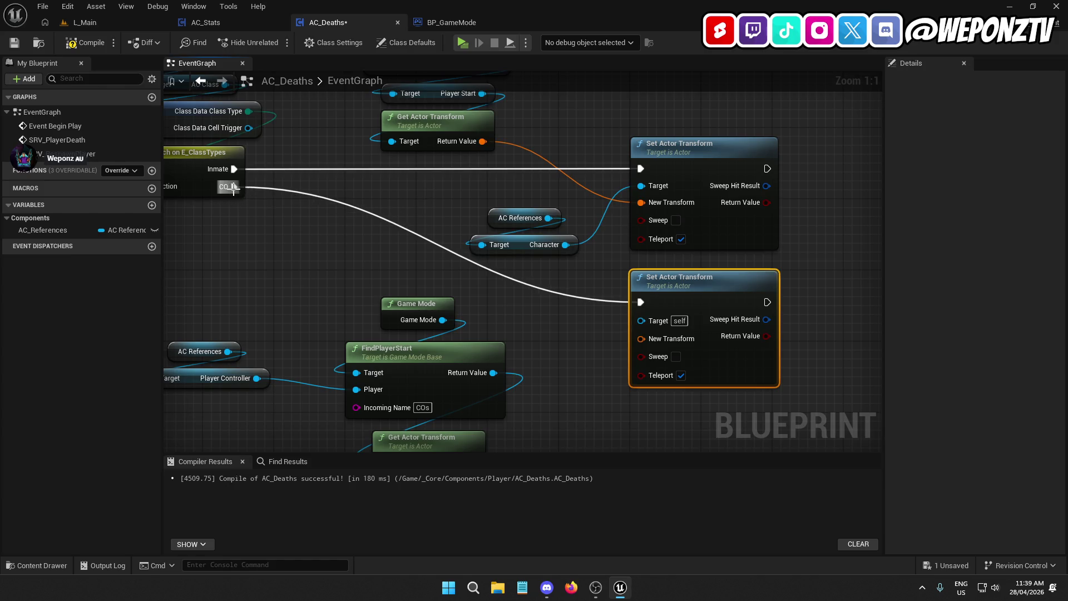
pyautogui.moveTo(572, 250)
pyautogui.mouseDown()
pyautogui.moveTo(625, 288)
pyautogui.moveTo(641, 320)
pyautogui.mouseUp()
pyautogui.moveTo(573, 277); pyautogui.dragTo(568, 206)
pyautogui.doubleClick(488, 185)
pyautogui.moveTo(487, 185)
pyautogui.mouseDown()
pyautogui.moveTo(478, 177)
pyautogui.moveTo(358, 211)
pyautogui.moveTo(345, 226)
pyautogui.mouseUp()
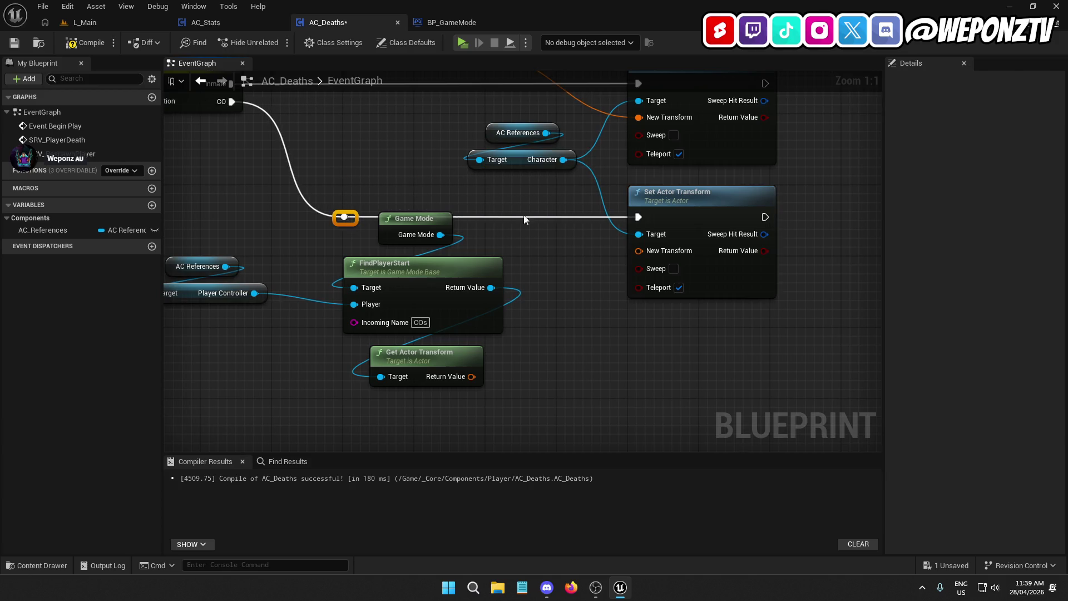
pyautogui.click(575, 316)
pyautogui.moveTo(473, 377); pyautogui.dragTo(640, 251)
# Tidy the FindPlayerStart group and controller getters, then save AC_Deaths and return to L_Main.
pyautogui.moveTo(530, 342)
pyautogui.mouseDown()
pyautogui.moveTo(456, 248)
pyautogui.moveTo(445, 186)
pyautogui.mouseUp()
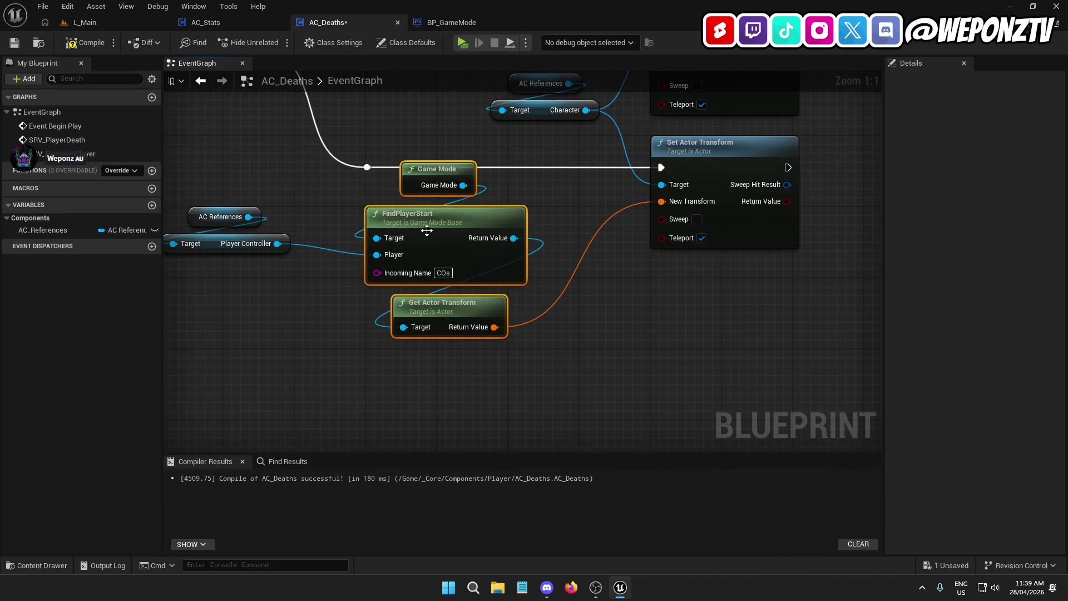
pyautogui.moveTo(439, 232); pyautogui.dragTo(439, 286)
pyautogui.click(573, 214)
pyautogui.scroll(-3, 572, 213)
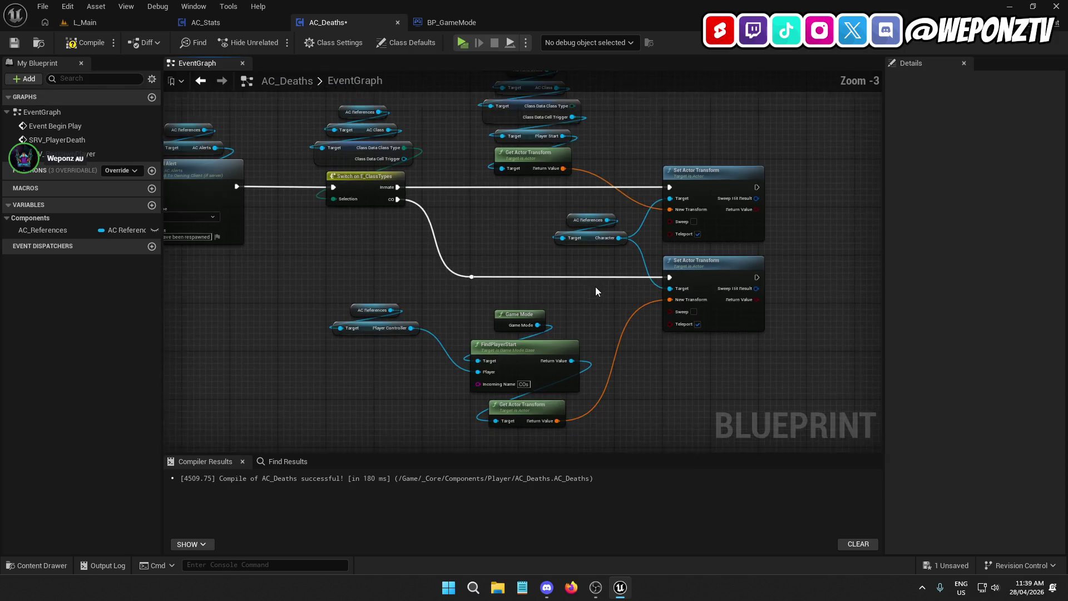
pyautogui.moveTo(403, 319); pyautogui.dragTo(364, 229)
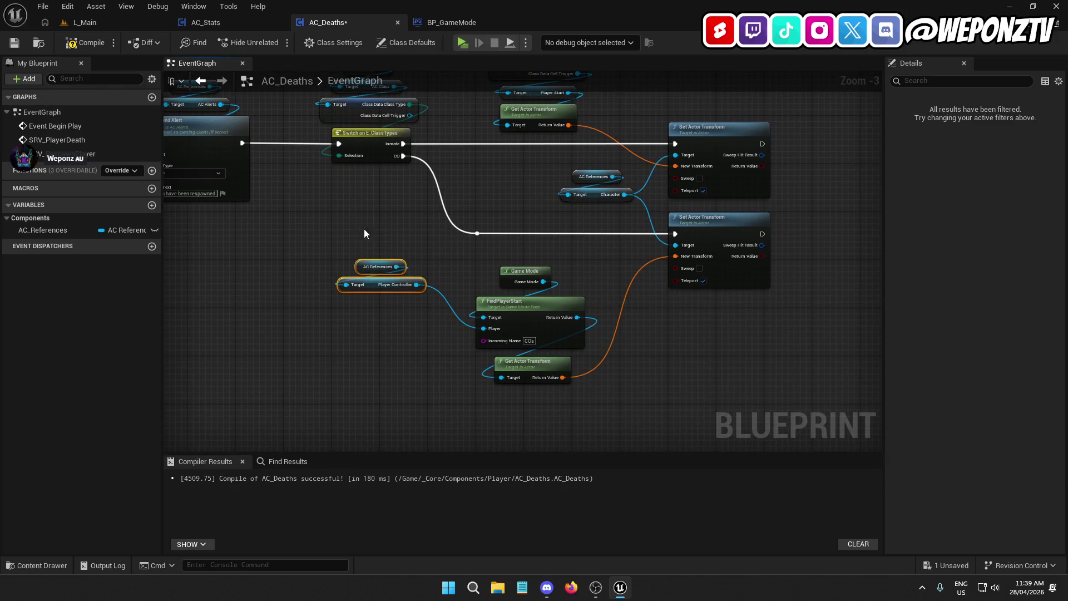
pyautogui.moveTo(372, 287)
pyautogui.mouseDown()
pyautogui.moveTo(396, 276)
pyautogui.moveTo(392, 312)
pyautogui.moveTo(393, 300)
pyautogui.mouseUp()
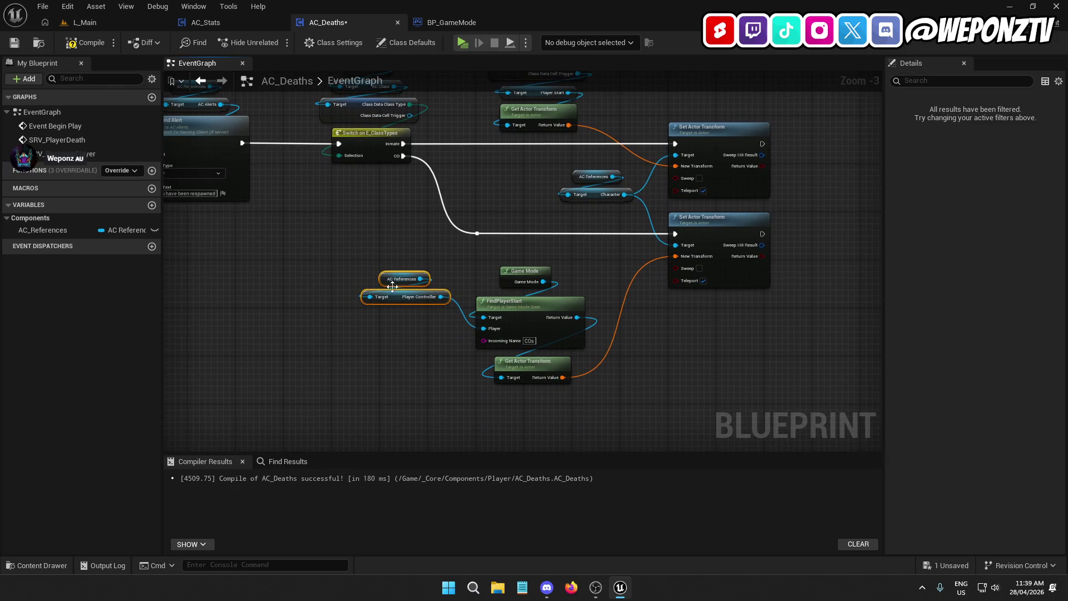
pyautogui.click(370, 226)
pyautogui.moveTo(371, 194)
pyautogui.mouseDown()
pyautogui.moveTo(538, 225)
pyautogui.moveTo(620, 207)
pyautogui.moveTo(635, 218)
pyautogui.mouseUp()
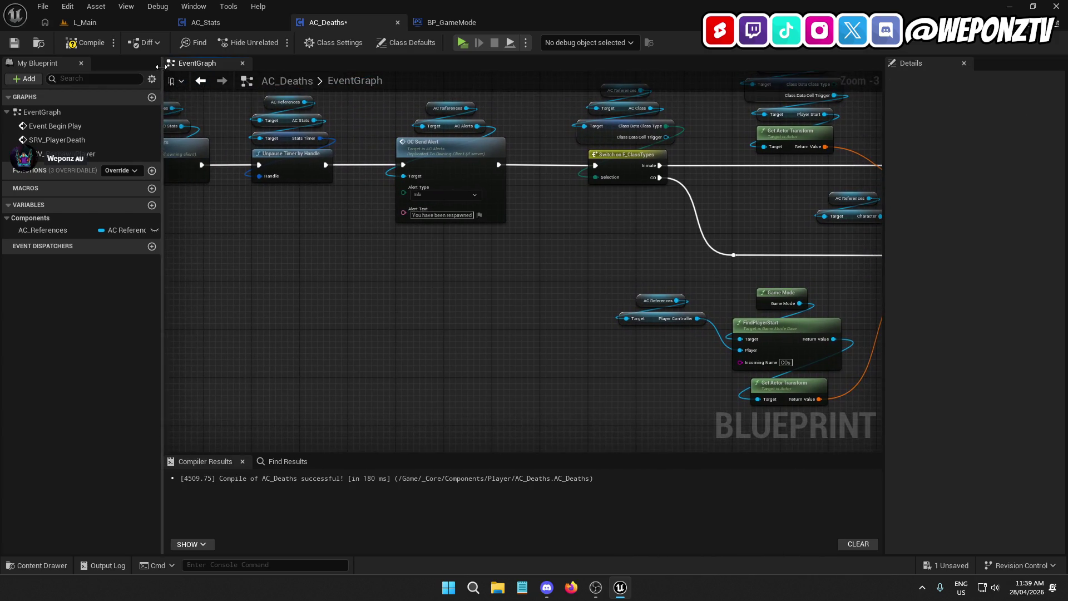
pyautogui.click(26, 45)
pyautogui.click(89, 22)
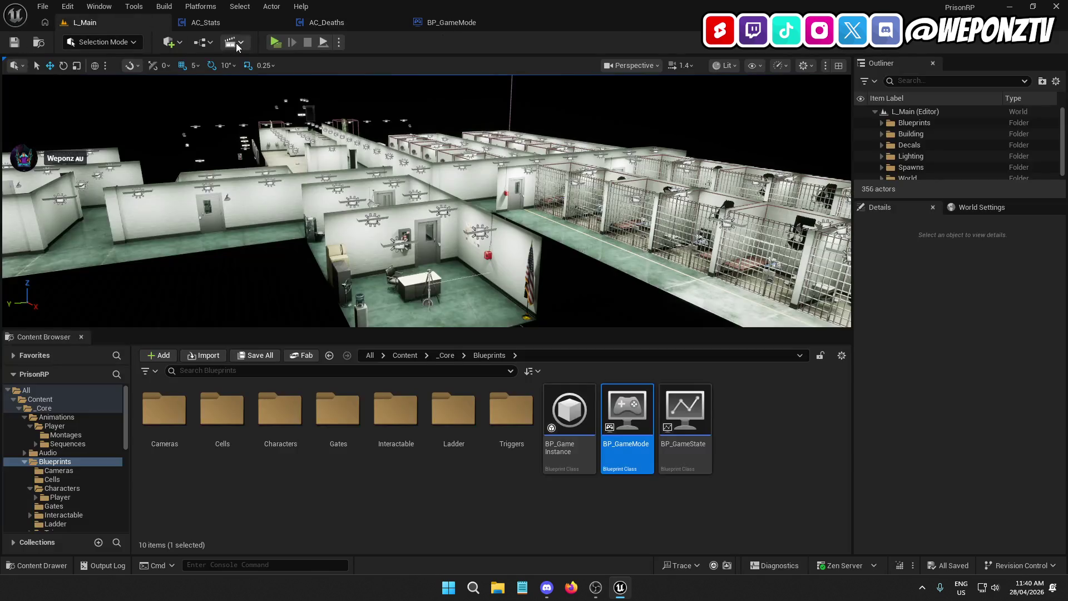
pyautogui.click(276, 44)
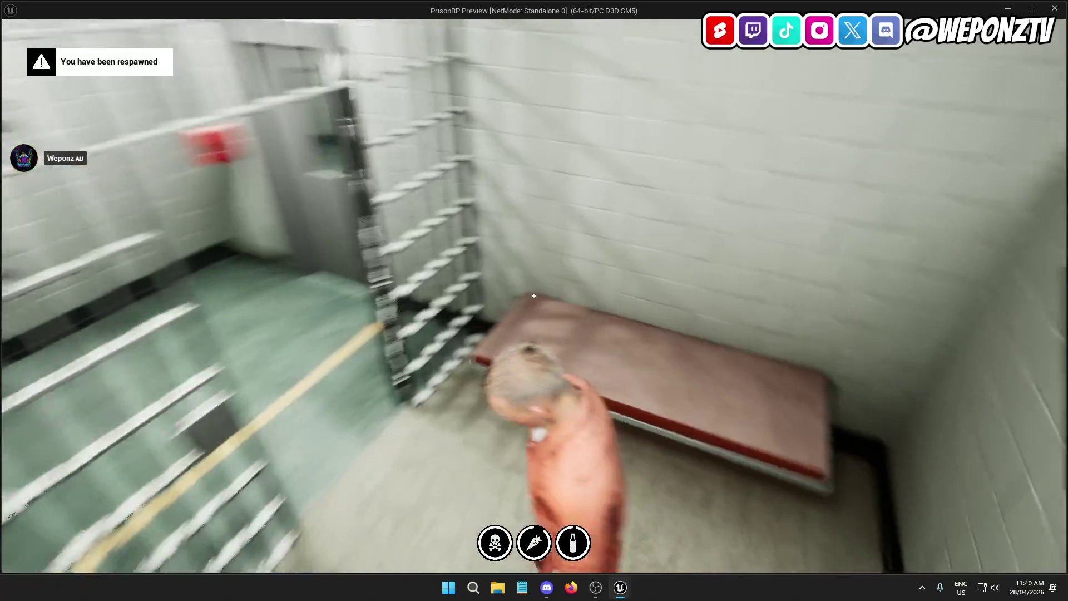
pyautogui.press('w')
pyautogui.press('Escape')
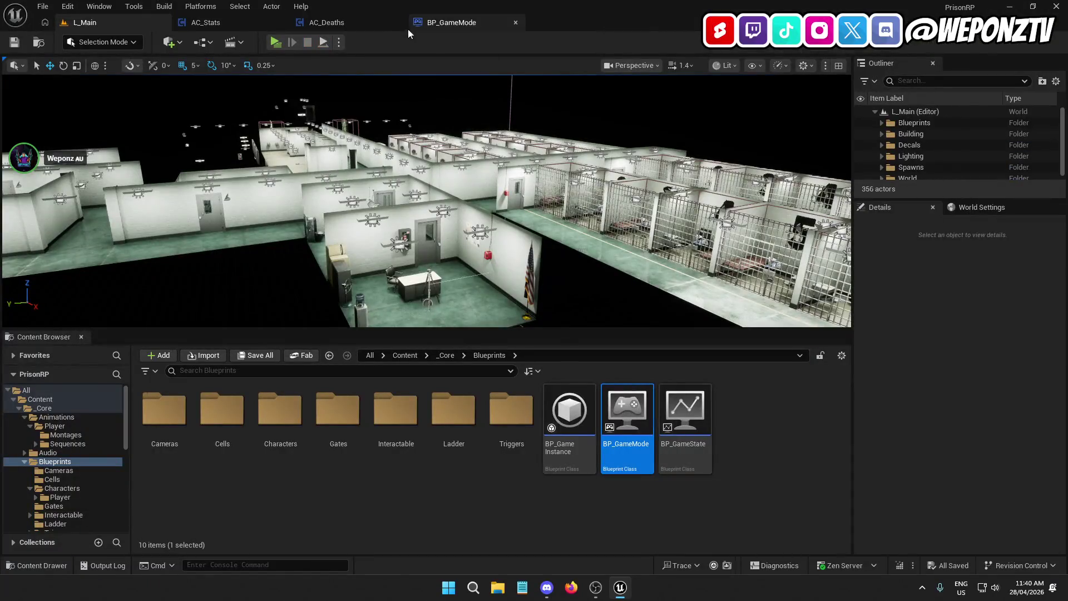
# Back in AC_Deaths, shift Play Montage and SRV Respawn Player right to make room.
pyautogui.click(320, 23)
pyautogui.click(228, 21)
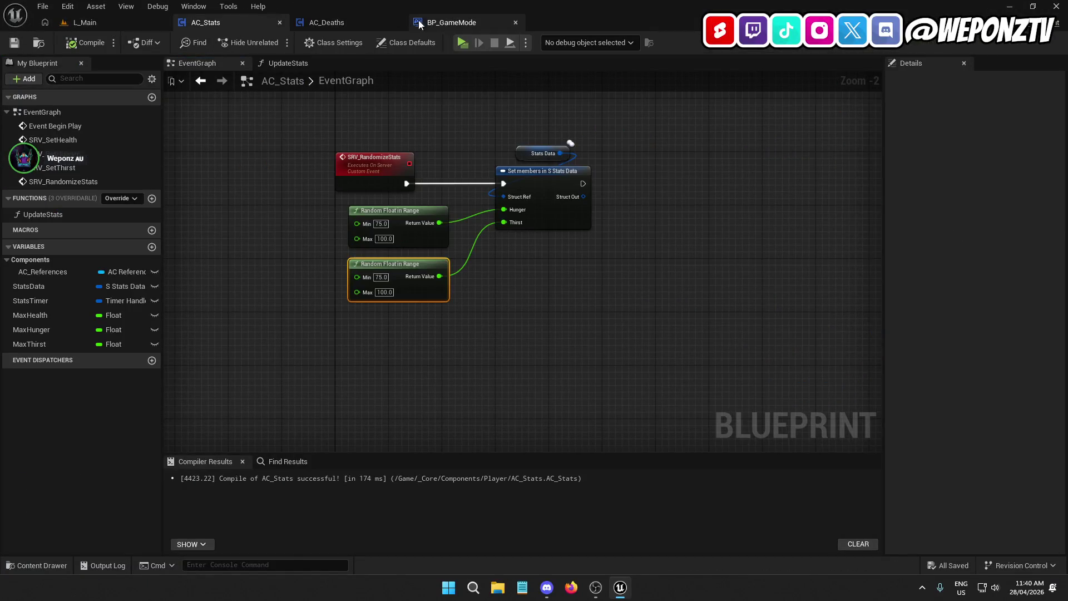
pyautogui.click(336, 26)
pyautogui.moveTo(603, 261)
pyautogui.mouseDown()
pyautogui.moveTo(496, 397)
pyautogui.moveTo(685, 274)
pyautogui.moveTo(606, 258)
pyautogui.mouseUp()
pyautogui.moveTo(735, 314); pyautogui.dragTo(477, 143)
pyautogui.moveTo(513, 187); pyautogui.dragTo(656, 190)
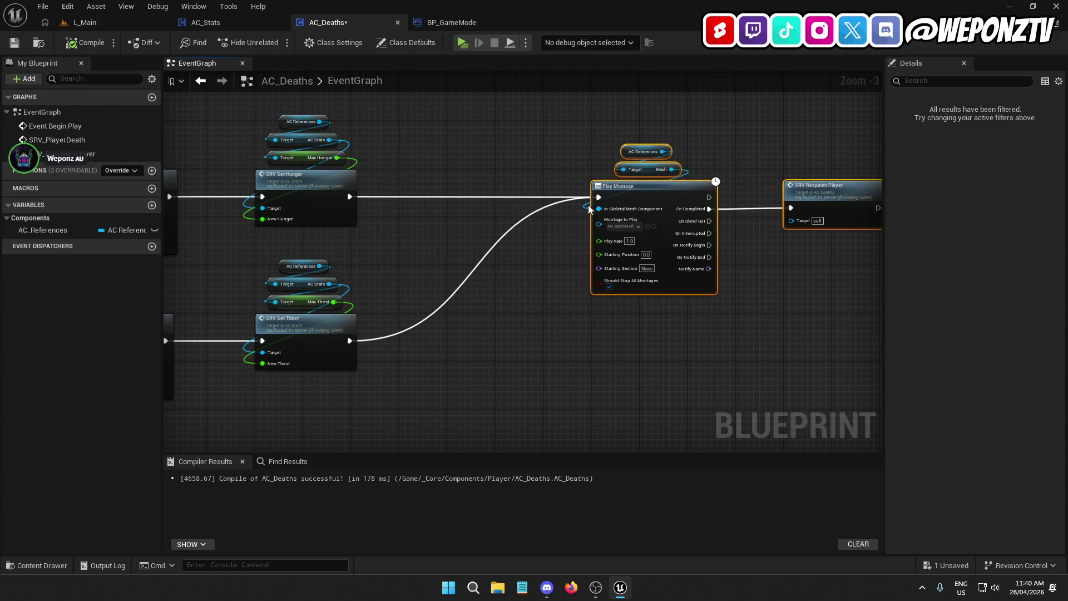
pyautogui.click(645, 177)
# Add an AC References getter, its Player Controller, and a Disable Input node.
pyautogui.moveTo(632, 125); pyautogui.dragTo(627, 125)
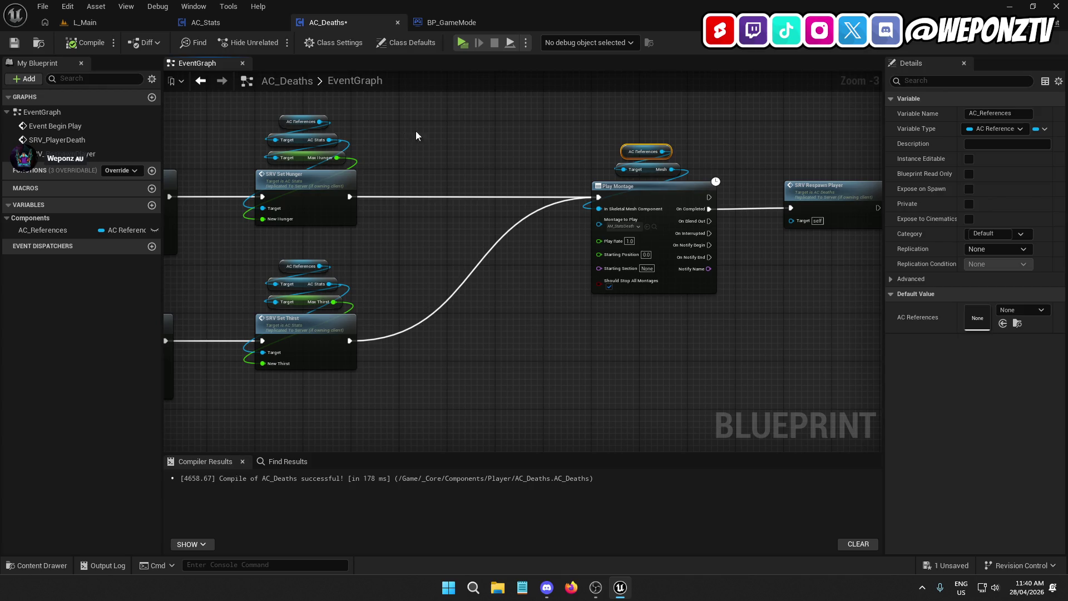
pyautogui.hotkey('ctrl', 'v')
pyautogui.moveTo(500, 145); pyautogui.dragTo(491, 183)
pyautogui.write('playerc')
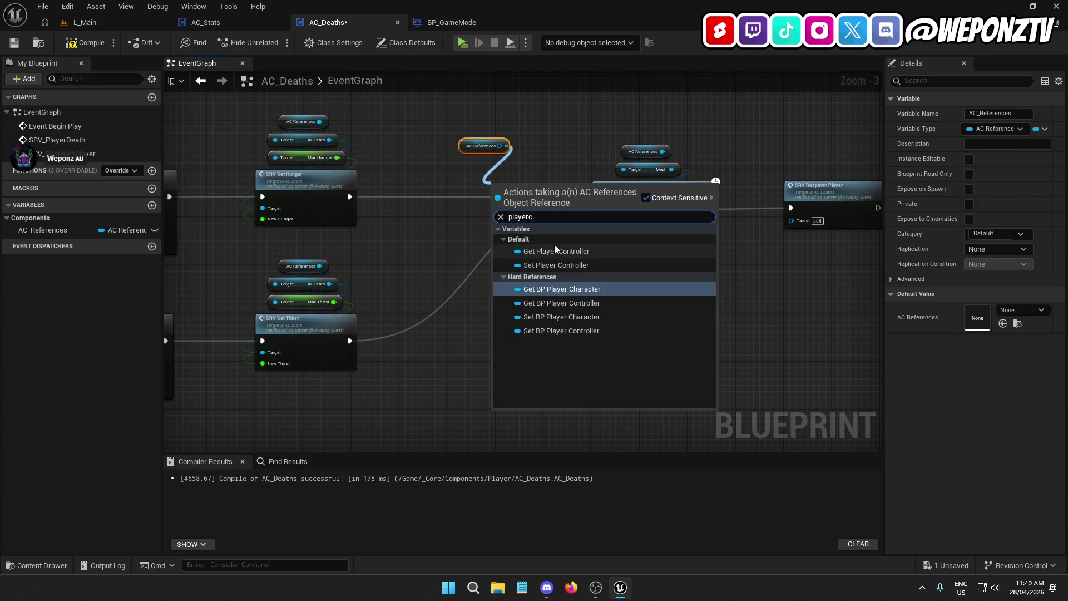
pyautogui.click(562, 252)
pyautogui.moveTo(527, 181)
pyautogui.mouseDown()
pyautogui.moveTo(483, 177)
pyautogui.moveTo(496, 191)
pyautogui.moveTo(499, 235)
pyautogui.mouseUp()
pyautogui.write('disable')
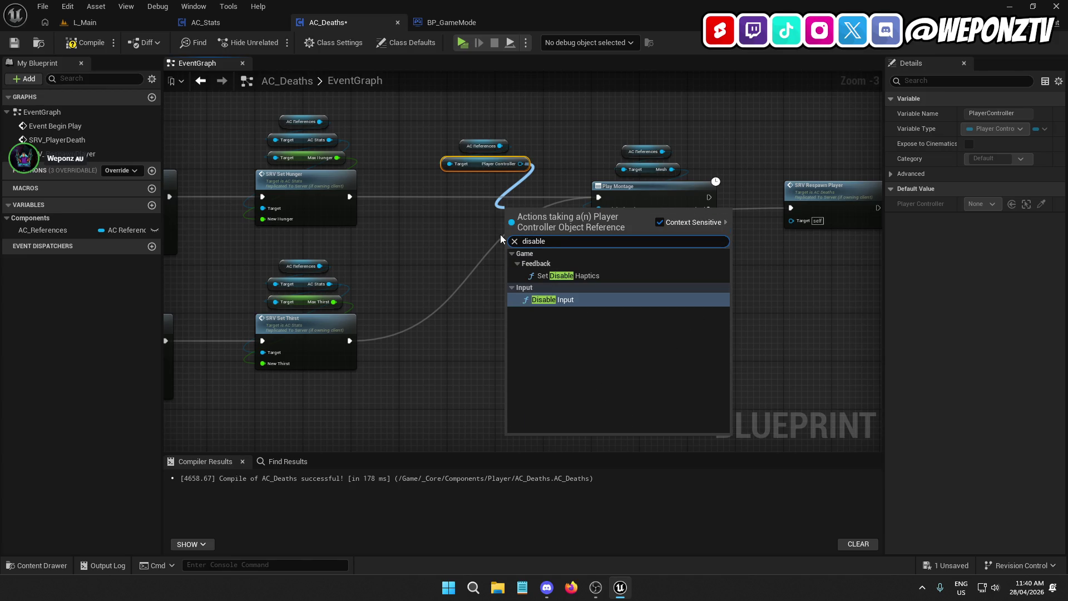
pyautogui.click(617, 303)
# Insert Disable Input between SRV Set Hunger and Play Montage, fed by the player controller.
pyautogui.moveTo(534, 223)
pyautogui.mouseDown()
pyautogui.moveTo(493, 191)
pyautogui.moveTo(352, 194)
pyautogui.mouseUp()
pyautogui.scroll(2, 462, 210)
pyautogui.moveTo(543, 147)
pyautogui.mouseDown()
pyautogui.moveTo(523, 195)
pyautogui.moveTo(463, 220)
pyautogui.mouseUp()
pyautogui.moveTo(534, 190)
pyautogui.mouseDown()
pyautogui.moveTo(640, 190)
pyautogui.moveTo(461, 191)
pyautogui.mouseUp()
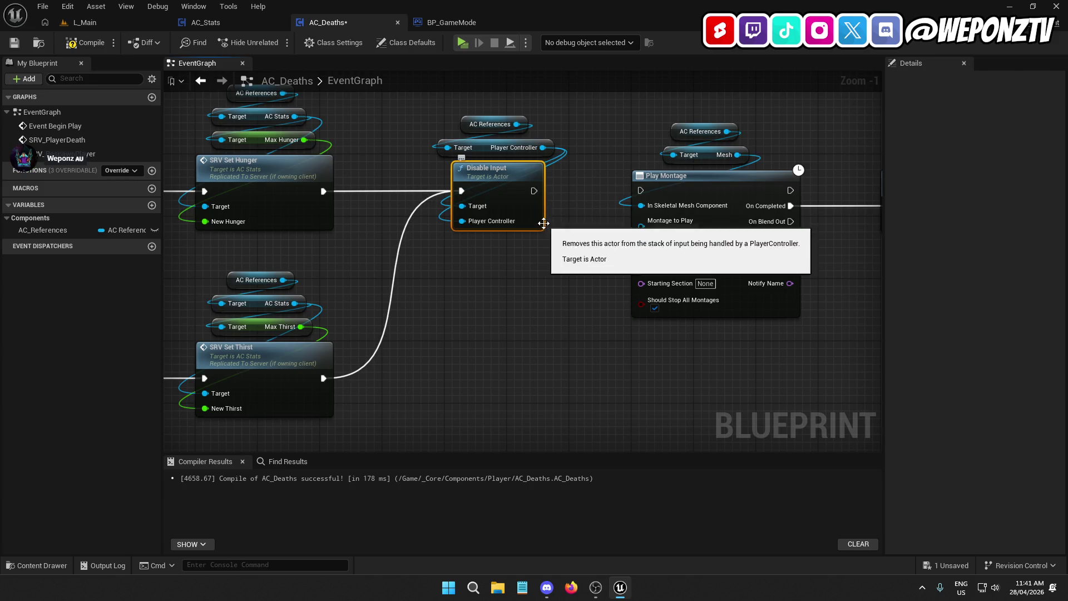
pyautogui.moveTo(534, 190)
pyautogui.mouseDown()
pyautogui.moveTo(641, 190)
pyautogui.moveTo(440, 118)
pyautogui.mouseUp()
pyautogui.moveTo(475, 177); pyautogui.dragTo(529, 177)
pyautogui.click(520, 265)
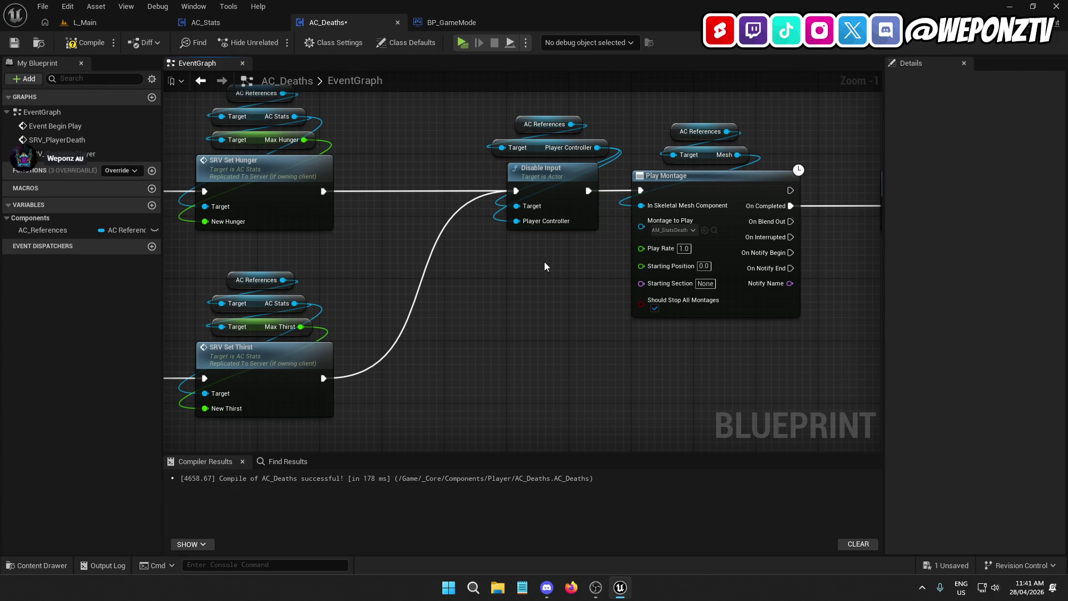
# Copy the AC References and Player Controller getter pair over beside the respawn transform nodes.
pyautogui.moveTo(616, 156); pyautogui.dragTo(529, 116)
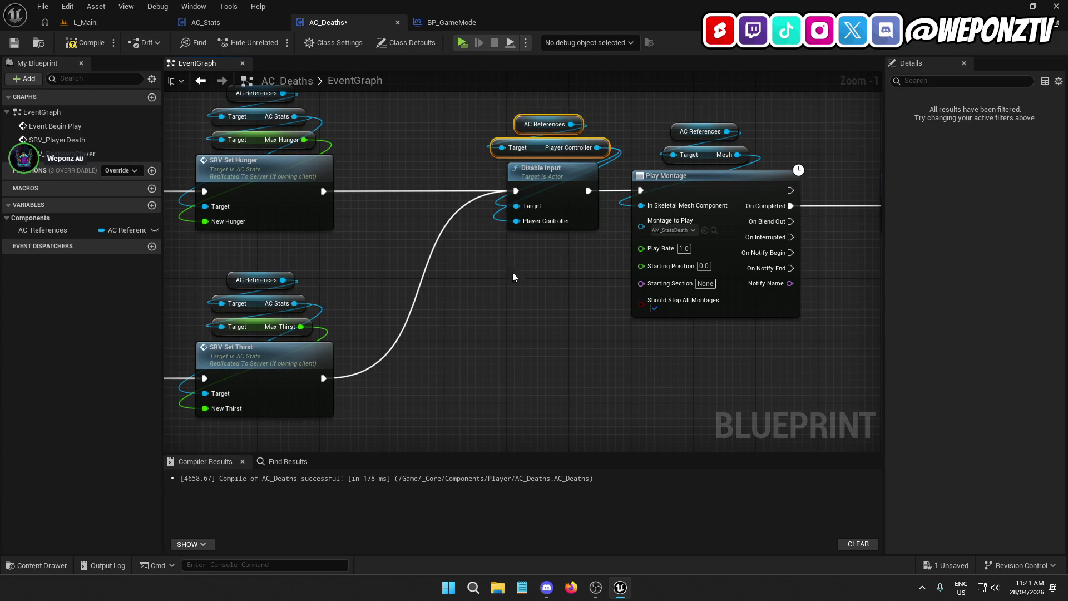
pyautogui.scroll(-2, 513, 276)
pyautogui.moveTo(513, 276); pyautogui.dragTo(312, 220)
pyautogui.moveTo(884, 136)
pyautogui.mouseDown()
pyautogui.moveTo(740, 147)
pyautogui.moveTo(609, 188)
pyautogui.mouseUp()
# Add an Enable Input node fed by the Player Controller getter in AC_Deaths.
pyautogui.moveTo(718, 178); pyautogui.dragTo(681, 220)
pyautogui.write('enable')
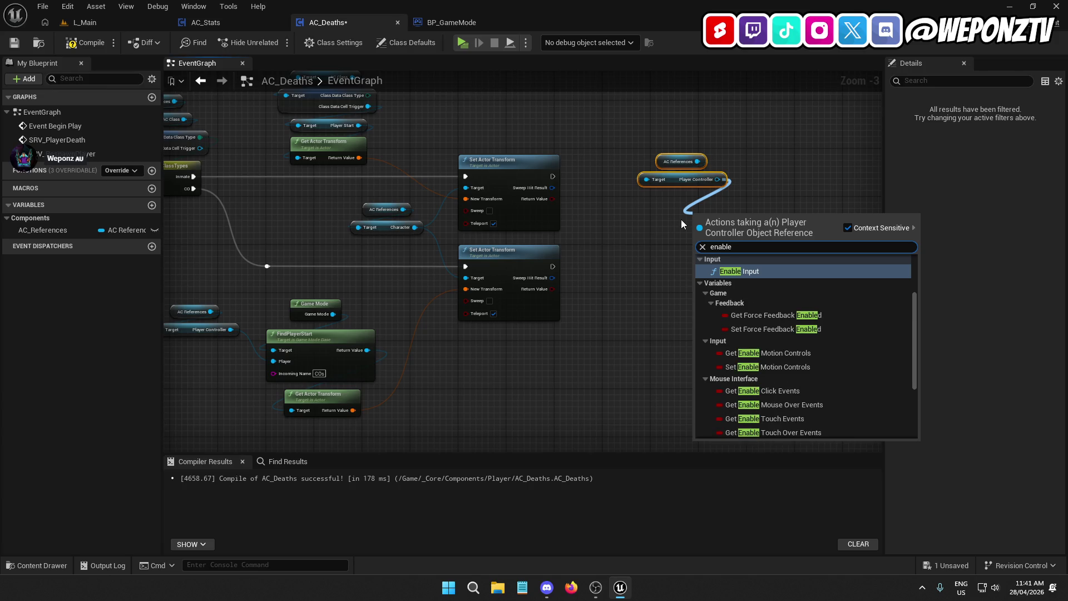
pyautogui.click(746, 271)
pyautogui.moveTo(738, 261)
pyautogui.mouseDown()
pyautogui.moveTo(681, 206)
pyautogui.moveTo(679, 245)
pyautogui.moveTo(668, 236)
pyautogui.mouseUp()
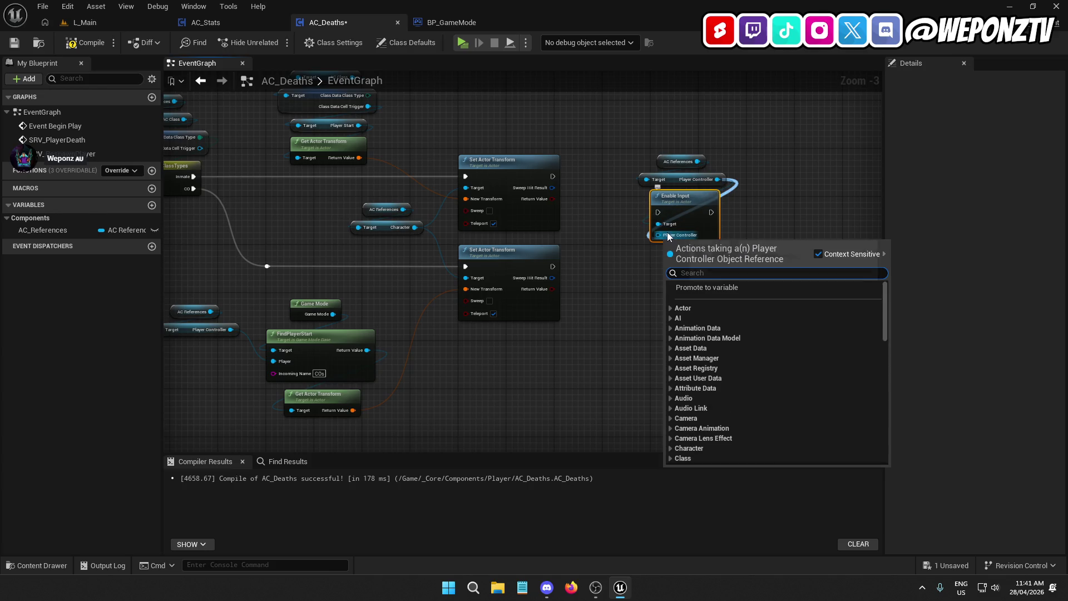
pyautogui.click(669, 235)
# Run Enable Input after both Set Actor Transform nodes, save AC_Deaths and return to L_Main.
pyautogui.moveTo(658, 213); pyautogui.dragTo(553, 177)
pyautogui.moveTo(744, 243); pyautogui.dragTo(655, 135)
pyautogui.moveTo(673, 204); pyautogui.dragTo(673, 168)
pyautogui.click(579, 272)
pyautogui.moveTo(553, 267)
pyautogui.mouseDown()
pyautogui.moveTo(670, 181)
pyautogui.moveTo(660, 177)
pyautogui.mouseUp()
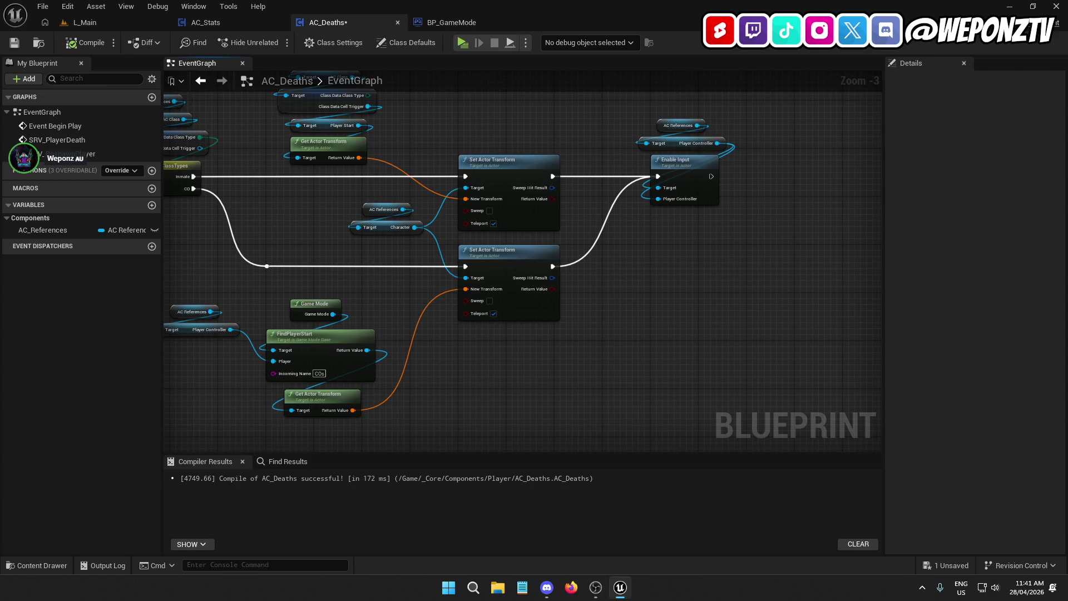
pyautogui.click(22, 40)
pyautogui.click(133, 28)
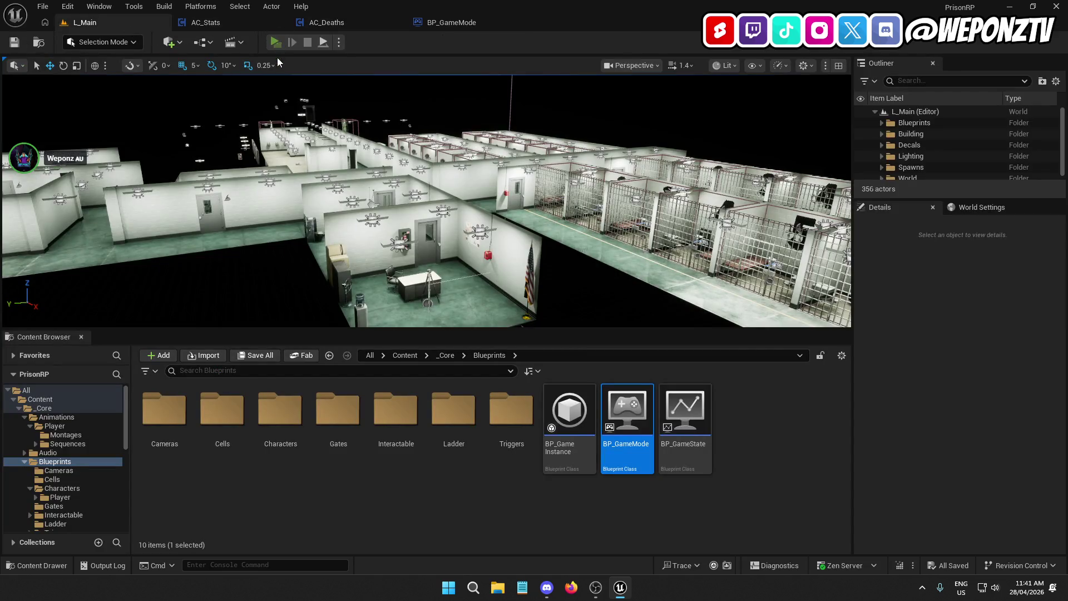
# Play-test the level, walking the prisoner until he dies of hunger and respawns, then stop.
pyautogui.click(275, 42)
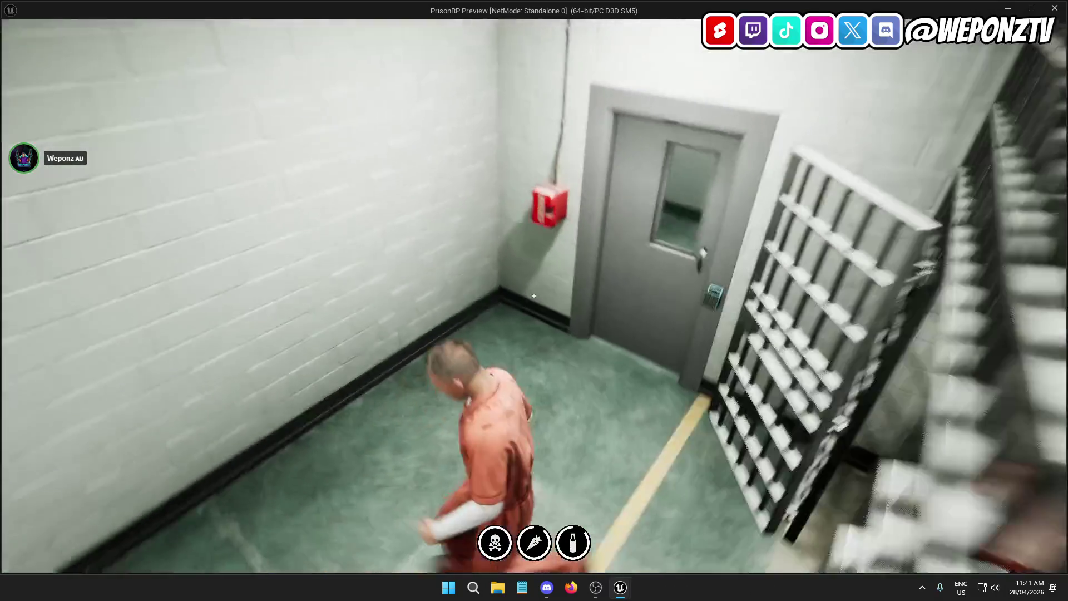
pyautogui.press('w')
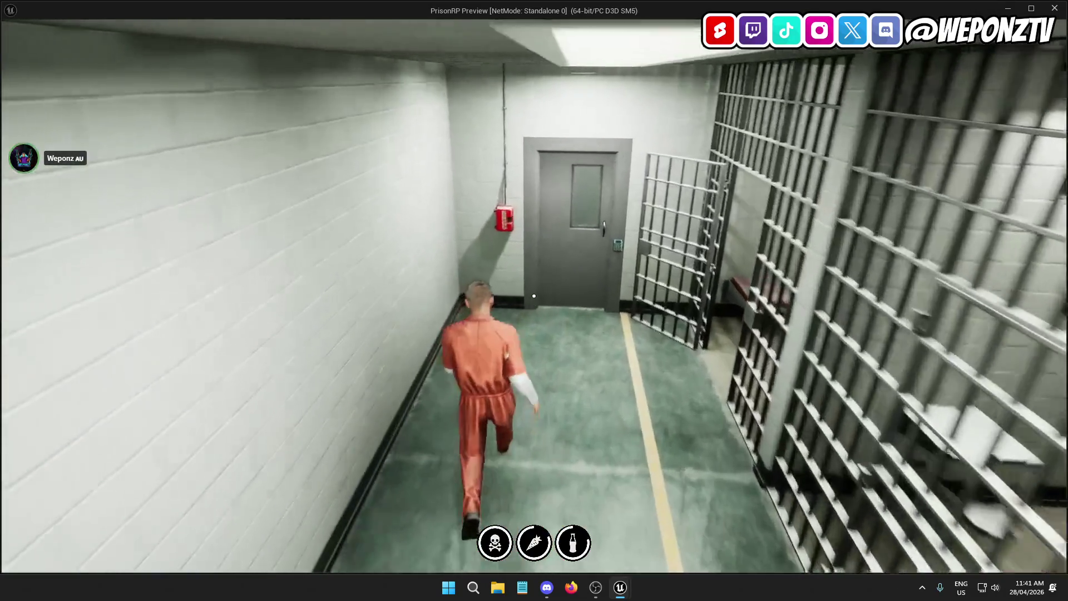
pyautogui.press('w')
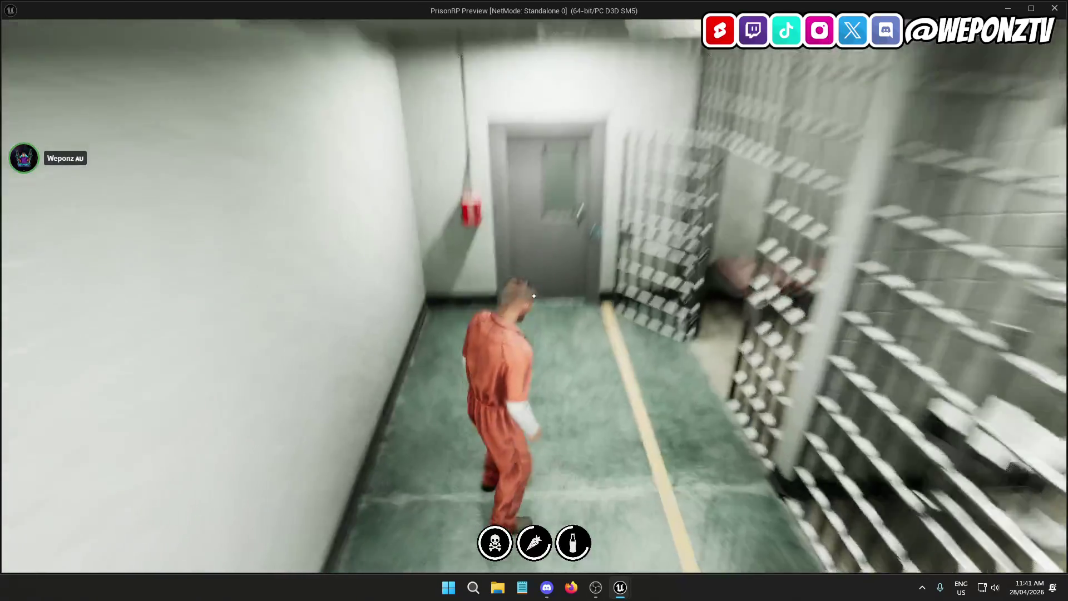
pyautogui.press('s')
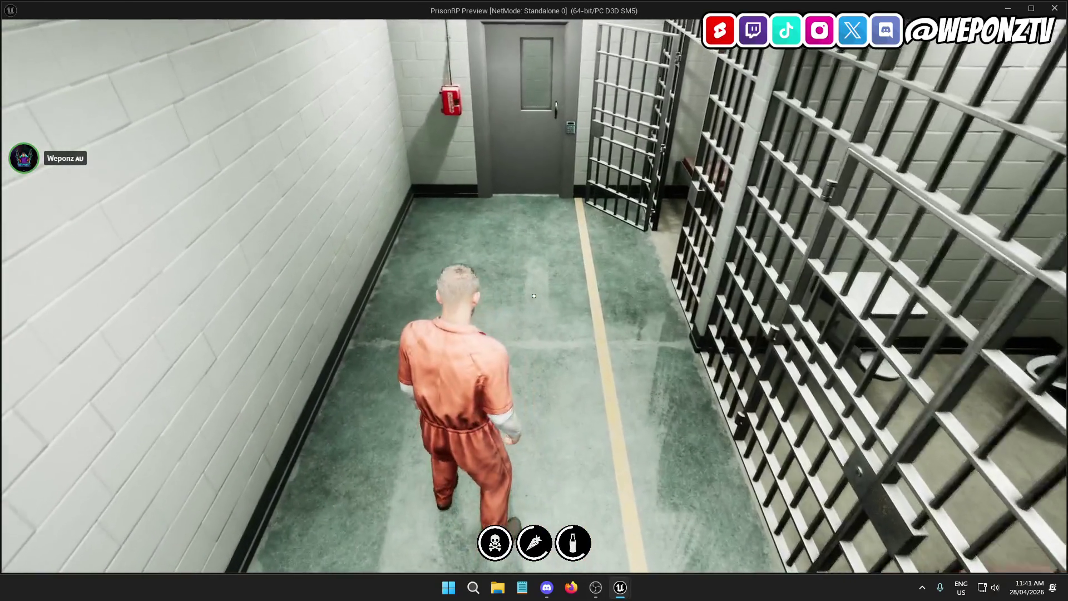
pyautogui.press('w')
pyautogui.press('w')
pyautogui.press('w')
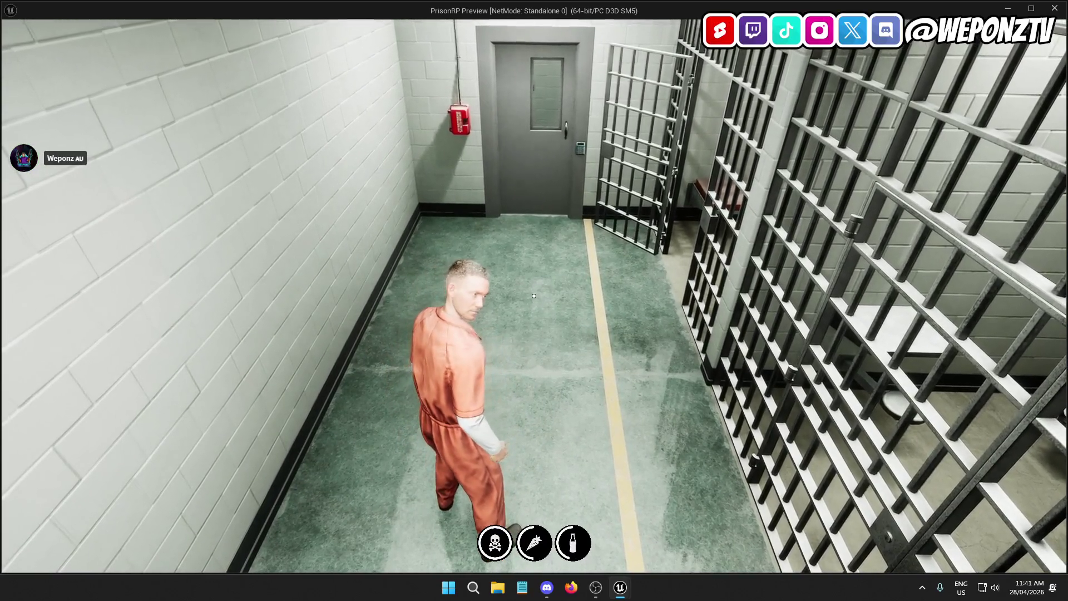
pyautogui.press('w')
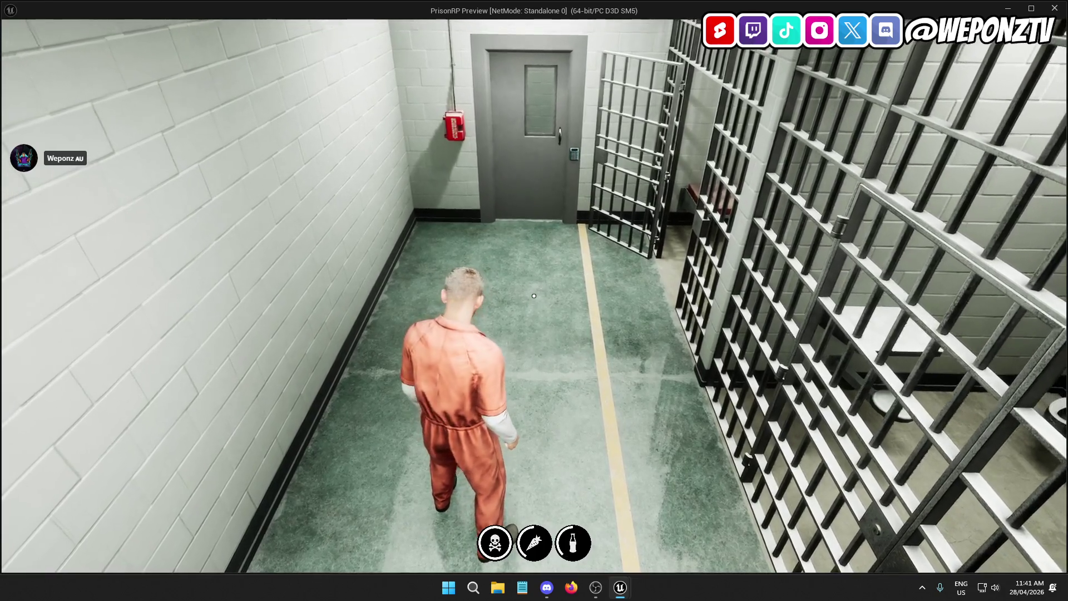
pyautogui.press('w')
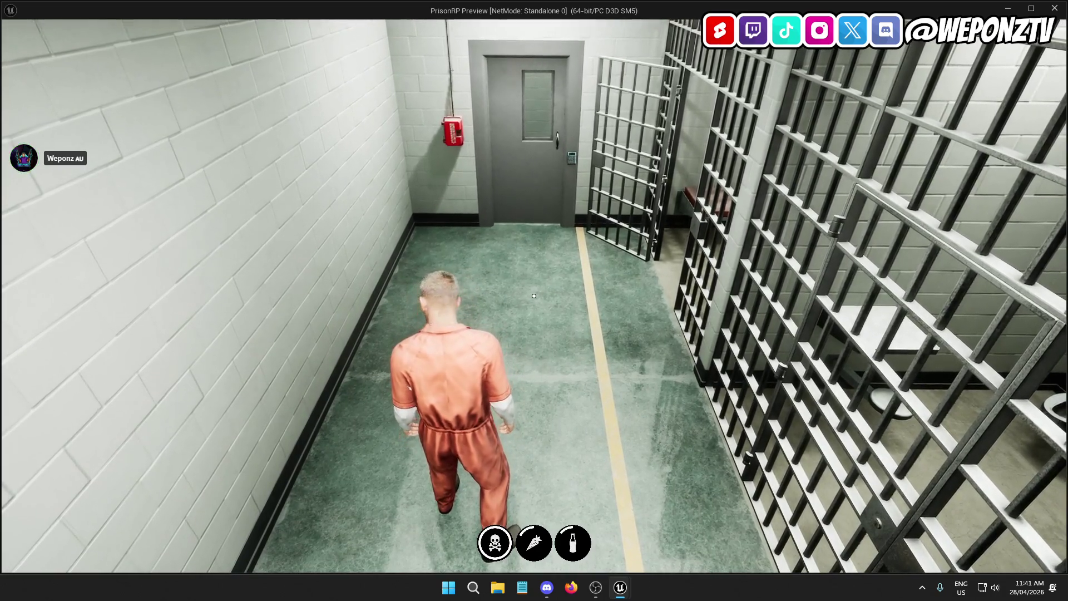
pyautogui.press('w')
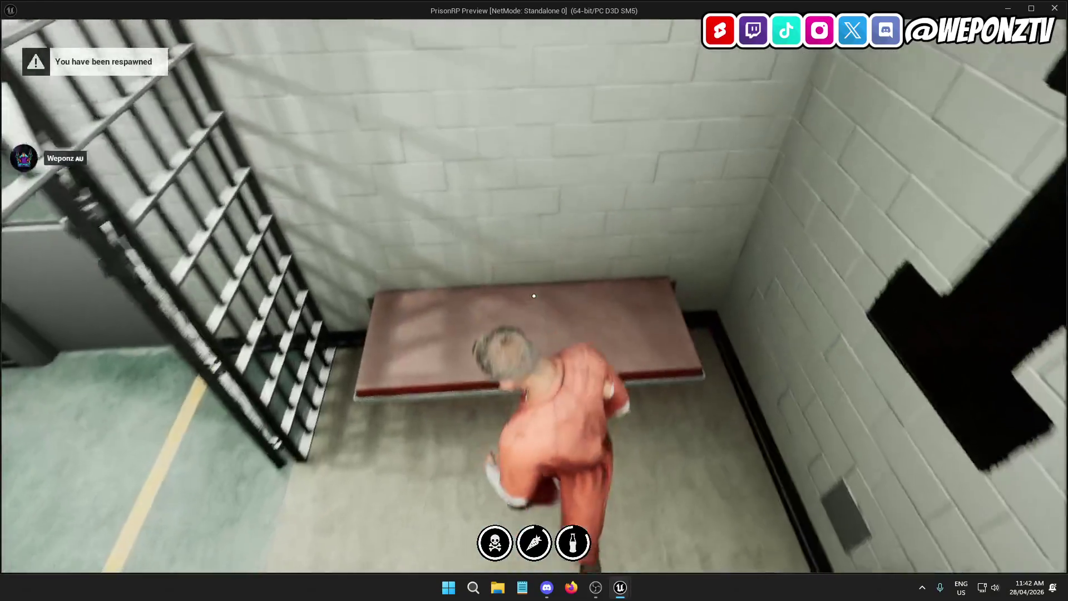
pyautogui.press('w')
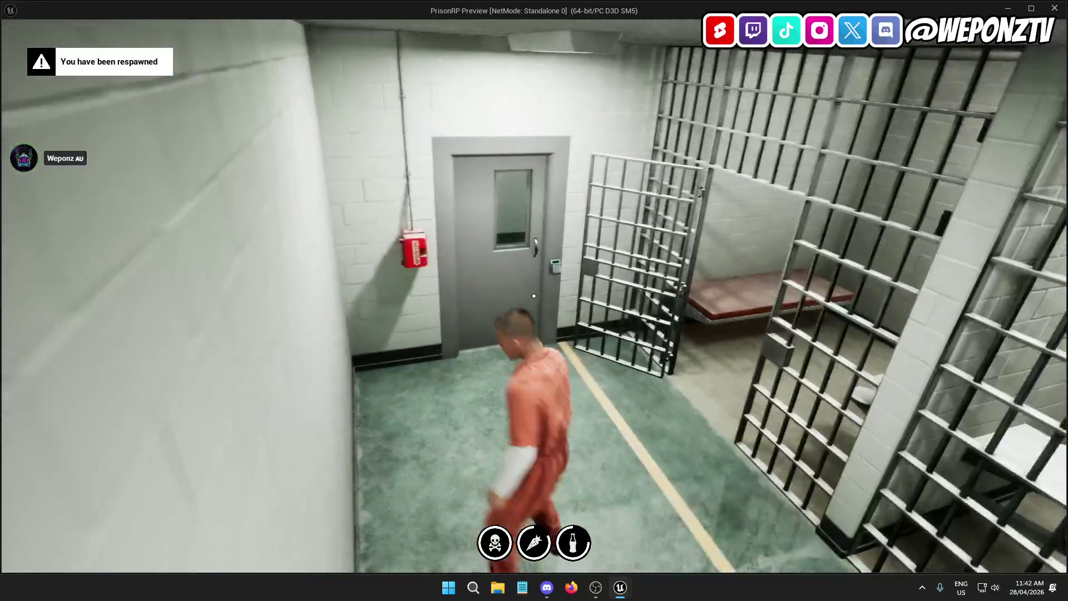
pyautogui.press('w')
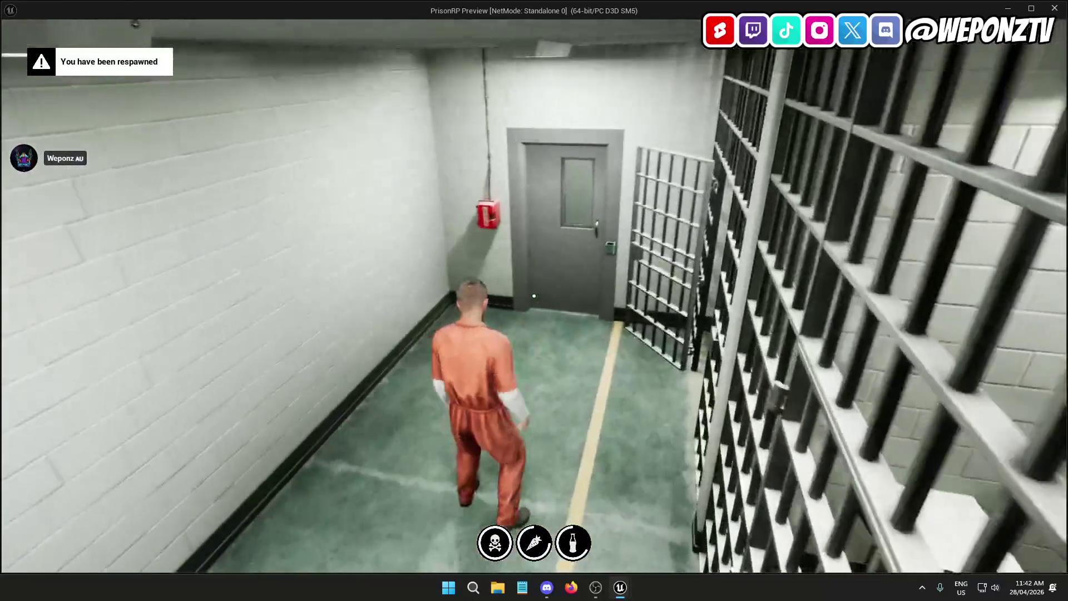
pyautogui.press('Escape')
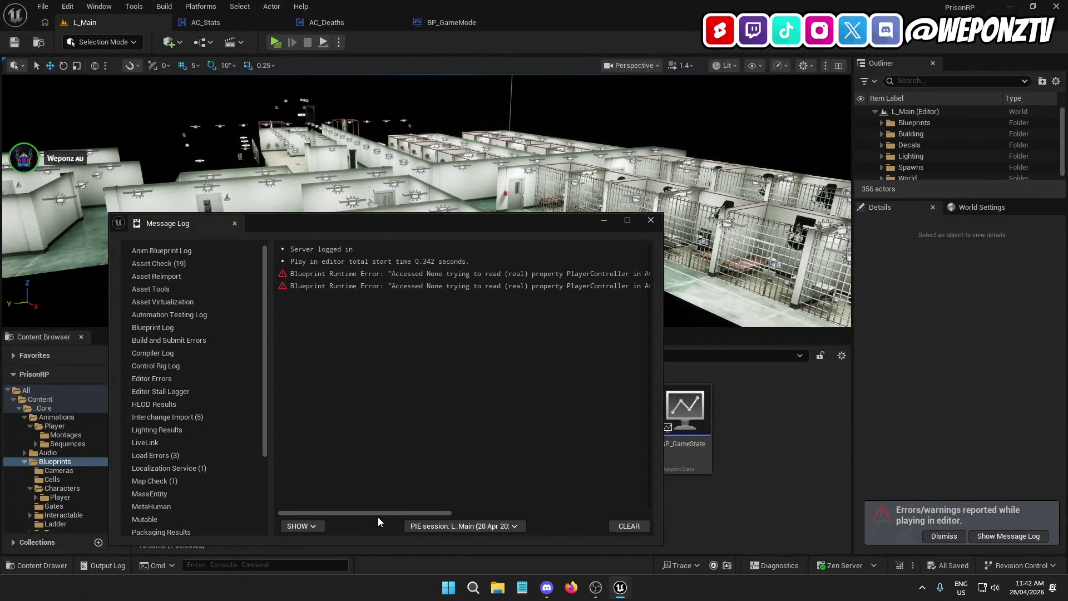
# Jump from the Message Log error to the Disable Input node and make room above it.
pyautogui.moveTo(375, 513); pyautogui.dragTo(519, 512)
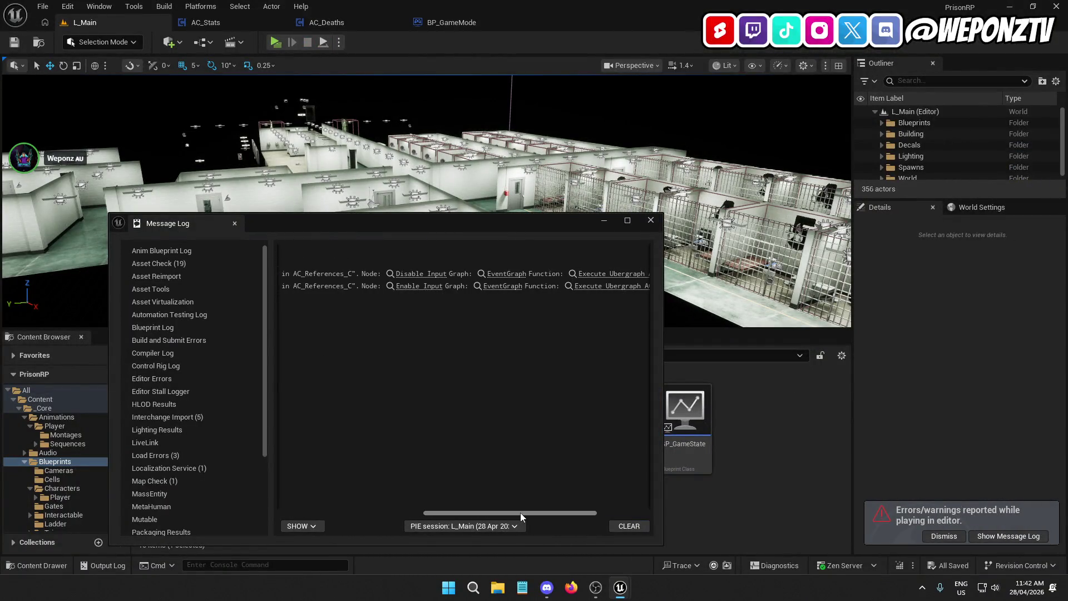
pyautogui.click(418, 273)
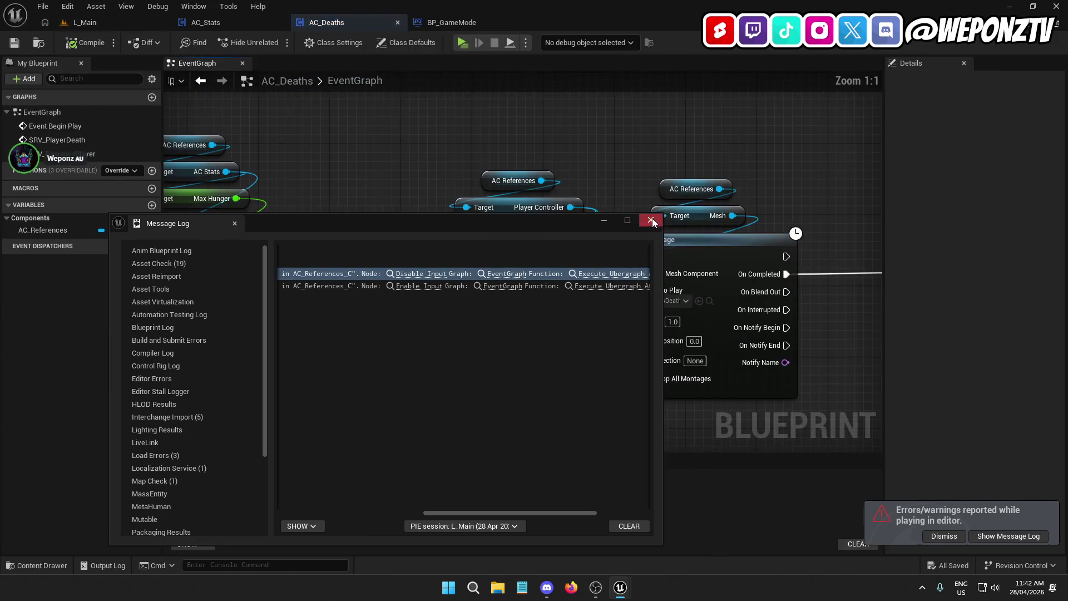
pyautogui.click(651, 220)
pyautogui.moveTo(521, 209)
pyautogui.mouseDown()
pyautogui.moveTo(988, 198)
pyautogui.moveTo(525, 196)
pyautogui.moveTo(348, 220)
pyautogui.mouseUp()
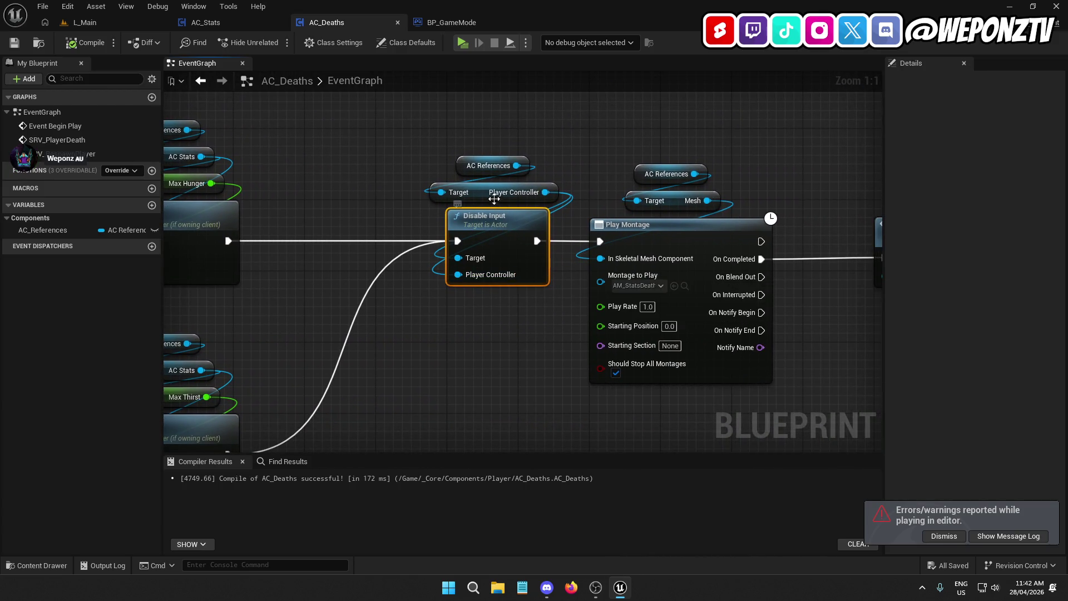
pyautogui.moveTo(583, 189); pyautogui.dragTo(465, 136)
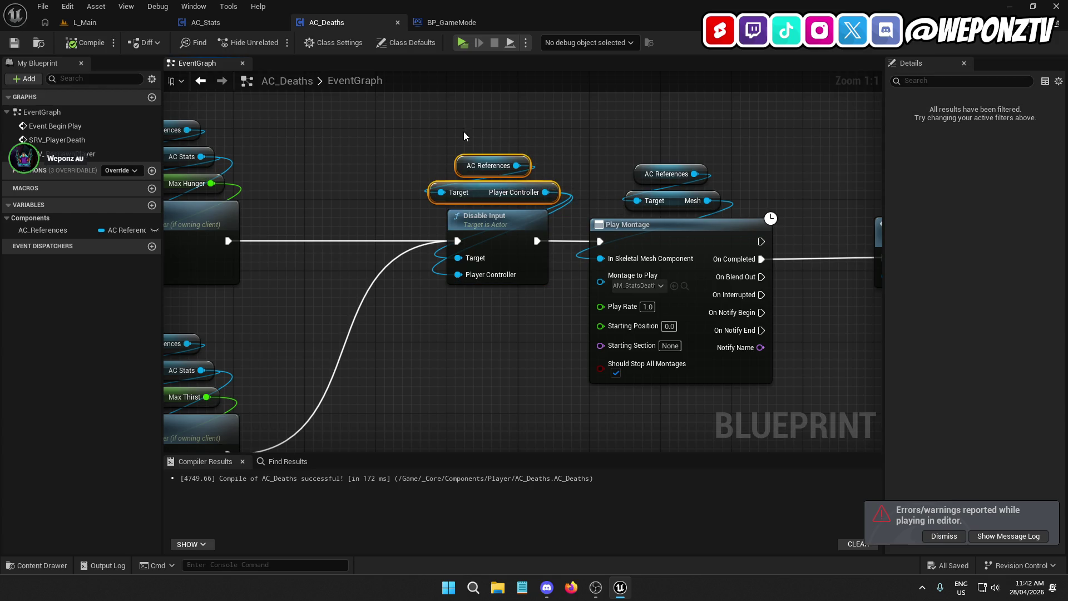
pyautogui.moveTo(485, 192); pyautogui.dragTo(485, 157)
pyautogui.click(492, 198)
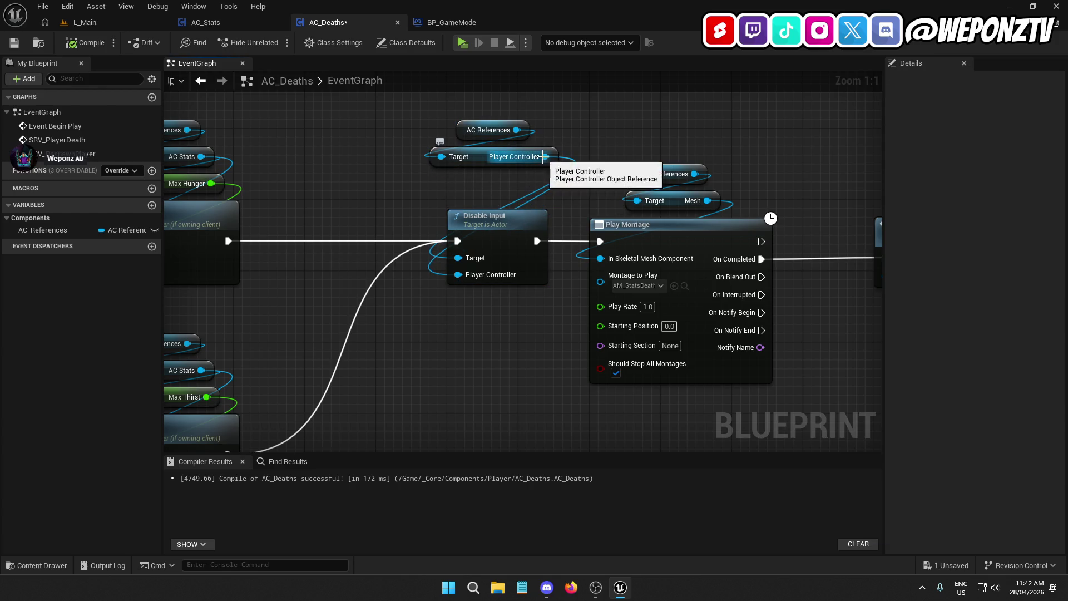
# Delete the Player Controller getter and add Get BP Player Controller from AC References.
pyautogui.moveTo(543, 182); pyautogui.dragTo(510, 163)
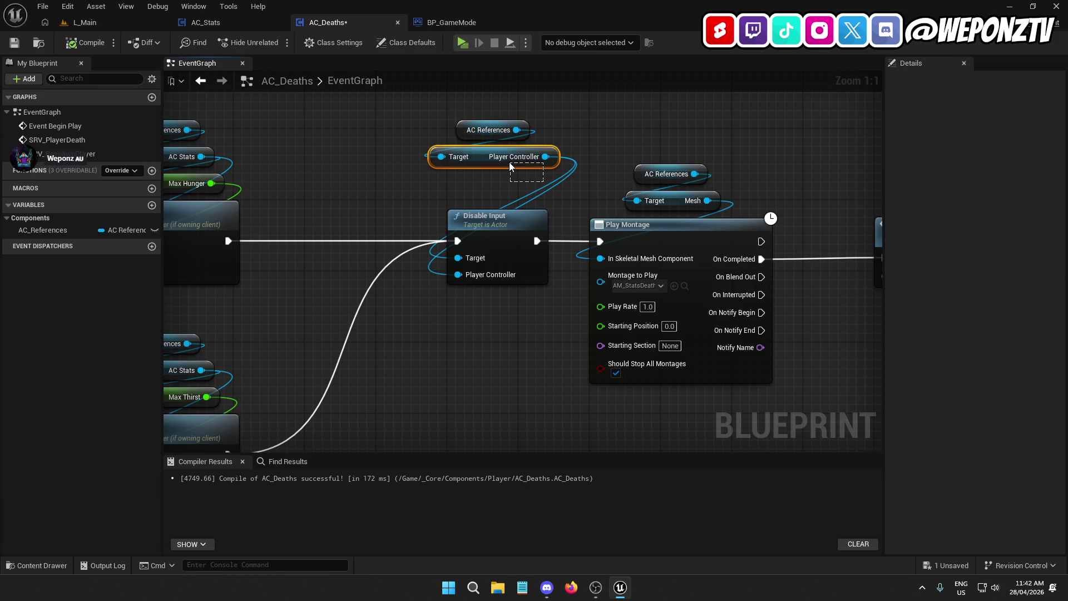
pyautogui.press('Delete')
pyautogui.moveTo(516, 129); pyautogui.dragTo(516, 173)
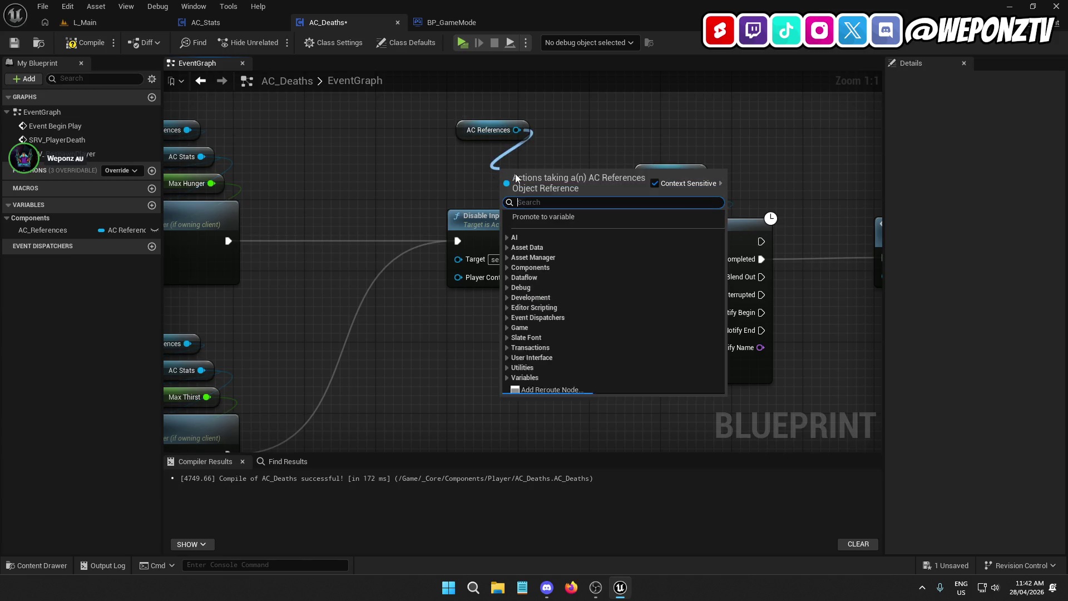
pyautogui.write('control')
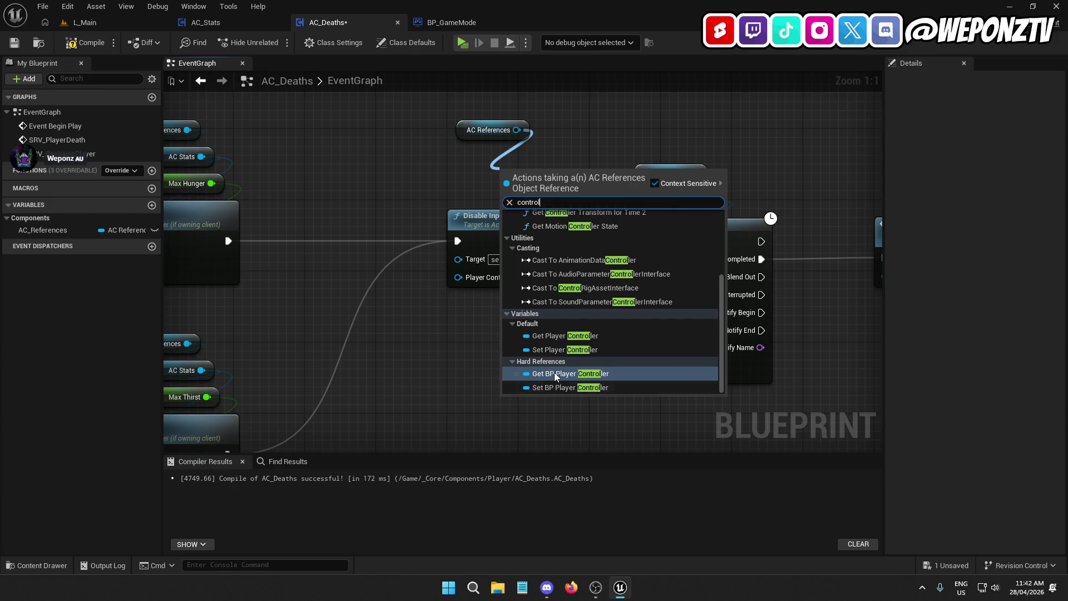
pyautogui.click(578, 375)
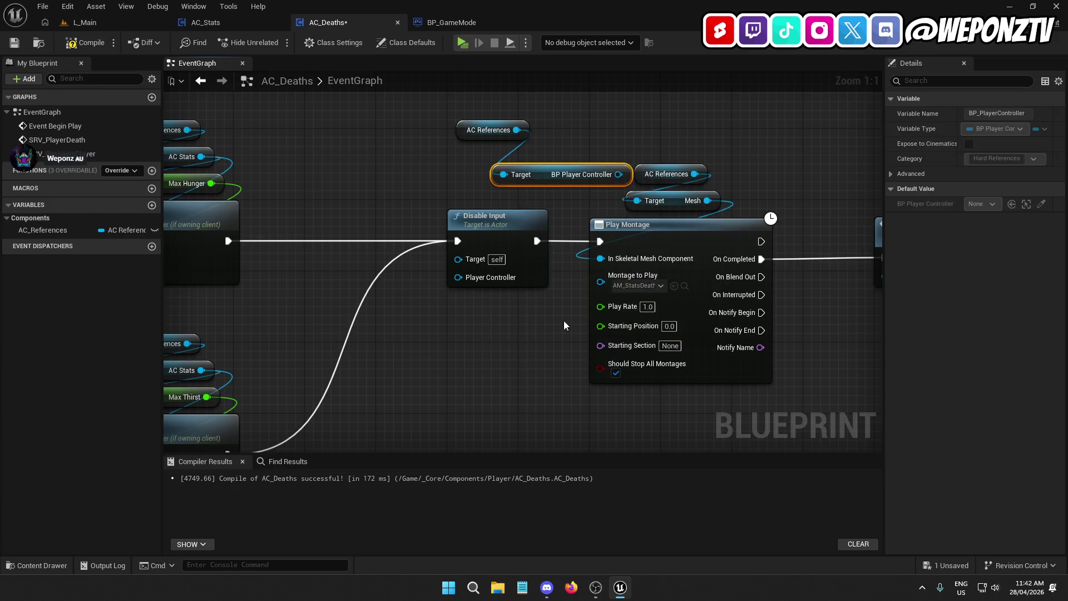
# Wire the BP Player Controller reference into Disable Input's pins.
pyautogui.moveTo(546, 165); pyautogui.dragTo(481, 153)
pyautogui.moveTo(557, 156)
pyautogui.mouseDown()
pyautogui.moveTo(509, 245)
pyautogui.moveTo(473, 277)
pyautogui.mouseUp()
pyautogui.moveTo(543, 159); pyautogui.dragTo(458, 260)
pyautogui.moveTo(564, 184); pyautogui.dragTo(469, 112)
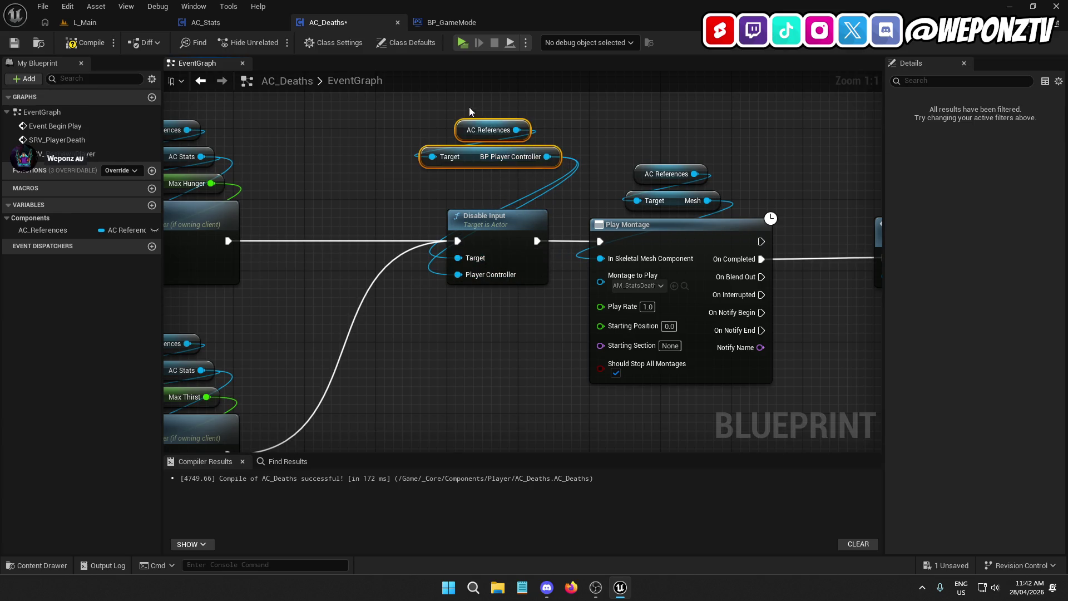
pyautogui.moveTo(476, 156); pyautogui.dragTo(476, 190)
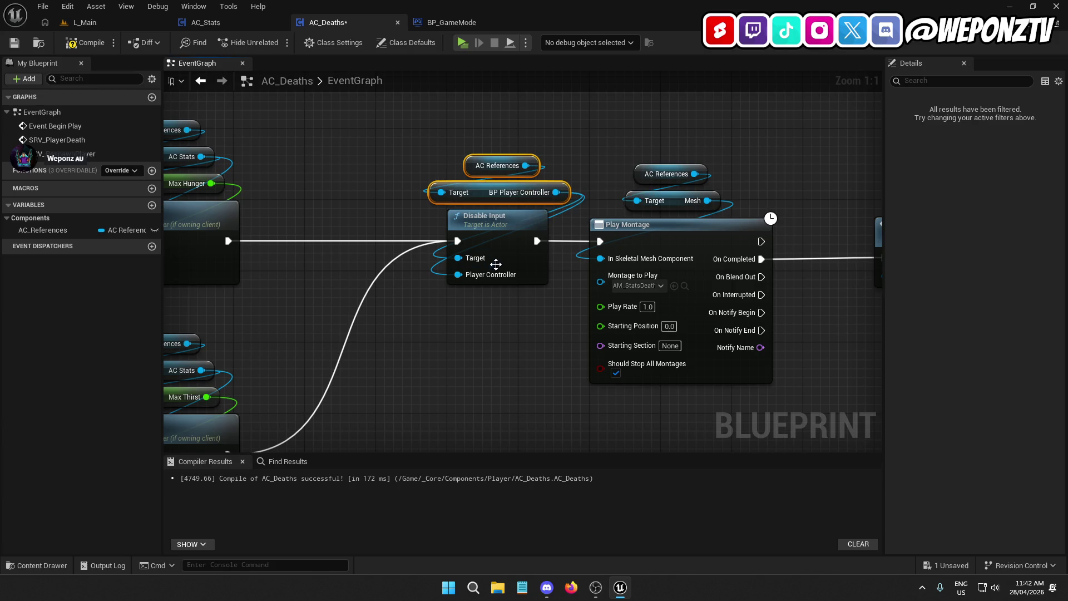
# Replace Enable Input's getters and connect BP Player Controller to its Target and Player Controller pins.
pyautogui.scroll(-2, 495, 361)
pyautogui.scroll(-1, 495, 362)
pyautogui.moveTo(495, 362)
pyautogui.mouseDown()
pyautogui.moveTo(539, 211)
pyautogui.moveTo(473, 139)
pyautogui.moveTo(440, 122)
pyautogui.mouseUp()
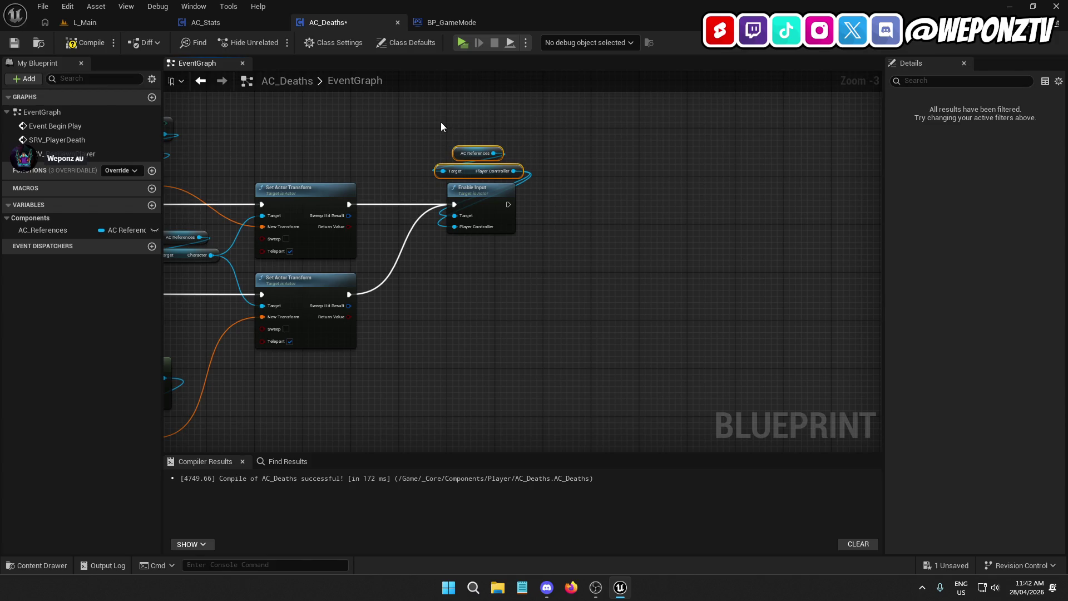
pyautogui.press('Delete')
pyautogui.hotkey('ctrl', 'v')
pyautogui.moveTo(521, 151); pyautogui.dragTo(465, 227)
pyautogui.moveTo(538, 167); pyautogui.dragTo(484, 119)
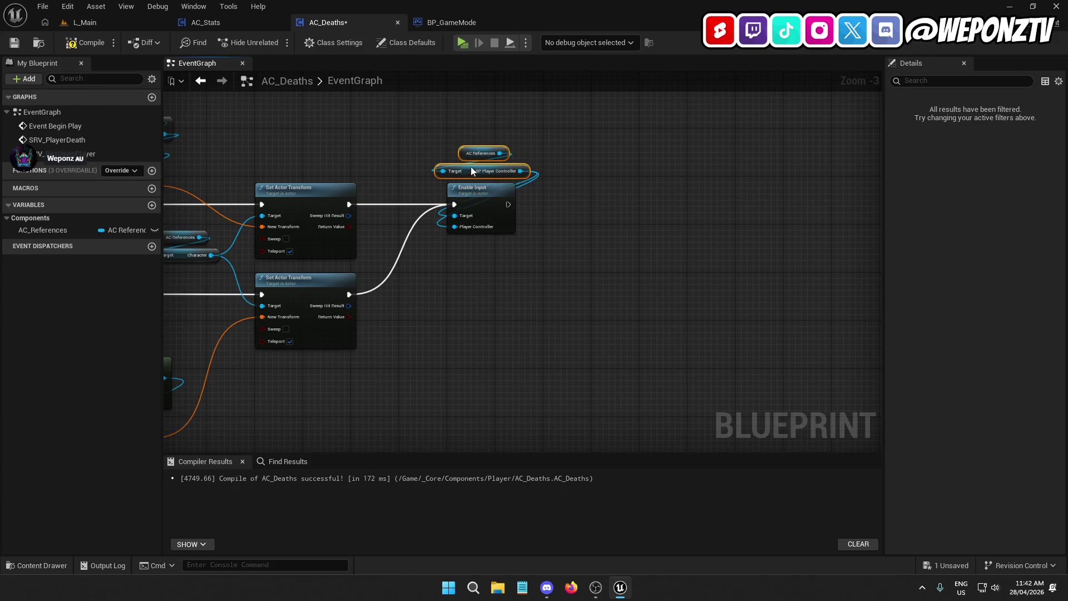
# Review the SRV Respawn Player graph, then save AC_Deaths and return to L_Main.
pyautogui.click(425, 123)
pyautogui.scroll(-3, 398, 159)
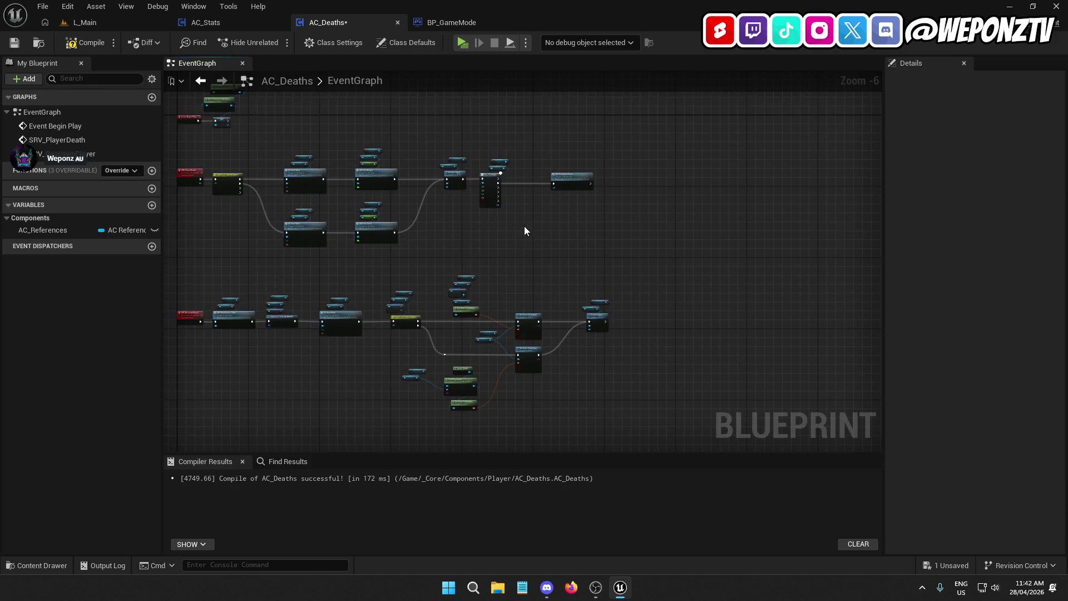
pyautogui.scroll(3, 525, 231)
pyautogui.click(640, 124)
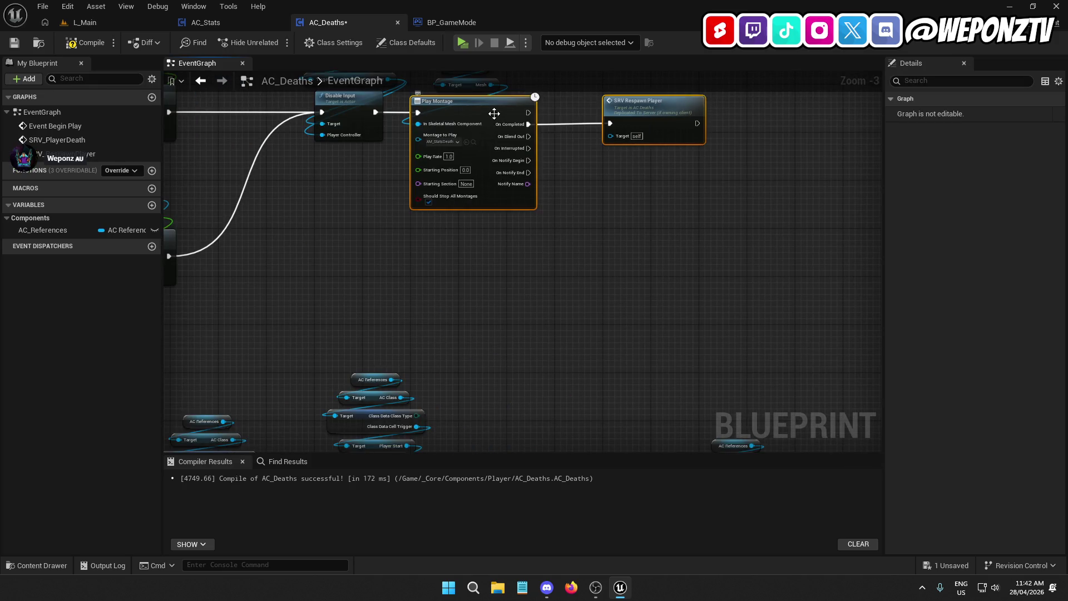
pyautogui.click(559, 232)
pyautogui.scroll(-3, 469, 215)
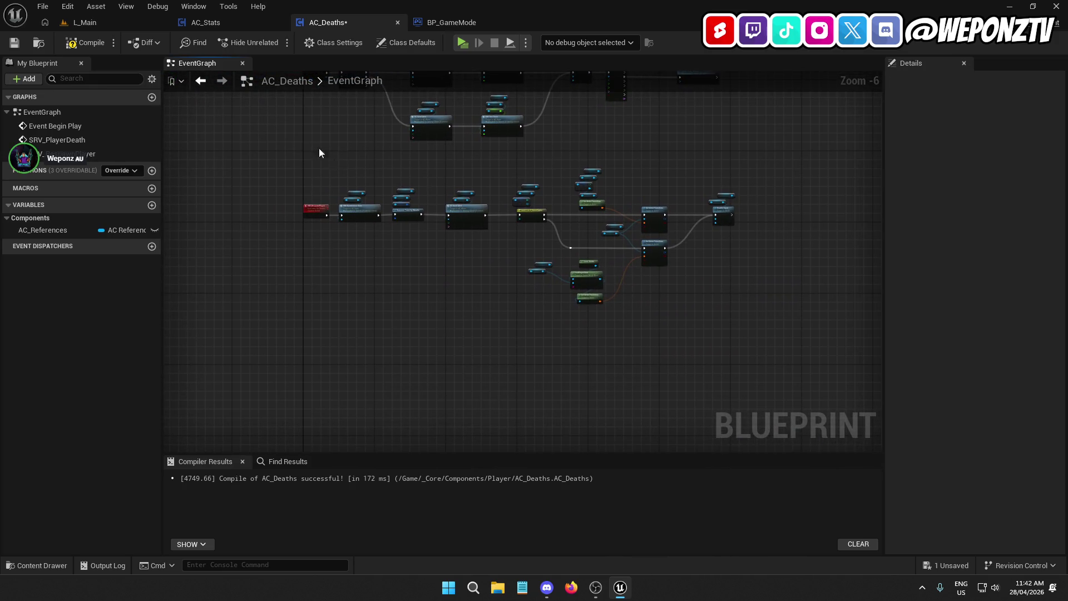
pyautogui.click(17, 44)
pyautogui.click(85, 22)
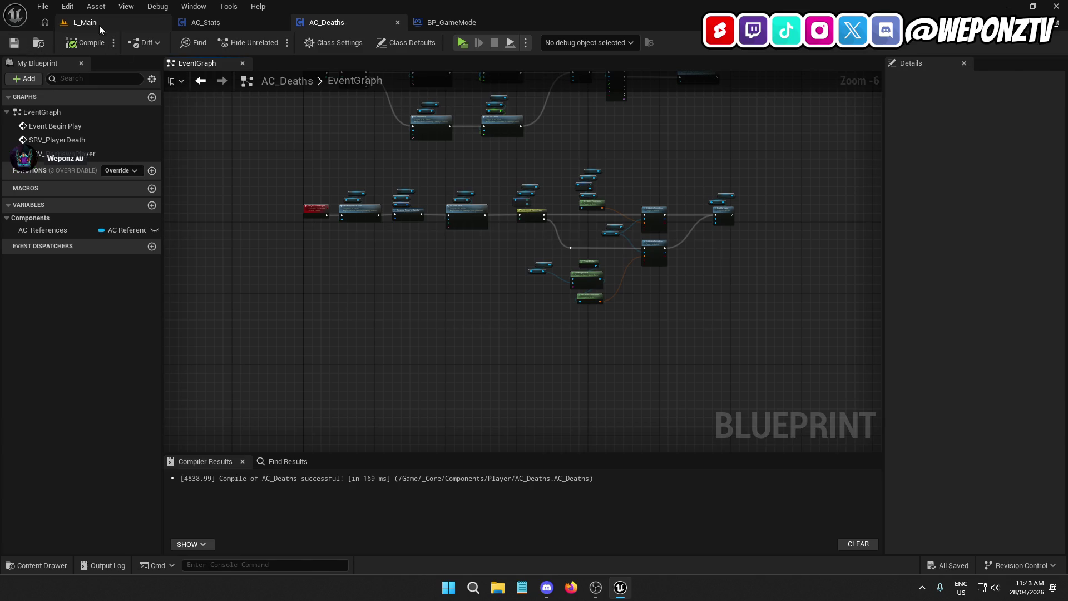
# Play-test the level, walking the prisoner toward the door until he dies of thirst, then stop.
pyautogui.click(274, 43)
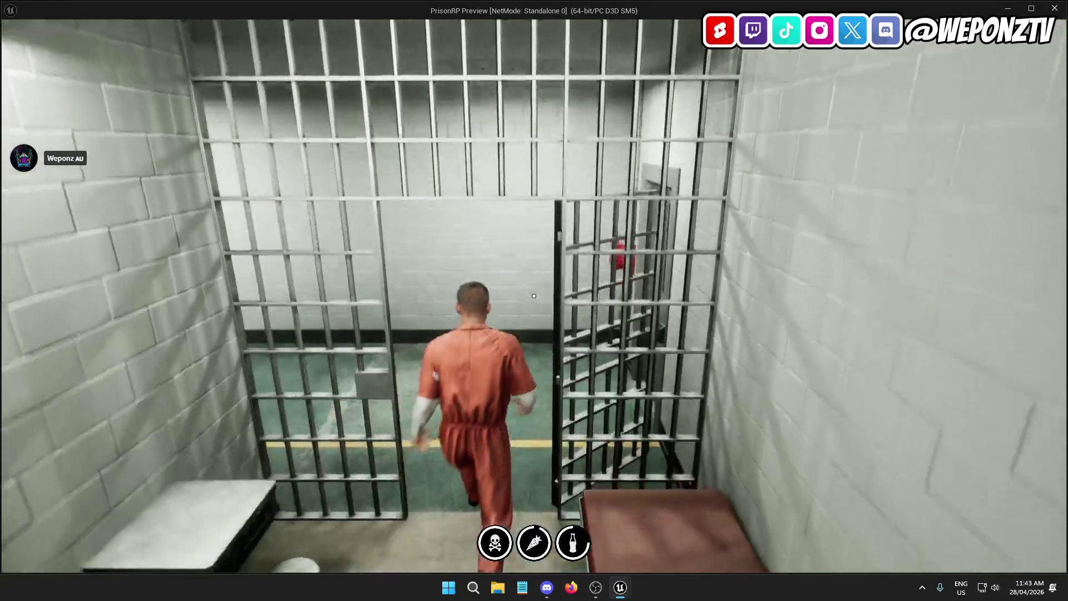
pyautogui.press('w')
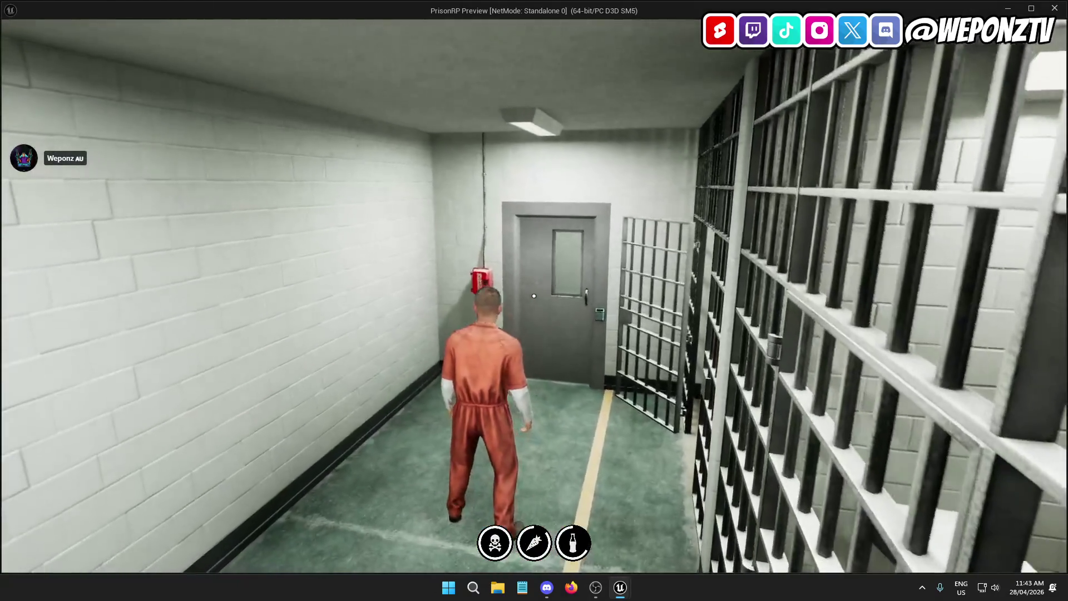
pyautogui.press('w')
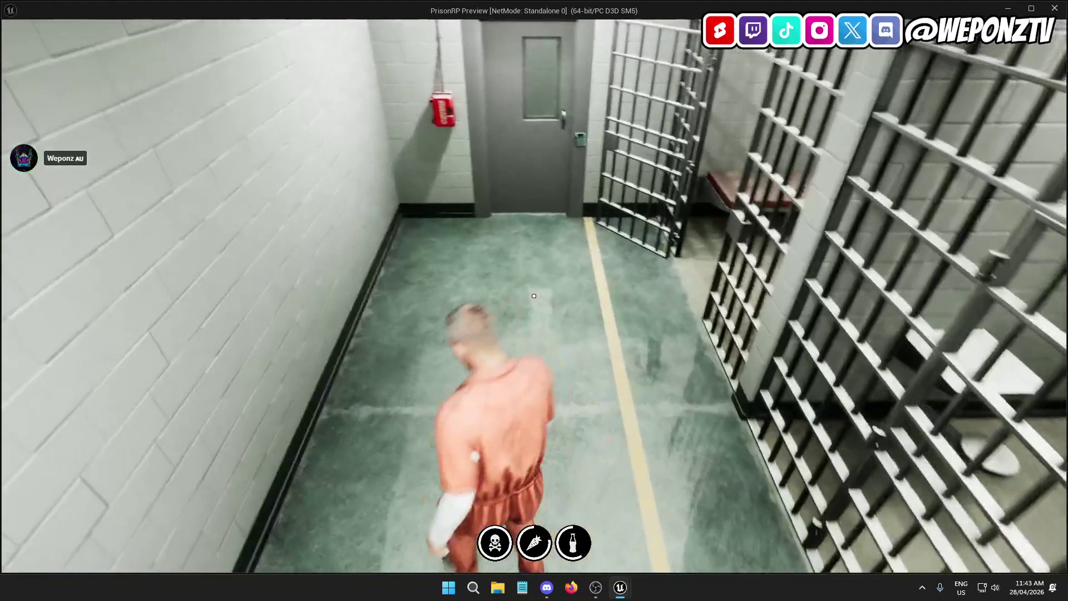
pyautogui.press('w')
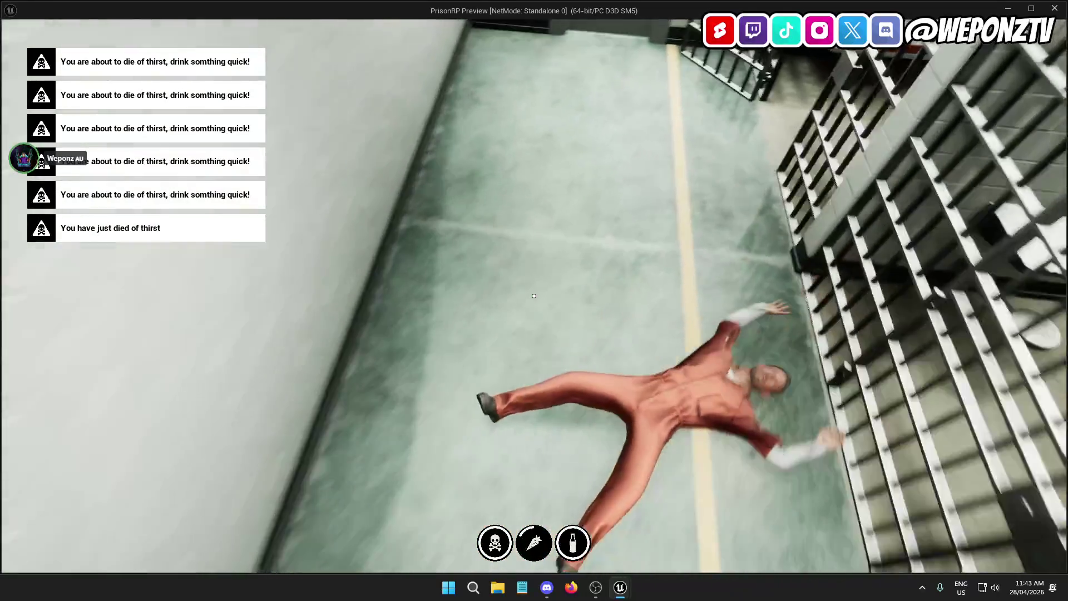
pyautogui.press('Escape')
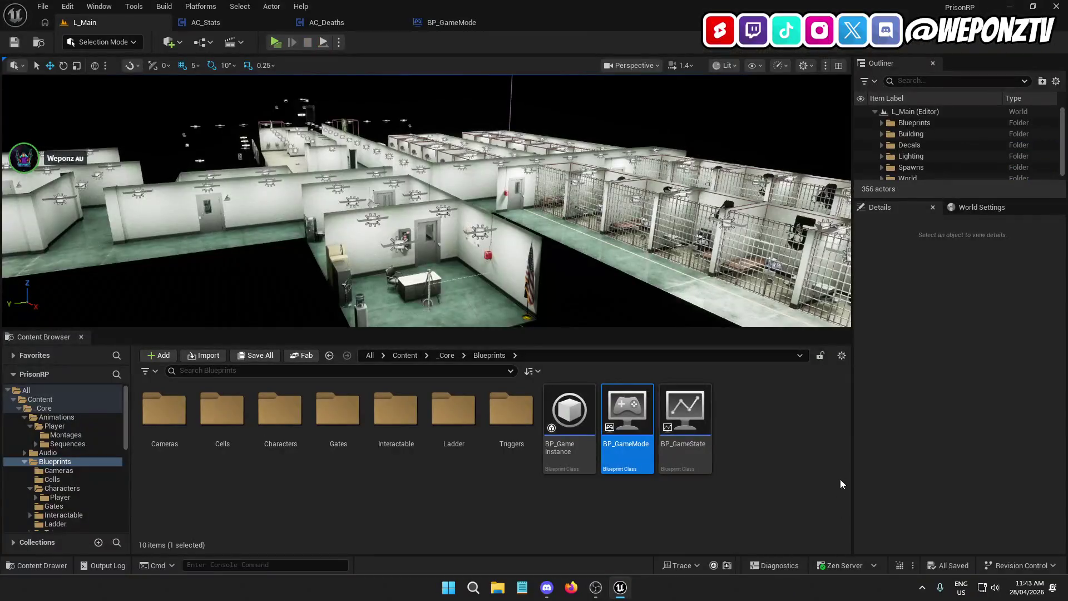
# Add a Reset Ignore Move Input node from the BP Player Controller getter in AC_Deaths.
pyautogui.click(364, 21)
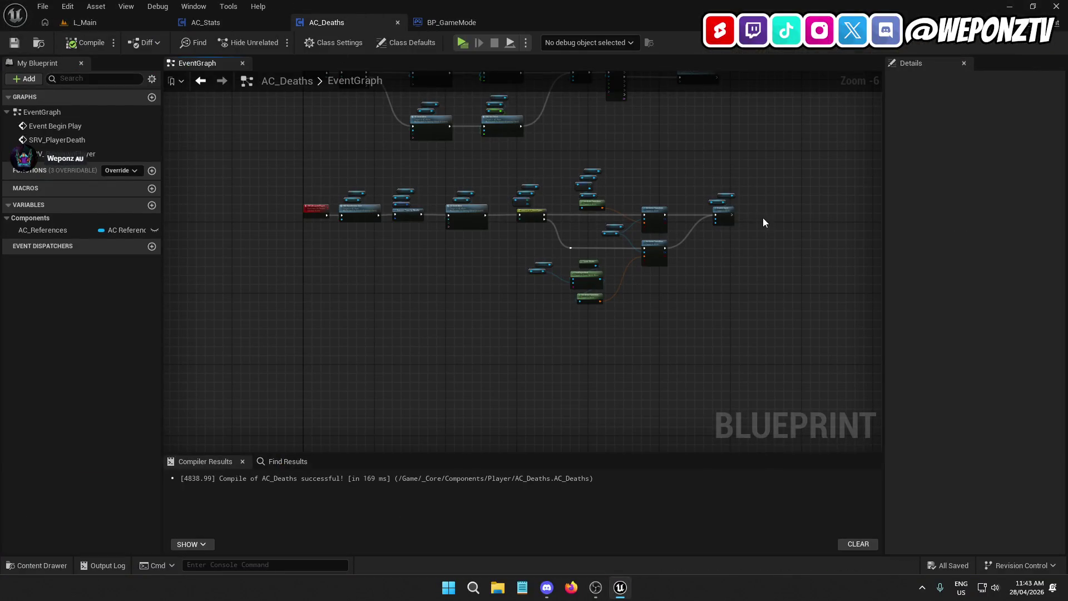
pyautogui.scroll(5, 763, 222)
pyautogui.rightClick(579, 307)
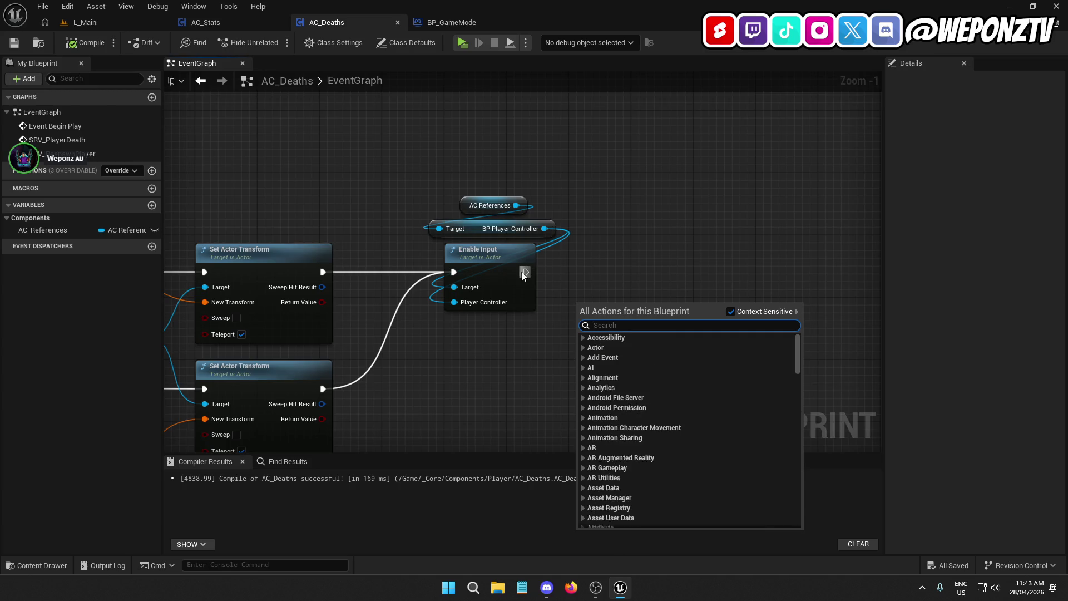
pyautogui.click(583, 267)
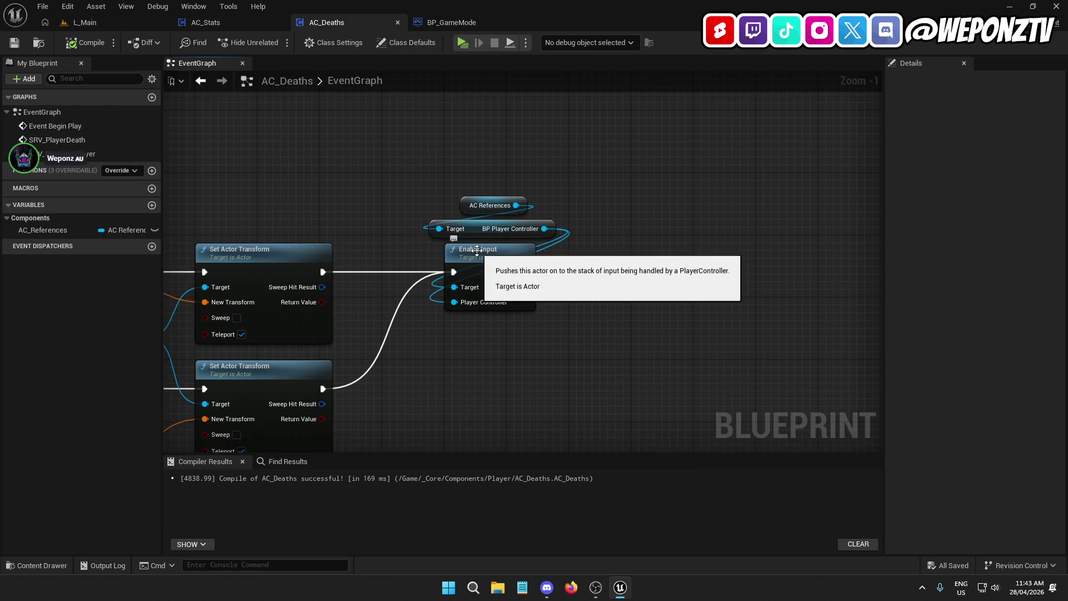
pyautogui.click(539, 227)
pyautogui.moveTo(540, 228); pyautogui.dragTo(633, 280)
pyautogui.write('mov')
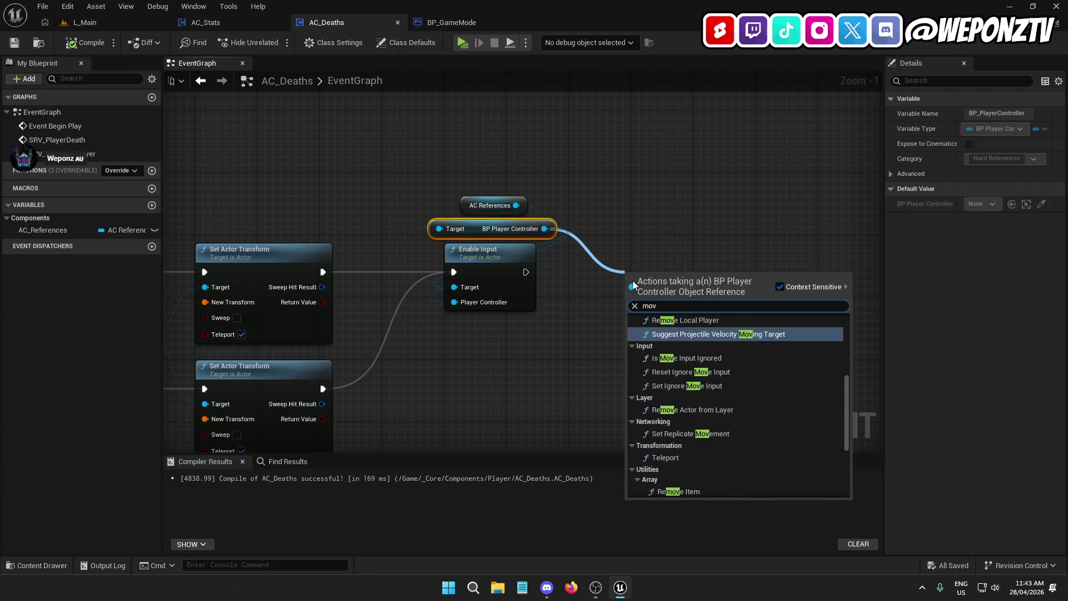
pyautogui.click(681, 372)
# Move both Set Actor Transform exec wires onto Reset Ignore Move Input and delete Enable Input.
pyautogui.moveTo(662, 277); pyautogui.dragTo(600, 269)
pyautogui.moveTo(451, 279)
pyautogui.mouseDown()
pyautogui.moveTo(571, 287)
pyautogui.moveTo(509, 259)
pyautogui.moveTo(496, 266)
pyautogui.mouseUp()
pyautogui.click(493, 271)
pyautogui.press('Delete')
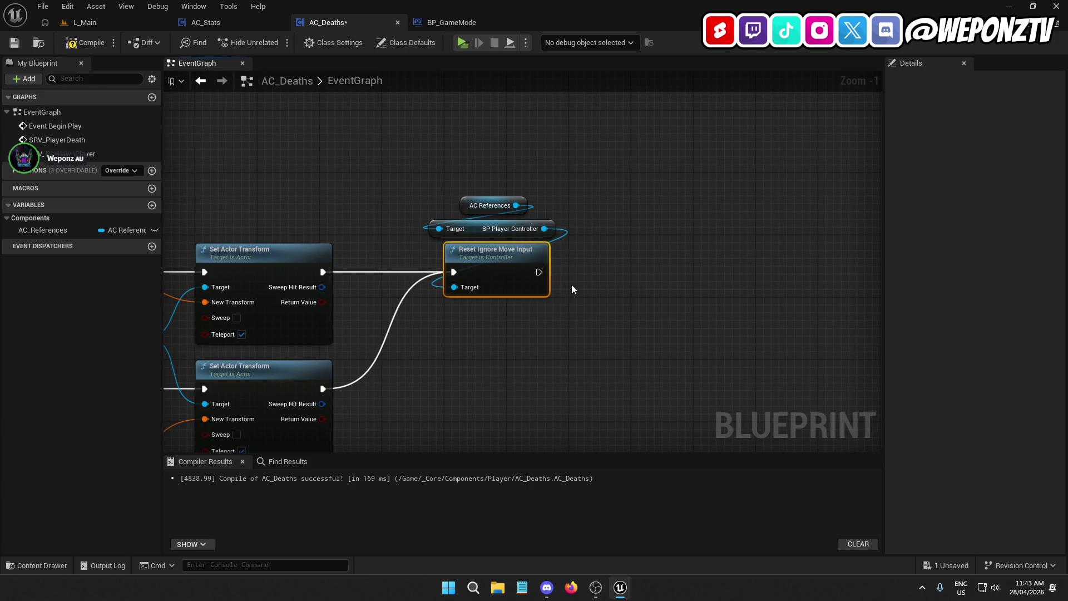
pyautogui.moveTo(572, 285); pyautogui.dragTo(445, 161)
pyautogui.moveTo(616, 232); pyautogui.dragTo(415, 163)
pyautogui.moveTo(605, 169)
pyautogui.mouseDown()
pyautogui.moveTo(712, 206)
pyautogui.moveTo(823, 222)
pyautogui.mouseUp()
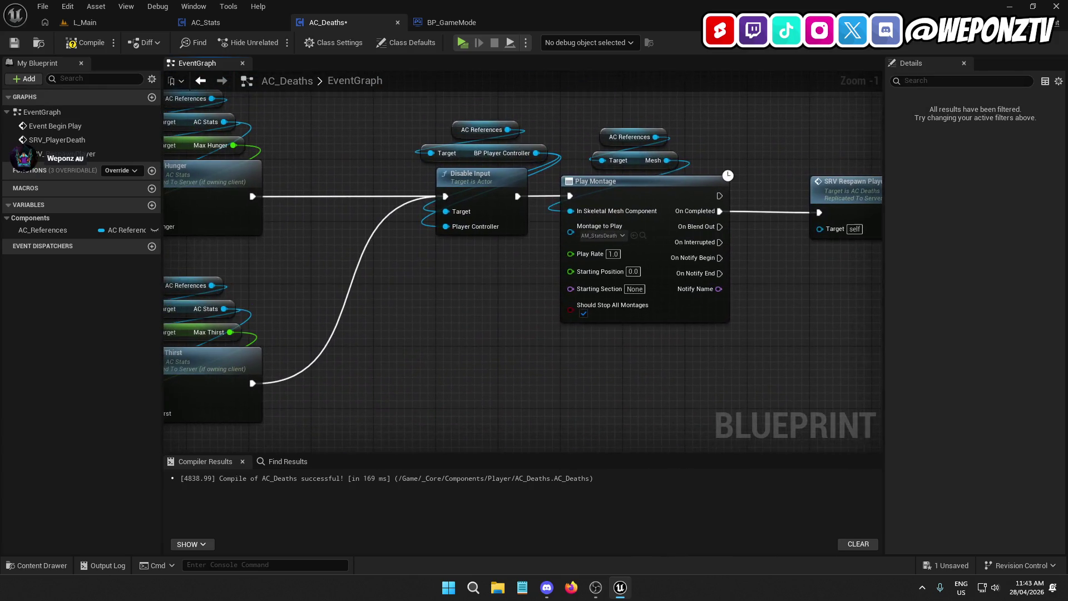
# Paste the reference getters and add Set Ignore Move Input above Disable Input.
pyautogui.moveTo(515, 338); pyautogui.dragTo(527, 393)
pyautogui.hotkey('ctrl', 'v')
pyautogui.moveTo(556, 192)
pyautogui.mouseDown()
pyautogui.moveTo(509, 233)
pyautogui.moveTo(510, 253)
pyautogui.moveTo(508, 243)
pyautogui.mouseUp()
pyautogui.write('move')
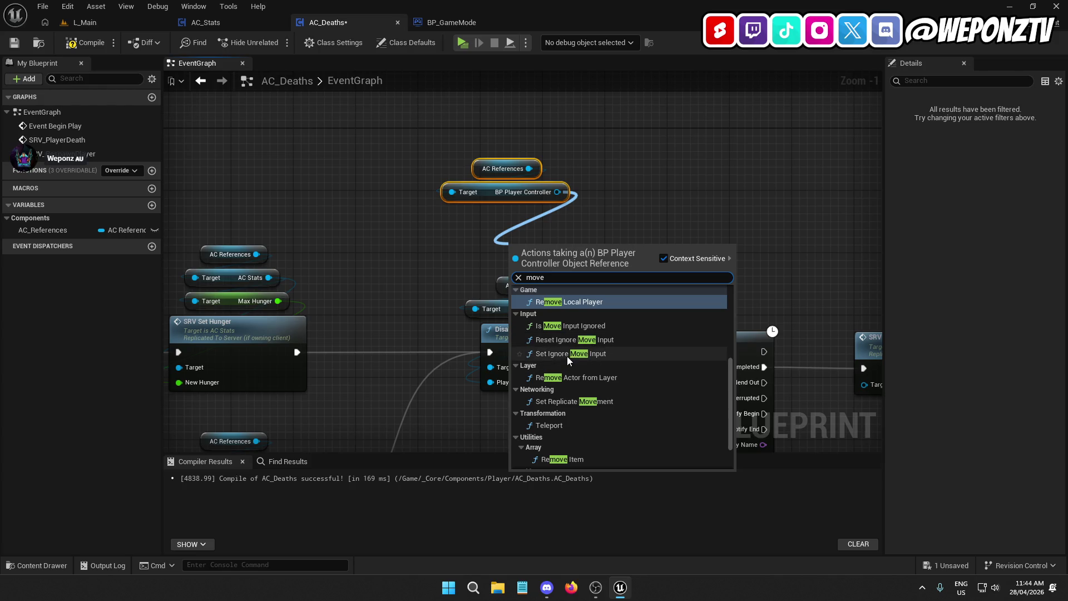
pyautogui.click(564, 354)
pyautogui.moveTo(551, 234); pyautogui.dragTo(507, 222)
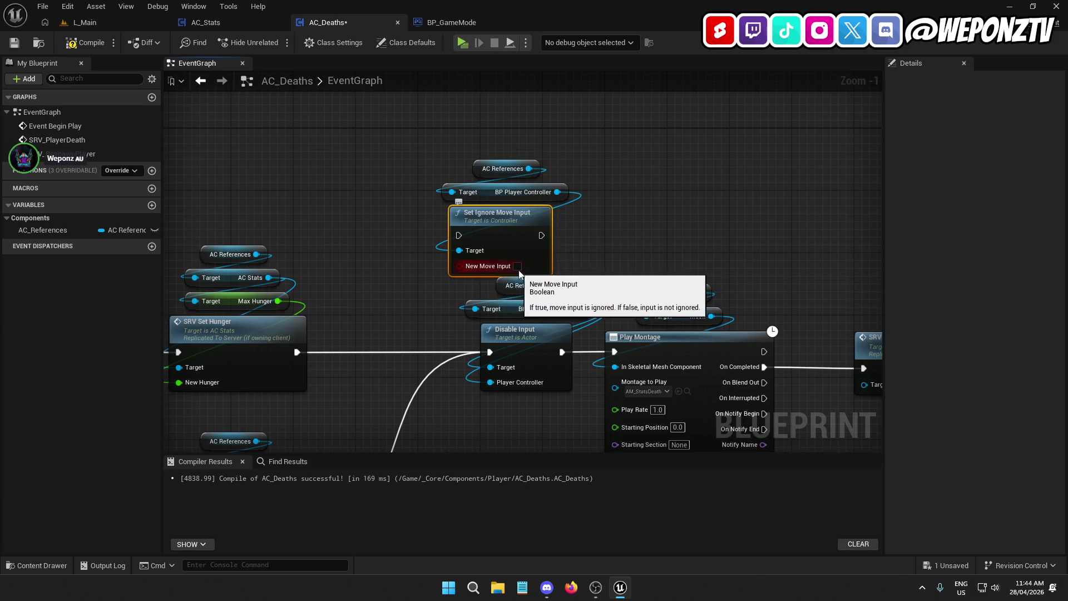
# Route execution through Set Ignore Move Input to Play Montage and delete Disable Input with its getters.
pyautogui.moveTo(501, 358); pyautogui.dragTo(461, 235)
pyautogui.moveTo(541, 235); pyautogui.dragTo(614, 352)
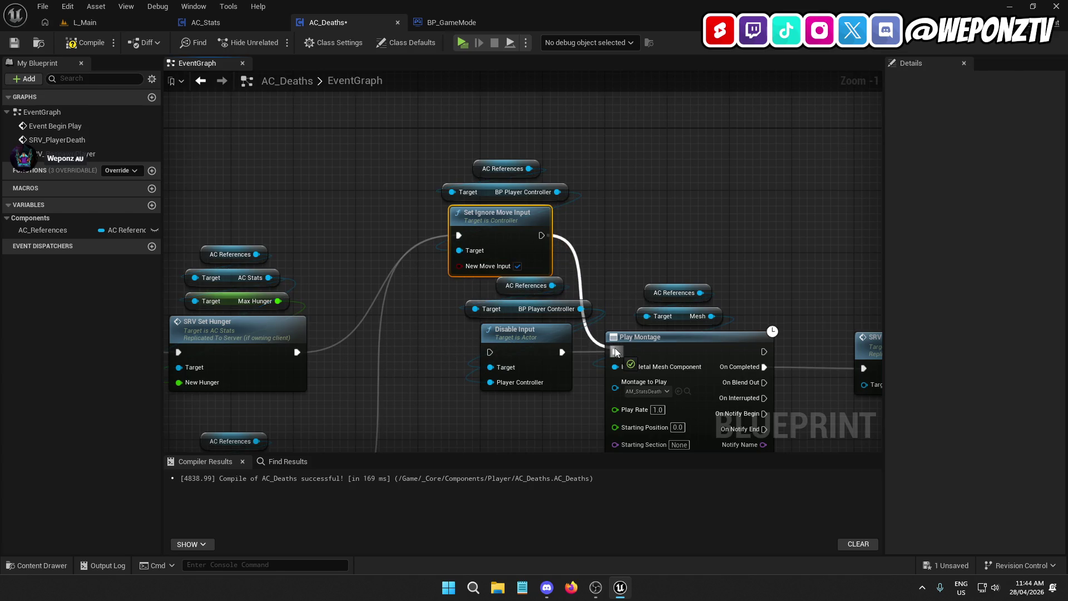
pyautogui.moveTo(562, 395)
pyautogui.mouseDown()
pyautogui.moveTo(499, 285)
pyautogui.moveTo(497, 145)
pyautogui.mouseUp()
pyautogui.press('Delete')
pyautogui.moveTo(494, 225); pyautogui.dragTo(530, 349)
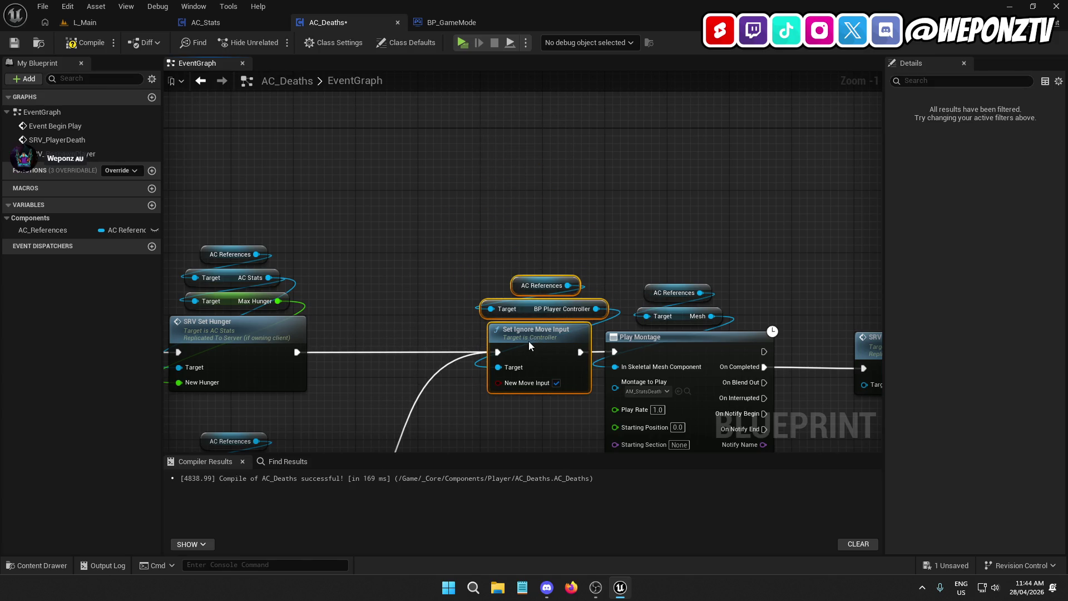
pyautogui.moveTo(522, 416); pyautogui.dragTo(457, 73)
# Save AC_Deaths and return to the L_Main level.
pyautogui.scroll(-2, 457, 73)
pyautogui.moveTo(470, 228)
pyautogui.mouseDown()
pyautogui.moveTo(626, 216)
pyautogui.moveTo(469, 192)
pyautogui.mouseUp()
pyautogui.scroll(1, 627, 216)
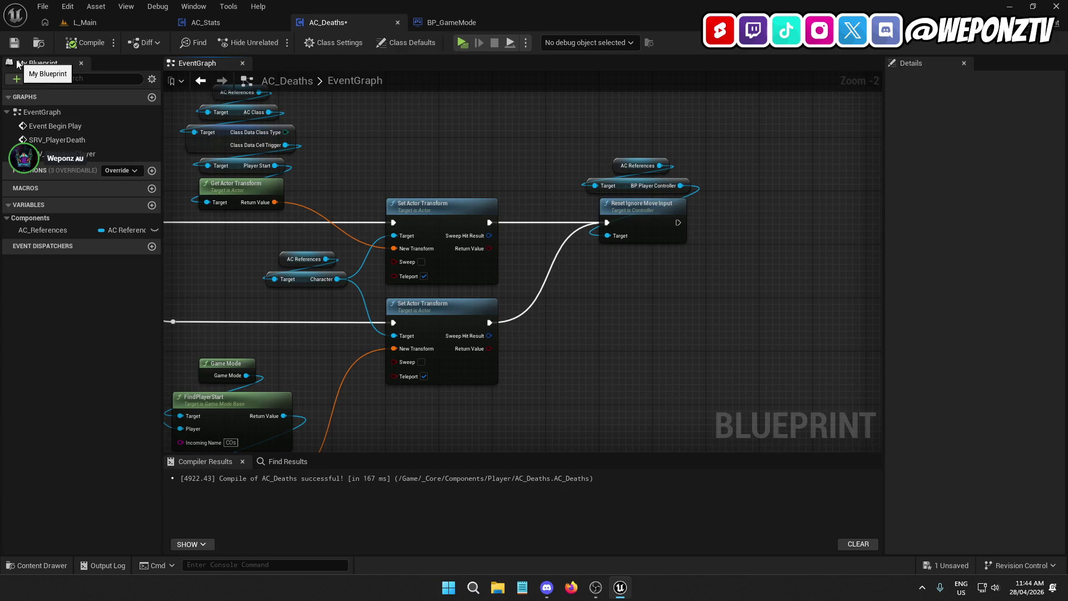
pyautogui.click(15, 42)
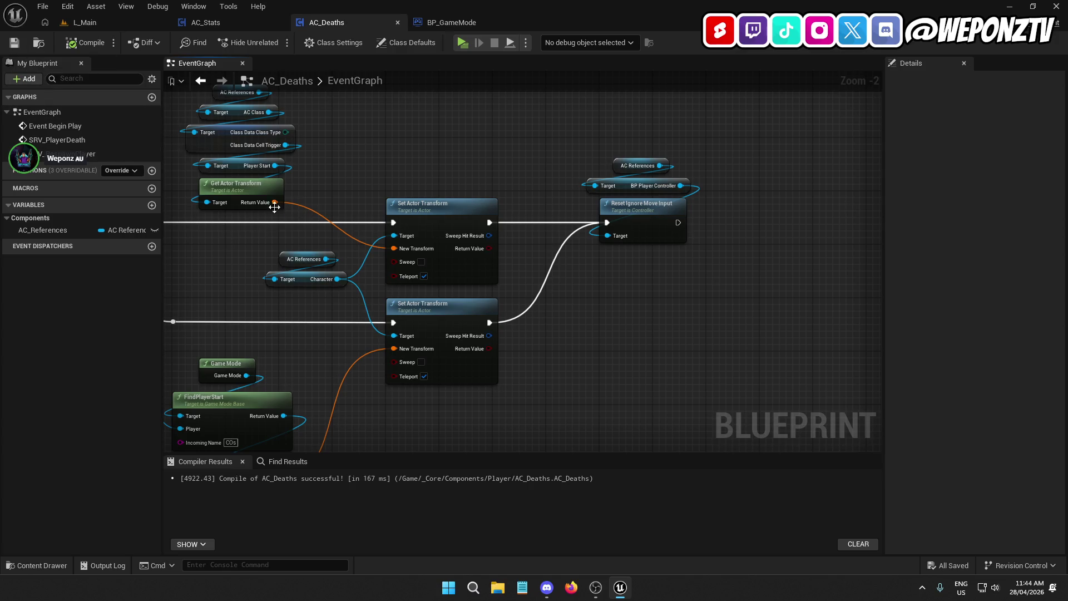
pyautogui.moveTo(633, 210); pyautogui.dragTo(588, 183)
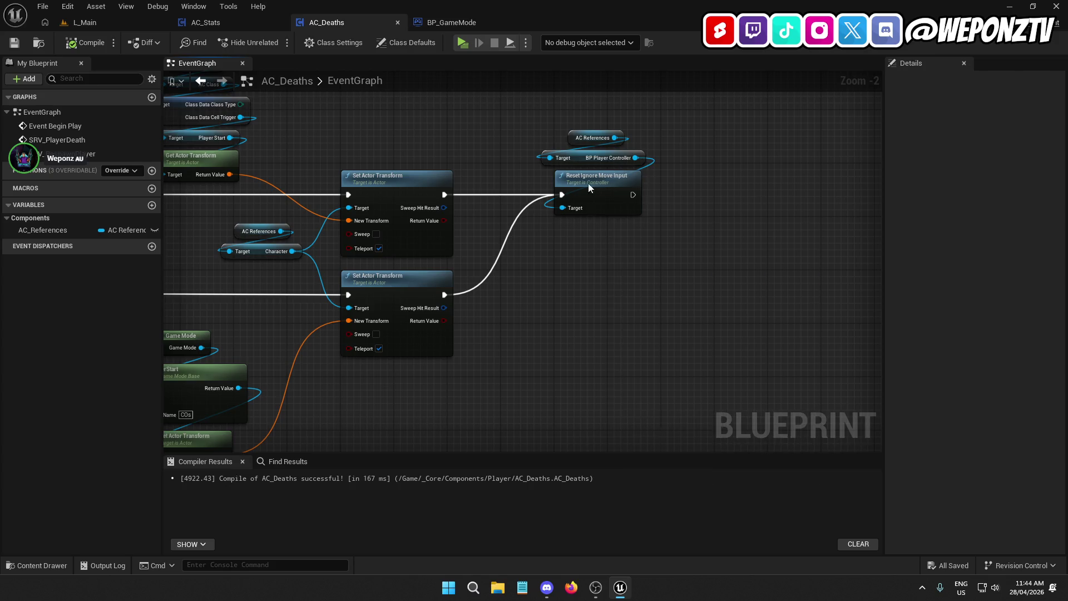
pyautogui.click(535, 279)
pyautogui.press('Home')
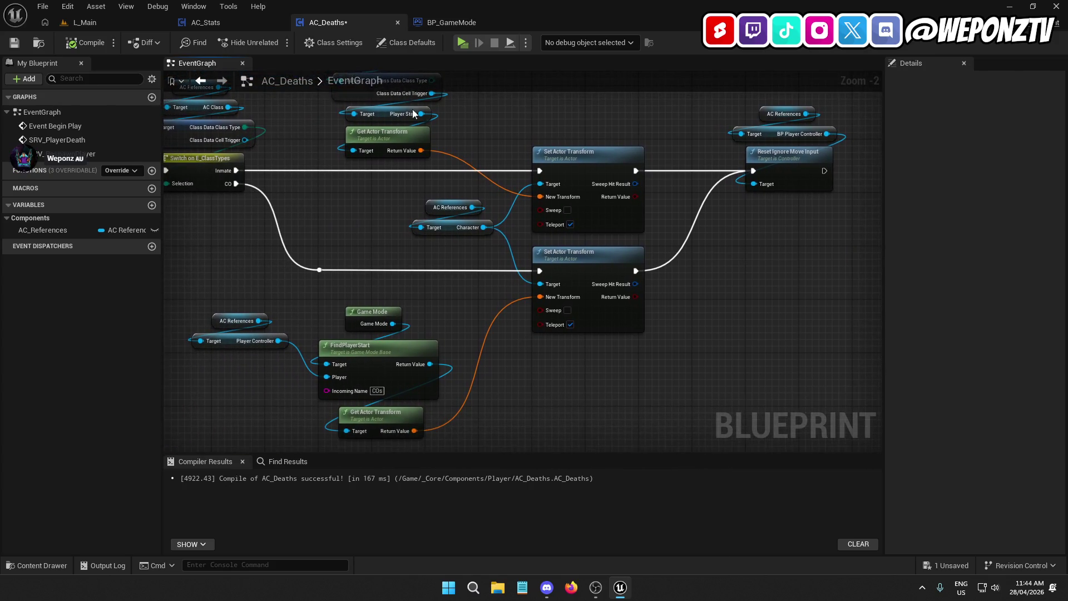
pyautogui.click(18, 44)
pyautogui.click(102, 22)
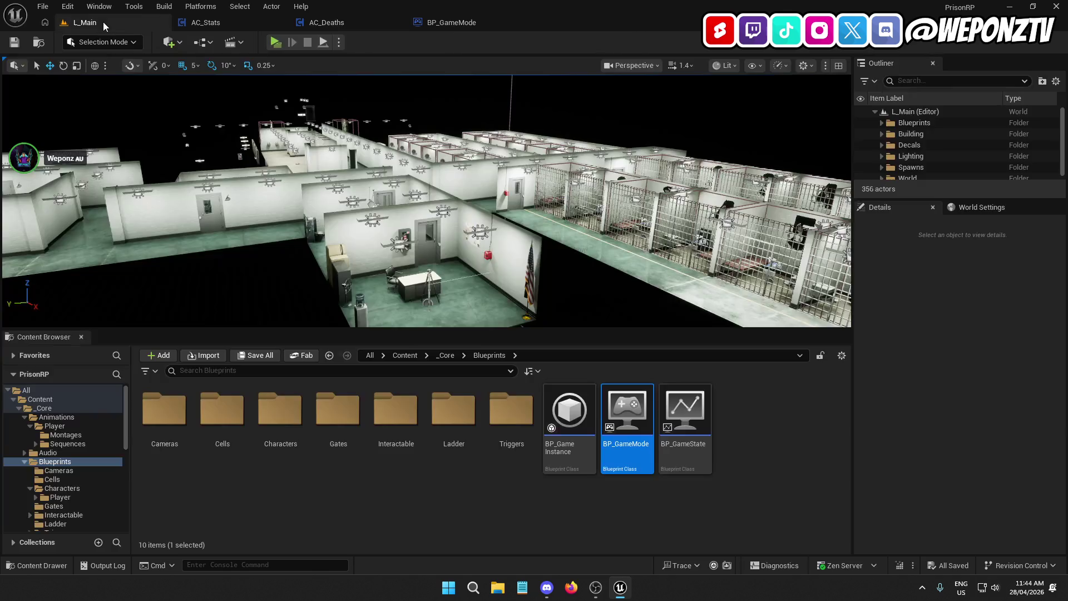
# Play-test with Alt+P: the prisoner dies of thirst, respawns in a cell, walks again; then stop.
pyautogui.hotkey('alt', 'p')
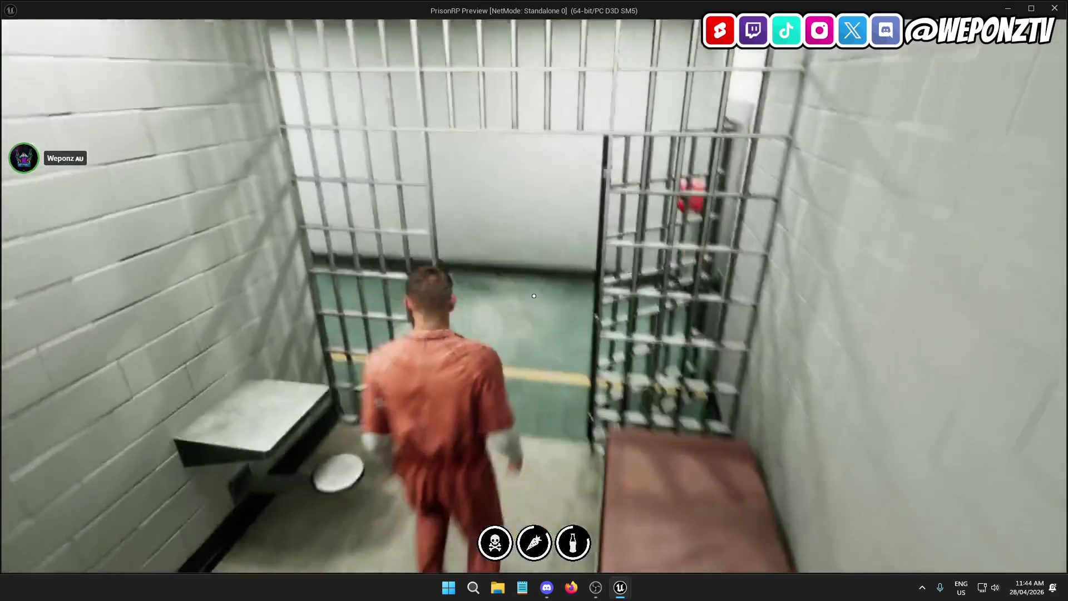
pyautogui.press('w')
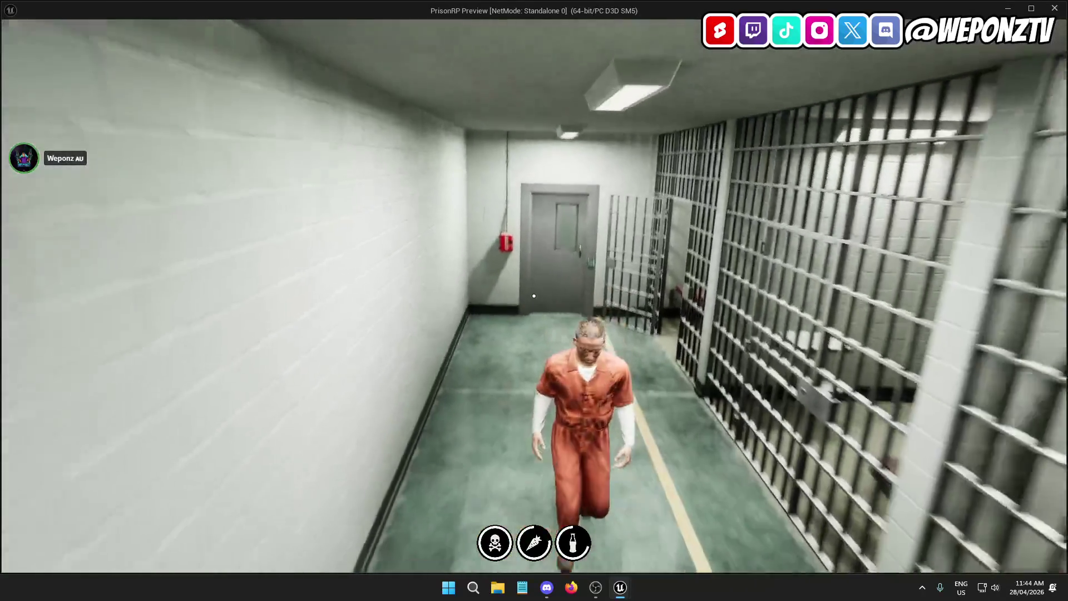
pyautogui.press('w')
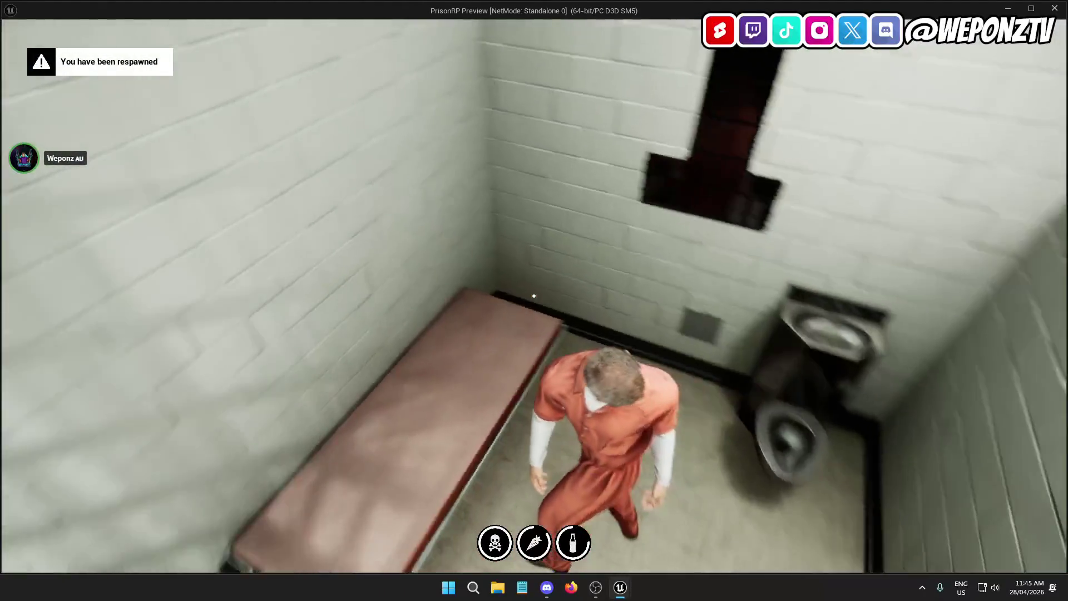
pyautogui.press('w')
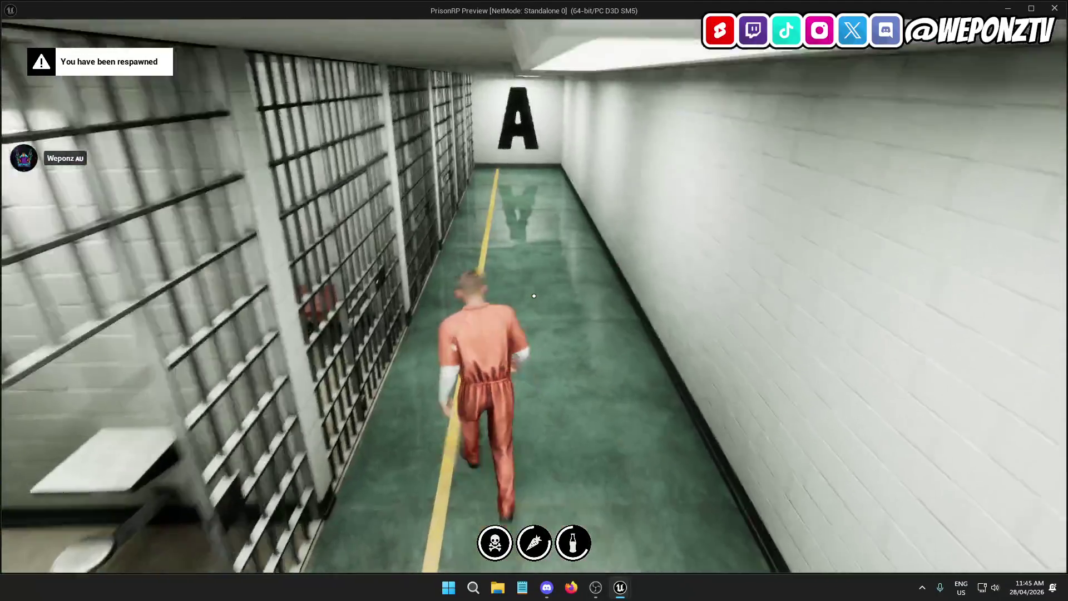
pyautogui.press('s')
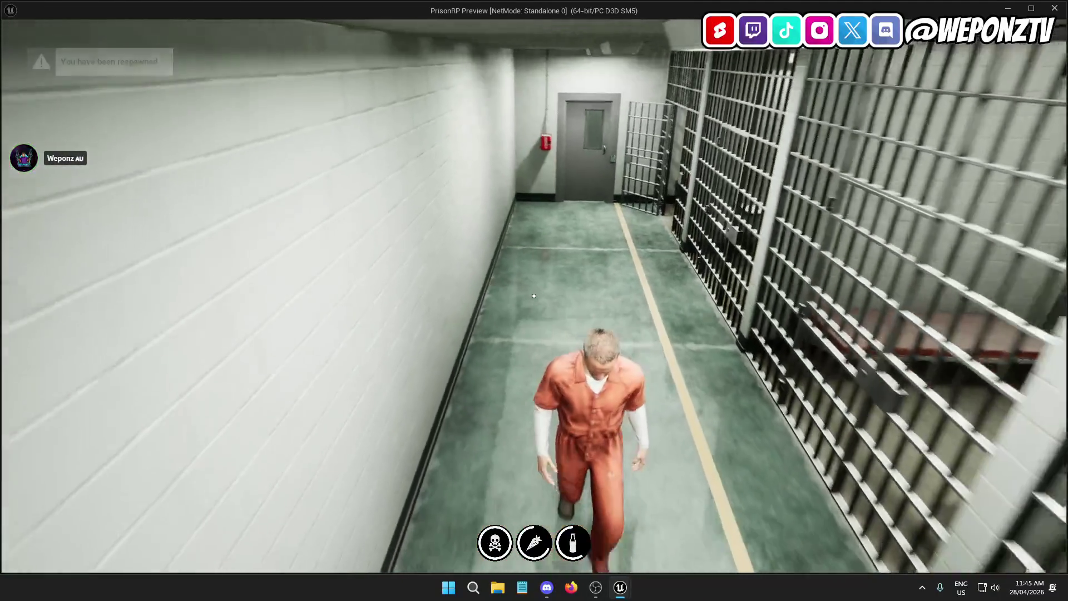
pyautogui.press('Escape')
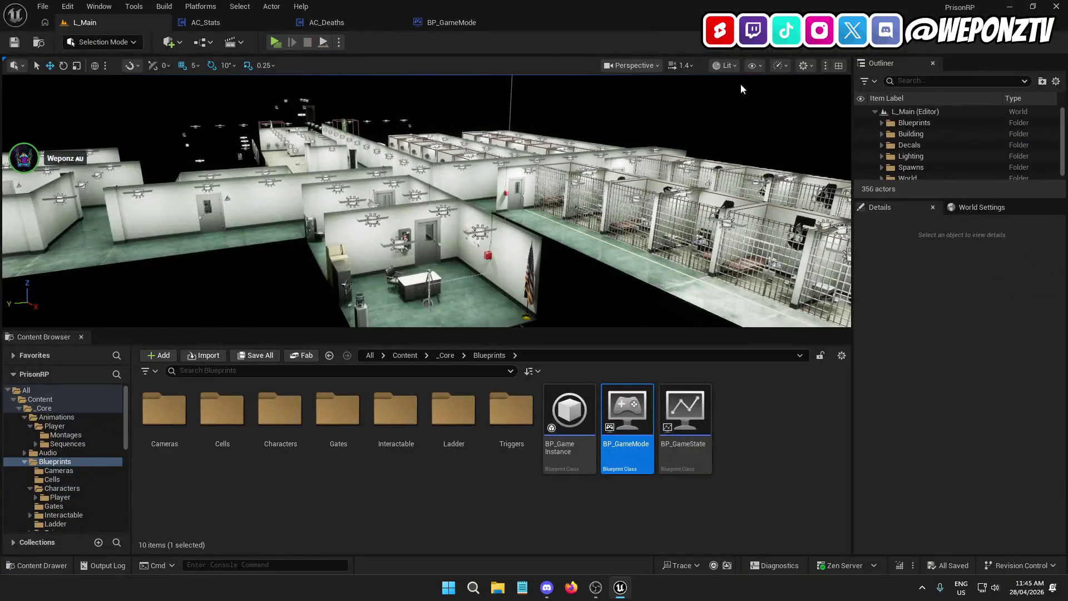
# Tick Looping on AC_Stats' Set Timer by Function Name node for UpdateStats.
pyautogui.click(219, 20)
pyautogui.scroll(-3, 579, 217)
pyautogui.scroll(2, 419, 261)
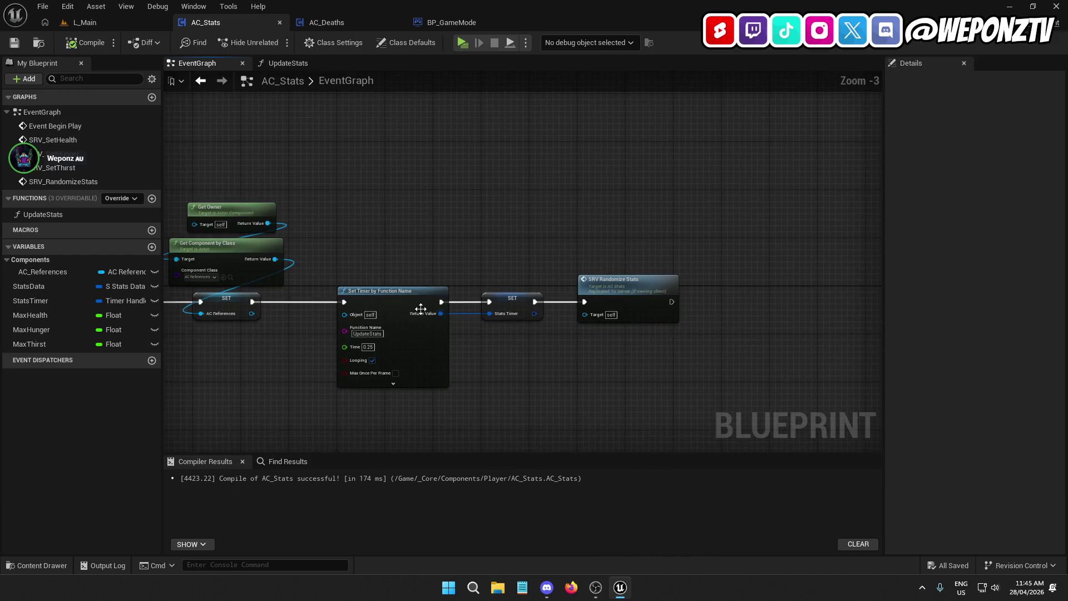
pyautogui.click(372, 361)
# Look over the SRV Randomize Stats node, then bring up the AC_Deaths graph.
pyautogui.click(584, 245)
pyautogui.rightClick(522, 289)
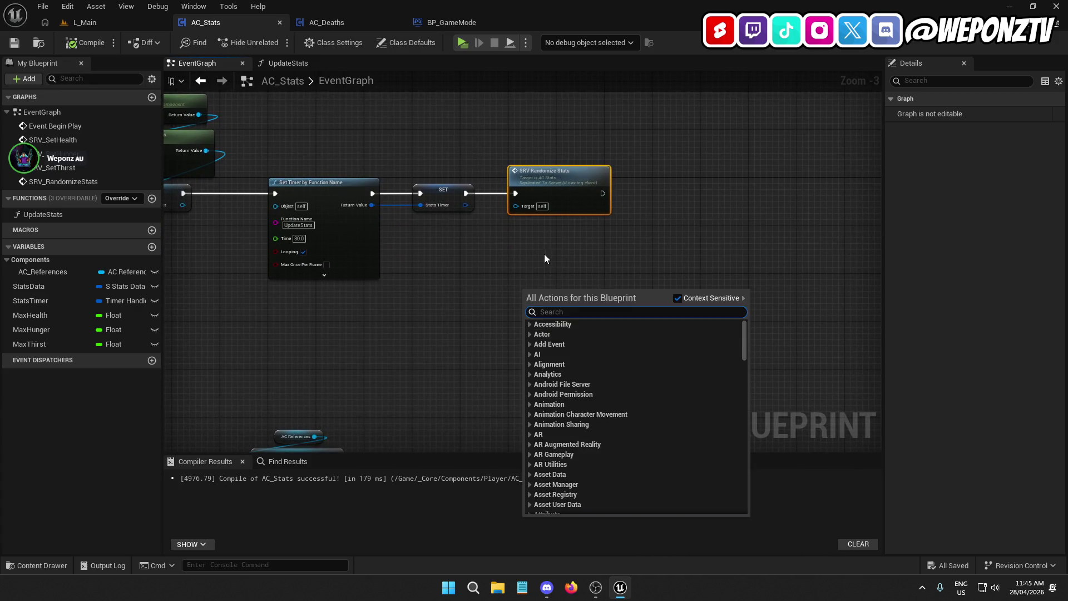
pyautogui.click(544, 258)
pyautogui.scroll(-4, 470, 317)
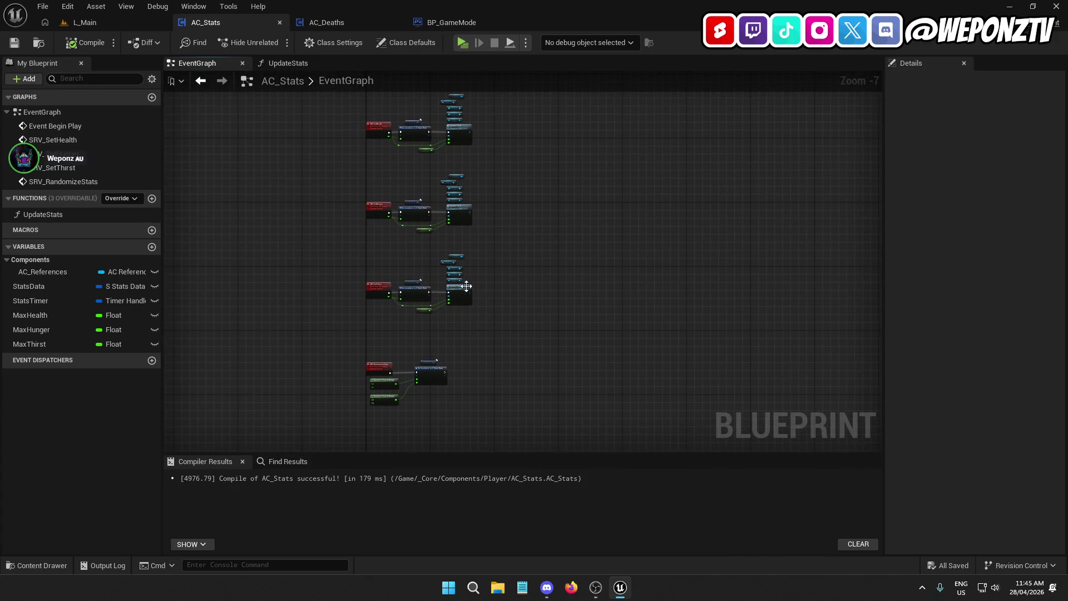
pyautogui.scroll(3, 466, 286)
pyautogui.scroll(-2, 353, 364)
pyautogui.scroll(2, 508, 176)
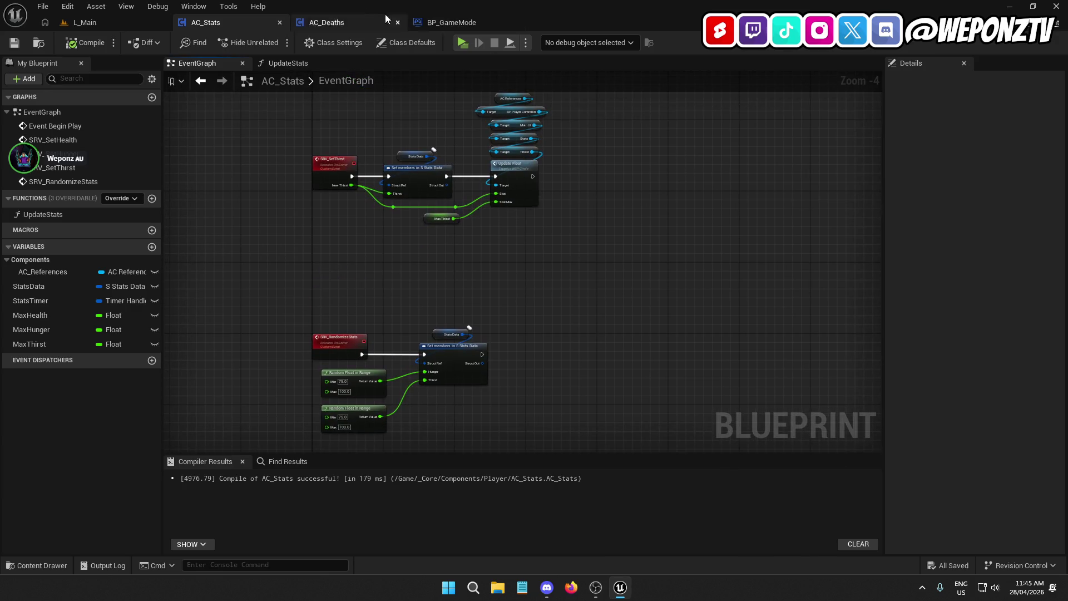
pyautogui.click(385, 21)
pyautogui.scroll(-6, 479, 229)
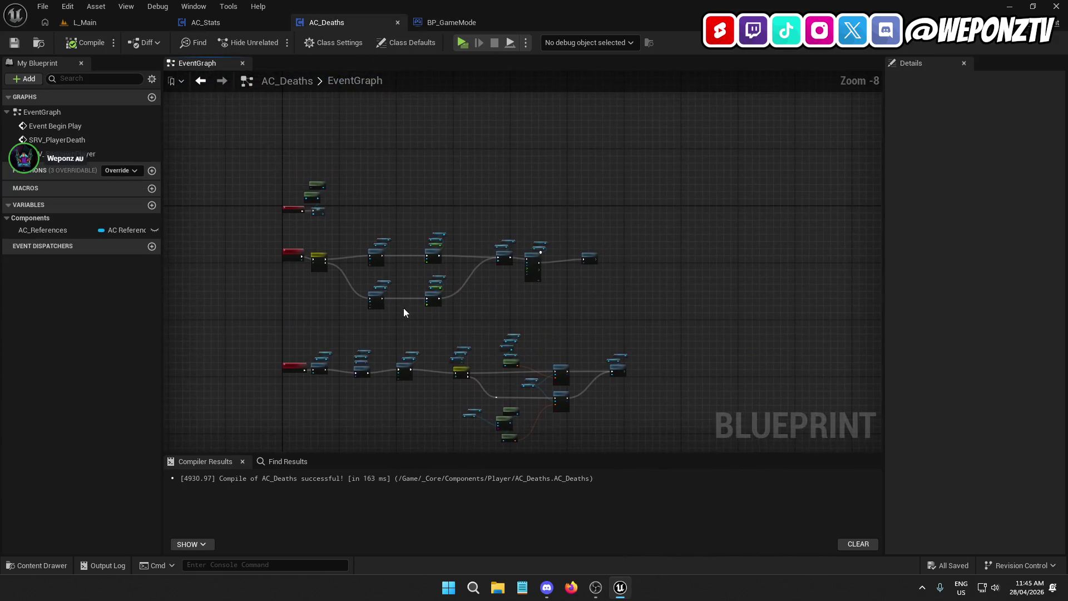
pyautogui.scroll(5, 327, 278)
pyautogui.moveTo(596, 222)
pyautogui.mouseDown()
pyautogui.moveTo(579, 243)
pyautogui.moveTo(362, 226)
pyautogui.moveTo(578, 233)
pyautogui.mouseUp()
pyautogui.moveTo(235, 156)
pyautogui.mouseDown()
pyautogui.moveTo(274, 339)
pyautogui.moveTo(222, 200)
pyautogui.moveTo(362, 371)
pyautogui.moveTo(344, 373)
pyautogui.mouseUp()
pyautogui.moveTo(598, 360); pyautogui.dragTo(613, 228)
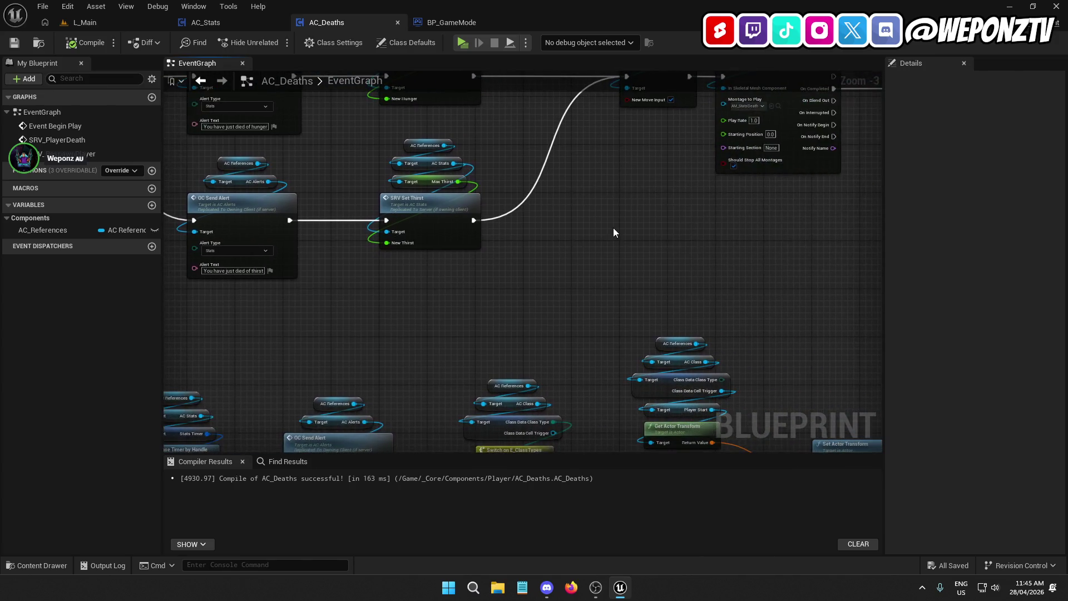
pyautogui.scroll(-2, 613, 228)
pyautogui.moveTo(518, 212); pyautogui.dragTo(469, 238)
pyautogui.scroll(3, 619, 240)
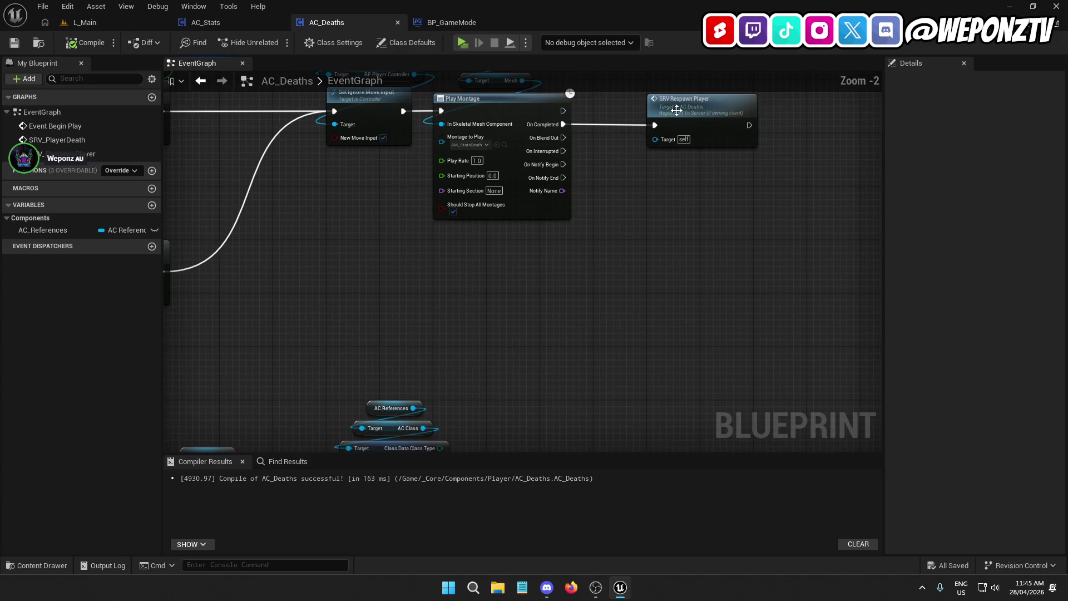
pyautogui.click(675, 110)
pyautogui.click(506, 112)
pyautogui.click(590, 259)
pyautogui.moveTo(473, 300)
pyautogui.mouseDown()
pyautogui.moveTo(654, 305)
pyautogui.moveTo(629, 343)
pyautogui.moveTo(550, 170)
pyautogui.mouseUp()
pyautogui.click(568, 273)
pyautogui.moveTo(569, 273)
pyautogui.mouseDown()
pyautogui.moveTo(601, 261)
pyautogui.moveTo(622, 275)
pyautogui.moveTo(658, 198)
pyautogui.moveTo(785, 43)
pyautogui.mouseUp()
pyautogui.scroll(-2, 616, 250)
pyautogui.moveTo(222, 94)
pyautogui.mouseDown()
pyautogui.moveTo(529, 139)
pyautogui.moveTo(529, 304)
pyautogui.mouseUp()
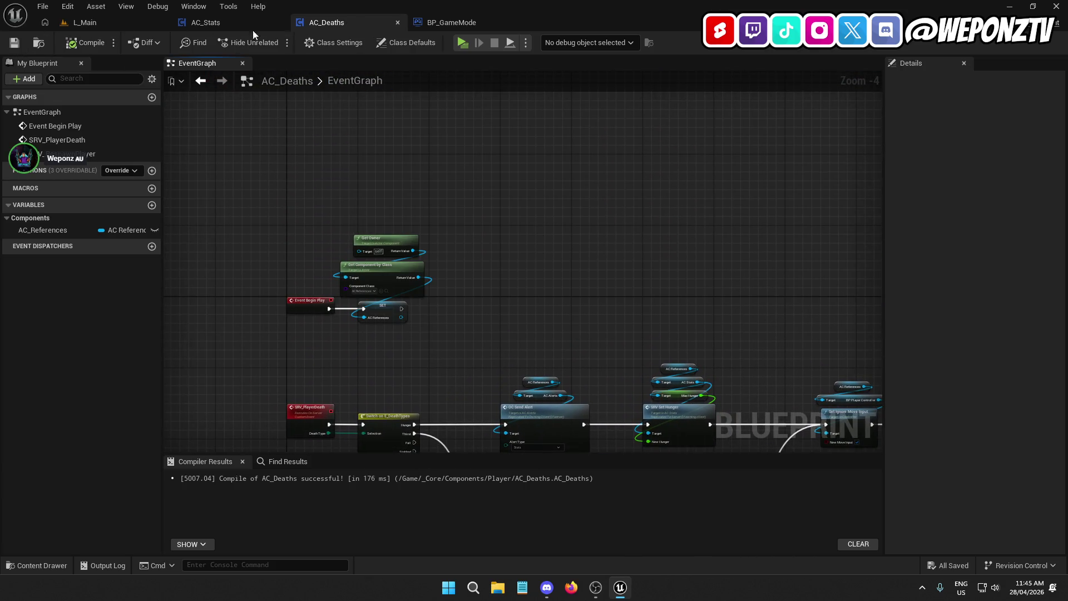
pyautogui.click(456, 23)
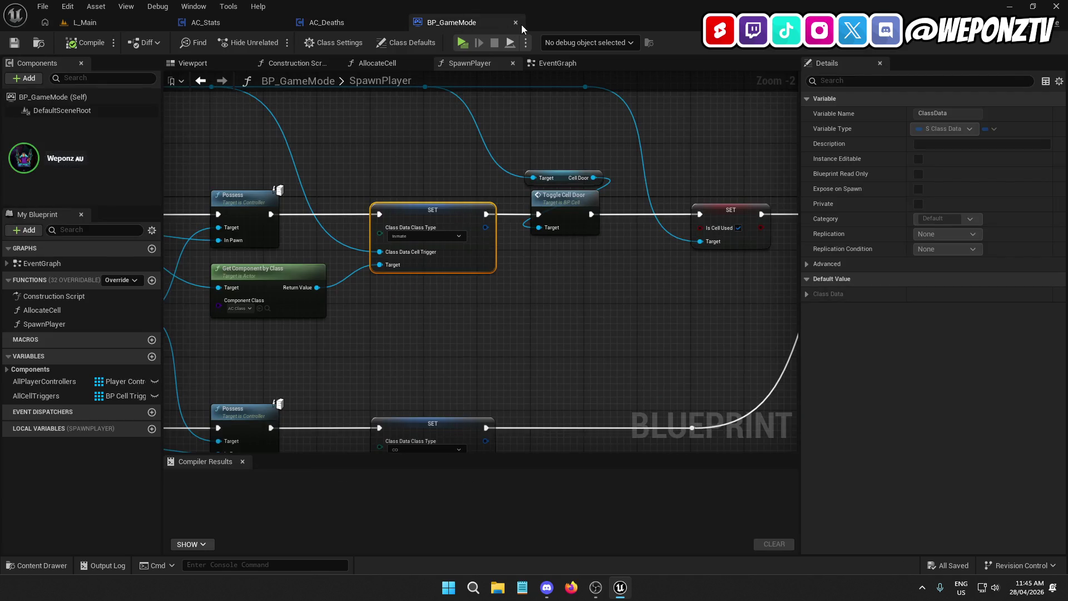
# Close the BP_GameMode, AC_Stats and AC_Deaths editors.
pyautogui.click(516, 23)
pyautogui.click(244, 22)
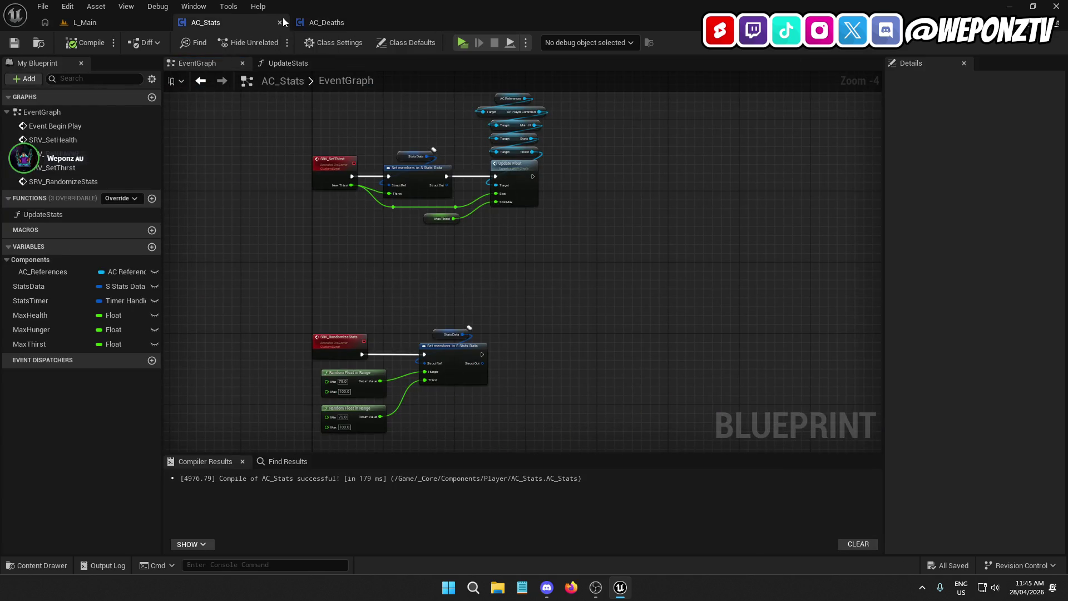
pyautogui.click(279, 24)
pyautogui.click(280, 24)
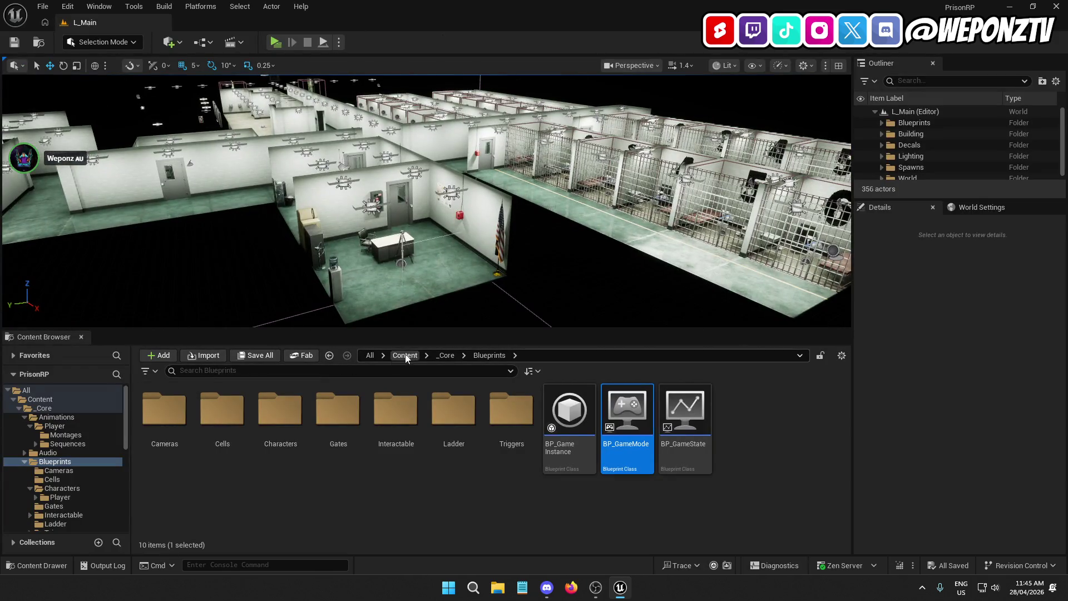
# Browse Content > _Core > Components > Player, then open BP_GameInstance from _Core > Blueprints.
pyautogui.click(404, 355)
pyautogui.doubleClick(164, 414)
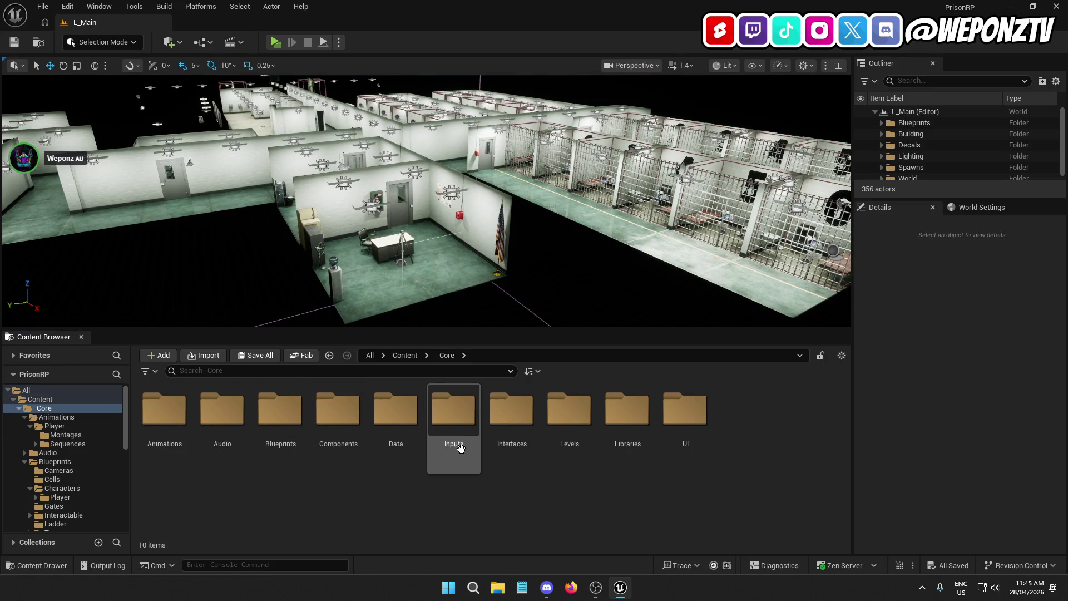
pyautogui.doubleClick(338, 411)
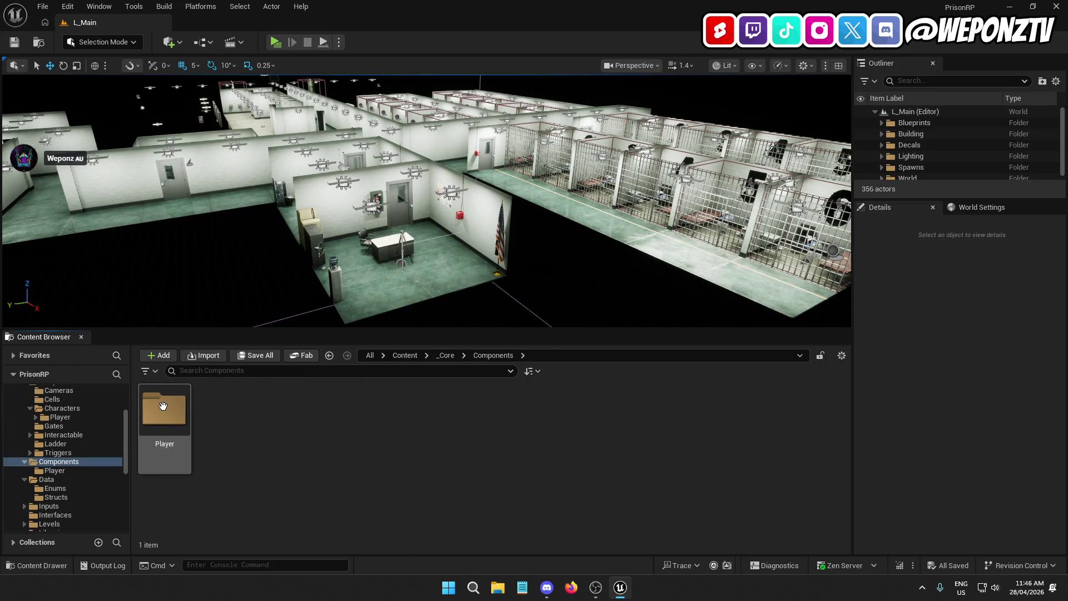
pyautogui.doubleClick(164, 412)
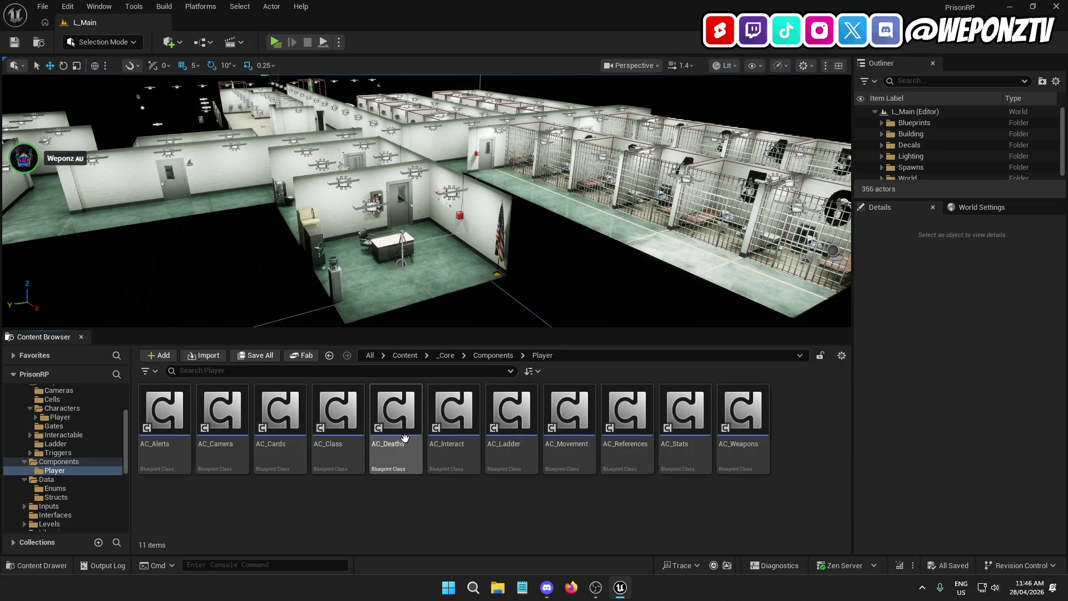
pyautogui.click(446, 354)
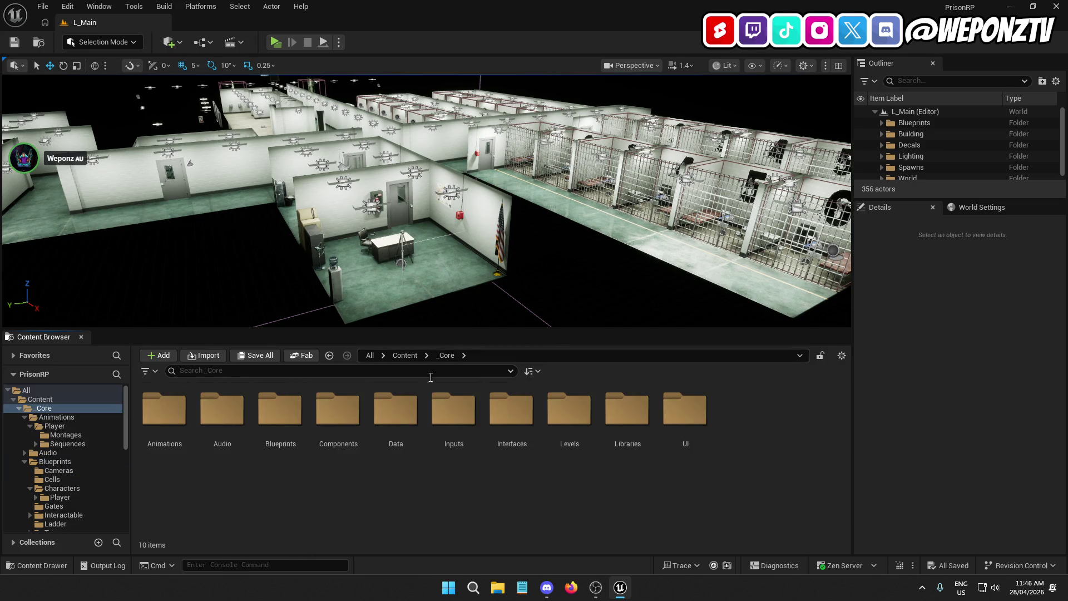
pyautogui.doubleClick(296, 402)
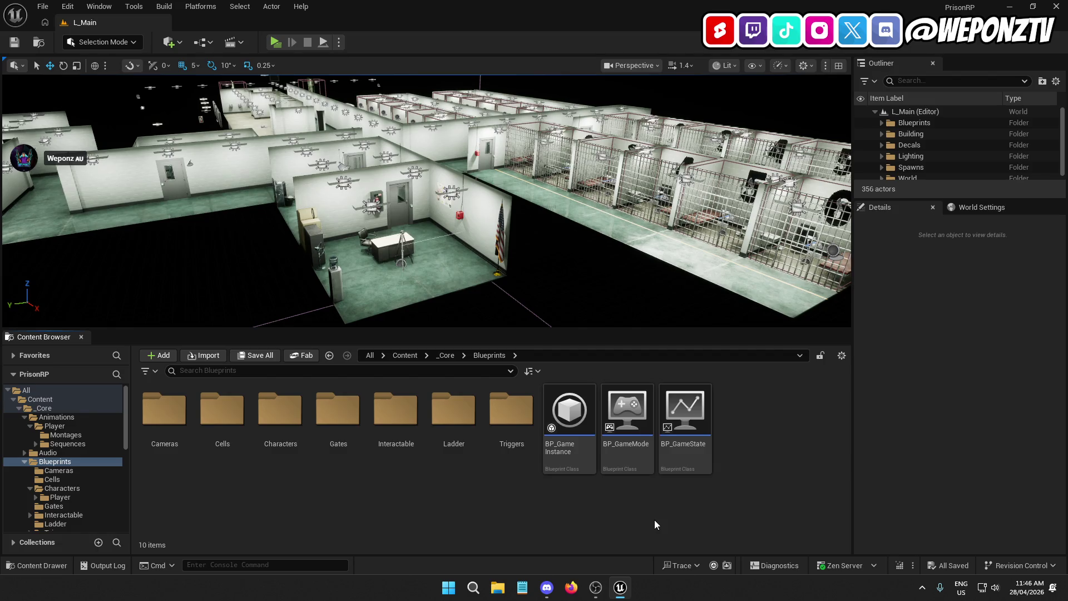
pyautogui.doubleClick(569, 412)
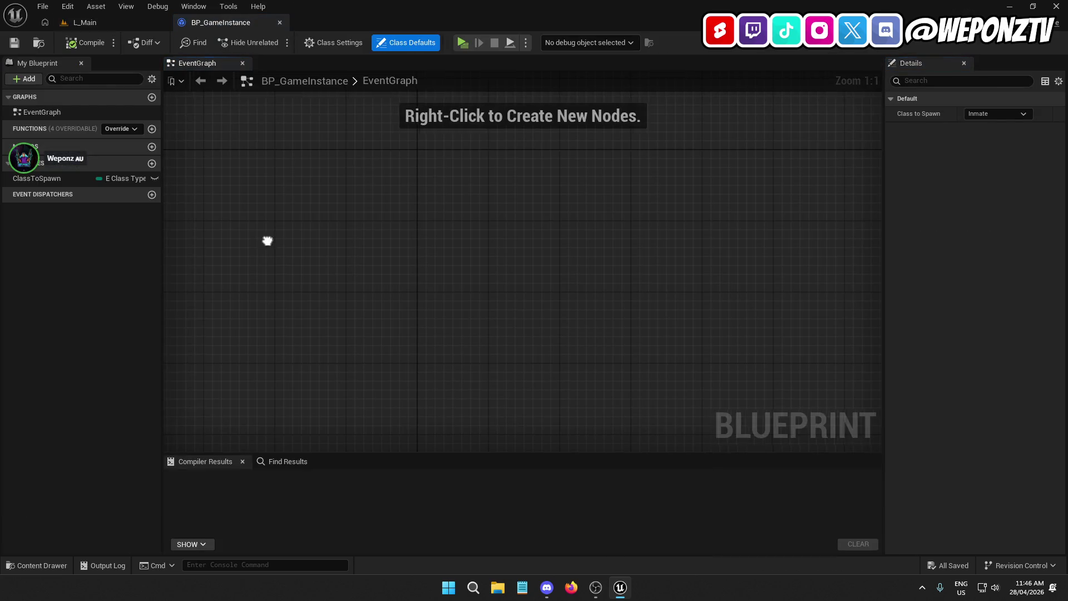
# Add a function named CheckForSaveGame to BP_GameInstance, compile, and return to L_Main.
pyautogui.scroll(-3, 490, 259)
pyautogui.scroll(1, 380, 246)
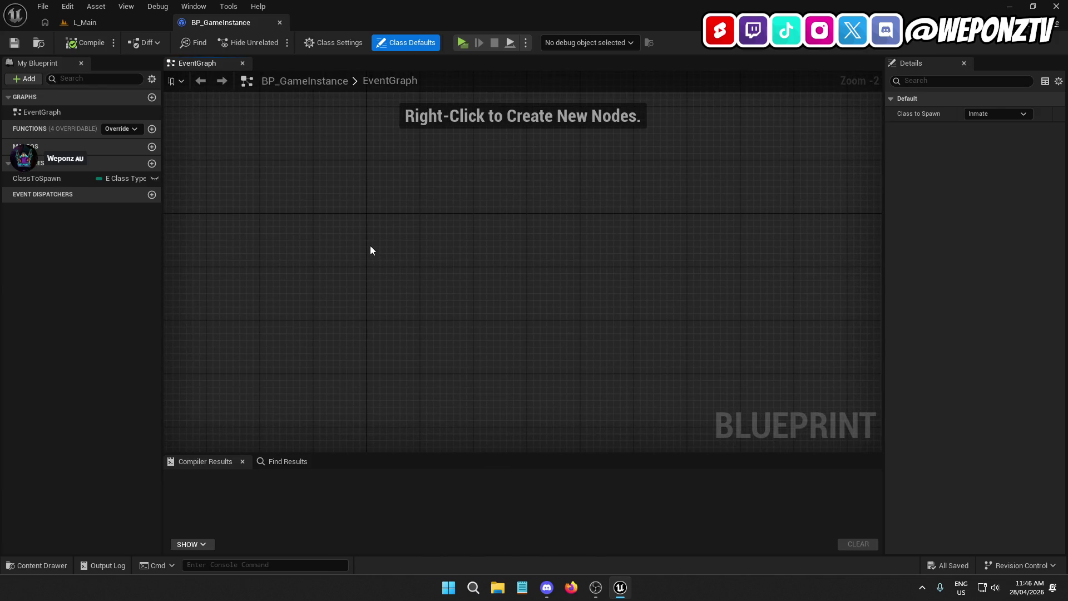
pyautogui.click(152, 129)
pyautogui.write('Check')
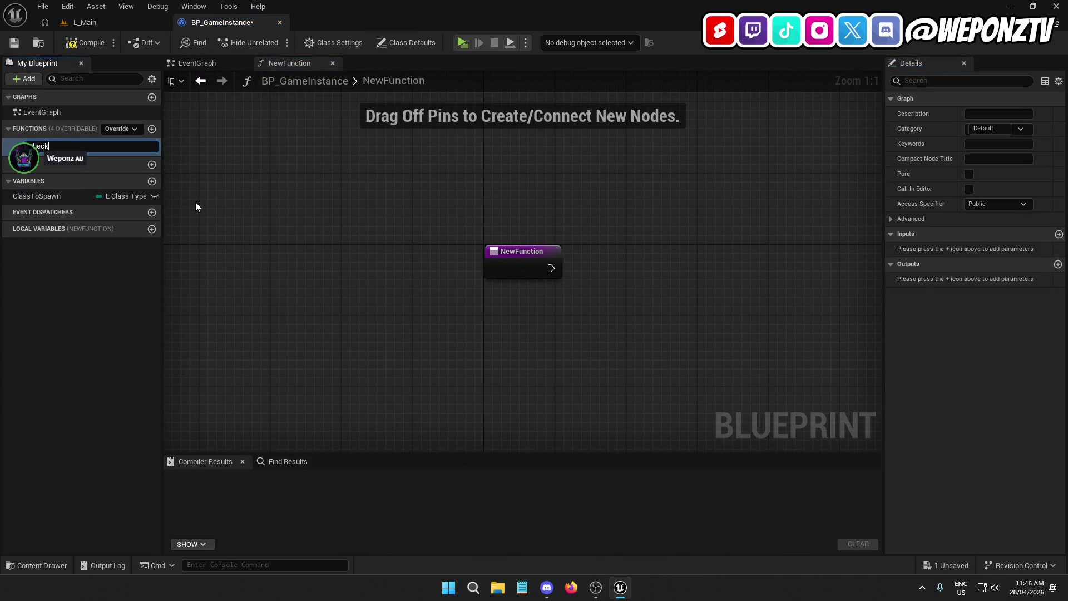
pyautogui.write('ForSaveGame')
pyautogui.press('Return')
pyautogui.click(89, 43)
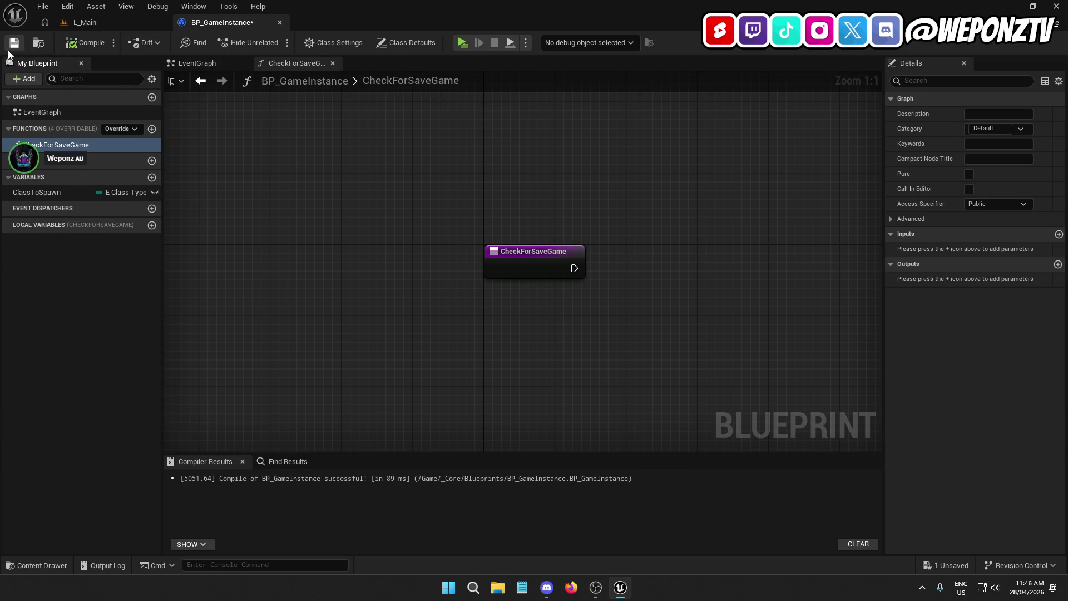
pyautogui.click(118, 28)
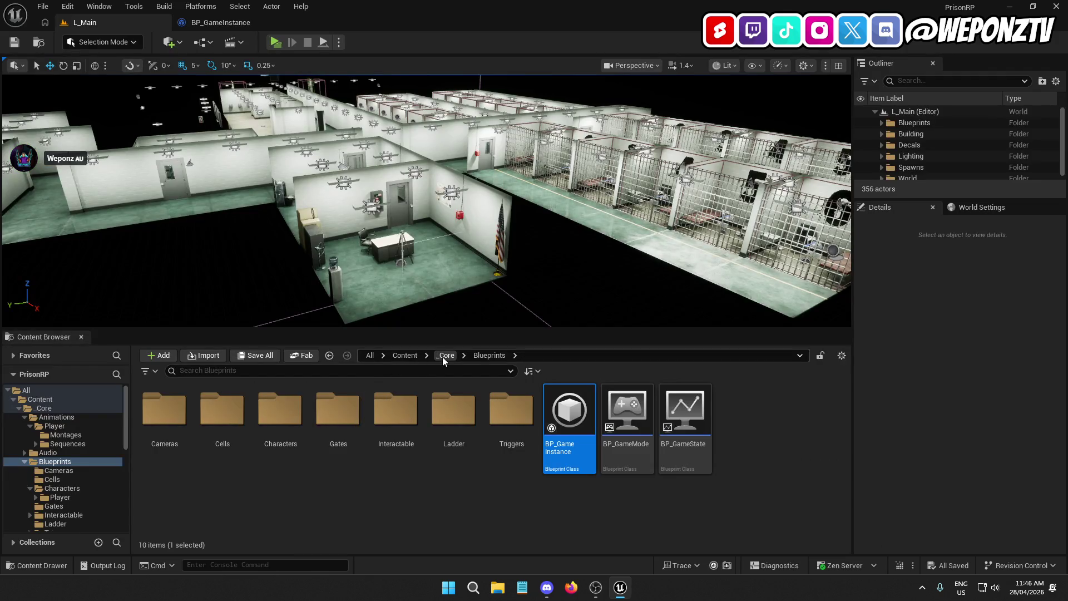
# Create a new Saves folder inside the Data folder.
pyautogui.doubleClick(396, 412)
pyautogui.rightClick(354, 435)
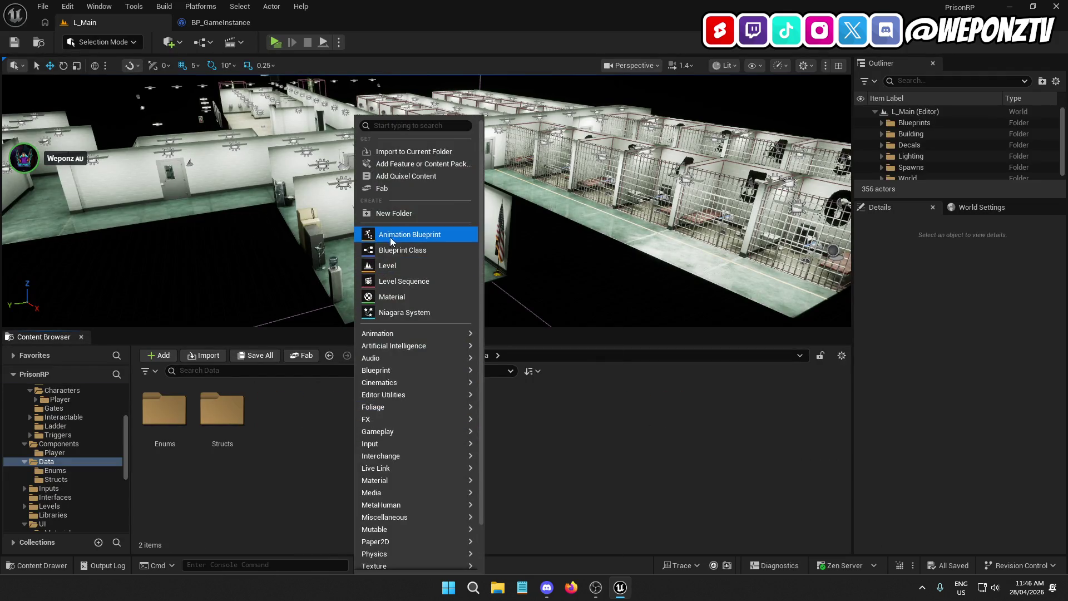
pyautogui.click(396, 215)
pyautogui.write('Saves')
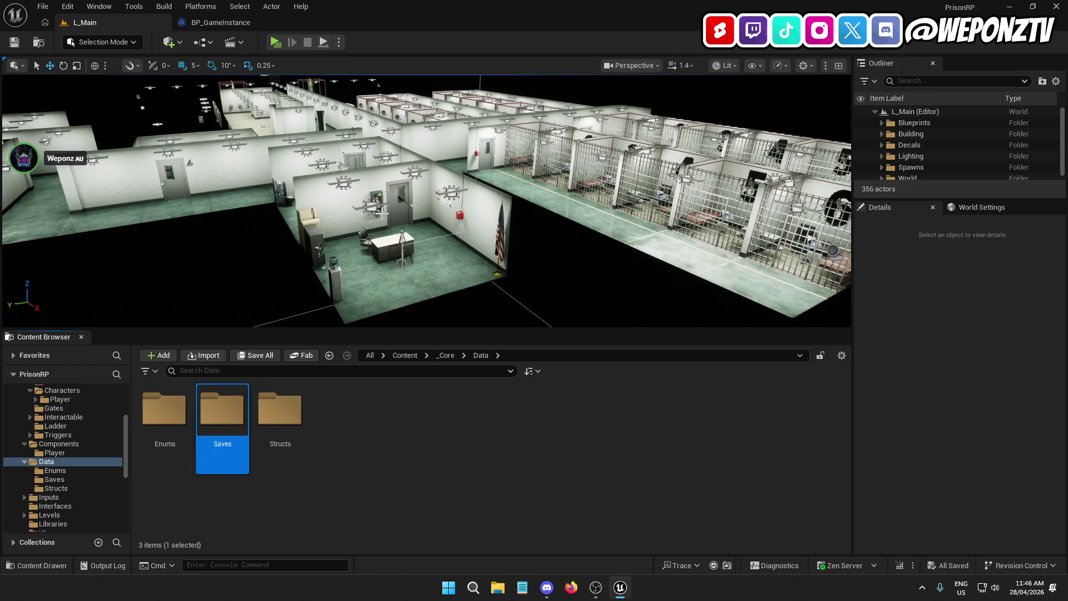
# In Saves, create a Blueprint Class with parent SaveGame named SG_Player.
pyautogui.doubleClick(232, 407)
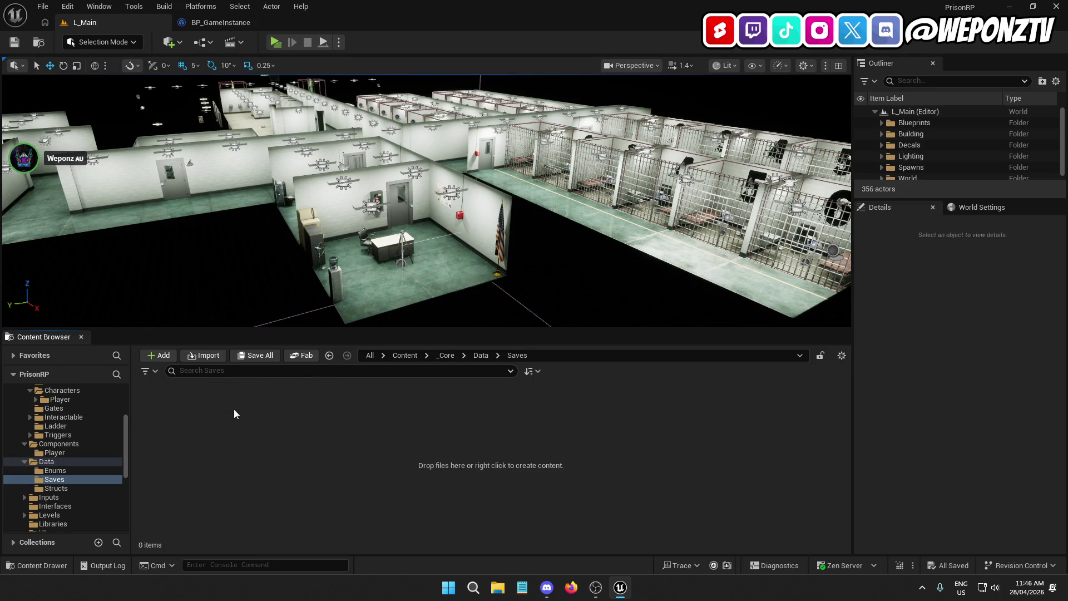
pyautogui.rightClick(245, 442)
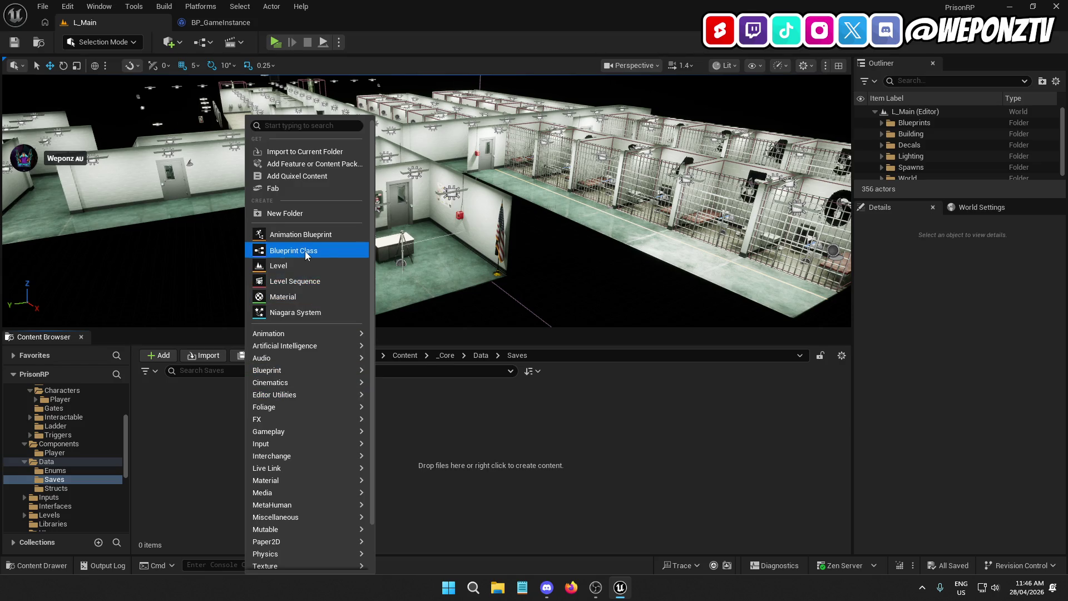
pyautogui.click(304, 251)
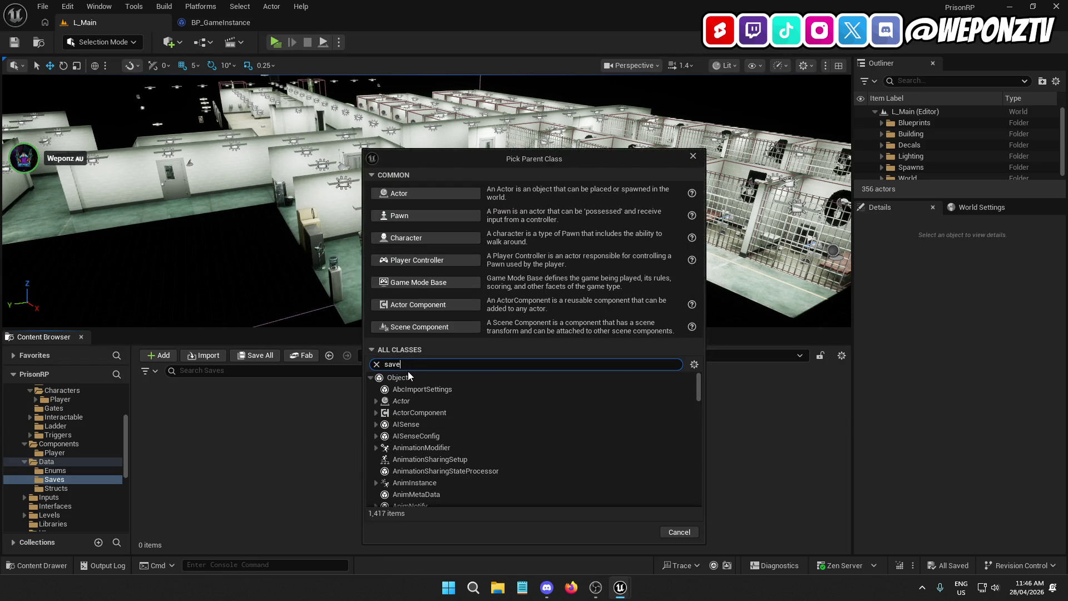
pyautogui.write('g')
pyautogui.click(433, 389)
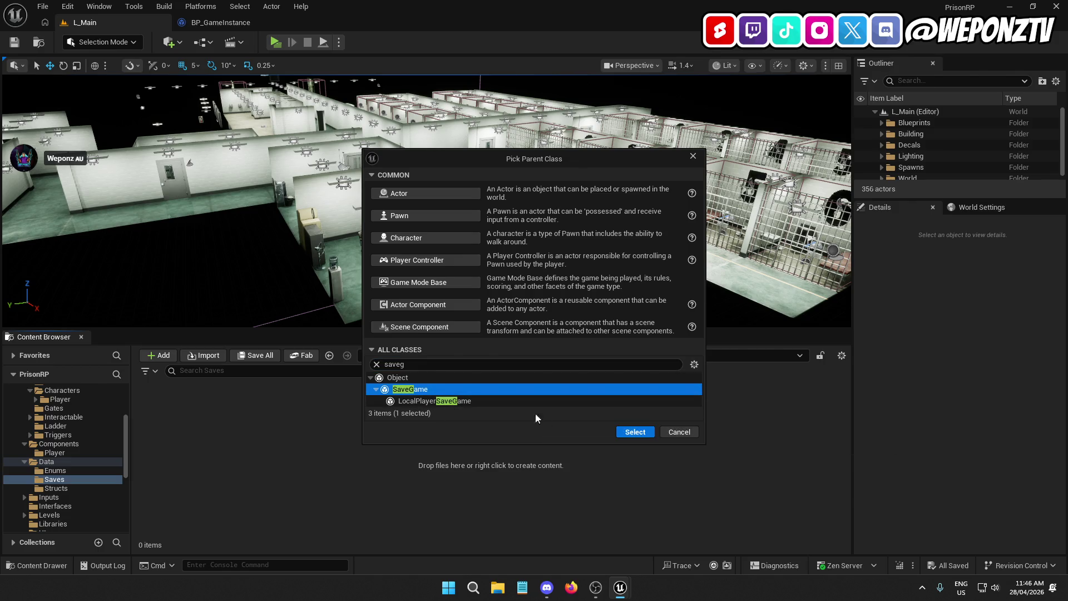
pyautogui.click(634, 432)
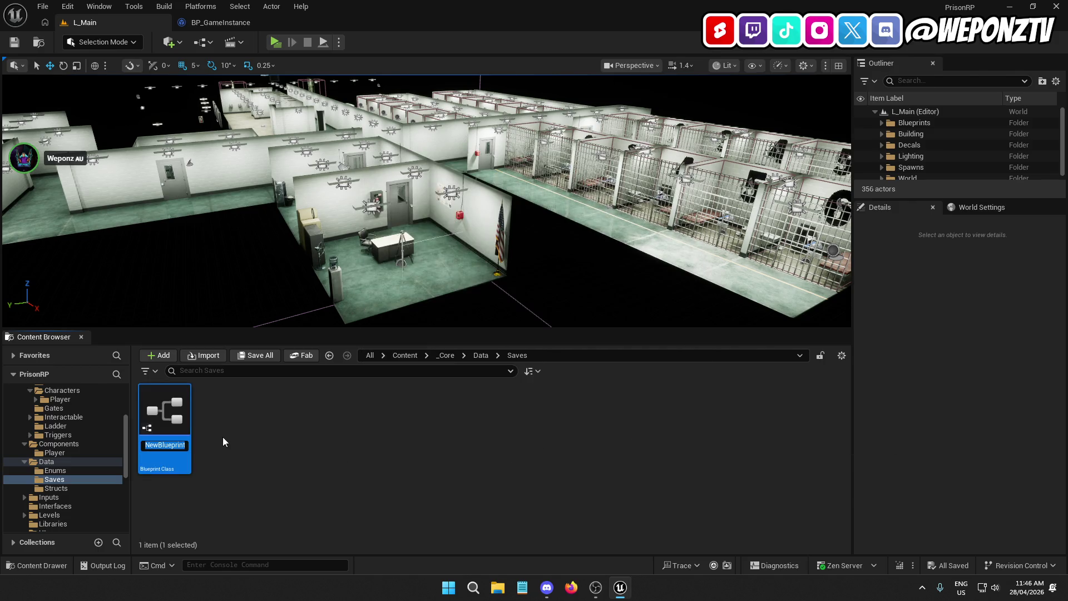
pyautogui.write('SG_')
pyautogui.write('Playewr')
pyautogui.press('BackSpace')
pyautogui.press('BackSpace')
pyautogui.press('Return')
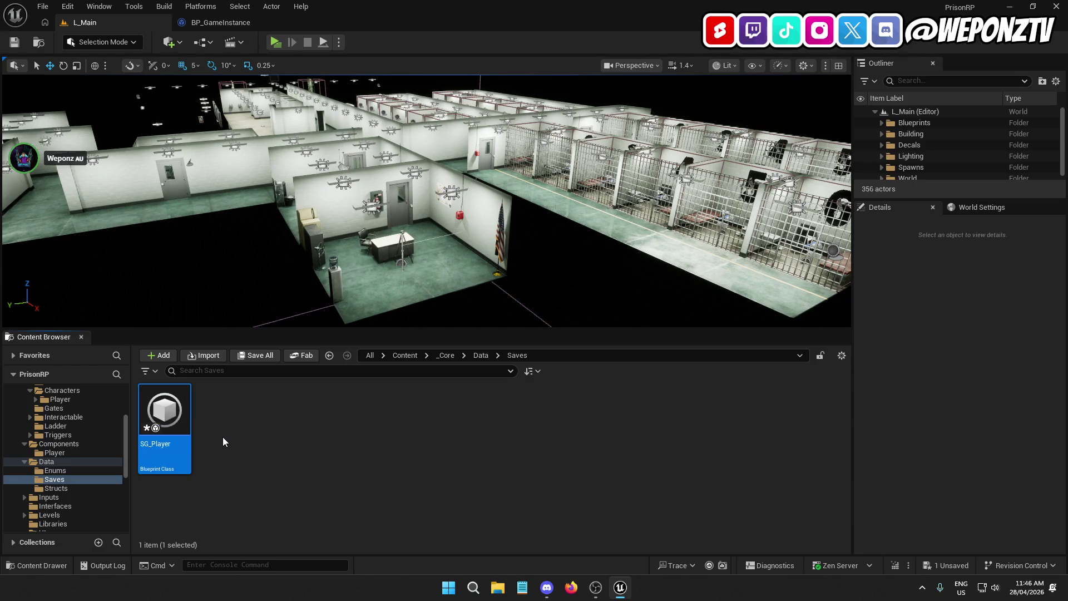
# Compile and save the SG_Player blueprint, then return to L_Main.
pyautogui.doubleClick(167, 423)
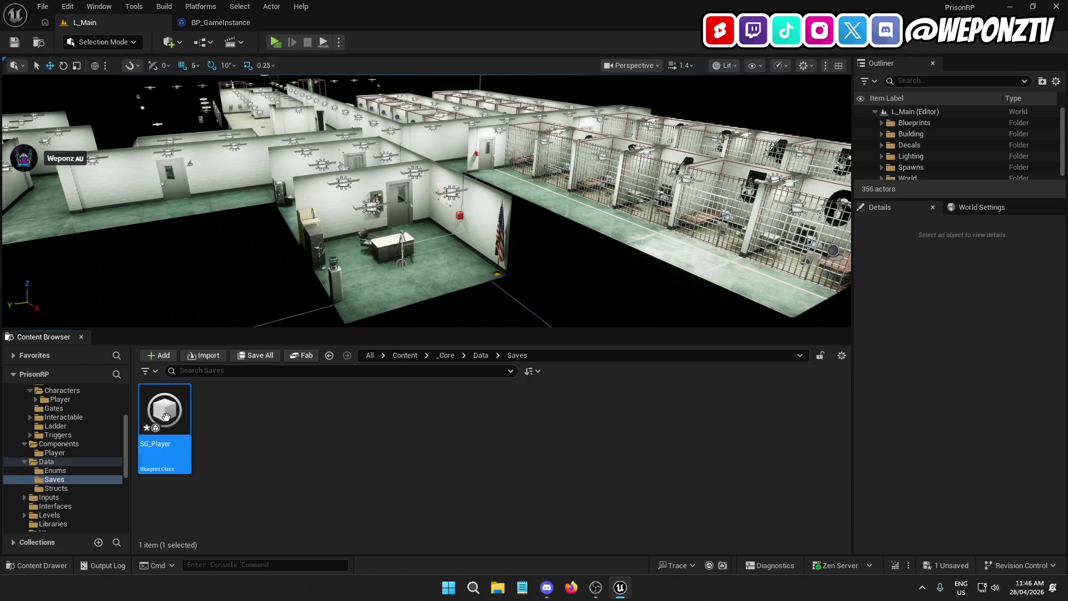
pyautogui.click(83, 43)
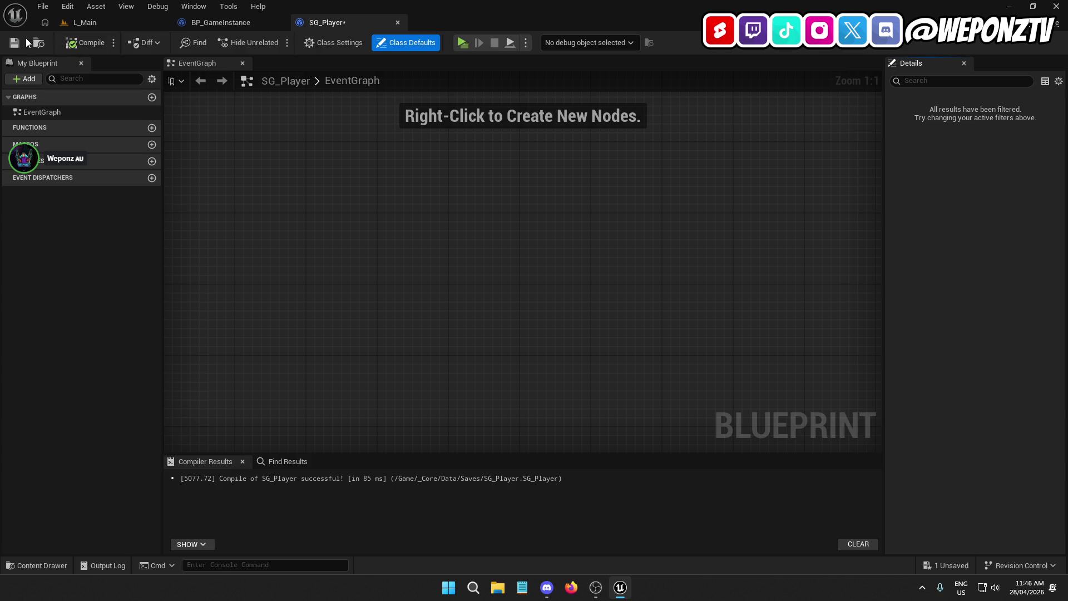
pyautogui.click(15, 43)
pyautogui.click(103, 23)
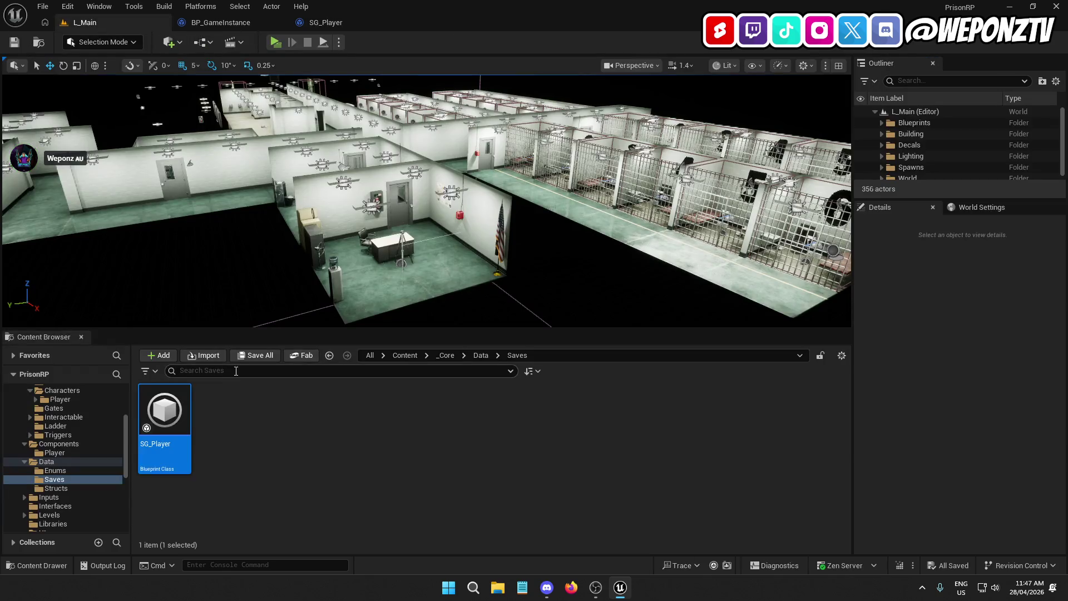
# Open the AC_Cards blueprint from _Core/Components/Player.
pyautogui.click(427, 359)
pyautogui.click(445, 435)
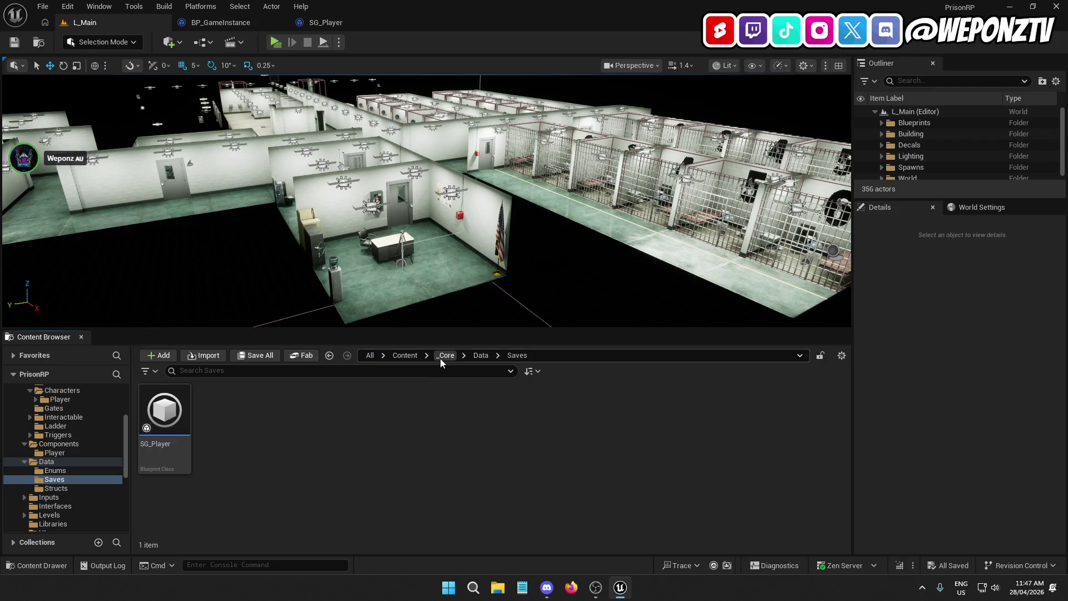
pyautogui.click(445, 355)
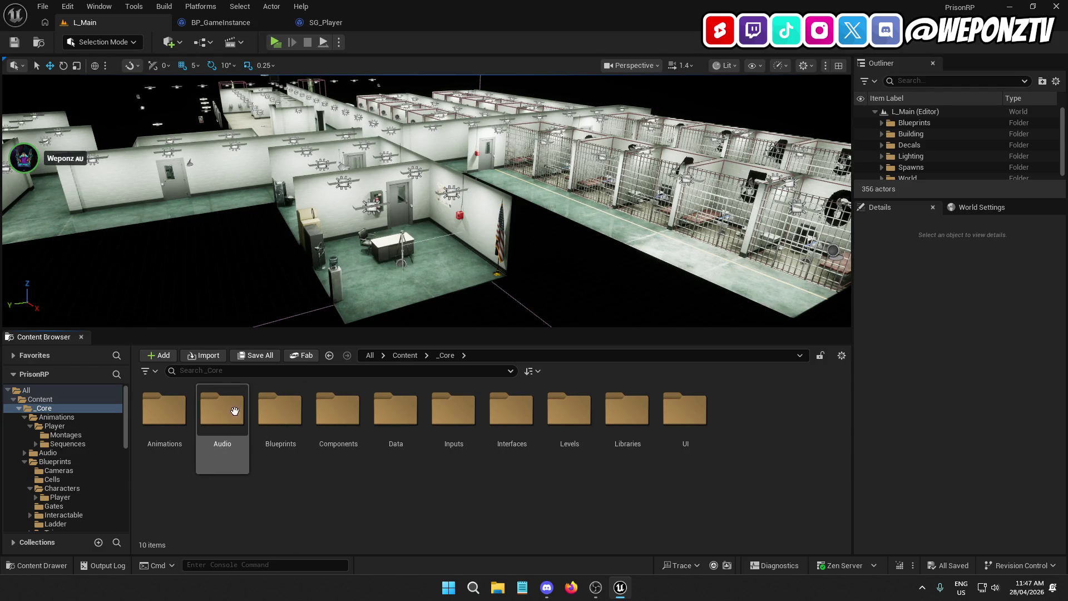
pyautogui.doubleClick(345, 413)
pyautogui.doubleClick(164, 412)
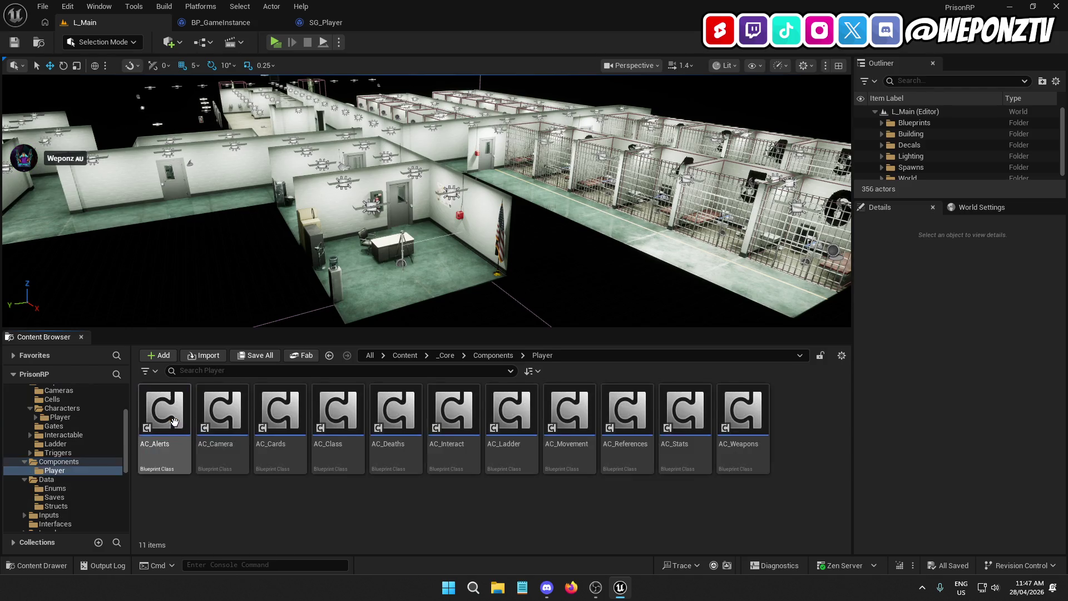
pyautogui.doubleClick(296, 426)
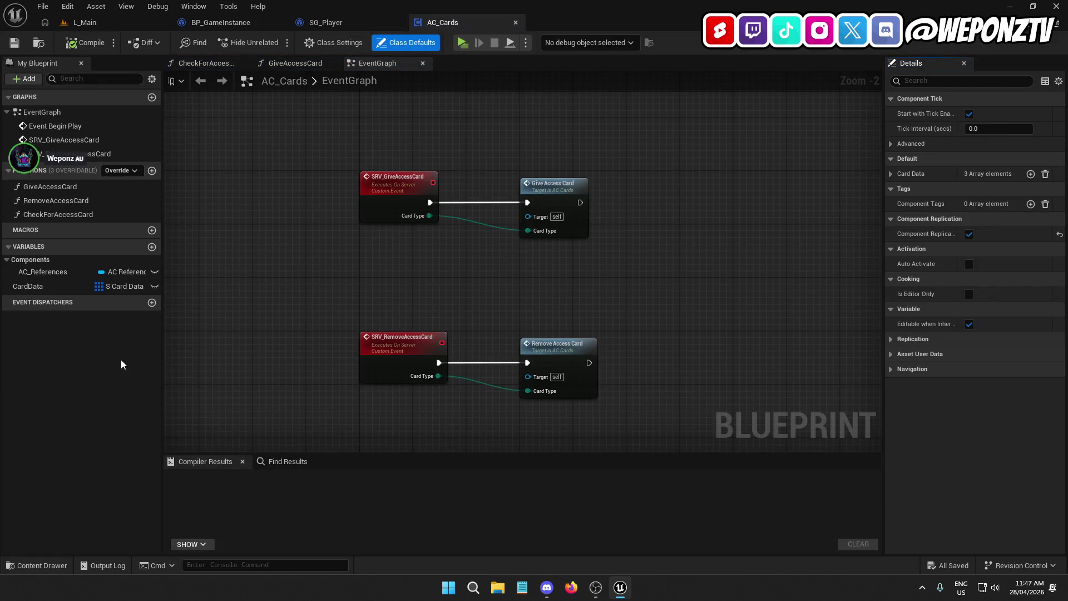
# Show CardData's defaults and expand its first three array elements.
pyautogui.click(53, 283)
pyautogui.click(902, 309)
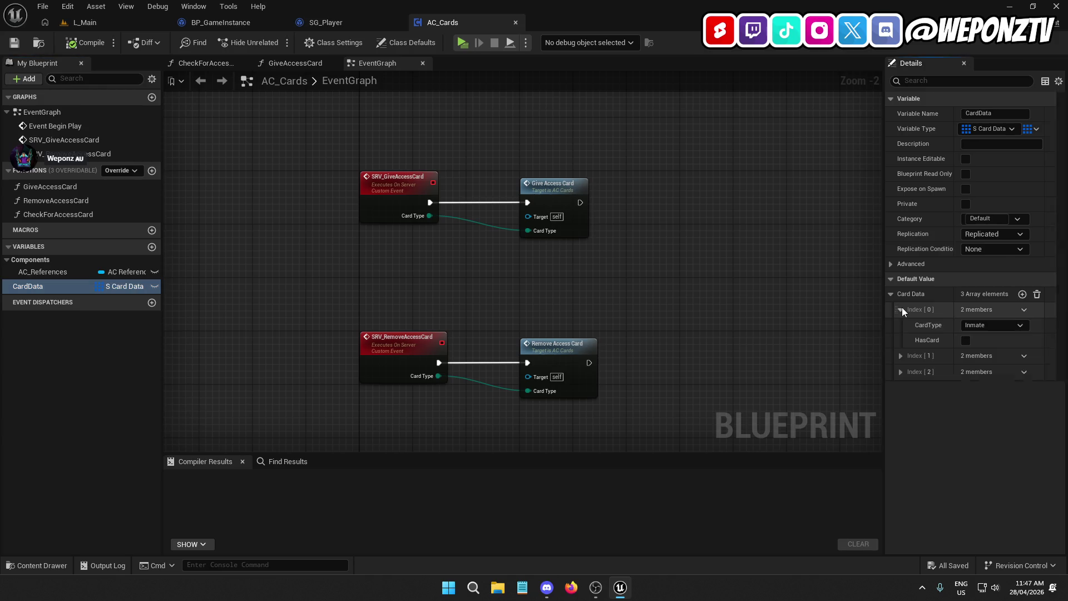
pyautogui.click(901, 356)
pyautogui.click(899, 402)
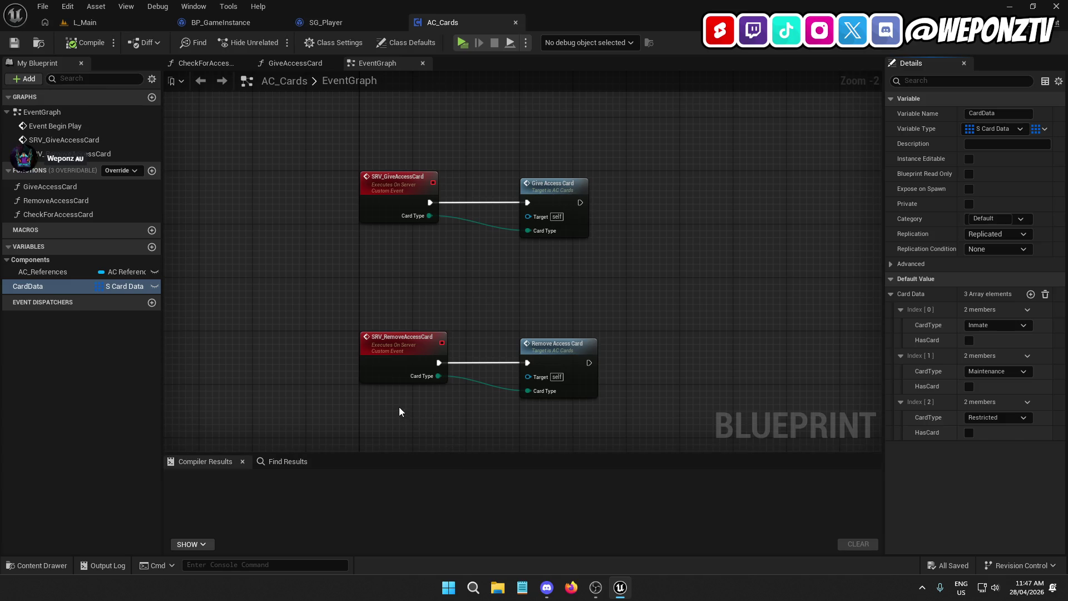
# Find all references to the CardData variable by name.
pyautogui.click(46, 287)
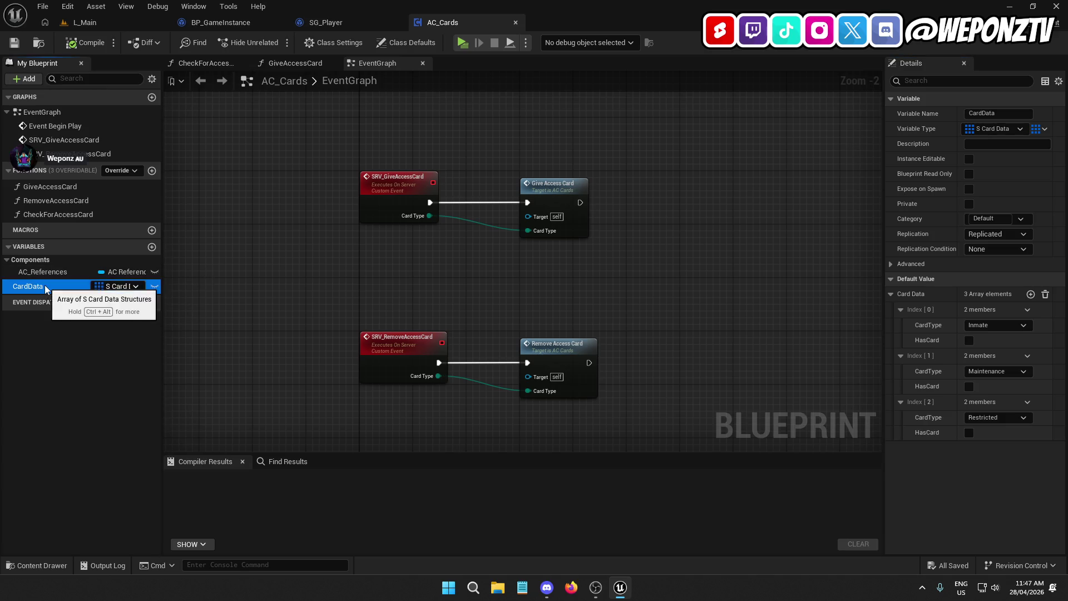
pyautogui.rightClick(46, 287)
pyautogui.moveTo(80, 327)
pyautogui.click(184, 331)
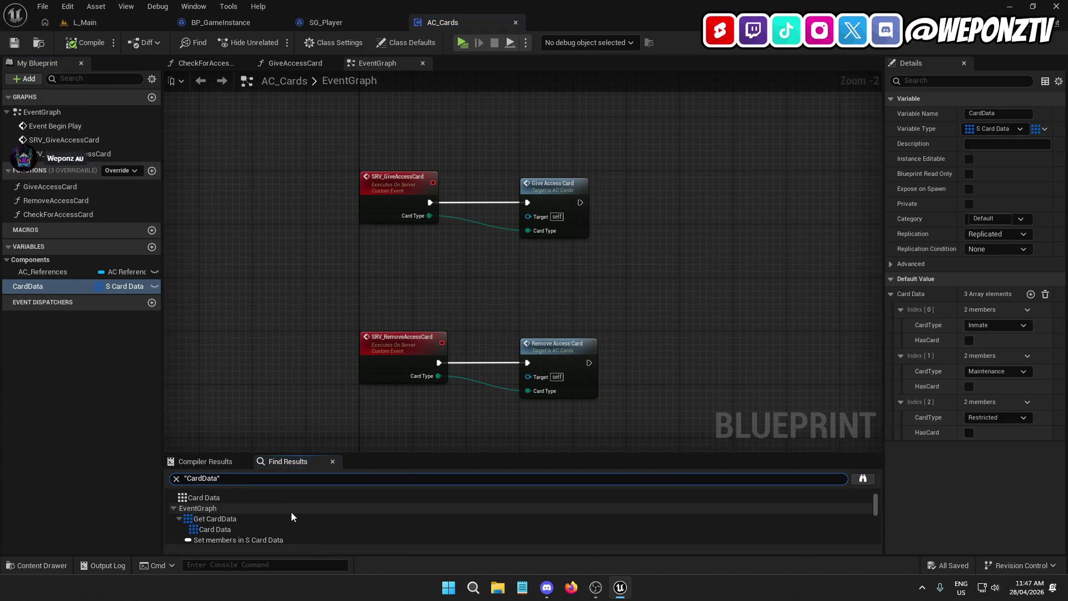
# Review each CardData usage, including Set members in S Card Data in GiveAccessCard, then return to EventGraph.
pyautogui.click(272, 516)
pyautogui.moveTo(399, 371)
pyautogui.mouseDown()
pyautogui.moveTo(628, 232)
pyautogui.moveTo(712, 259)
pyautogui.moveTo(629, 259)
pyautogui.mouseUp()
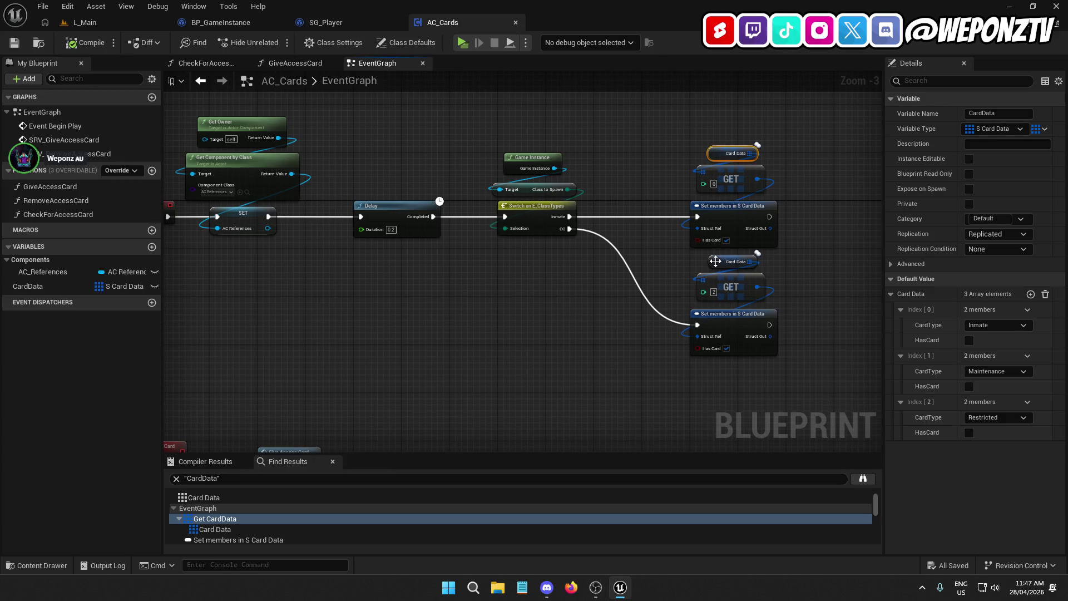
pyautogui.moveTo(592, 301)
pyautogui.mouseDown()
pyautogui.moveTo(663, 95)
pyautogui.moveTo(642, 140)
pyautogui.mouseUp()
pyautogui.scroll(-2, 279, 513)
pyautogui.click(253, 516)
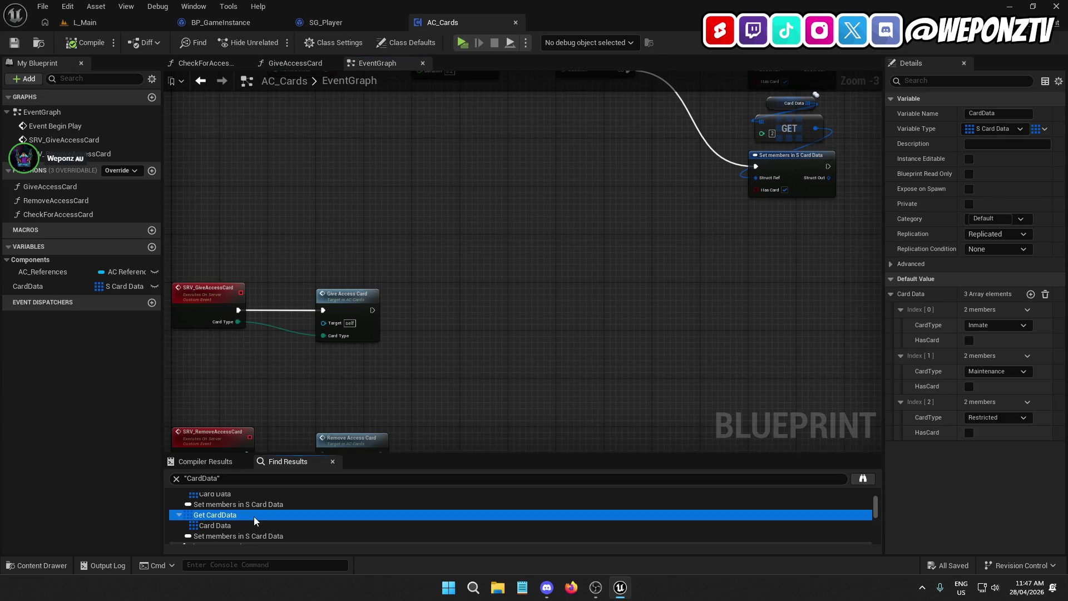
pyautogui.scroll(2, 338, 510)
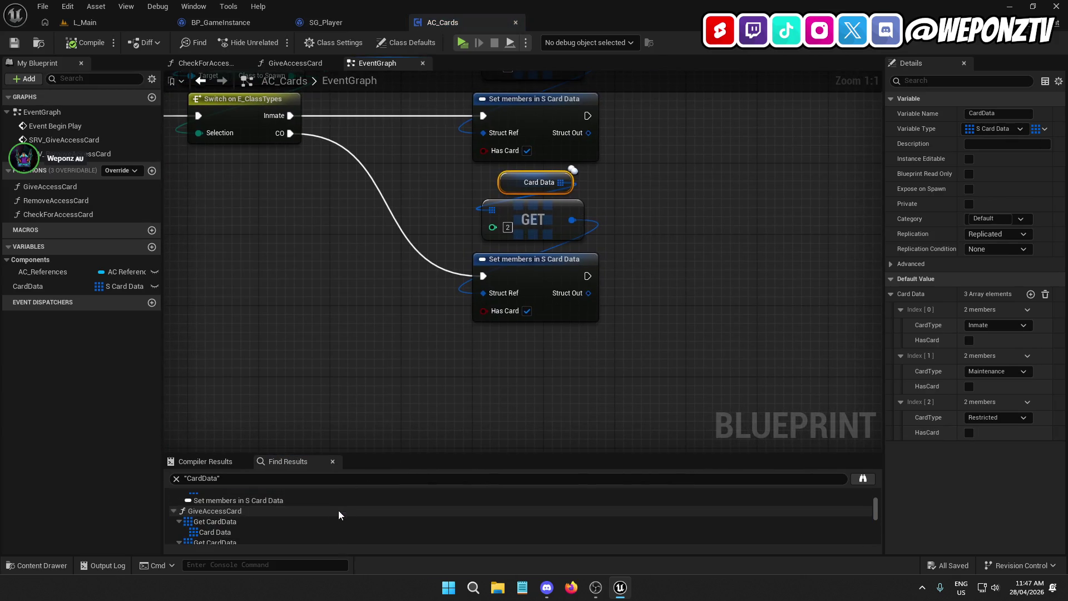
pyautogui.click(256, 525)
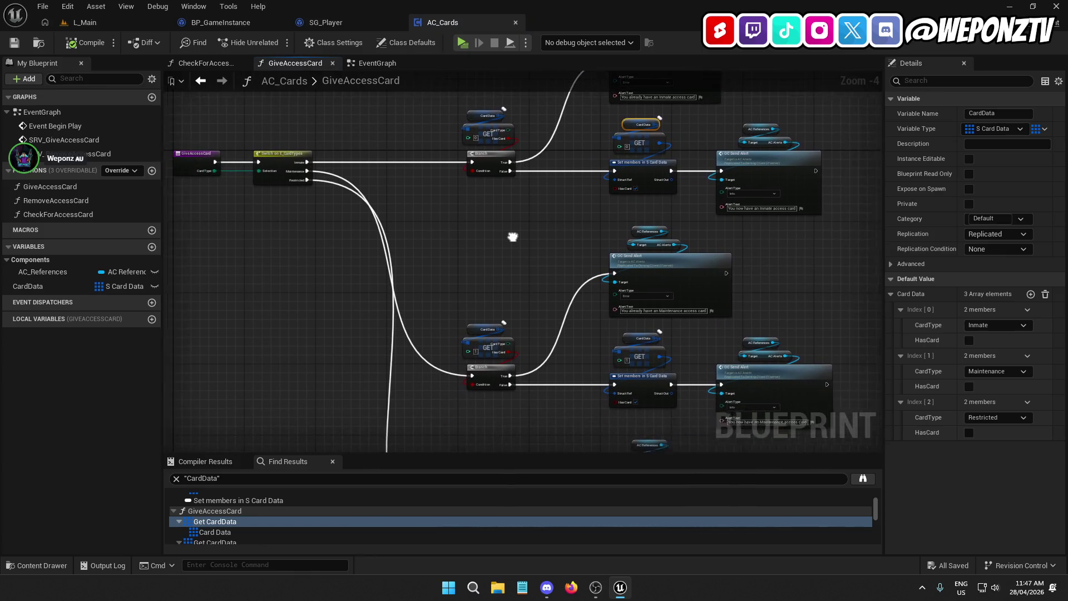
pyautogui.moveTo(512, 237); pyautogui.dragTo(534, 237)
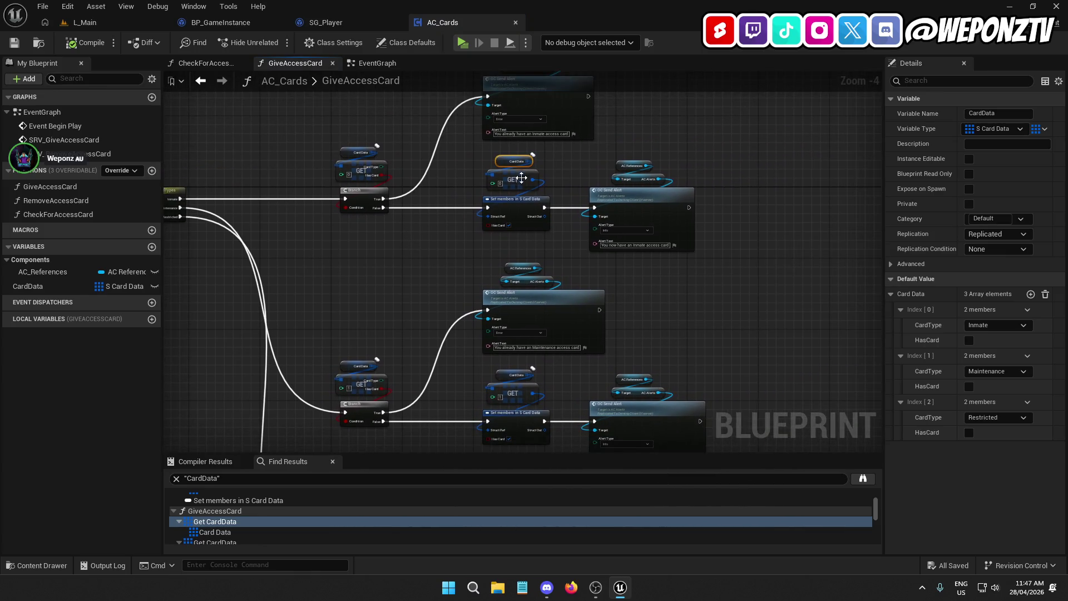
pyautogui.click(462, 274)
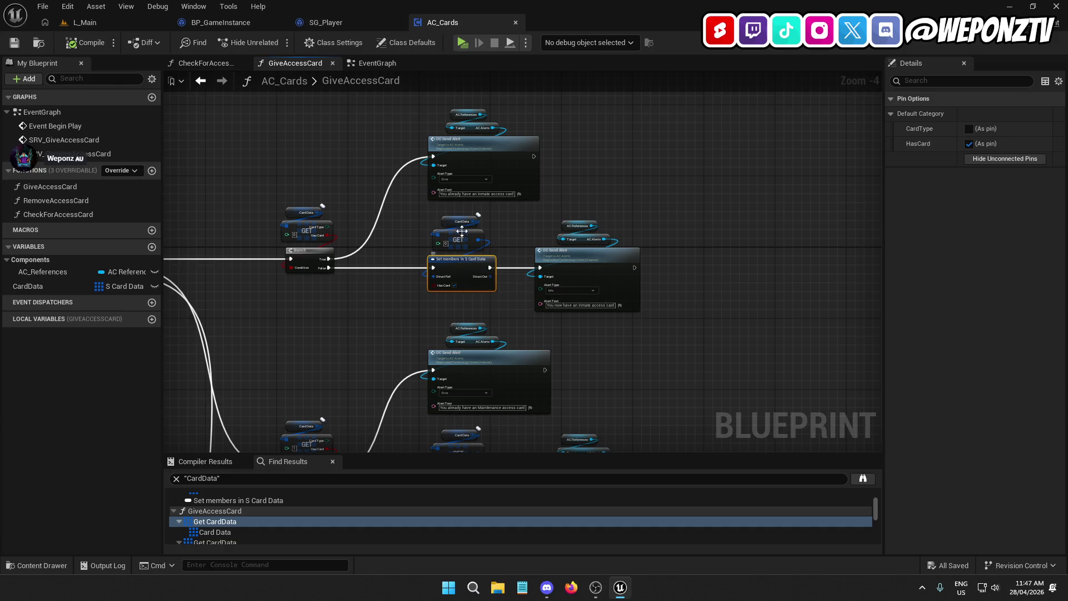
pyautogui.click(372, 64)
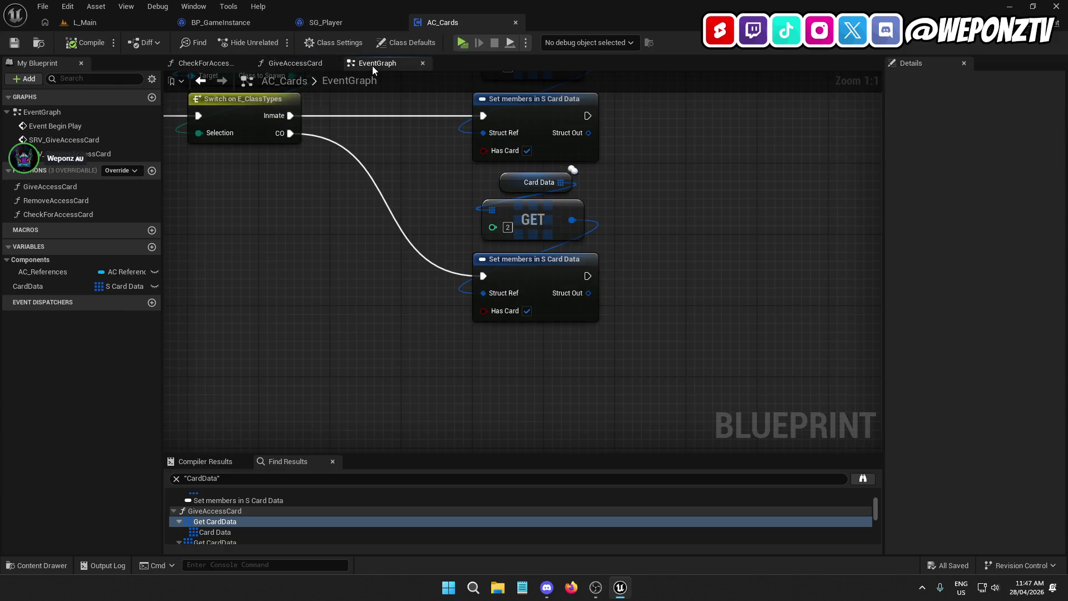
# Close the GiveAccessCard and CheckForAccessCard graphs and rename CardData to CardData_Inmate.
pyautogui.click(332, 63)
pyautogui.click(242, 63)
pyautogui.click(38, 289)
pyautogui.click(39, 289)
pyautogui.write('Inmate')
pyautogui.press('Return')
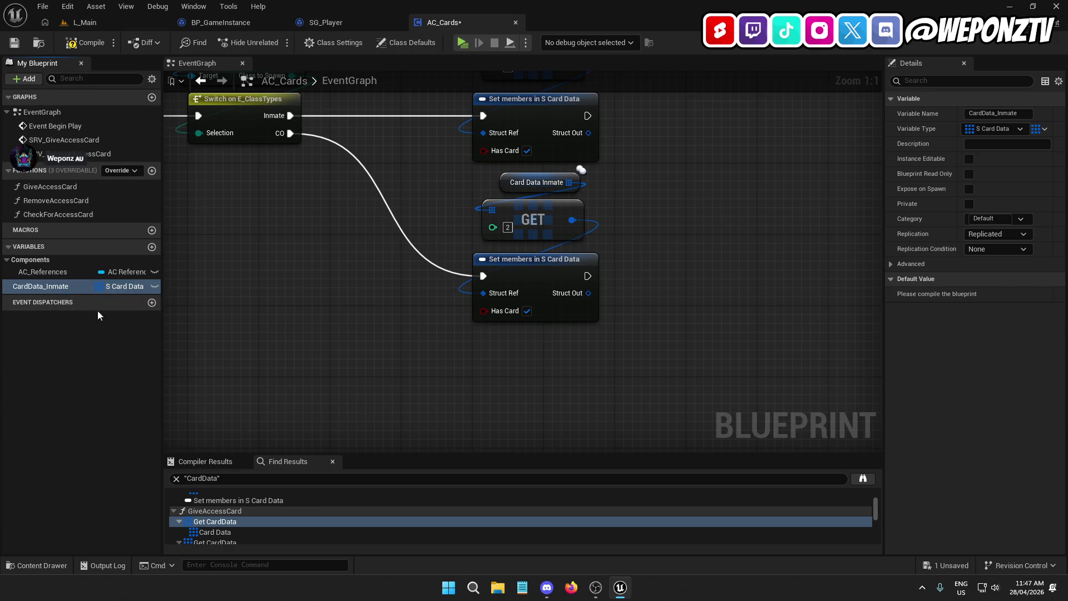
# Duplicate CardData_Inmate as CardData_CO, then delete that CardData_CO variable.
pyautogui.rightClick(61, 288)
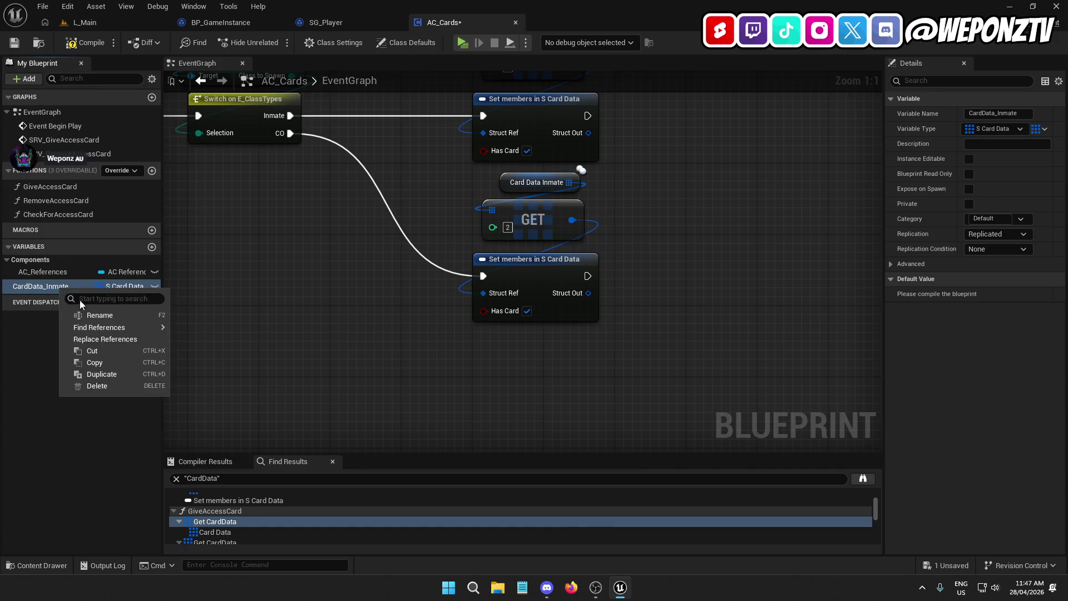
pyautogui.click(102, 373)
pyautogui.moveTo(51, 300); pyautogui.dragTo(84, 299)
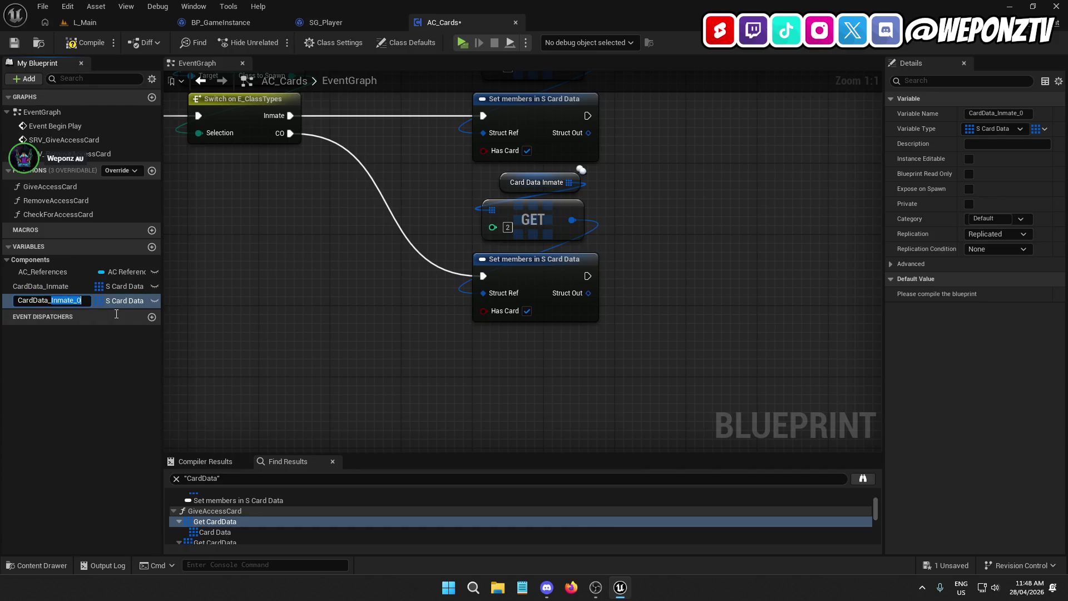
pyautogui.write('CO')
pyautogui.press('Return')
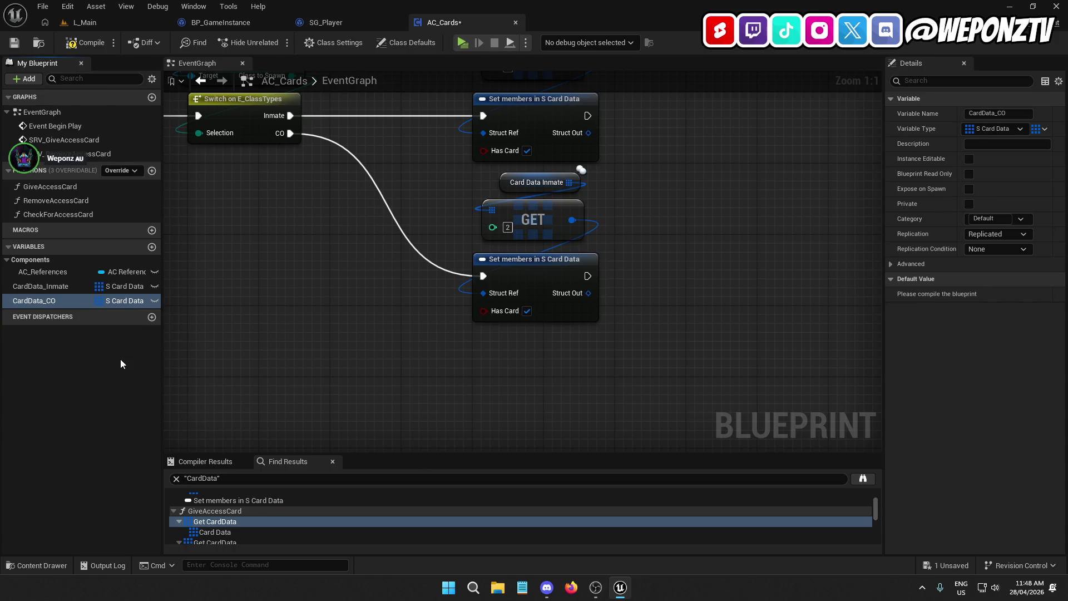
pyautogui.click(53, 298)
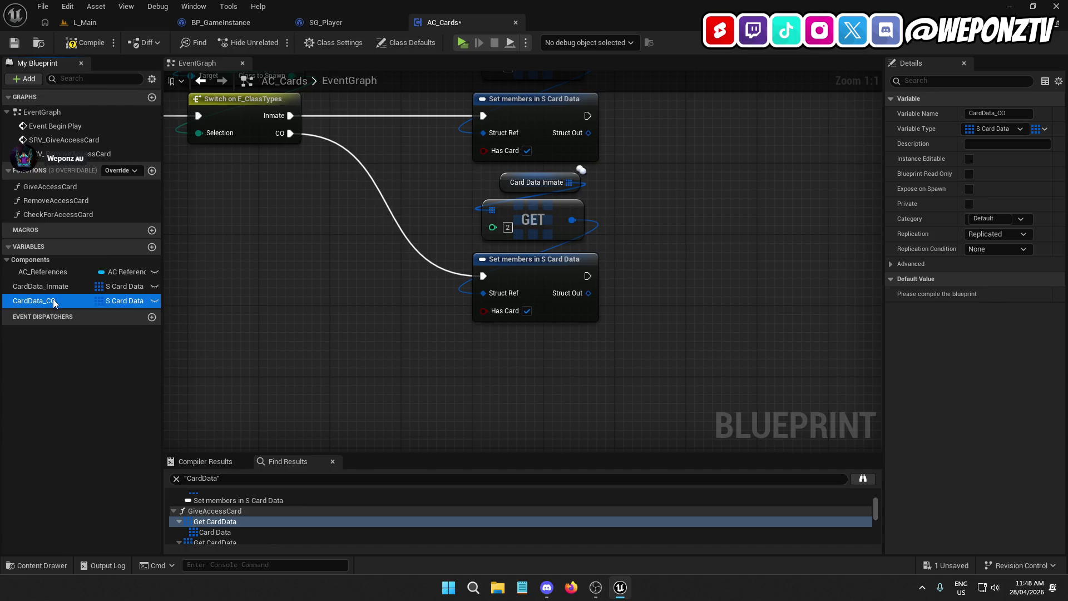
pyautogui.rightClick(14, 301)
pyautogui.click(55, 396)
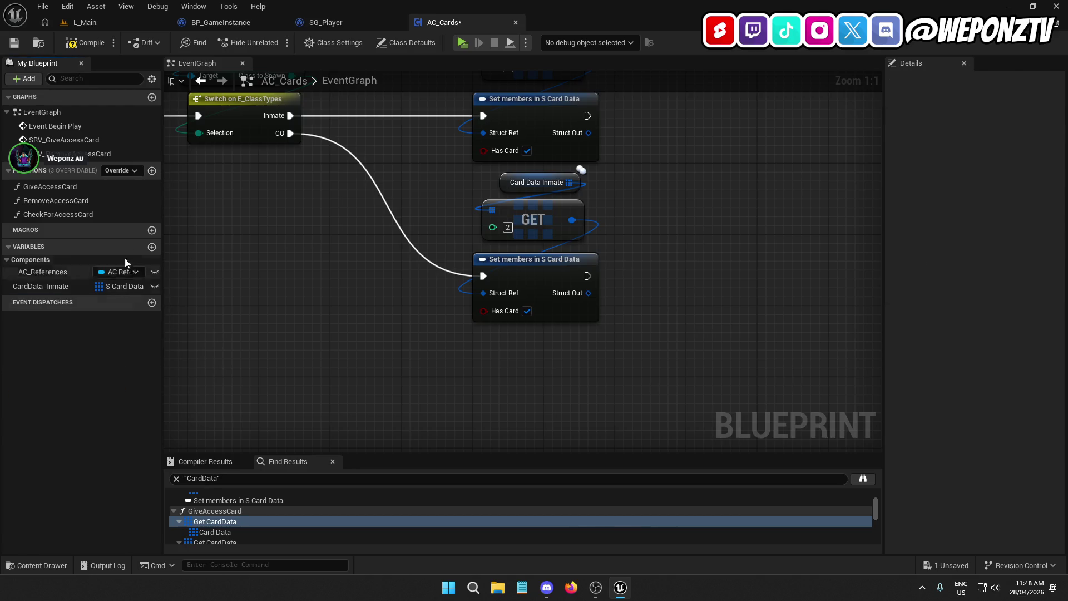
# Rename CardData_Inmate back to CardData and save AC_Cards.
pyautogui.click(42, 288)
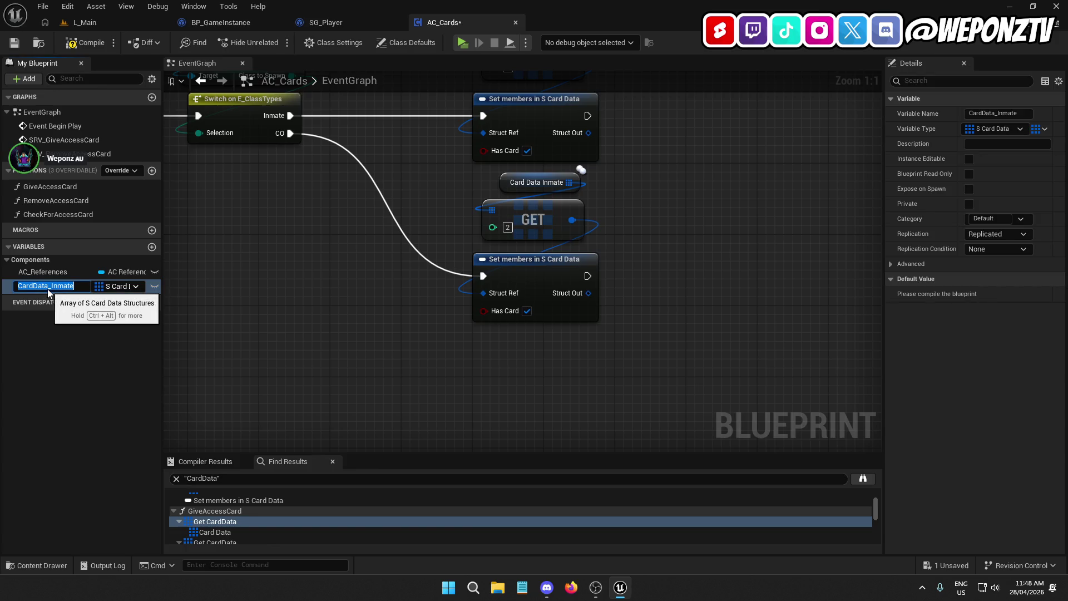
pyautogui.click(48, 289)
pyautogui.moveTo(48, 288); pyautogui.dragTo(108, 293)
pyautogui.press('BackSpace')
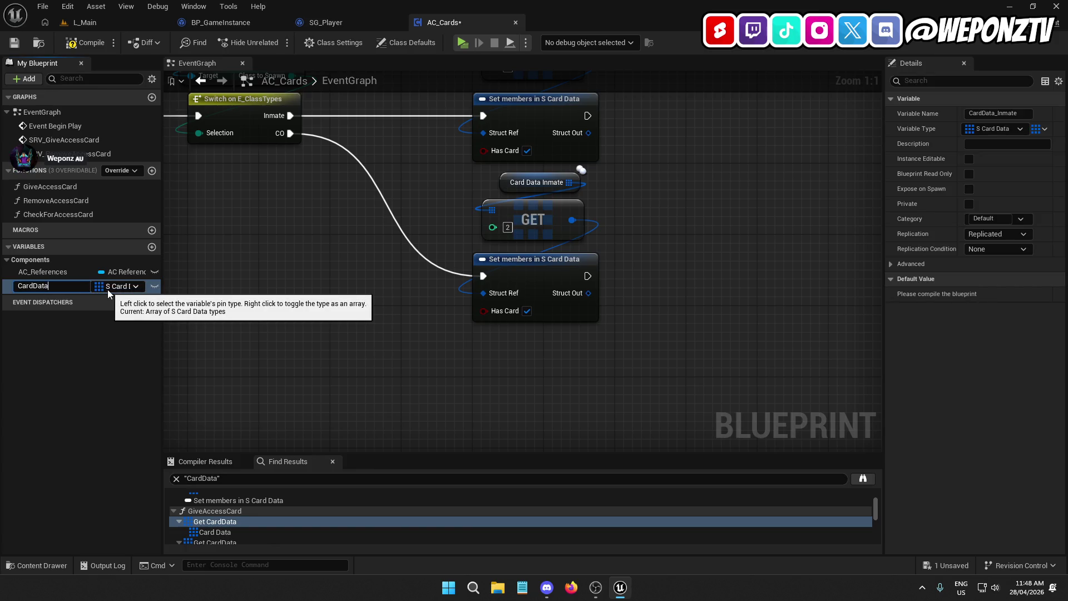
pyautogui.press('Return')
pyautogui.click(16, 45)
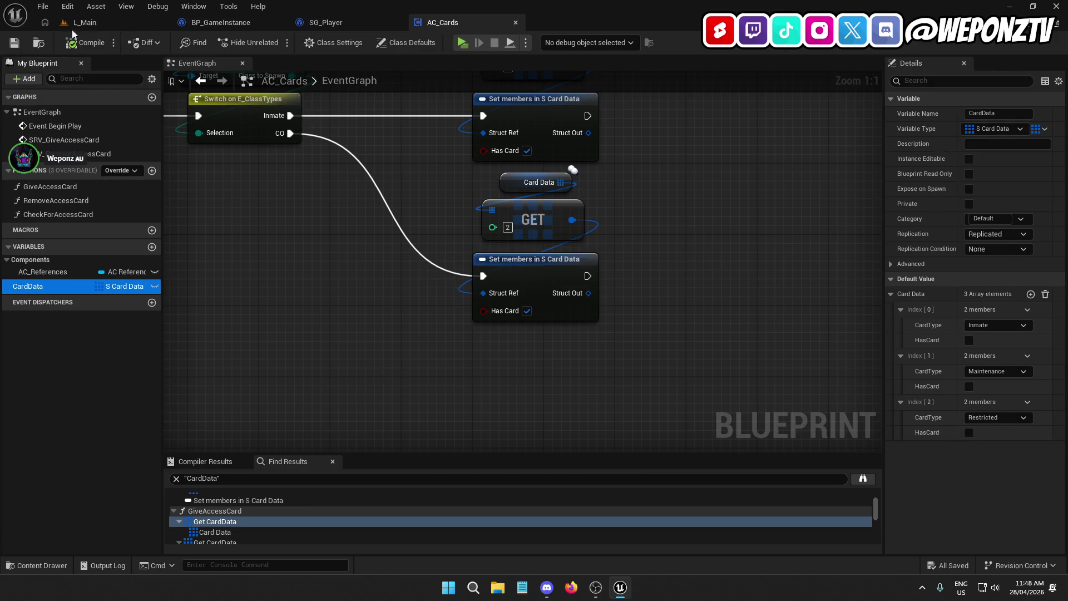
pyautogui.click(156, 25)
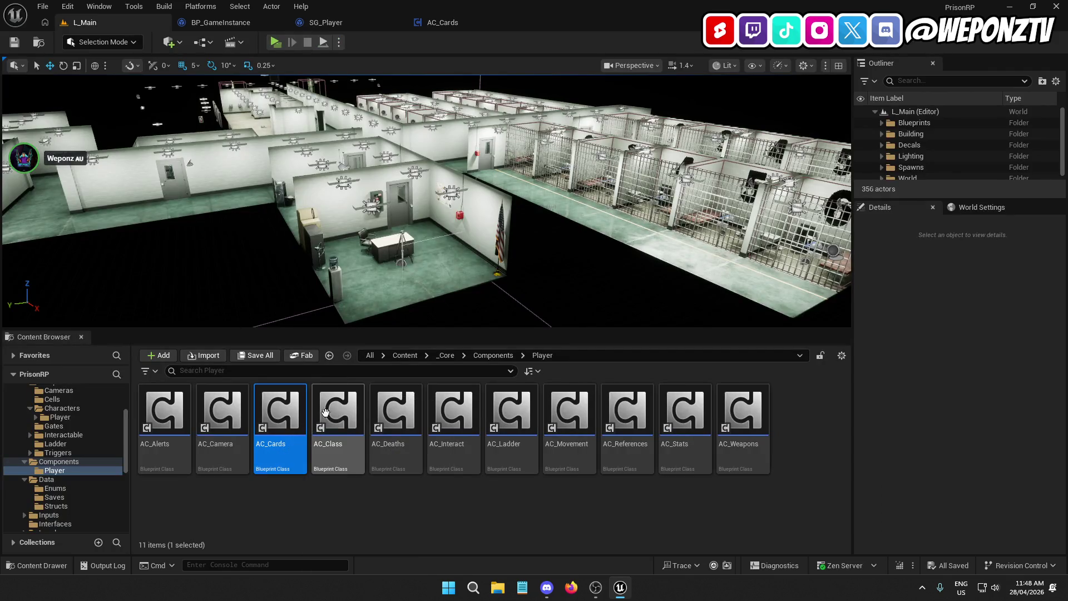
# Browse to _Core/Data/Saves and select SG_Player, keeping its name unchanged.
pyautogui.click(438, 356)
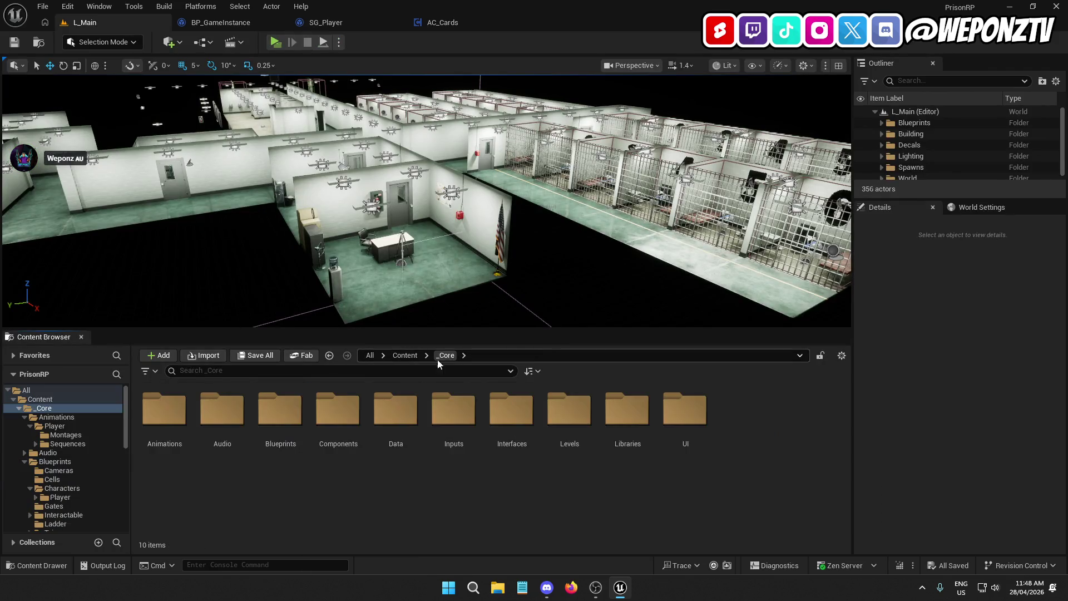
pyautogui.doubleClick(393, 410)
pyautogui.doubleClick(228, 434)
pyautogui.click(160, 445)
pyautogui.click(161, 445)
pyautogui.moveTo(157, 445); pyautogui.dragTo(212, 443)
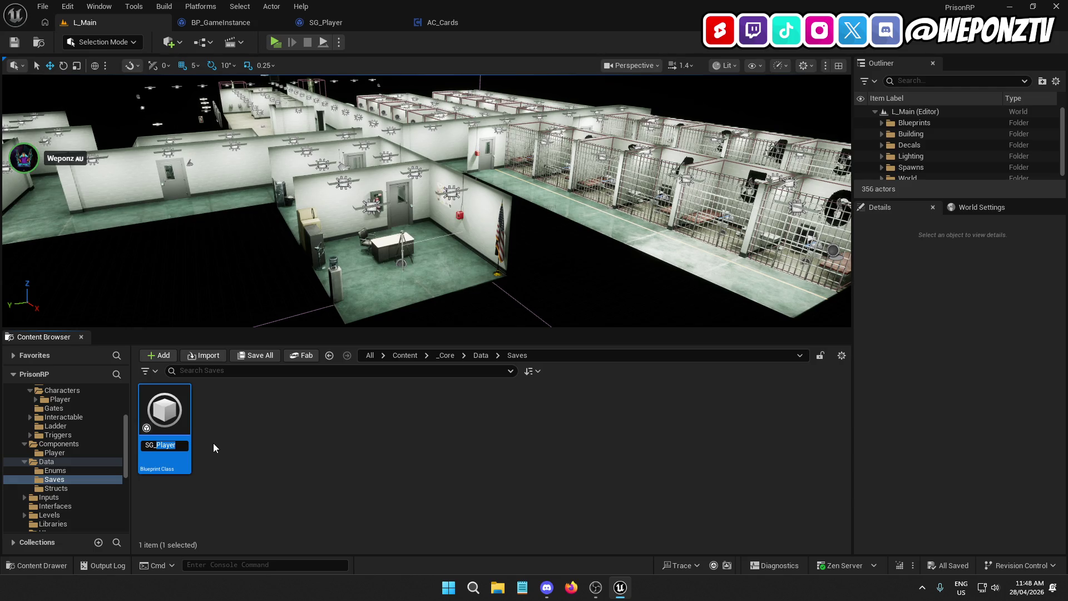
pyautogui.press('Return')
# In SG_Player, add then delete a Cards_ variable, and compile and save.
pyautogui.doubleClick(177, 413)
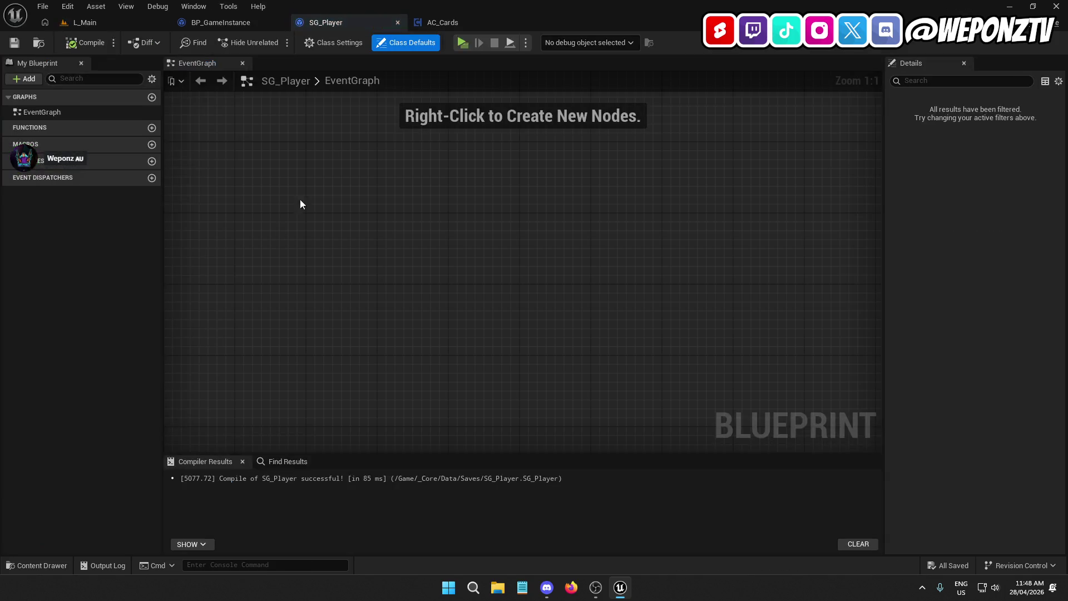
pyautogui.click(151, 162)
pyautogui.write('Cards_')
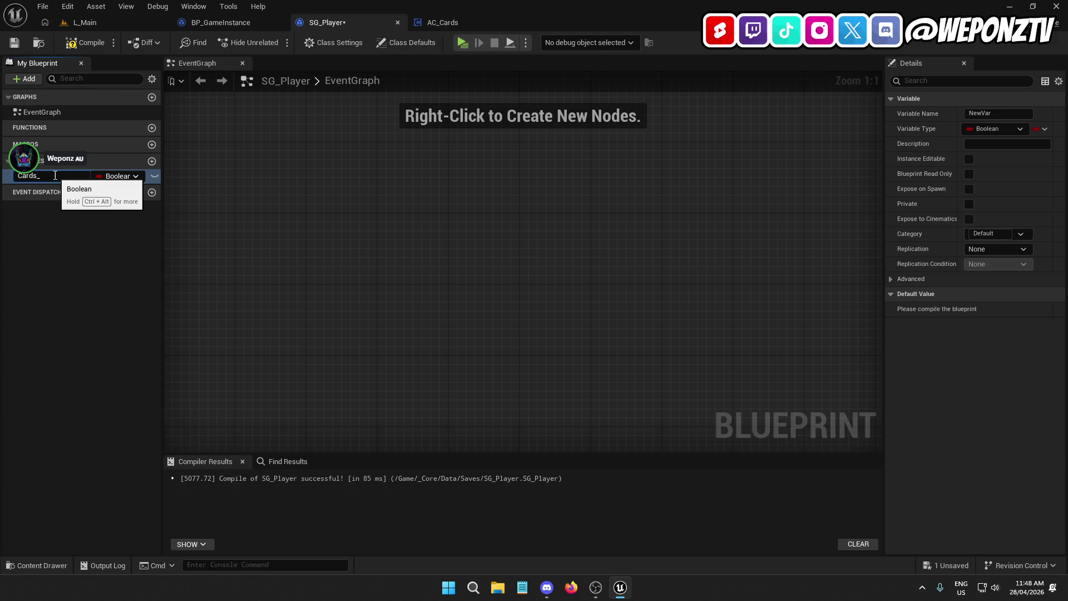
pyautogui.press('Return')
pyautogui.rightClick(11, 178)
pyautogui.click(55, 274)
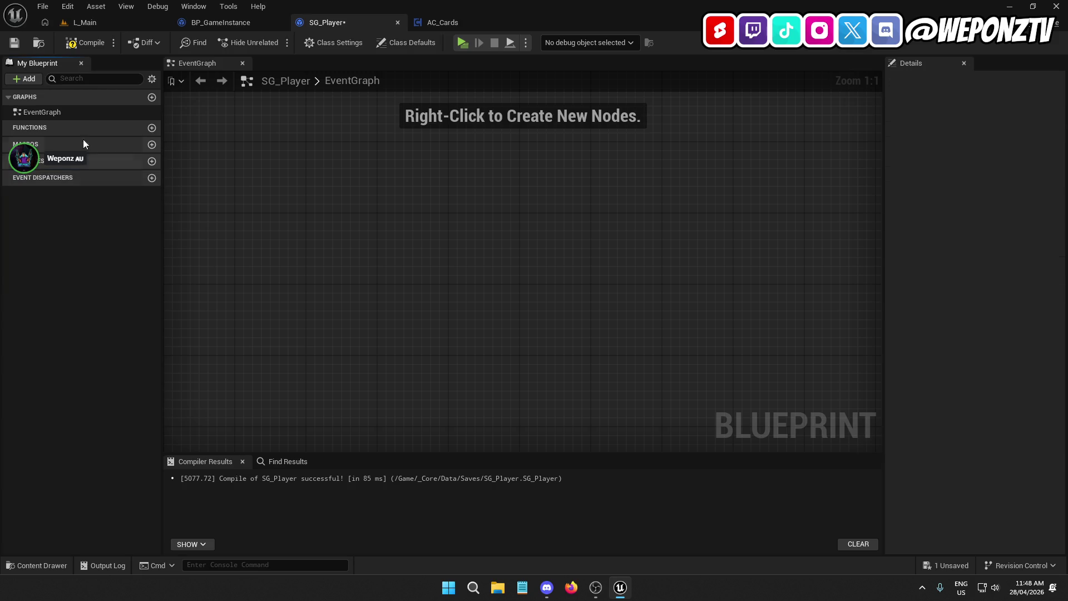
pyautogui.click(86, 43)
pyautogui.click(21, 43)
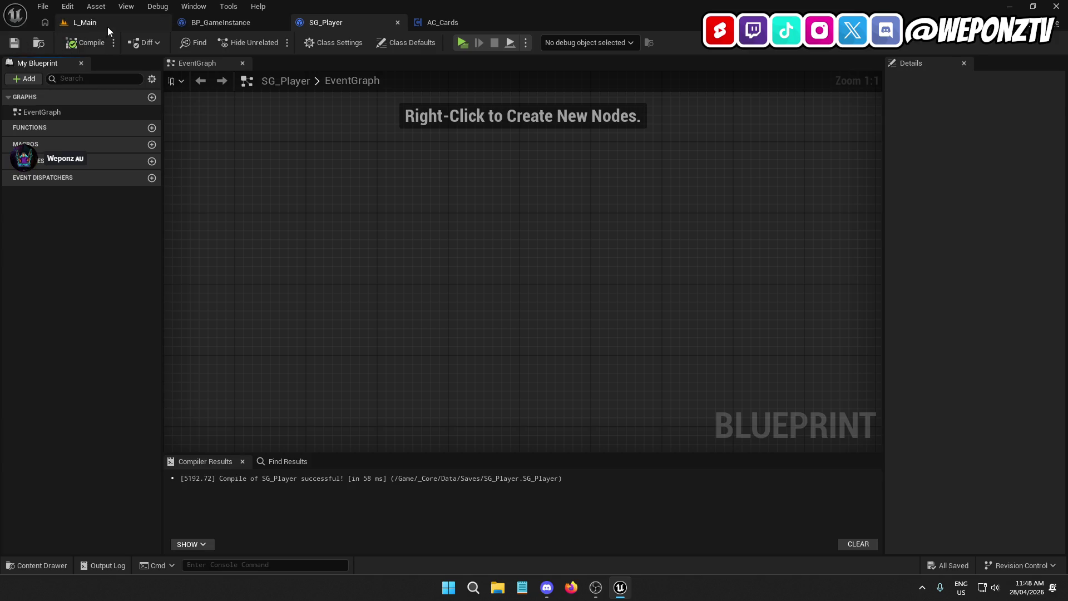
pyautogui.click(108, 26)
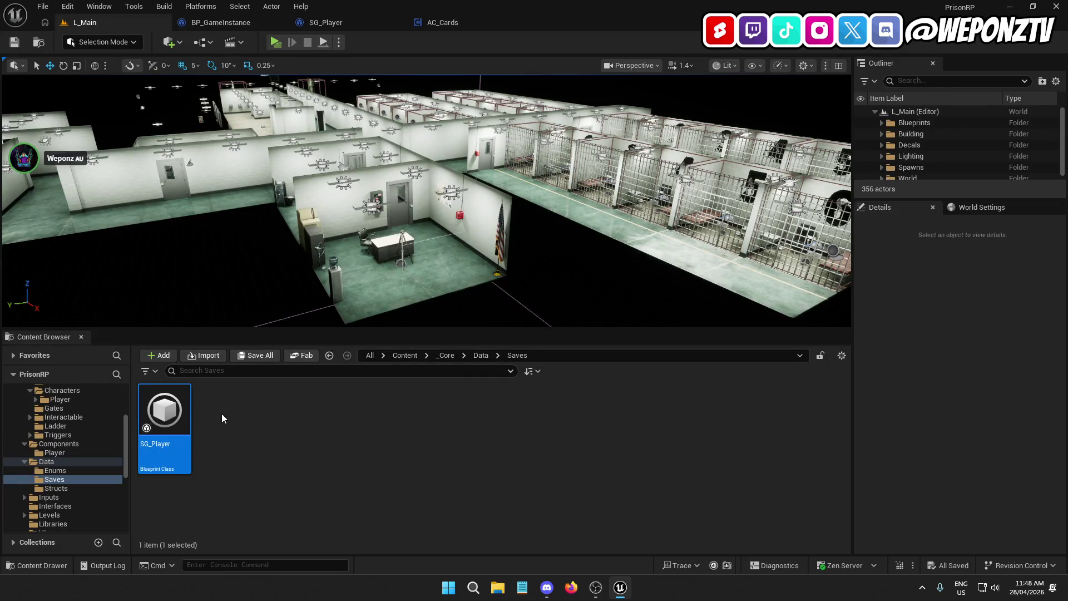
# Create a Player folder in Saves and move SG_Player into it.
pyautogui.rightClick(217, 440)
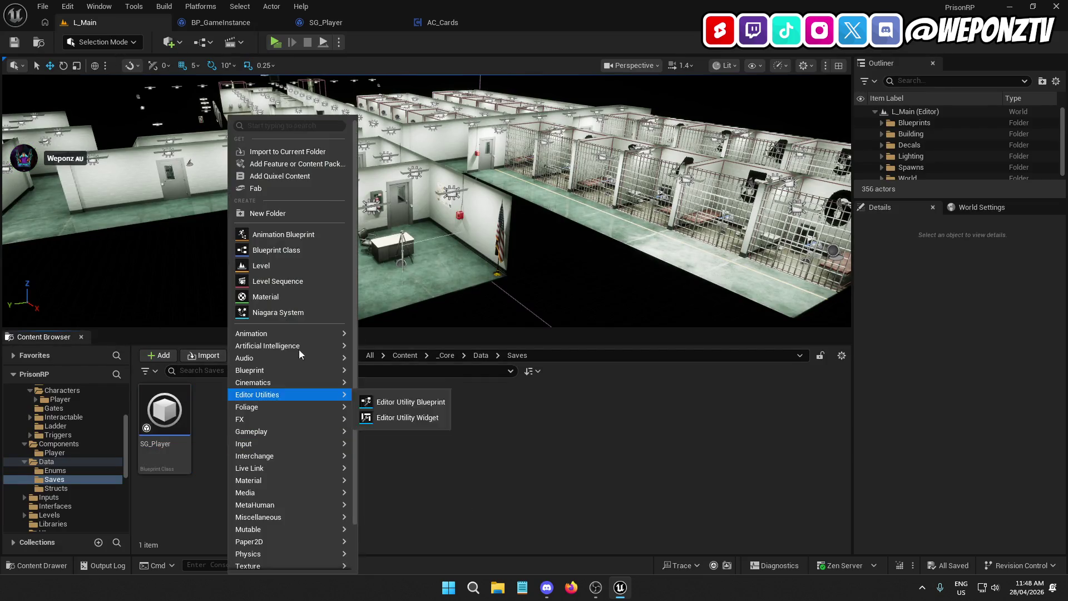
pyautogui.click(289, 218)
pyautogui.write('Player')
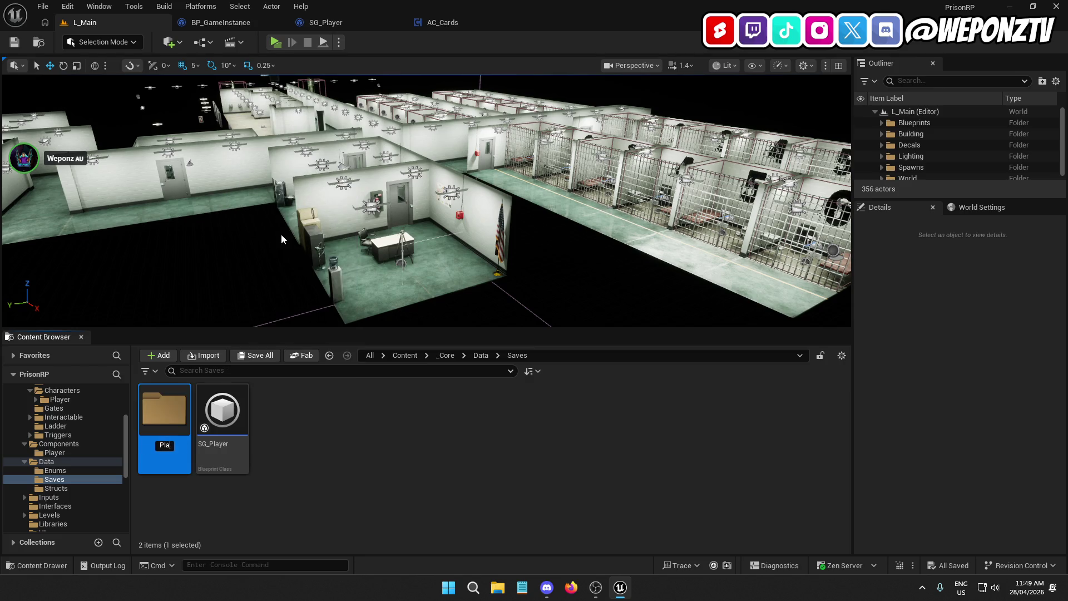
pyautogui.press('Return')
pyautogui.moveTo(222, 412); pyautogui.dragTo(168, 446)
pyautogui.click(214, 467)
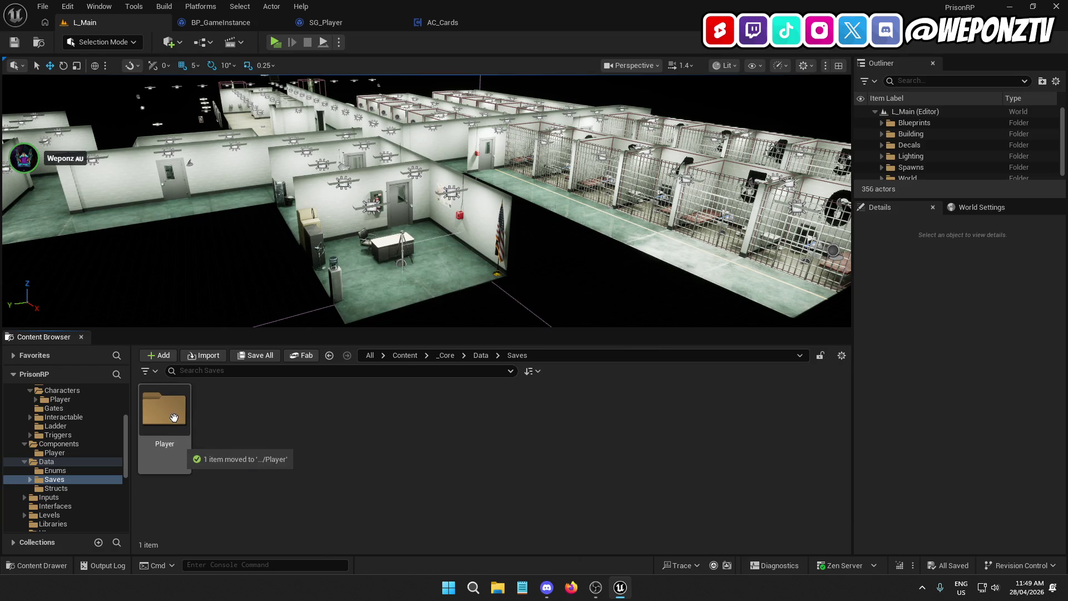
pyautogui.doubleClick(163, 439)
# Rename SG_Player to SG_Inmate.
pyautogui.click(163, 443)
pyautogui.moveTo(154, 444); pyautogui.dragTo(266, 454)
pyautogui.write('_Inmate')
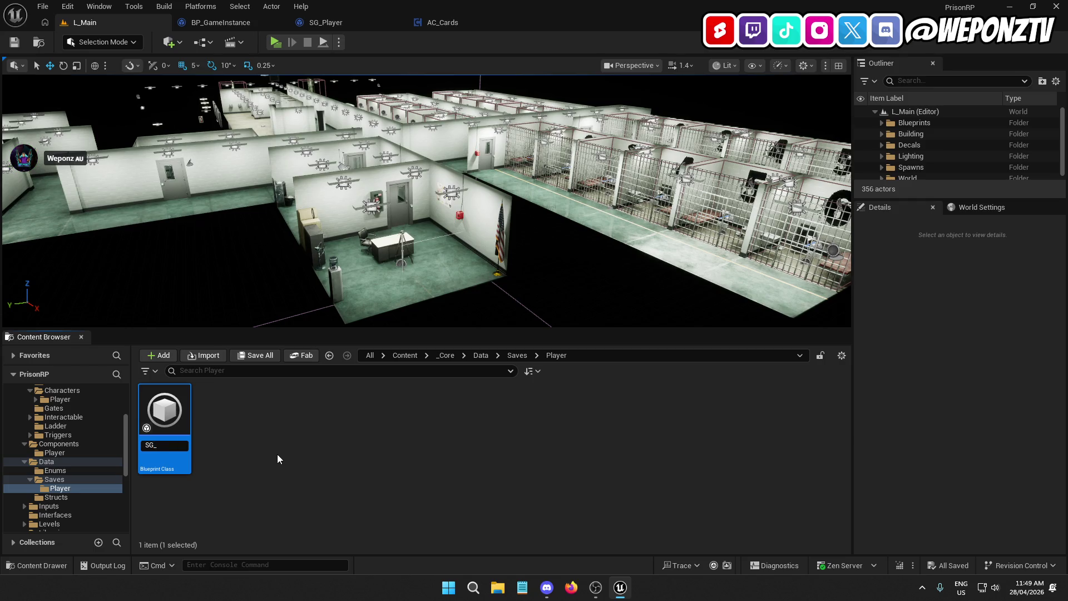
pyautogui.press('Return')
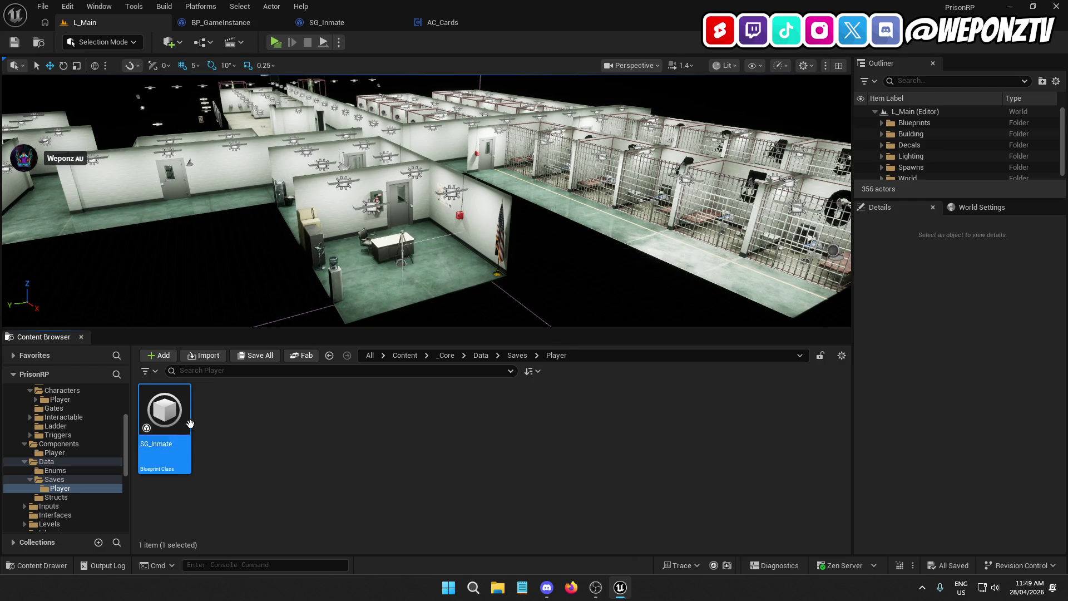
# Duplicate SG_Inmate and name the copy SG_Officer, then switch to SG_Inmate's editor.
pyautogui.rightClick(169, 440)
pyautogui.click(239, 199)
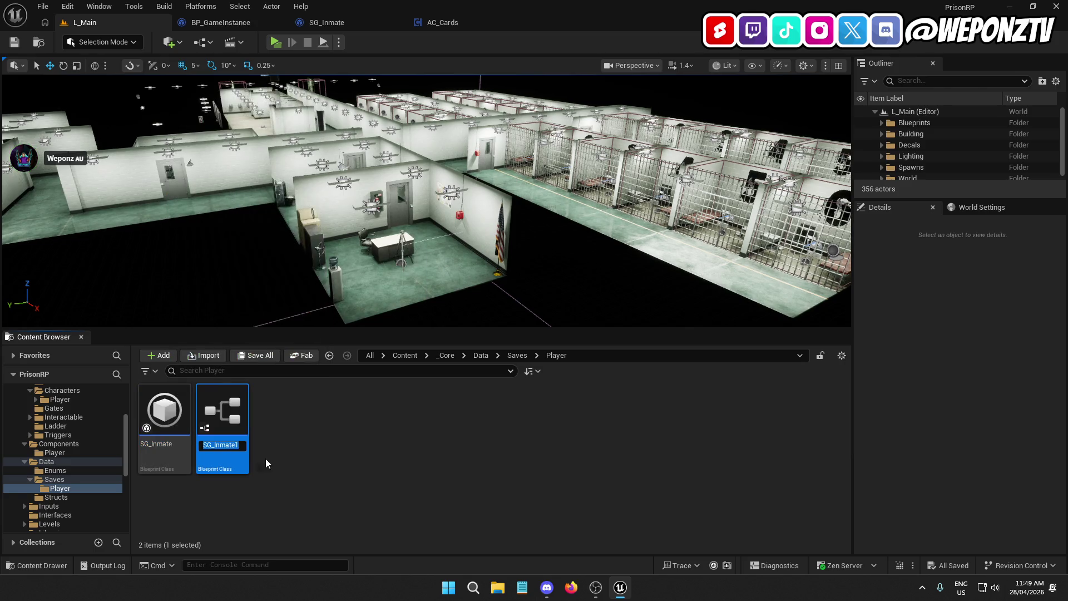
pyautogui.click(216, 445)
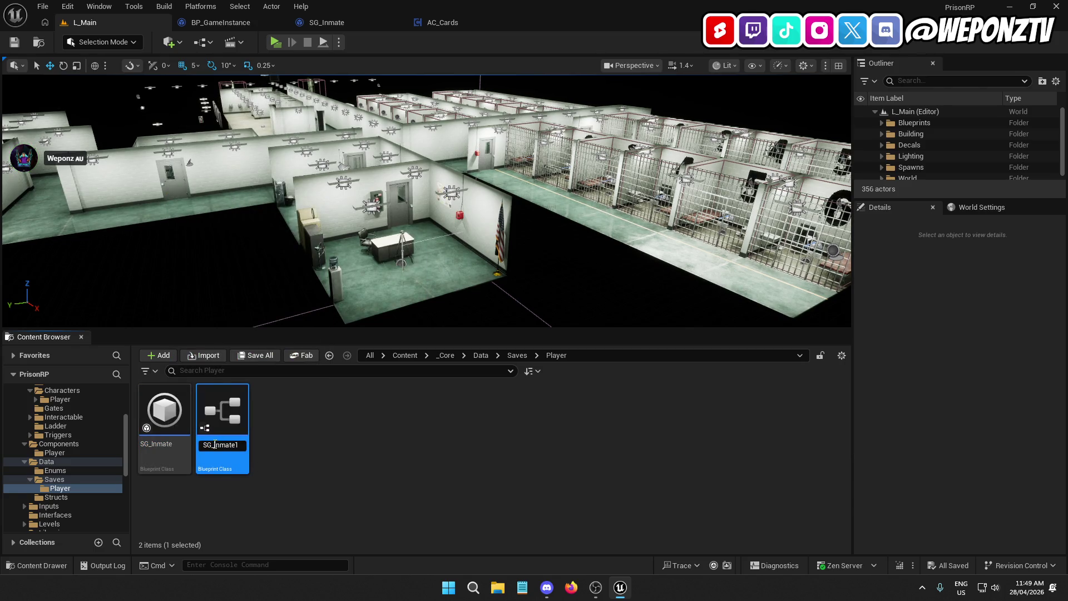
pyautogui.moveTo(214, 445); pyautogui.dragTo(333, 454)
pyautogui.write('CO')
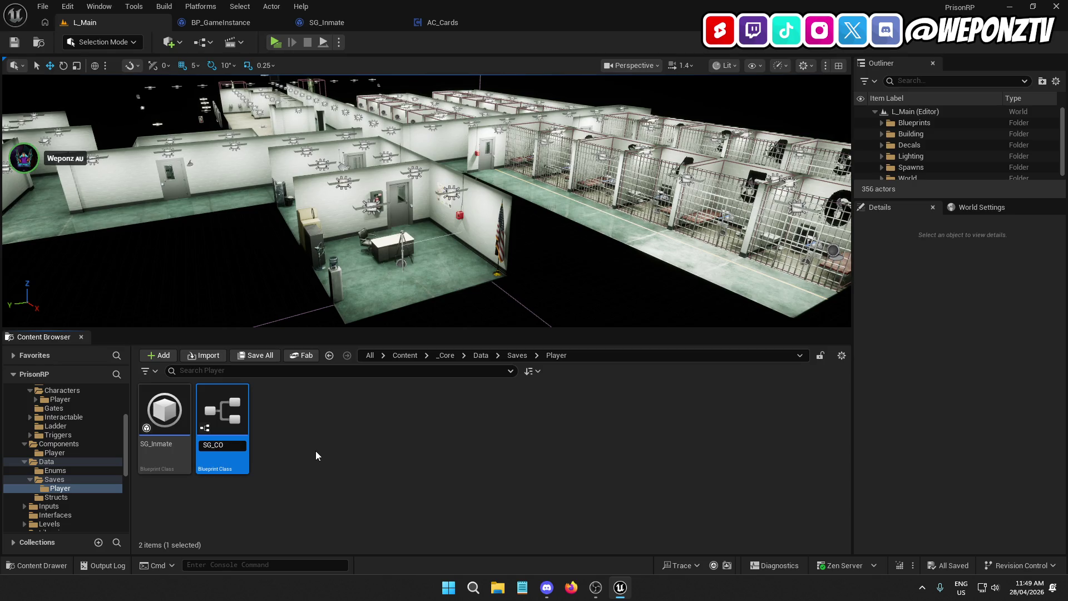
pyautogui.press('BackSpace')
pyautogui.press('BackSpace')
pyautogui.write('Officier')
pyautogui.press('Return')
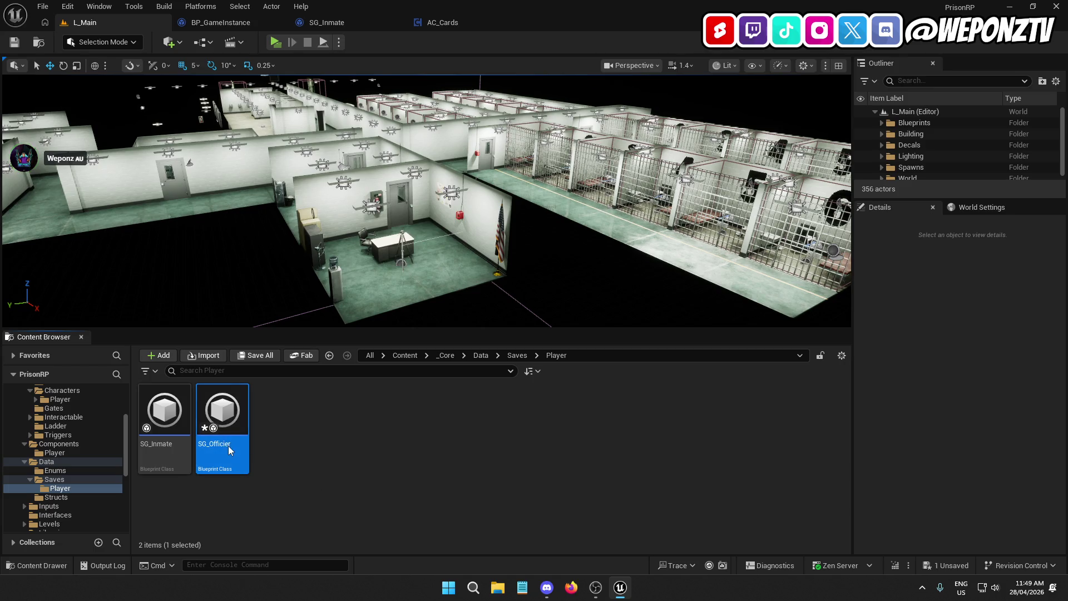
pyautogui.click(224, 444)
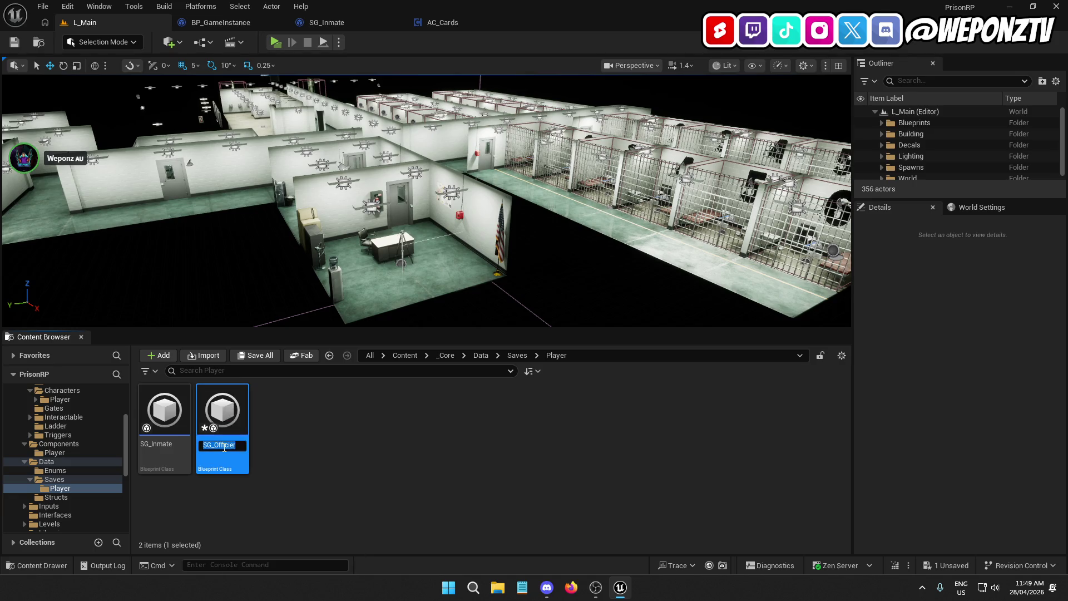
pyautogui.write('SG_Officer')
pyautogui.press('Return')
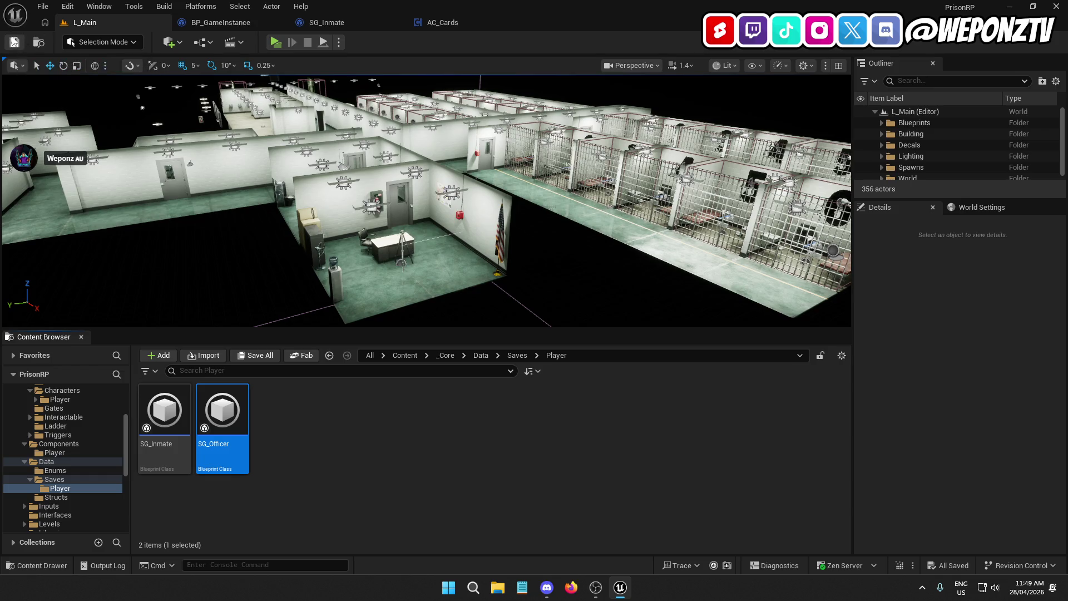
pyautogui.click(364, 23)
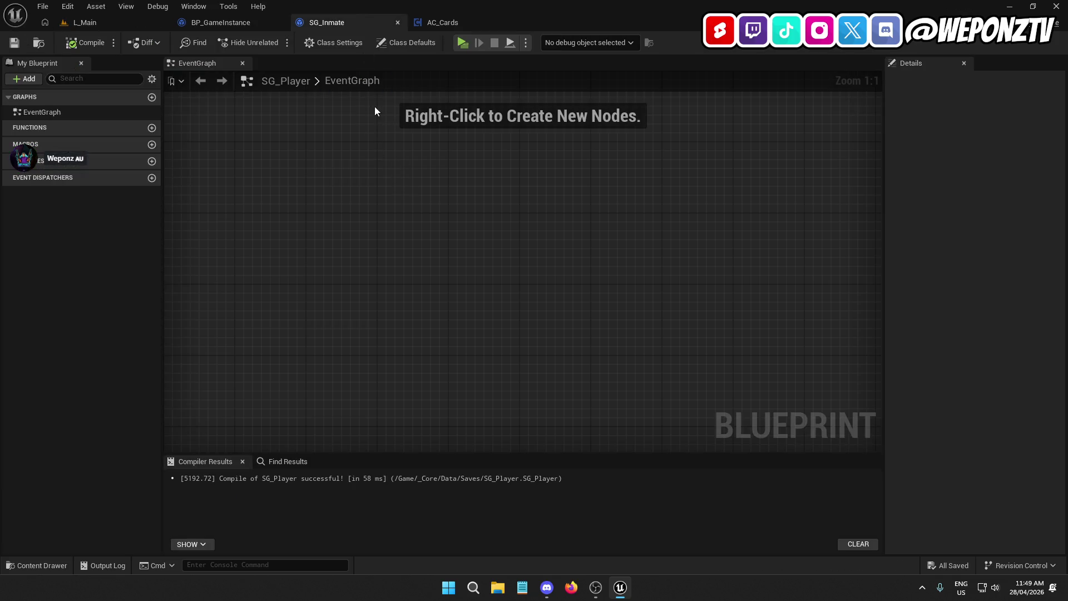
# In BP_GameInstance, add a Switch on E_ClassTypes on Class to Spawn, wired from CheckForSaveGame's entry.
pyautogui.click(222, 8)
pyautogui.click(205, 21)
pyautogui.moveTo(518, 215)
pyautogui.mouseDown()
pyautogui.moveTo(483, 263)
pyautogui.moveTo(506, 248)
pyautogui.mouseUp()
pyautogui.write('sw')
pyautogui.click(562, 342)
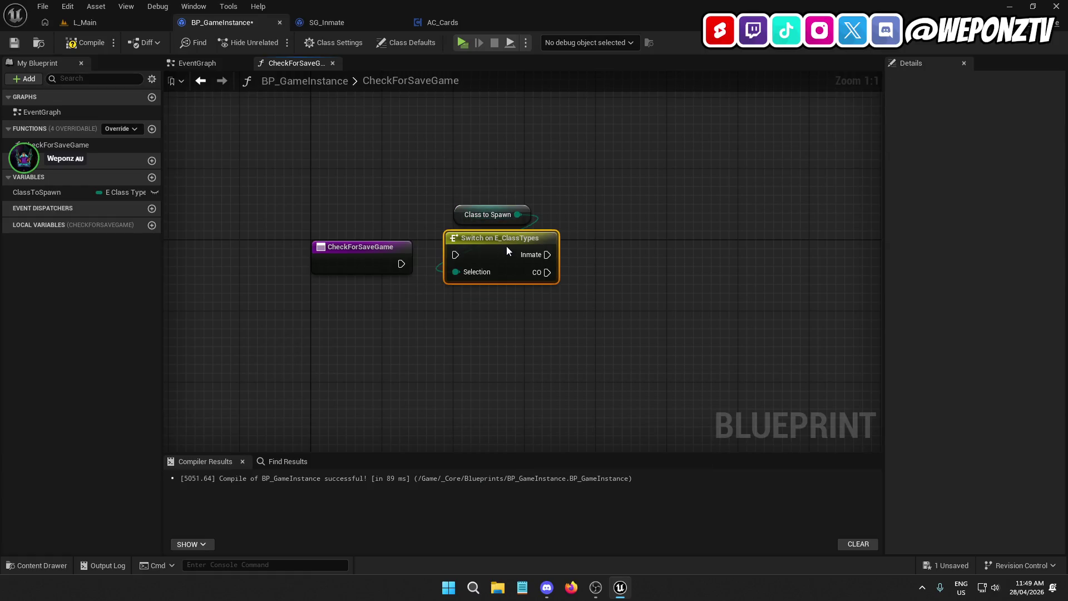
pyautogui.moveTo(595, 260); pyautogui.dragTo(507, 185)
pyautogui.moveTo(504, 244)
pyautogui.mouseDown()
pyautogui.moveTo(513, 254)
pyautogui.moveTo(401, 273)
pyautogui.mouseUp()
# Add a Does Save Game Exist node and promote its Slot Name input to a variable.
pyautogui.moveTo(495, 320)
pyautogui.mouseDown()
pyautogui.moveTo(389, 327)
pyautogui.moveTo(453, 291)
pyautogui.mouseUp()
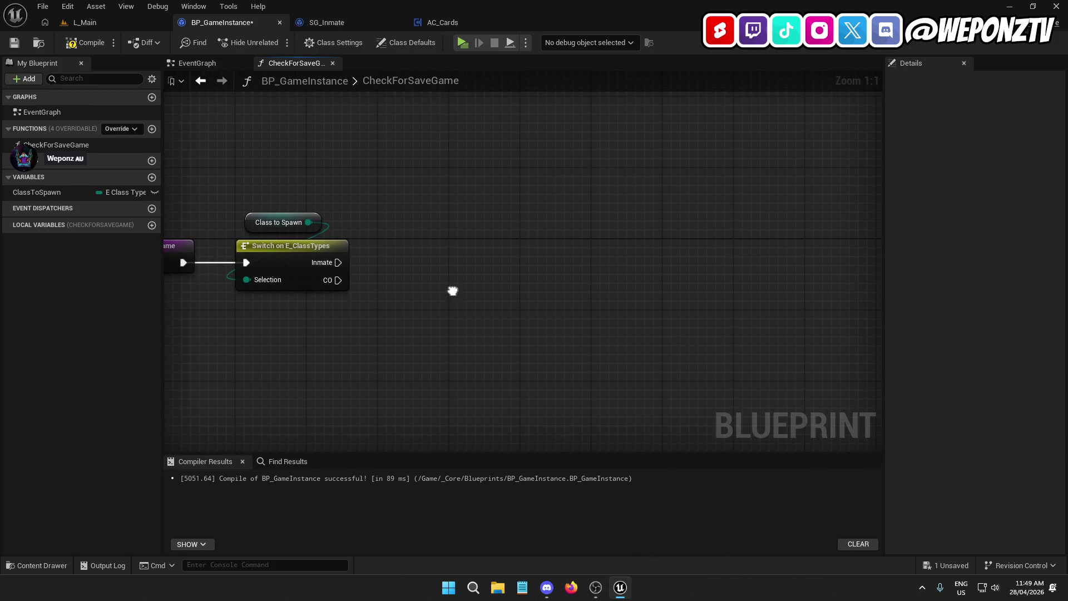
pyautogui.rightClick(443, 290)
pyautogui.write('does sa')
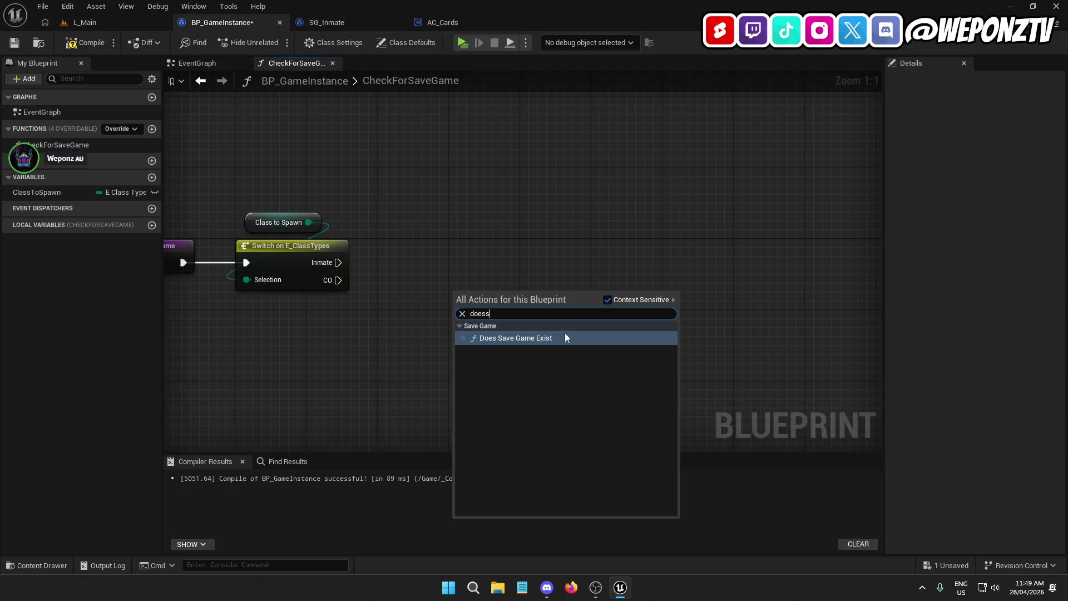
pyautogui.click(566, 333)
pyautogui.moveTo(516, 246); pyautogui.dragTo(522, 246)
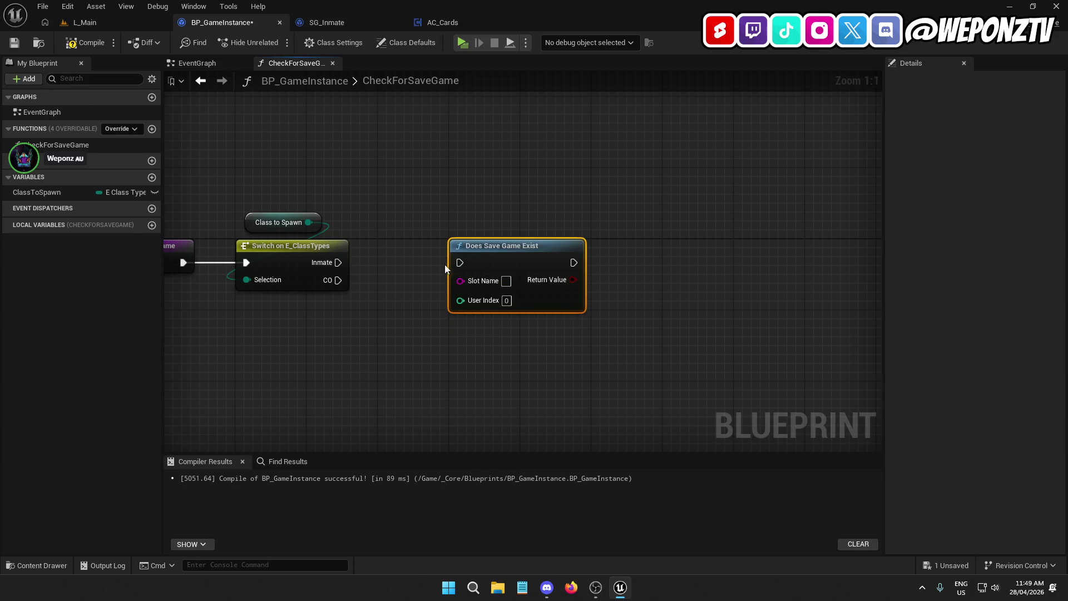
pyautogui.rightClick(469, 279)
pyautogui.click(511, 313)
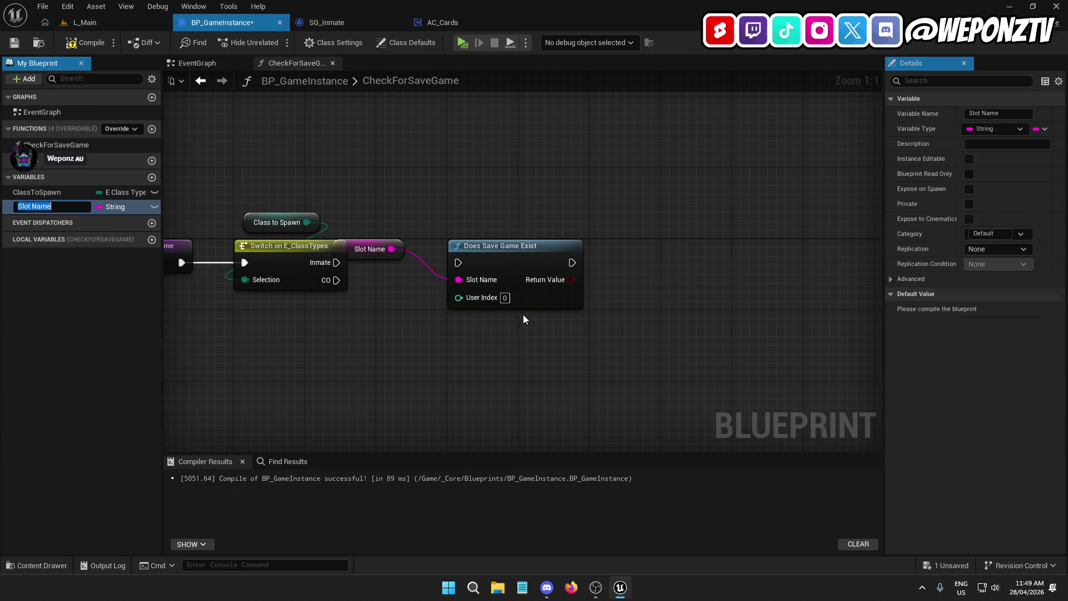
pyautogui.moveTo(352, 250)
pyautogui.mouseDown()
pyautogui.moveTo(311, 355)
pyautogui.moveTo(277, 337)
pyautogui.mouseUp()
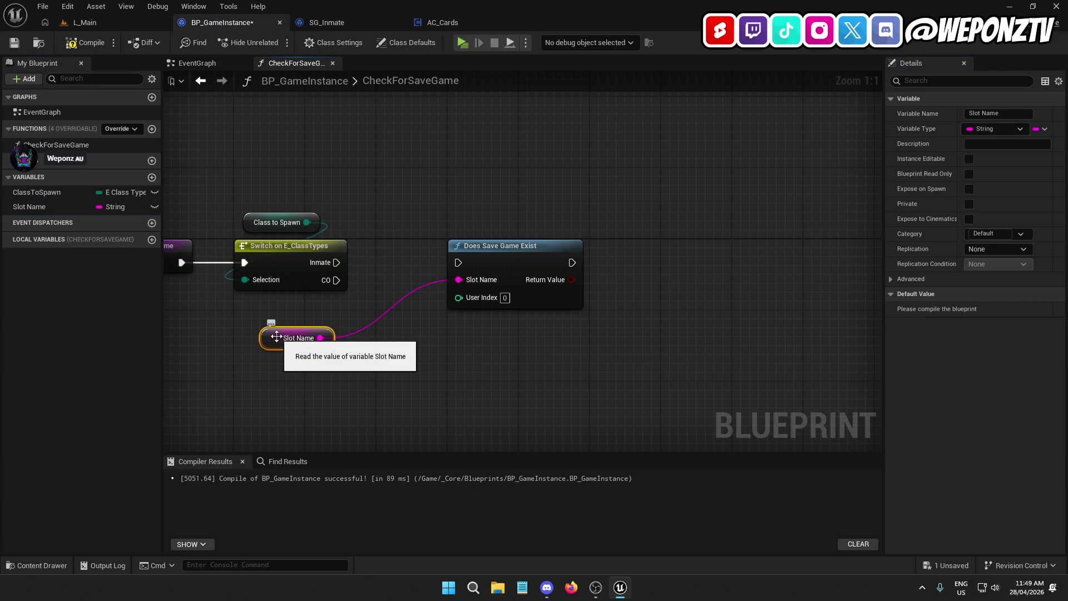
pyautogui.doubleClick(37, 207)
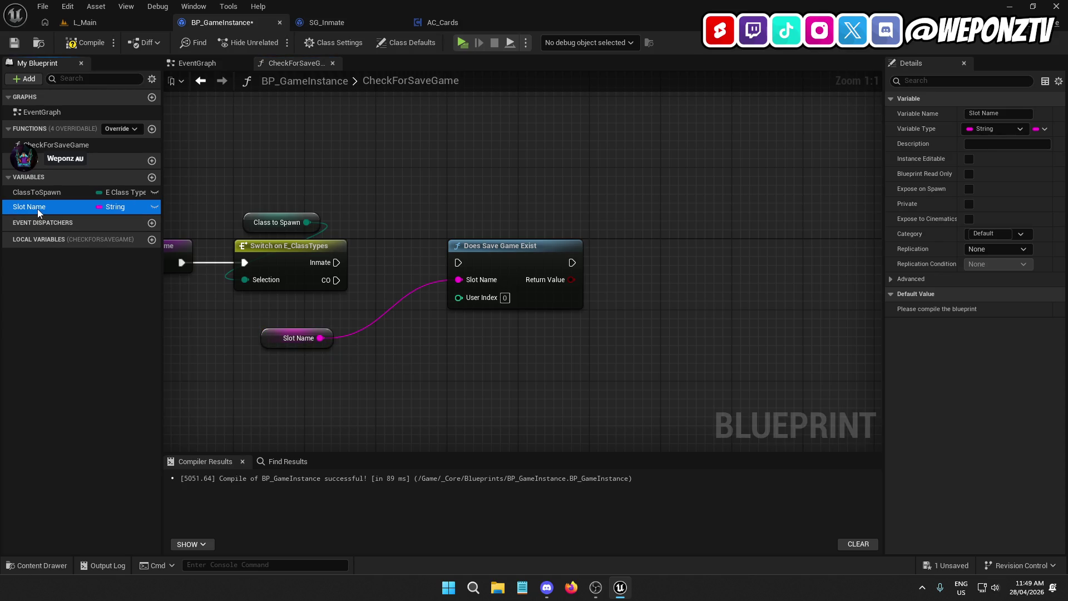
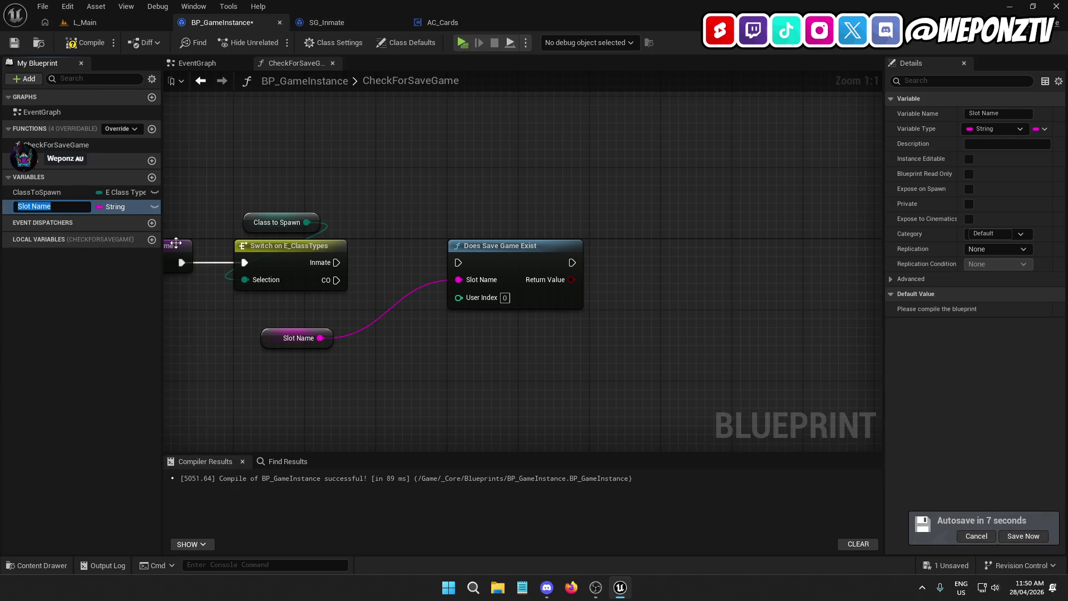
# Rename the Slot Name string variable to SaveNameSlot_Inmate.
pyautogui.rightClick(14, 209)
pyautogui.click(43, 207)
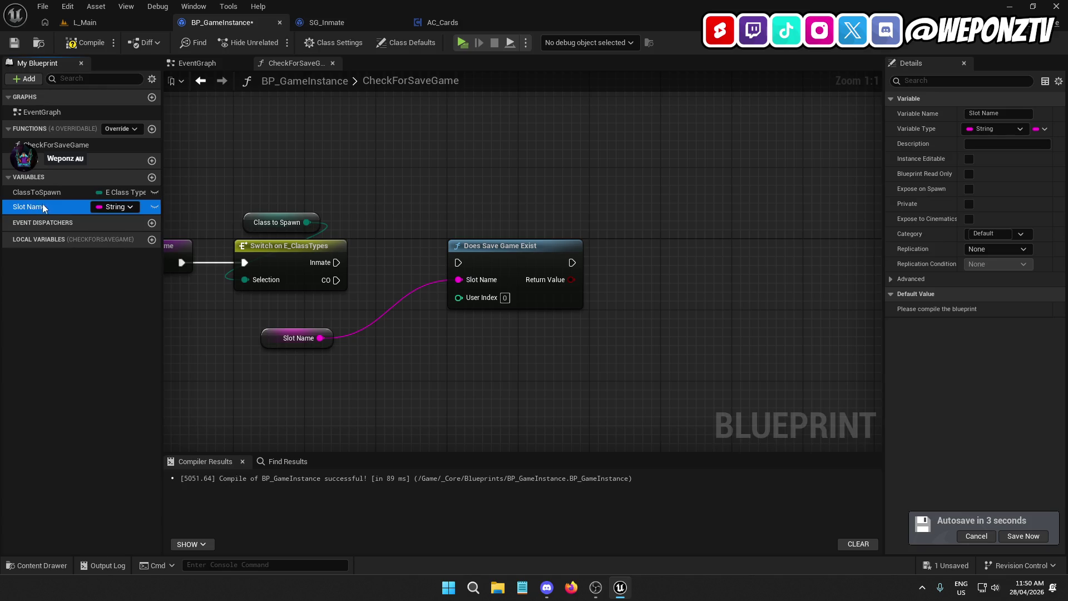
pyautogui.doubleClick(38, 207)
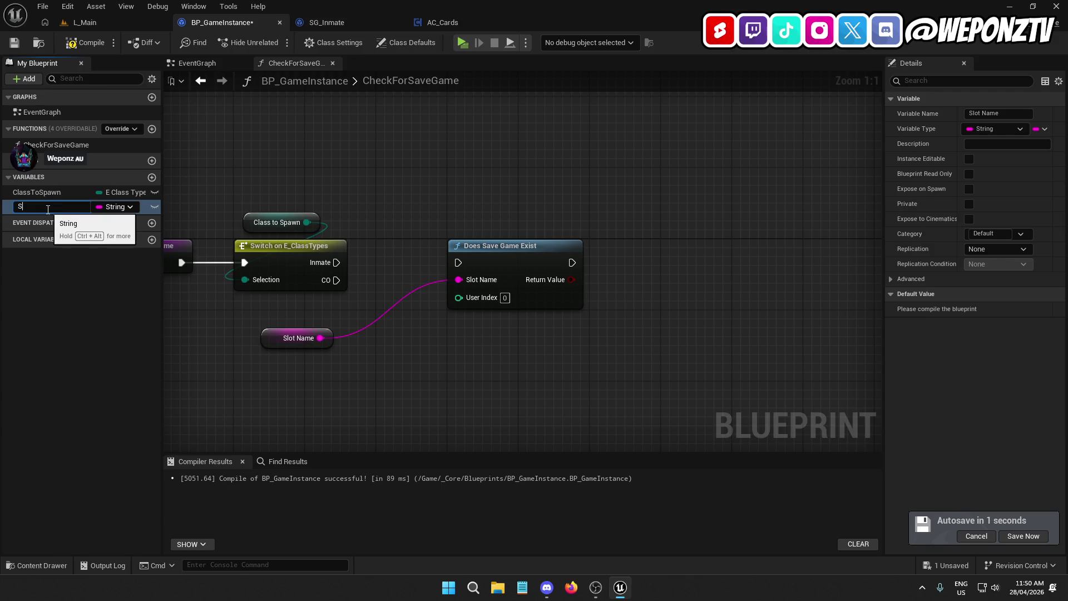
pyautogui.press('Return')
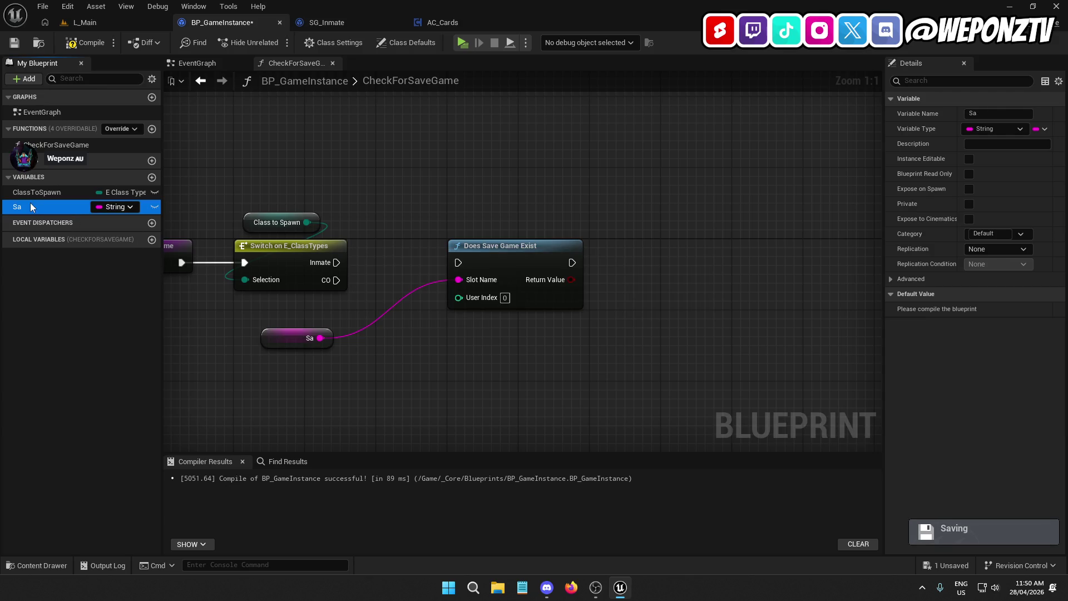
pyautogui.click(25, 207)
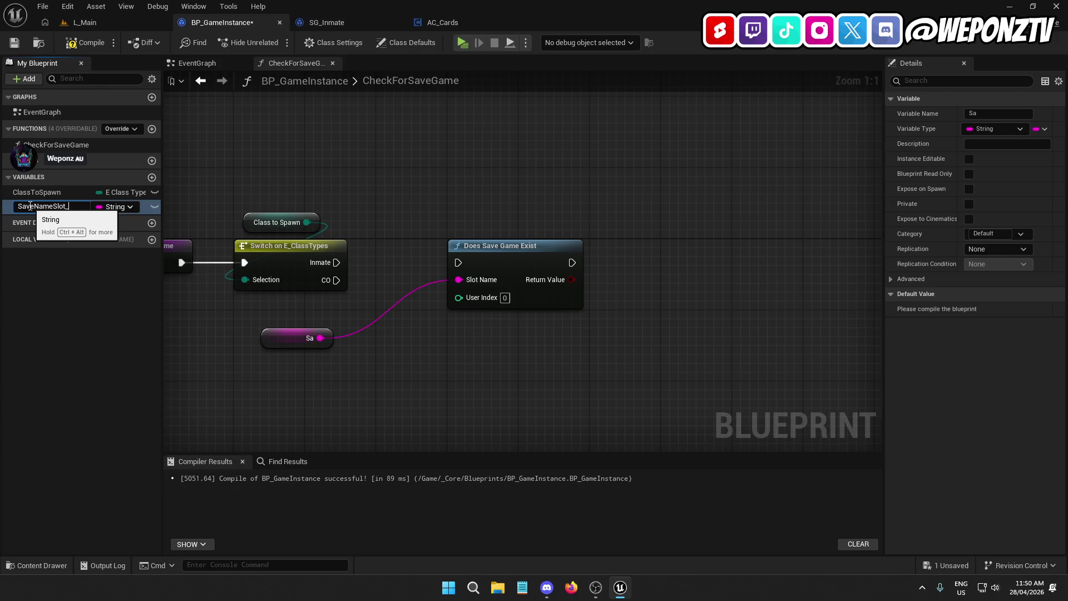
pyautogui.write('Inmate')
pyautogui.press('Return')
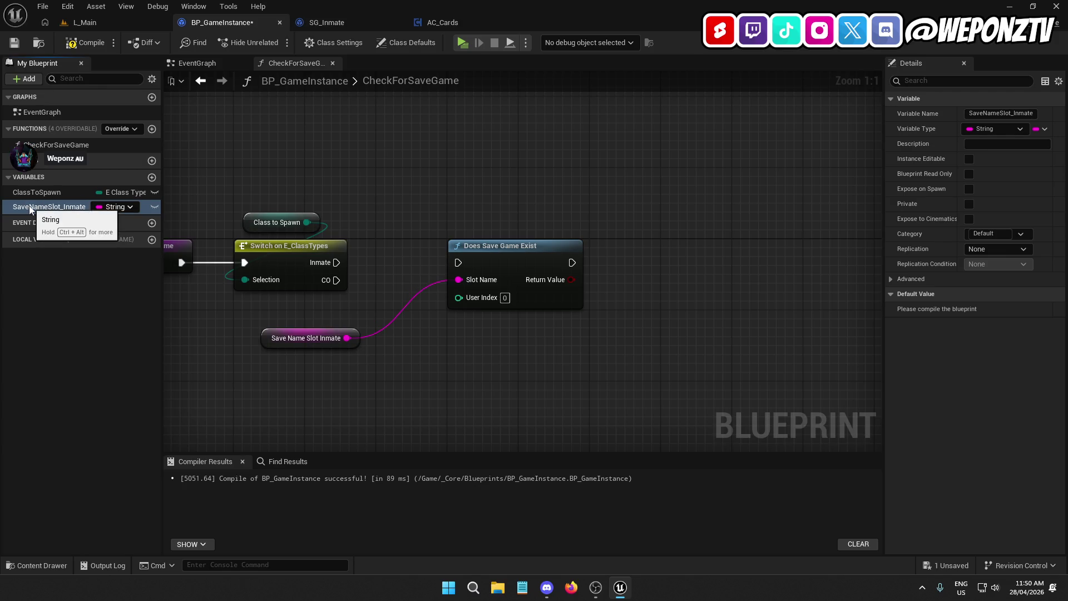
# Compile and save, then give SaveNameSlot_Inmate the default value PlayerSave_Inmate.
pyautogui.click(84, 43)
pyautogui.click(14, 43)
pyautogui.click(981, 308)
pyautogui.write('PlayerSave_Inmat')
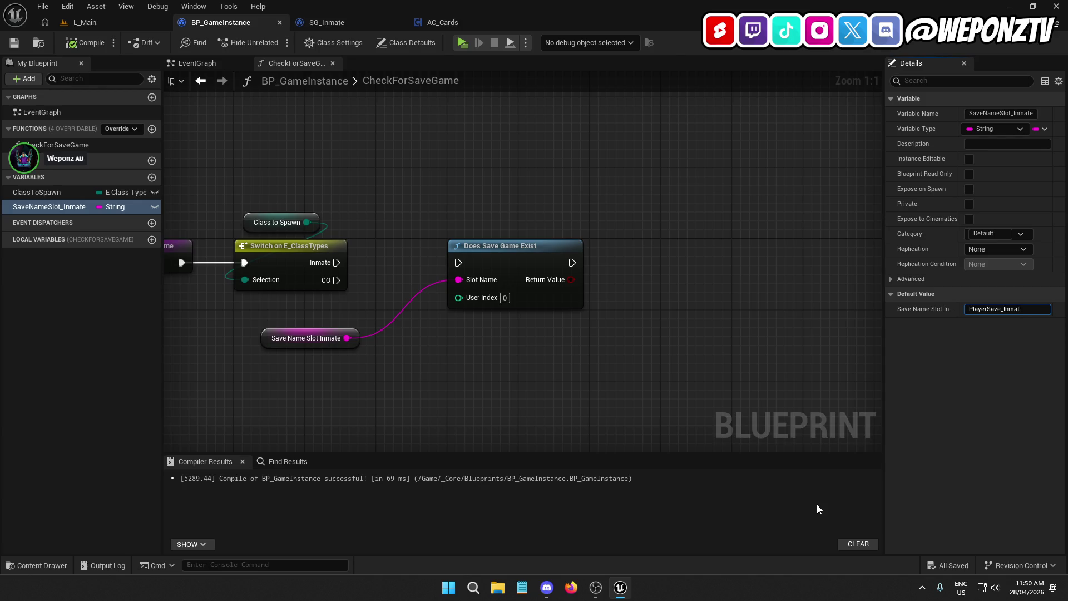
pyautogui.write('e')
# Duplicate SaveNameSlot_Inmate as a new variable named SaveNameSlot_CO, then compile and save.
pyautogui.rightClick(48, 208)
pyautogui.click(91, 293)
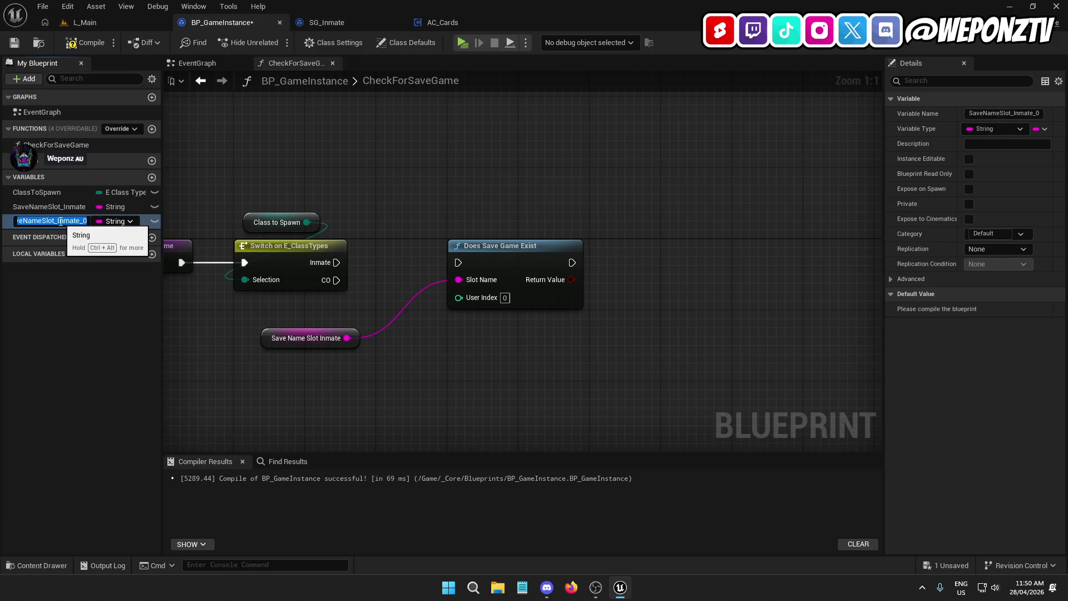
pyautogui.press('End')
pyautogui.press('BackSpace')
pyautogui.press('BackSpace')
pyautogui.press('BackSpace')
pyautogui.write('CO')
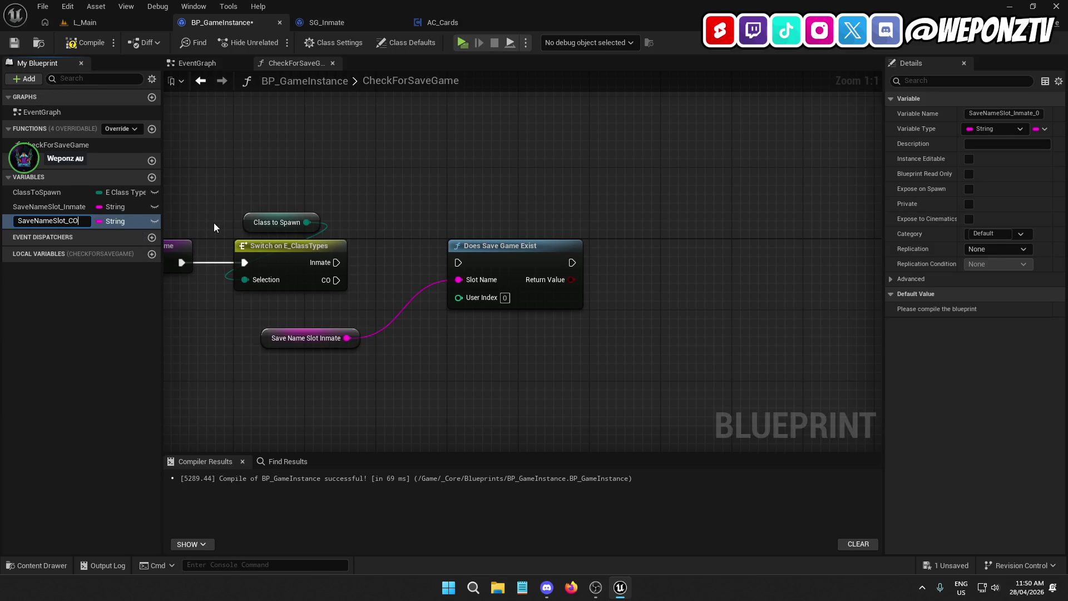
pyautogui.press('Return')
pyautogui.click(88, 42)
pyautogui.click(14, 43)
# Set SaveNameSlot_CO's default value to PlayerSave_CO, then compile and save.
pyautogui.click(1004, 308)
pyautogui.moveTo(1004, 309); pyautogui.dragTo(1029, 313)
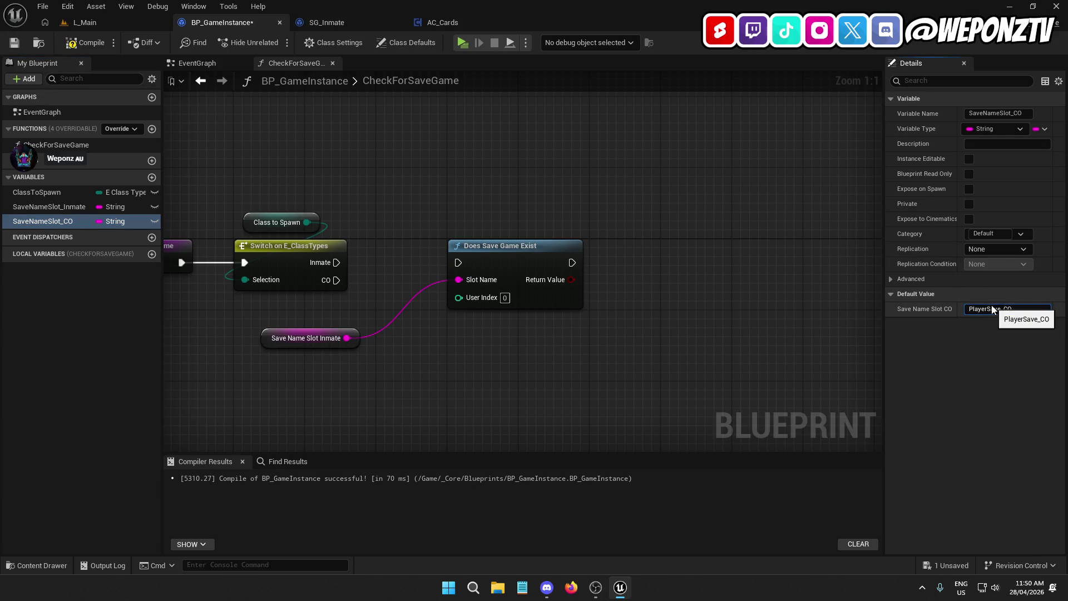
pyautogui.click(83, 43)
pyautogui.click(14, 43)
# Duplicate Does Save Game Exist for the CO case, feeding it SaveNameSlot_CO, then compile and save.
pyautogui.click(304, 340)
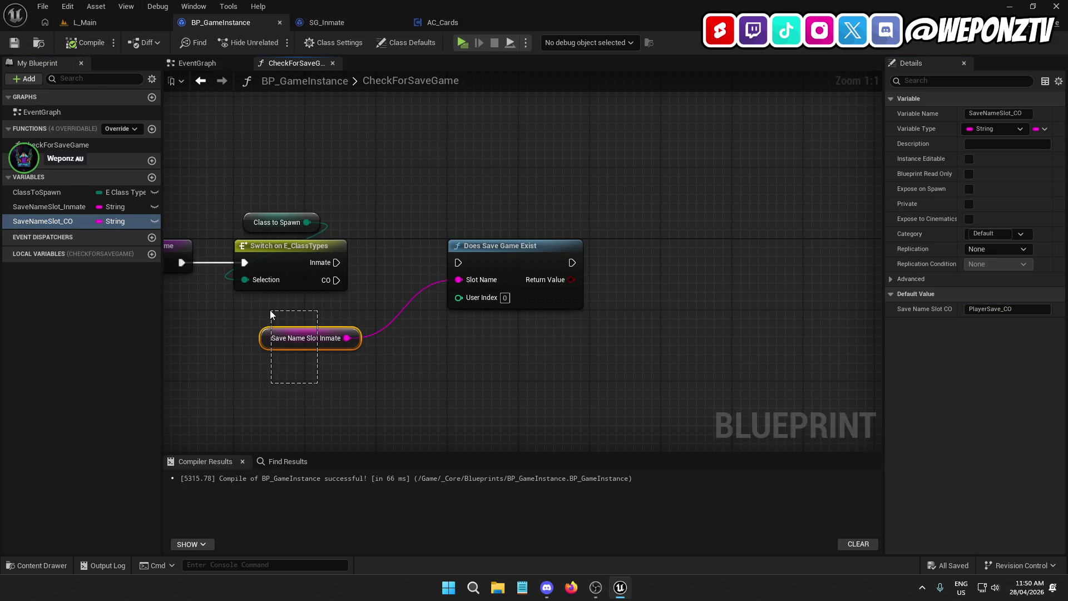
pyautogui.click(519, 262)
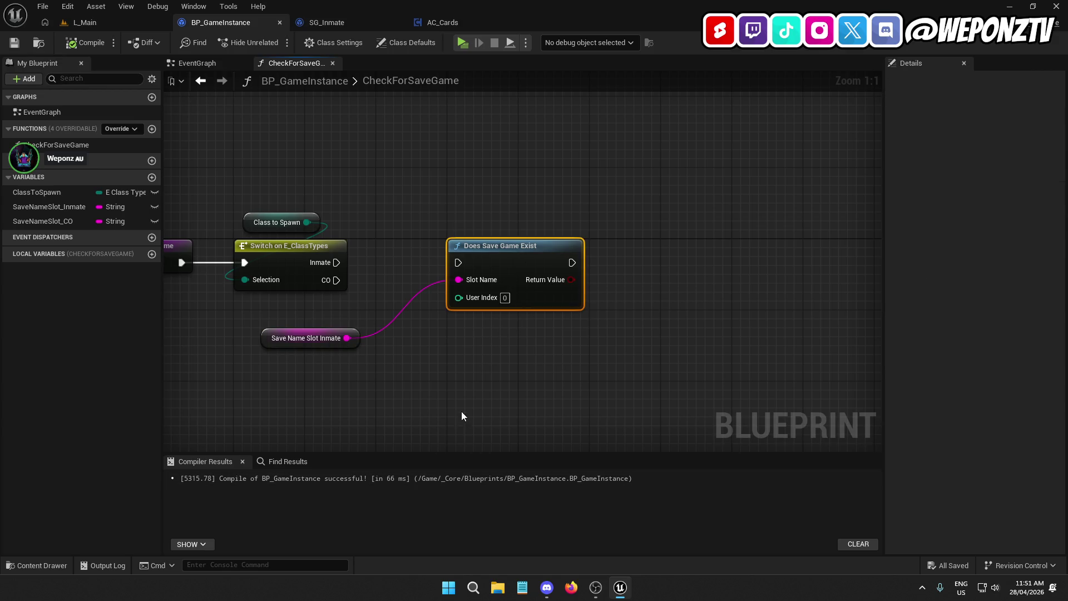
pyautogui.hotkey('ctrl', 'd')
pyautogui.moveTo(457, 405)
pyautogui.mouseDown()
pyautogui.moveTo(332, 279)
pyautogui.moveTo(458, 262)
pyautogui.mouseUp()
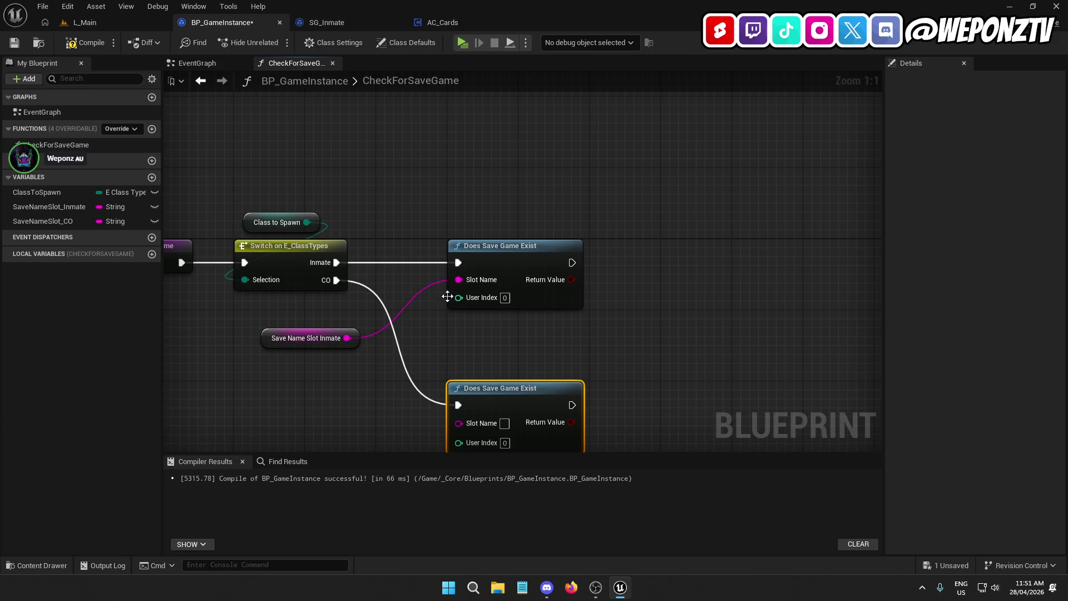
pyautogui.moveTo(299, 296)
pyautogui.mouseDown()
pyautogui.moveTo(499, 172)
pyautogui.moveTo(502, 190)
pyautogui.moveTo(503, 180)
pyautogui.mouseUp()
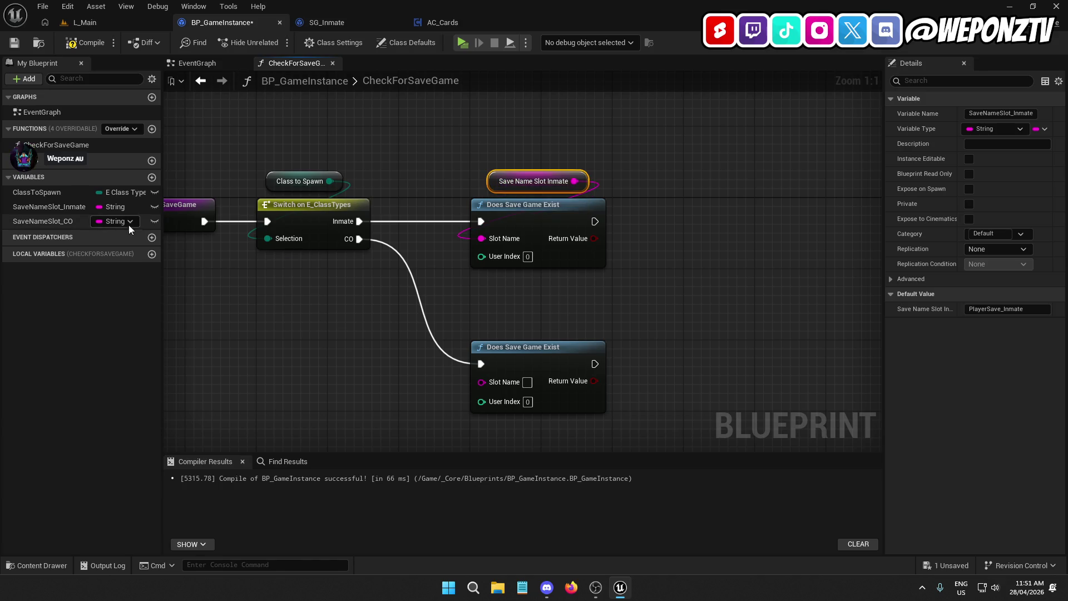
pyautogui.moveTo(71, 220)
pyautogui.mouseDown()
pyautogui.moveTo(381, 307)
pyautogui.moveTo(480, 382)
pyautogui.mouseUp()
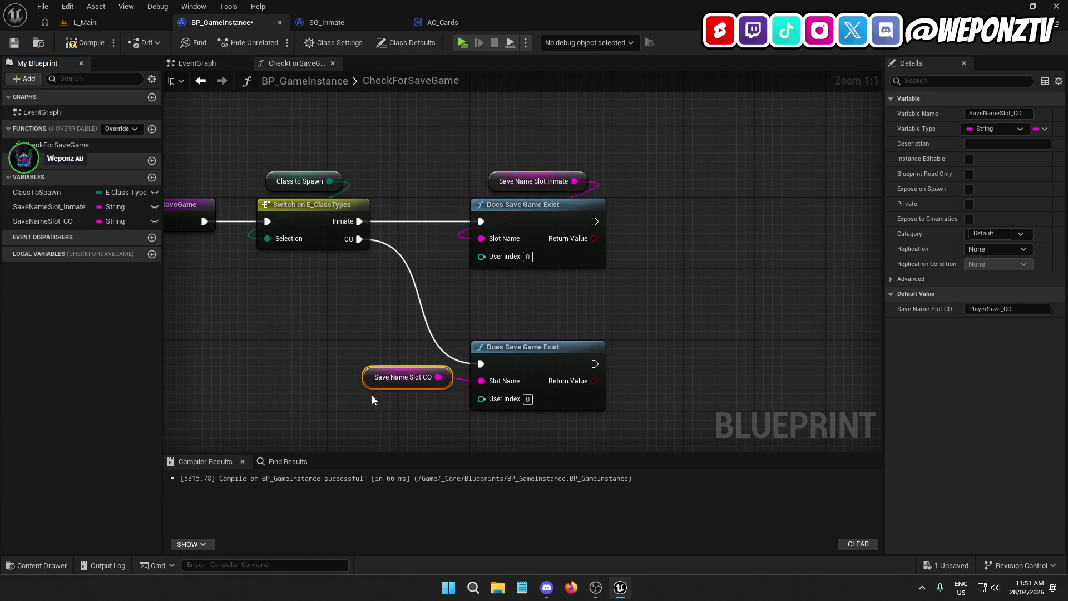
pyautogui.moveTo(373, 380)
pyautogui.mouseDown()
pyautogui.moveTo(515, 332)
pyautogui.moveTo(500, 328)
pyautogui.mouseUp()
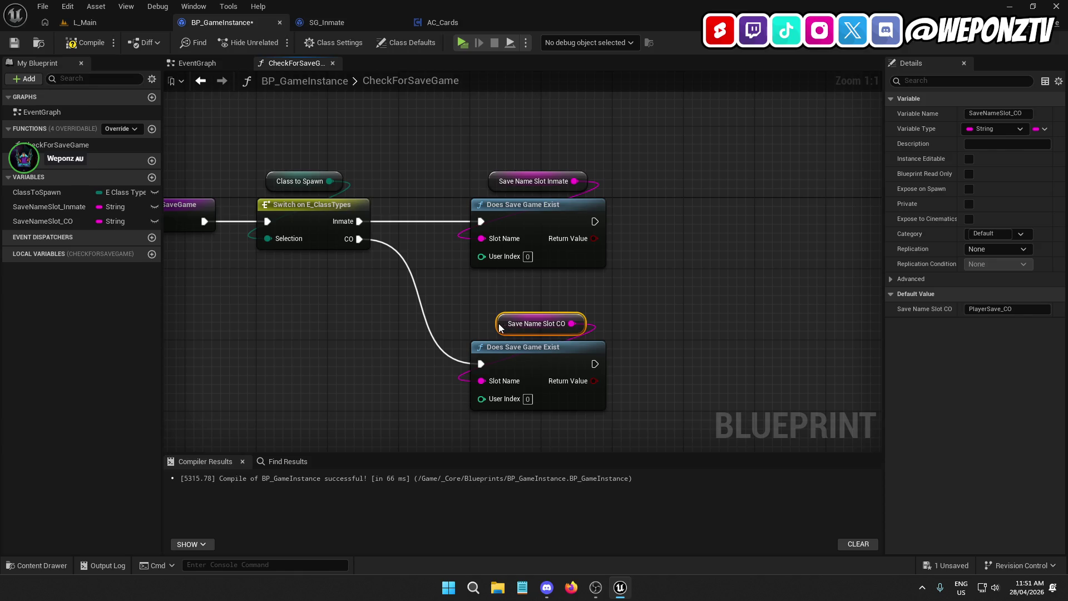
pyautogui.click(85, 42)
pyautogui.click(14, 42)
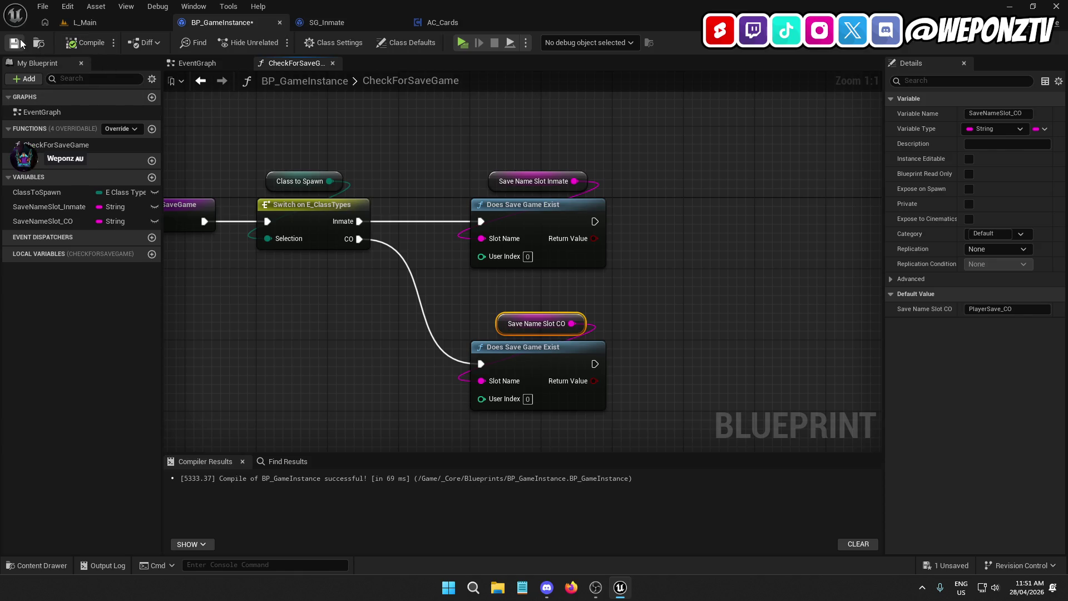
pyautogui.click(334, 22)
pyautogui.click(398, 23)
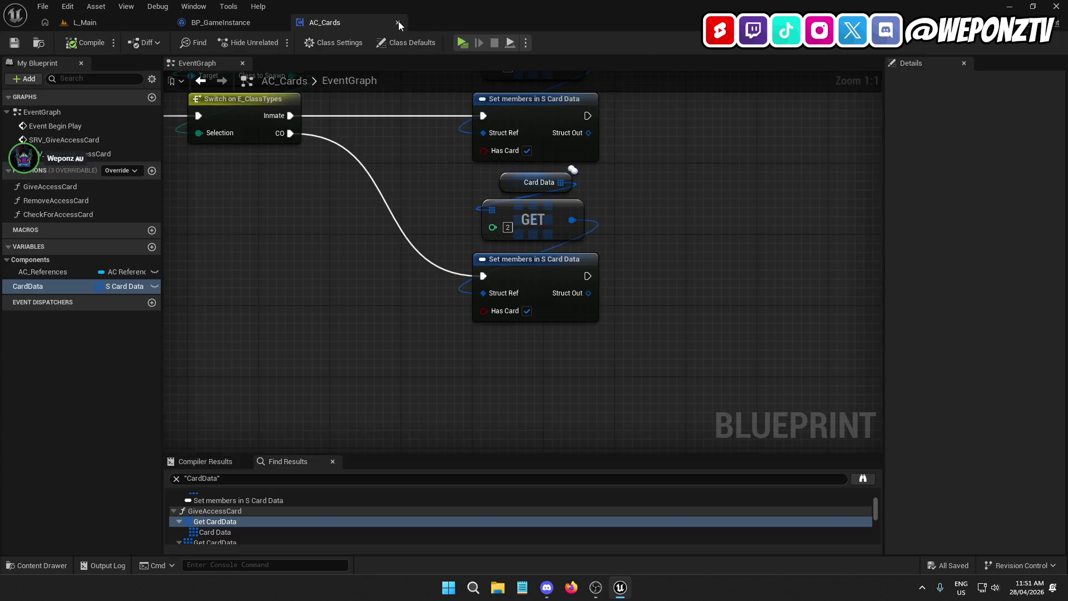
# Close the AC_Cards editor and delete the SG_Officer save class.
pyautogui.click(397, 22)
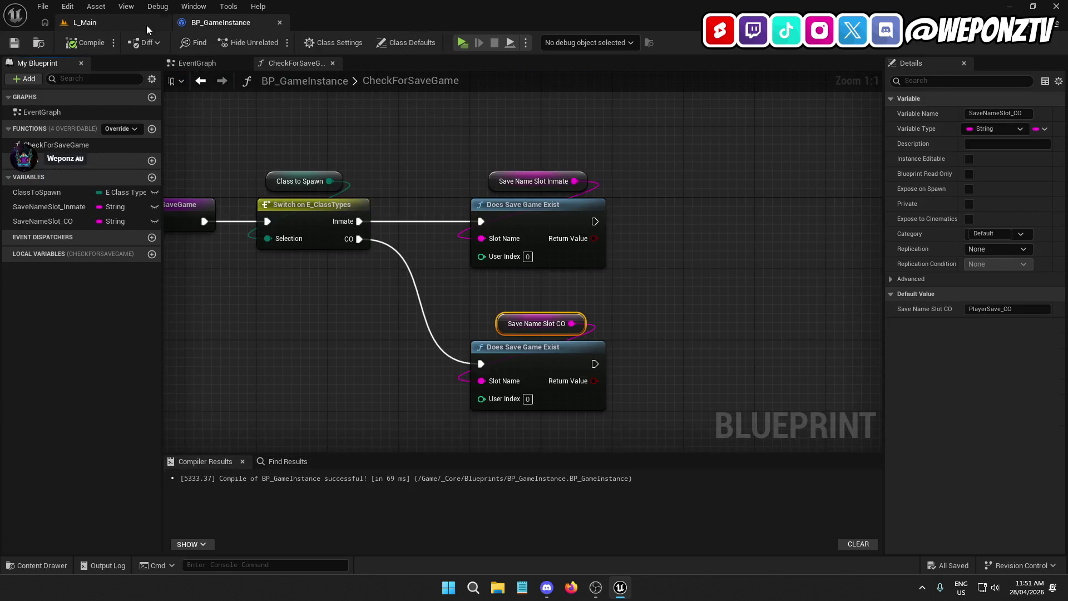
pyautogui.click(145, 25)
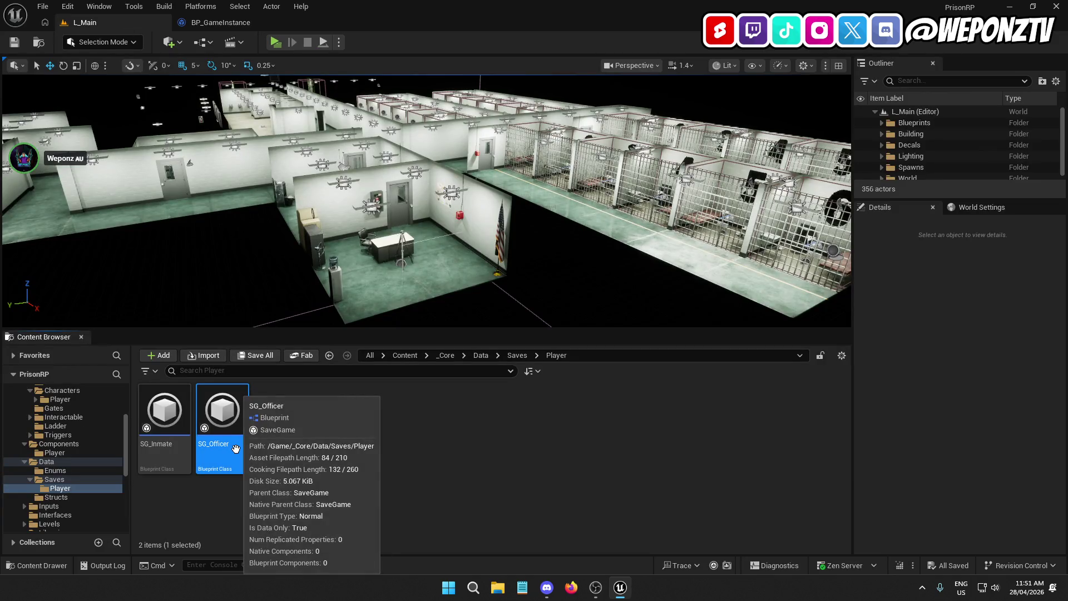
pyautogui.press('Delete')
pyautogui.click(442, 473)
# Move SG_Inmate into the Saves folder and delete the empty Player folder.
pyautogui.moveTo(167, 445); pyautogui.dragTo(57, 480)
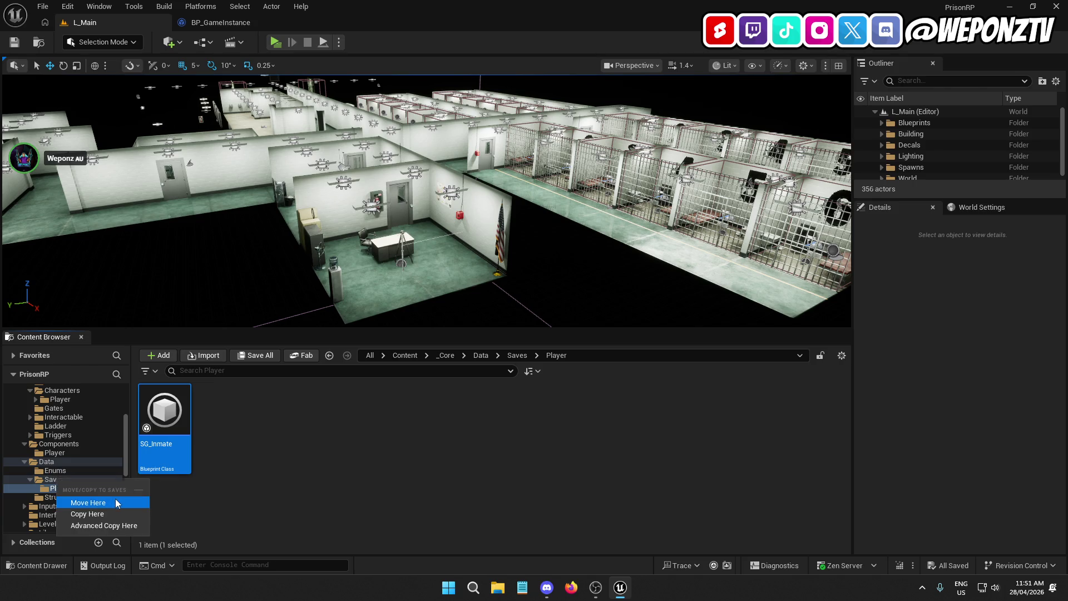
pyautogui.click(117, 502)
pyautogui.click(517, 355)
pyautogui.click(178, 422)
pyautogui.press('Delete')
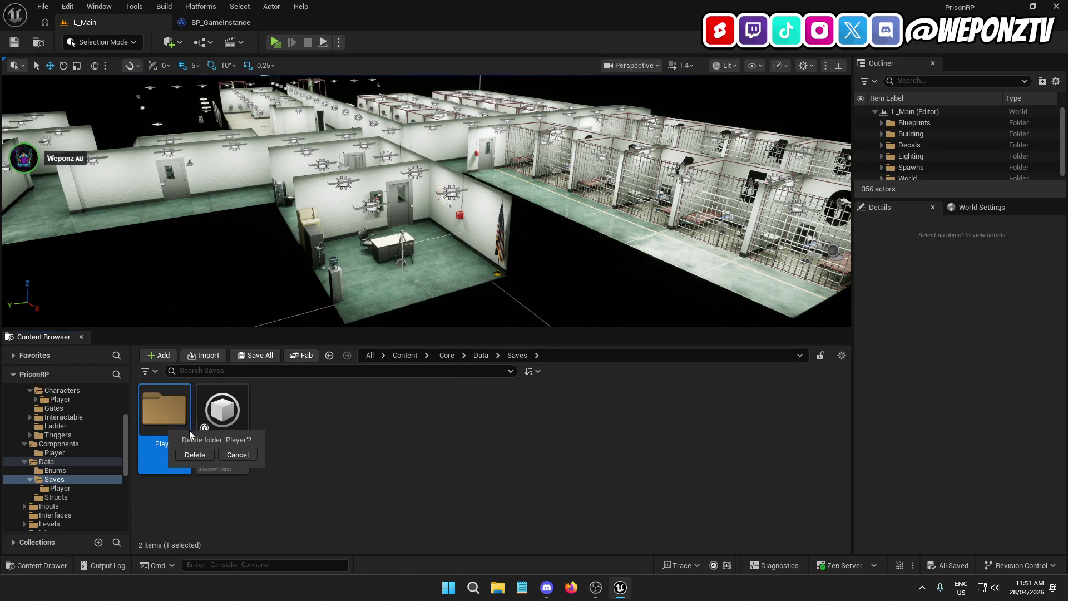
pyautogui.click(196, 462)
# Rename SG_Inmate to SG_Player and return to BP_GameInstance.
pyautogui.click(163, 445)
pyautogui.click(163, 445)
pyautogui.write('SG_Player')
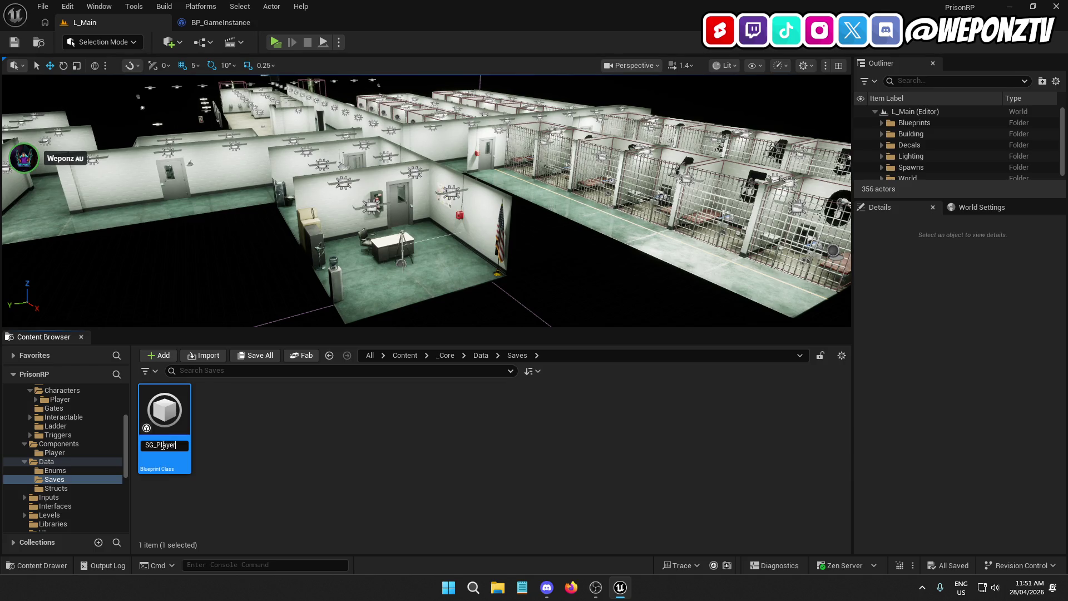
pyautogui.press('Return')
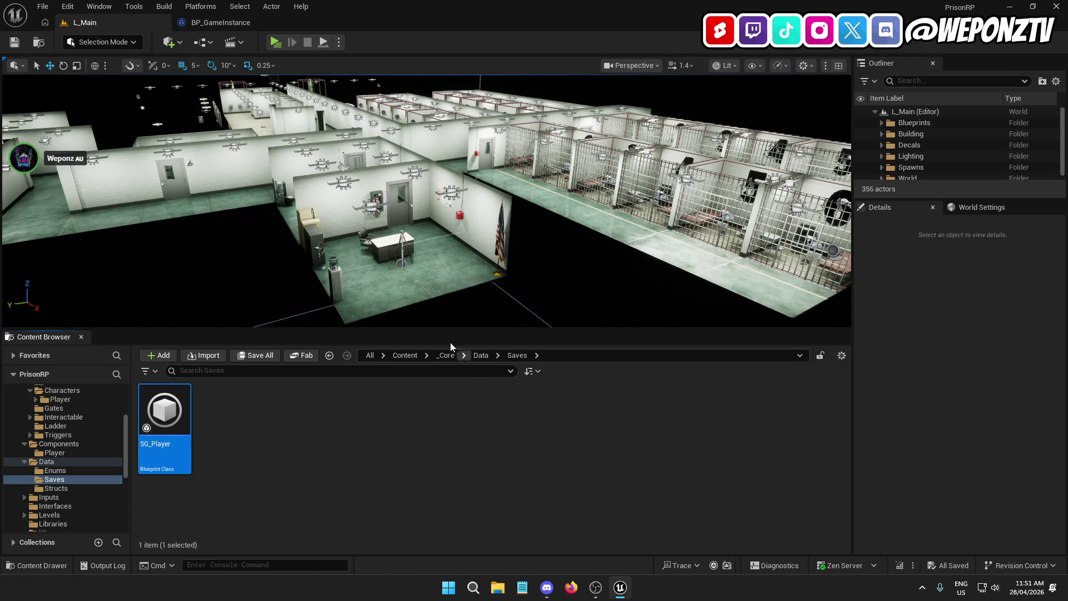
pyautogui.click(239, 23)
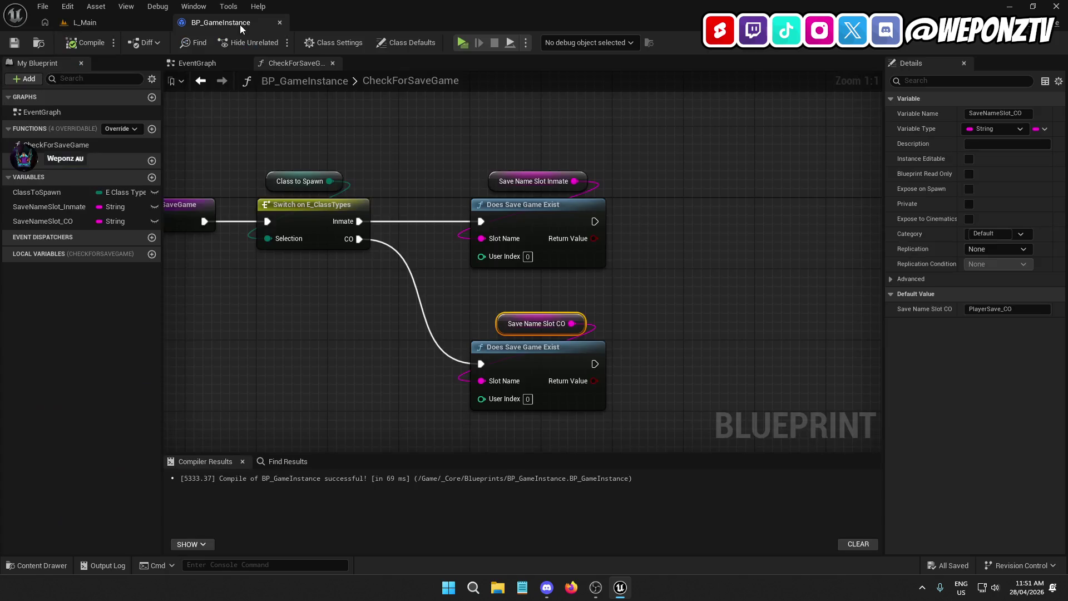
# Add a Branch after both Inmate and CO save checks, each conditioned on its Return Value.
pyautogui.click(677, 293)
pyautogui.click(579, 195)
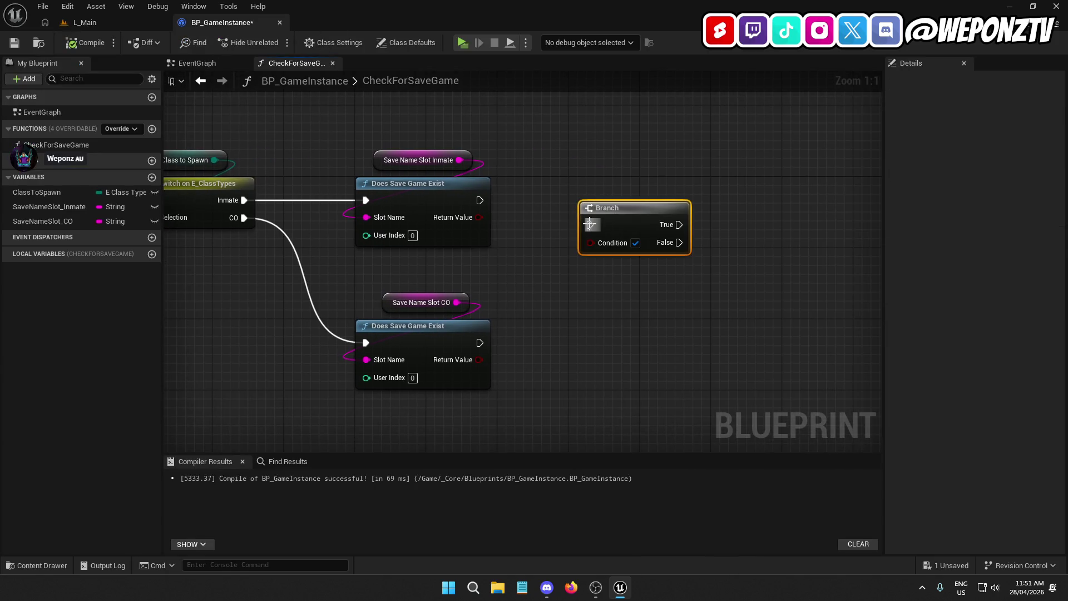
pyautogui.moveTo(479, 201)
pyautogui.mouseDown()
pyautogui.moveTo(621, 207)
pyautogui.moveTo(610, 189)
pyautogui.moveTo(476, 220)
pyautogui.mouseUp()
pyautogui.moveTo(562, 267); pyautogui.dragTo(538, 225)
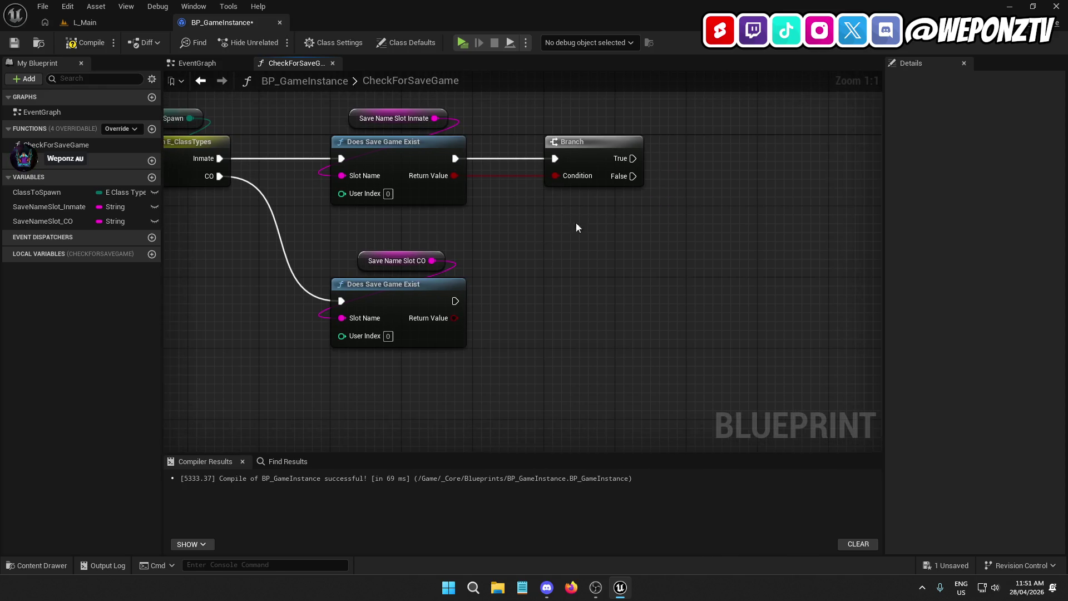
pyautogui.click(549, 288)
pyautogui.moveTo(555, 301); pyautogui.dragTo(455, 301)
pyautogui.moveTo(553, 319); pyautogui.dragTo(455, 318)
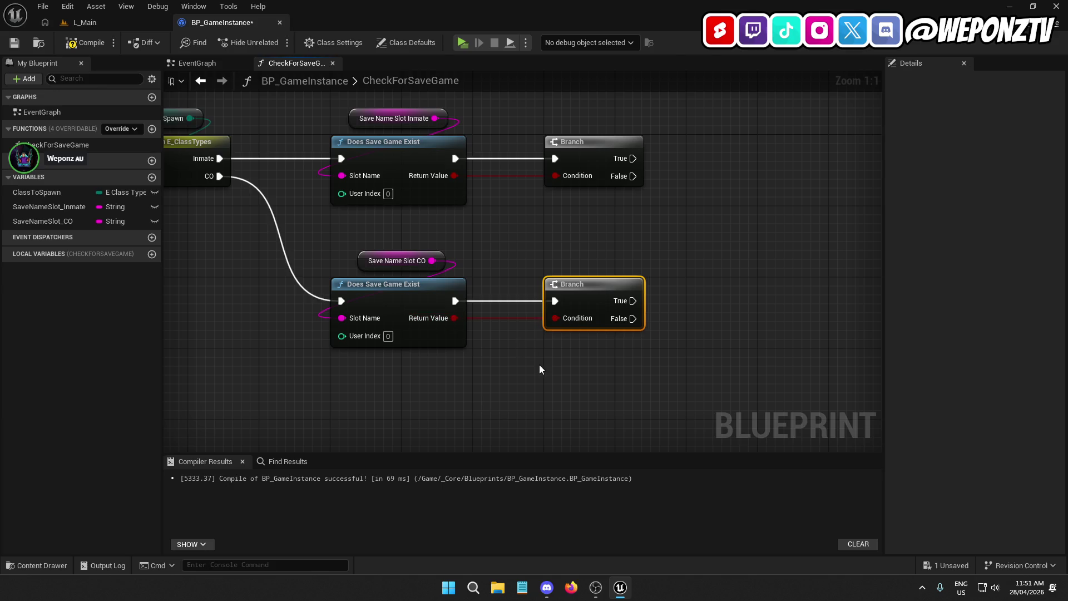
# Add a Create Save Game Object node and rearrange the save-check nodes around it.
pyautogui.rightClick(601, 239)
pyautogui.write('save')
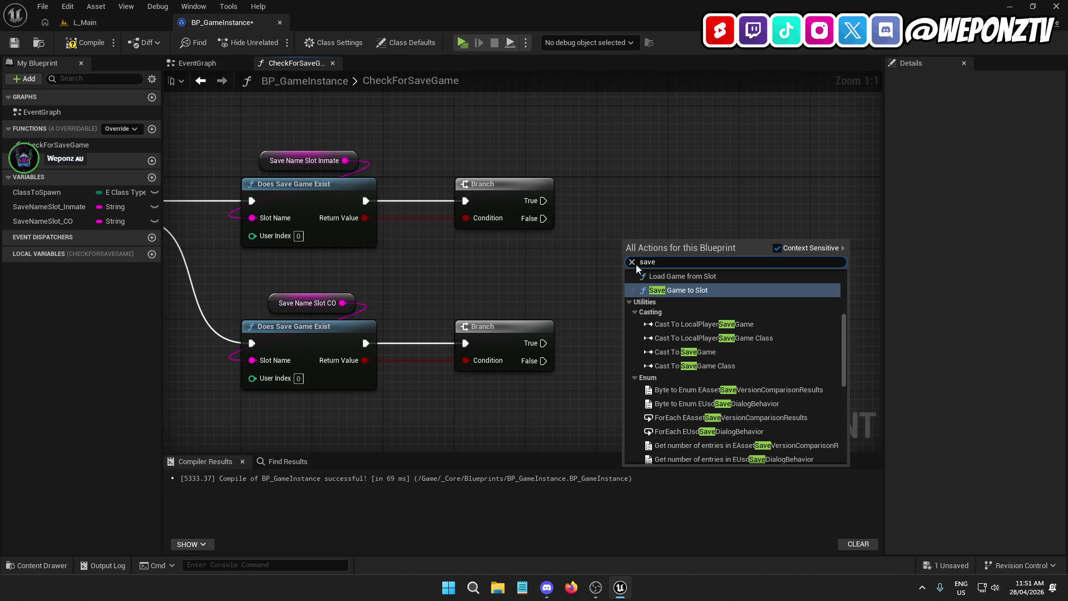
pyautogui.scroll(2, 668, 289)
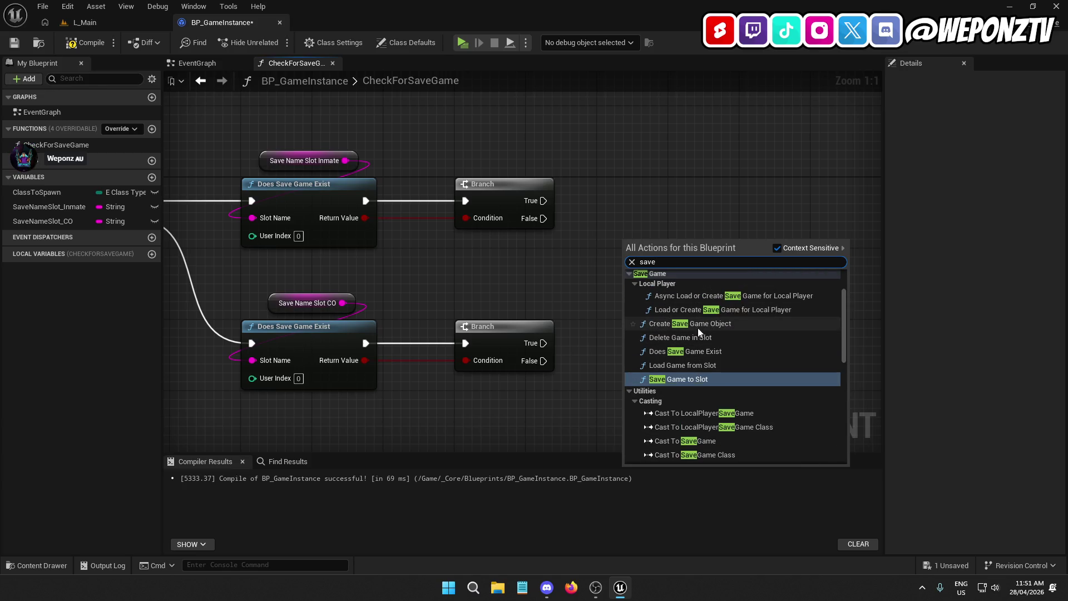
pyautogui.click(698, 328)
pyautogui.moveTo(686, 244)
pyautogui.mouseDown()
pyautogui.moveTo(741, 290)
pyautogui.moveTo(536, 185)
pyautogui.mouseUp()
pyautogui.moveTo(413, 354)
pyautogui.mouseDown()
pyautogui.moveTo(599, 290)
pyautogui.moveTo(254, 155)
pyautogui.mouseUp()
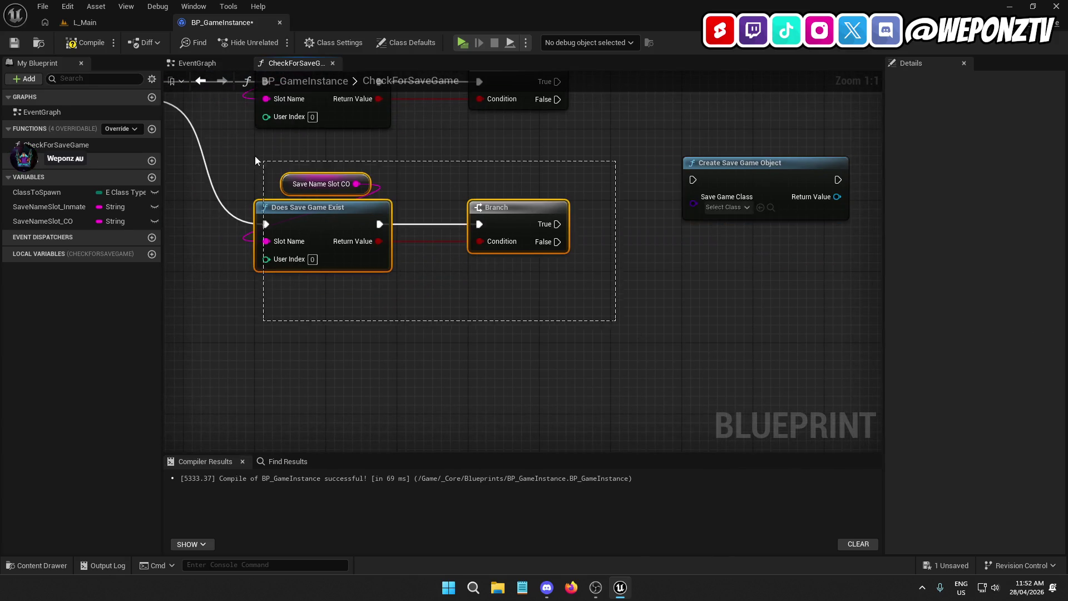
pyautogui.moveTo(311, 239); pyautogui.dragTo(311, 305)
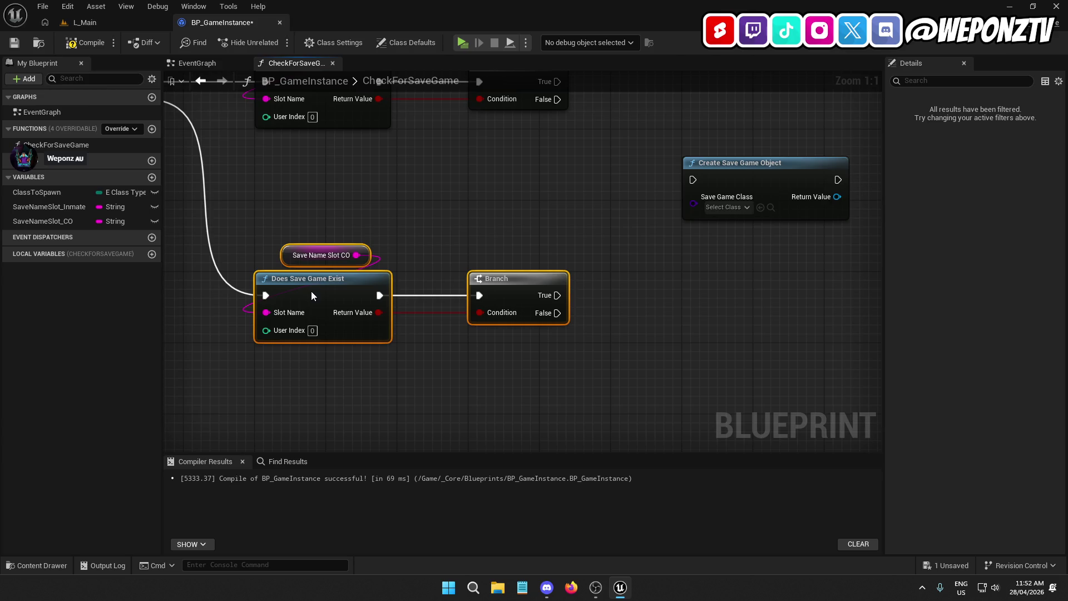
pyautogui.click(570, 203)
pyautogui.moveTo(570, 202); pyautogui.dragTo(505, 249)
pyautogui.moveTo(650, 218)
pyautogui.mouseDown()
pyautogui.moveTo(588, 219)
pyautogui.moveTo(642, 233)
pyautogui.mouseUp()
# Add Load Game from Slot after the Branch and delete the duplicate CO save-check nodes.
pyautogui.rightClick(605, 162)
pyautogui.write('saveg')
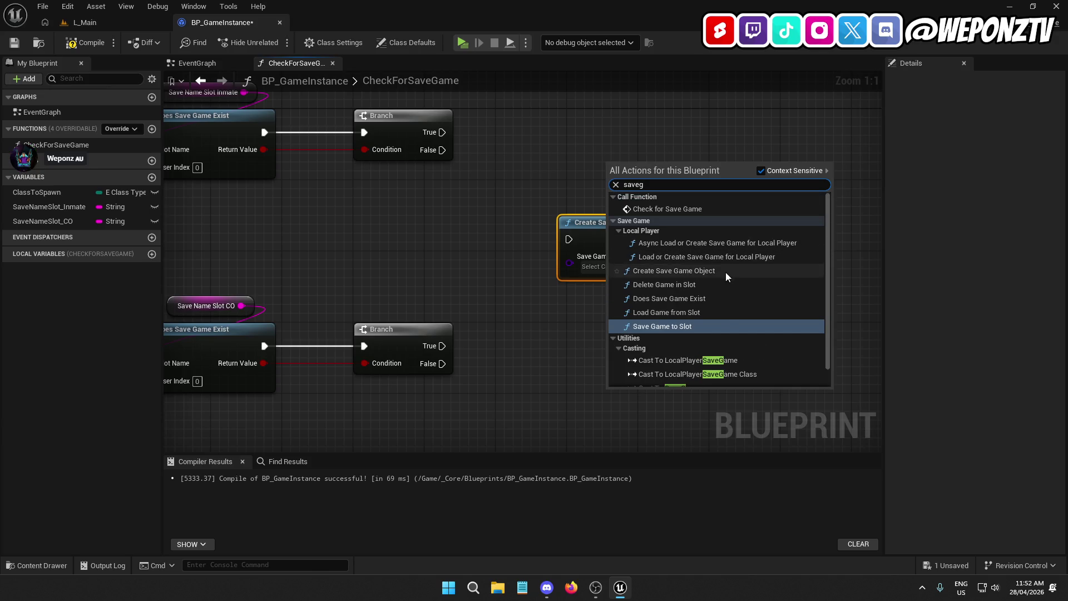
pyautogui.click(680, 312)
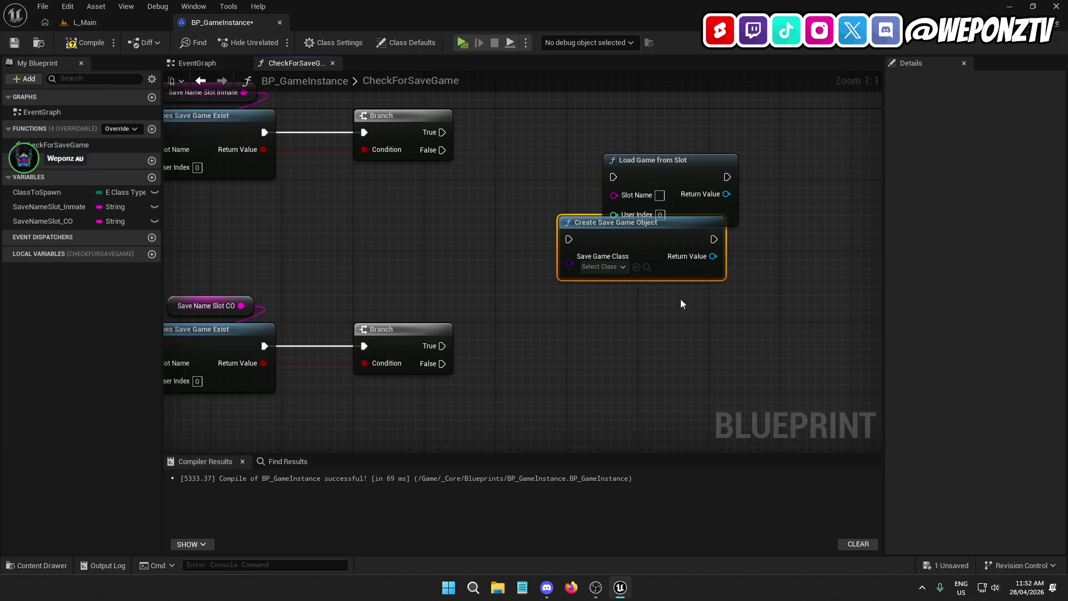
pyautogui.moveTo(685, 166)
pyautogui.mouseDown()
pyautogui.moveTo(706, 98)
pyautogui.moveTo(705, 114)
pyautogui.moveTo(639, 181)
pyautogui.moveTo(438, 181)
pyautogui.moveTo(390, 193)
pyautogui.mouseUp()
pyautogui.moveTo(632, 174); pyautogui.dragTo(571, 184)
pyautogui.moveTo(667, 332); pyautogui.dragTo(373, 206)
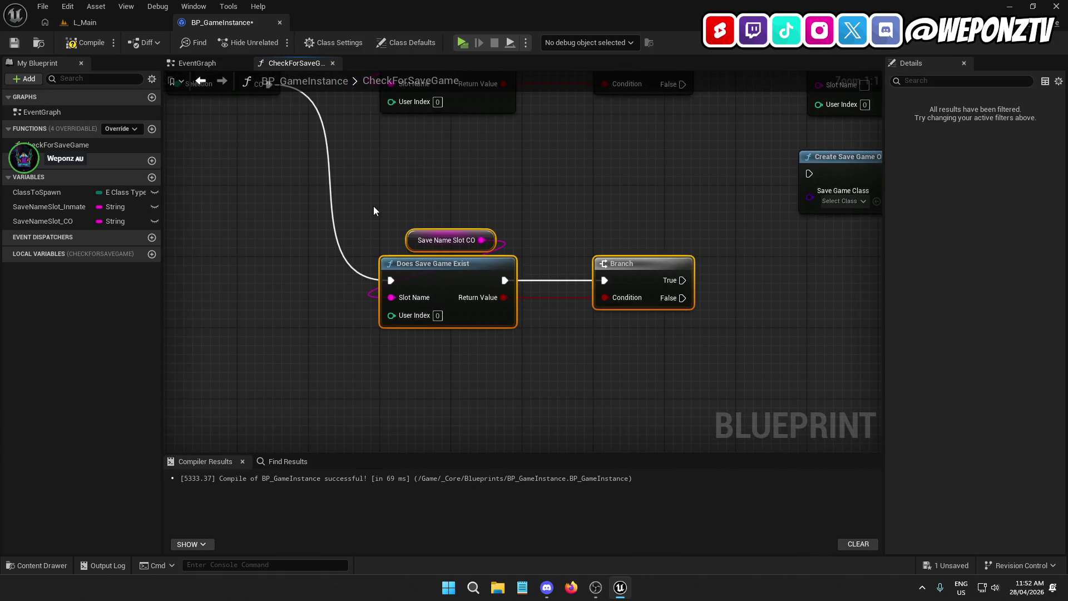
pyautogui.press('Delete')
pyautogui.moveTo(524, 240); pyautogui.dragTo(299, 359)
# Wire Branch False to Create Save Game Object with the SG Player class.
pyautogui.moveTo(642, 279)
pyautogui.mouseDown()
pyautogui.moveTo(651, 315)
pyautogui.moveTo(573, 310)
pyautogui.moveTo(456, 203)
pyautogui.mouseUp()
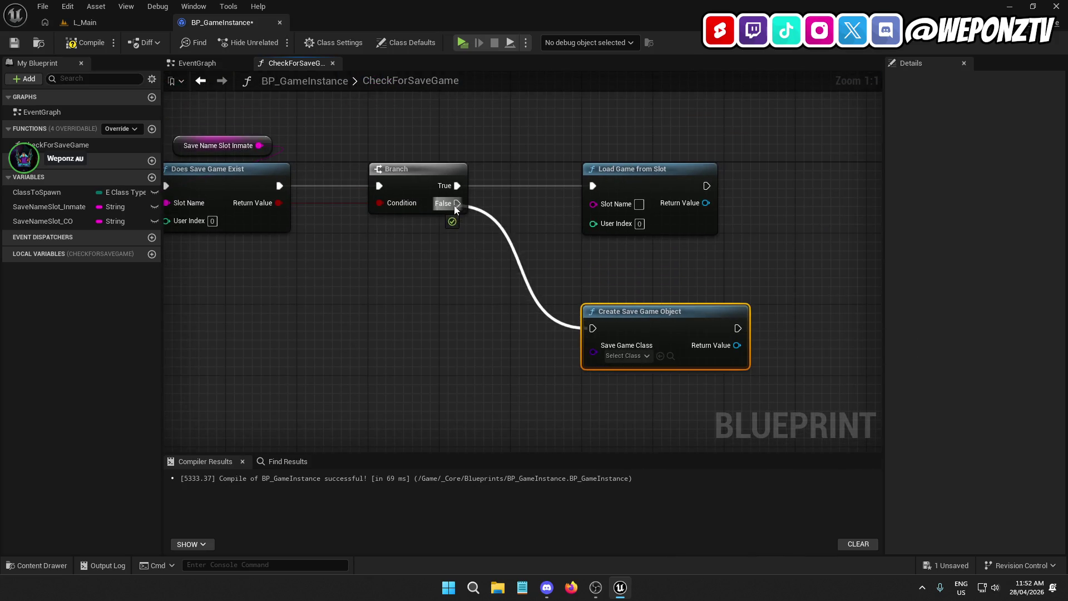
pyautogui.moveTo(466, 305); pyautogui.dragTo(436, 299)
pyautogui.click(535, 329)
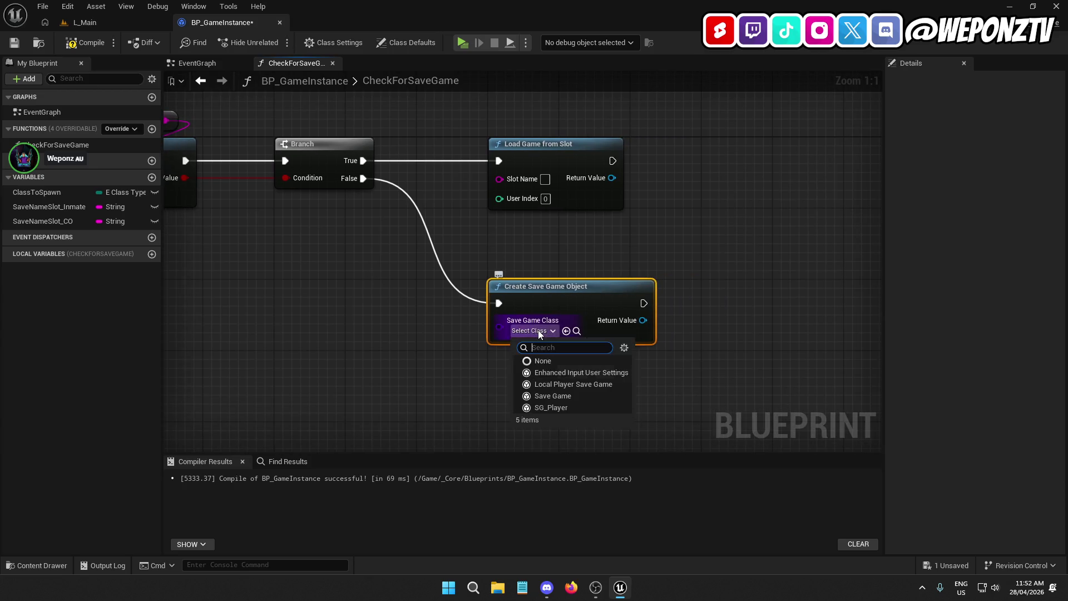
pyautogui.click(569, 407)
pyautogui.moveTo(726, 274); pyautogui.dragTo(713, 295)
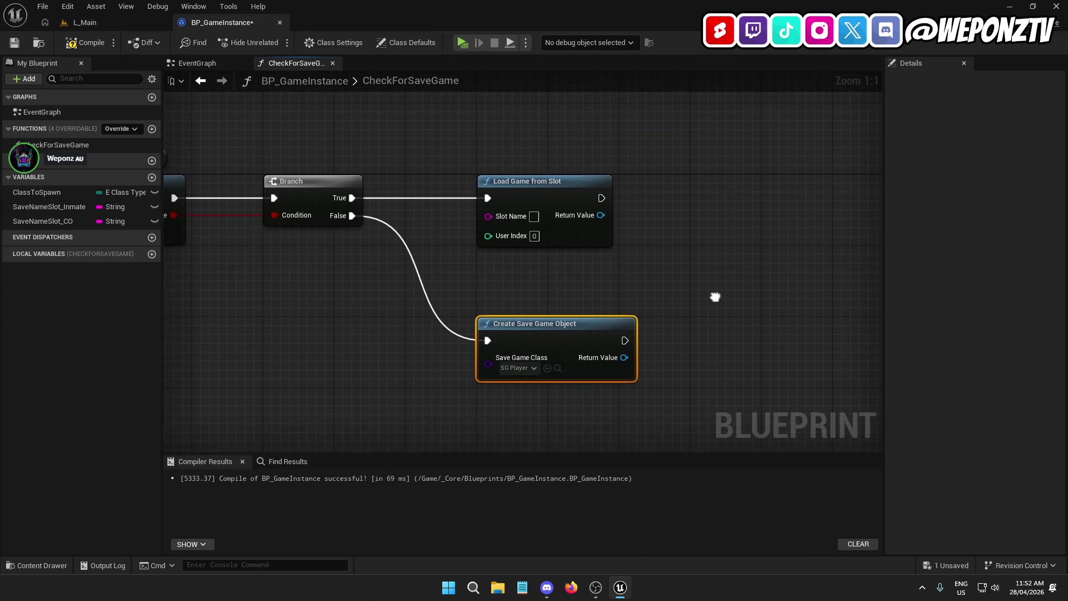
pyautogui.moveTo(596, 255); pyautogui.dragTo(757, 277)
pyautogui.click(244, 175)
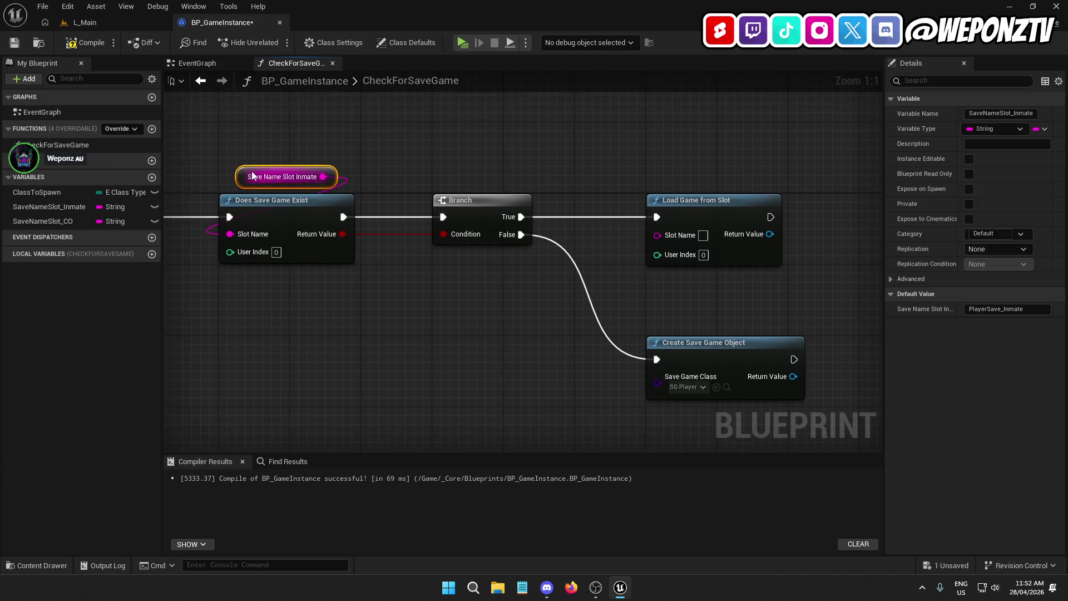
# Feed a copied Save Name Slot Inmate getter into Load Game from Slot's Slot Name.
pyautogui.hotkey('ctrl', 'c')
pyautogui.hotkey('ctrl', 'v')
pyautogui.moveTo(750, 167); pyautogui.dragTo(673, 235)
pyautogui.moveTo(675, 170); pyautogui.dragTo(674, 180)
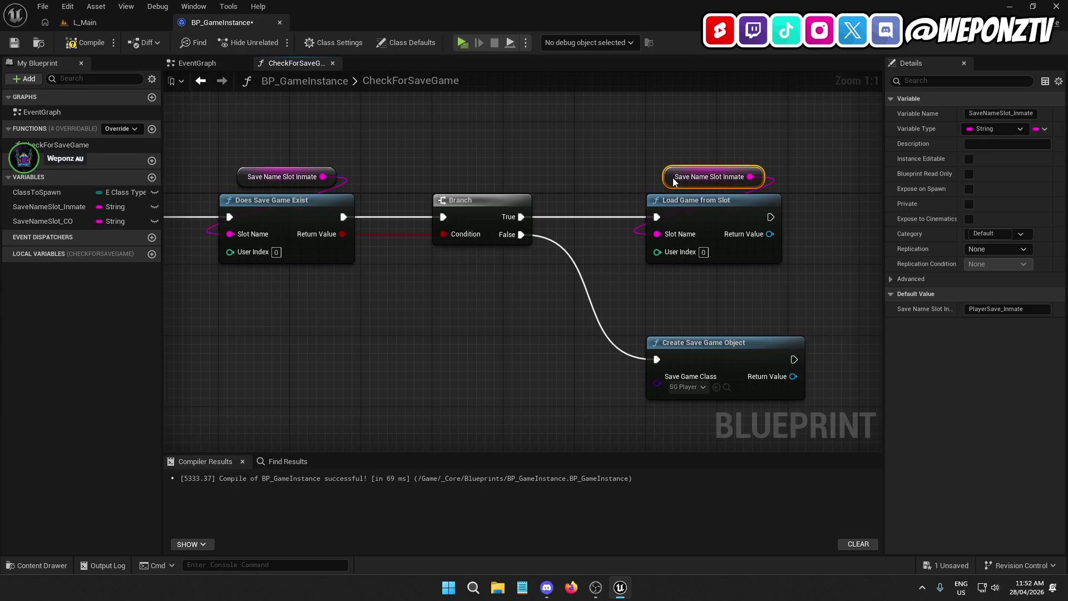
# Cast the loaded save game to SG_Player.
pyautogui.moveTo(756, 235); pyautogui.dragTo(817, 216)
pyautogui.write('castto')
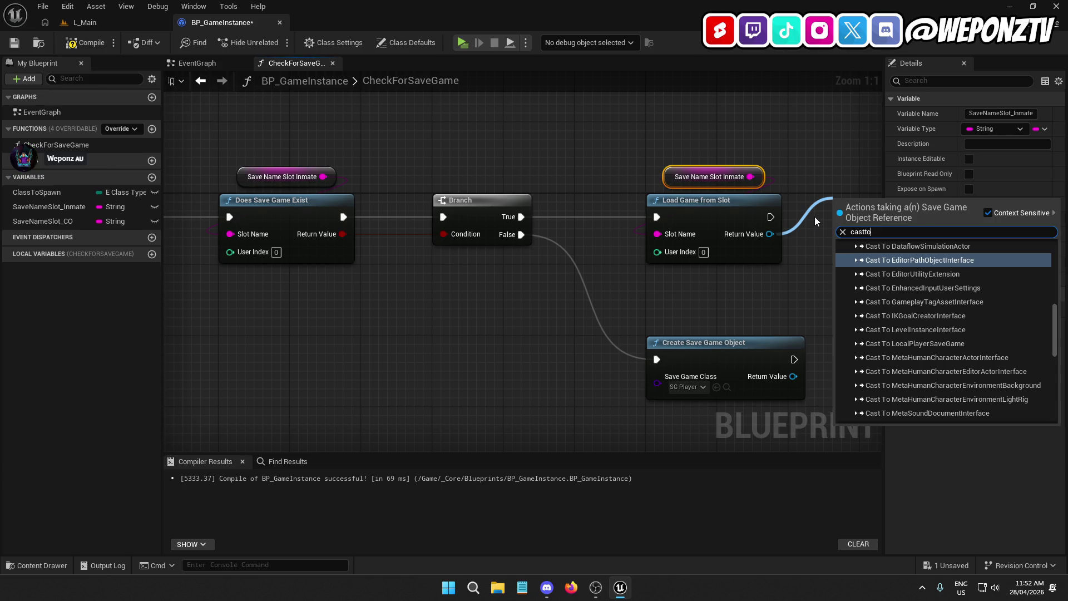
pyautogui.write('sg')
pyautogui.click(925, 259)
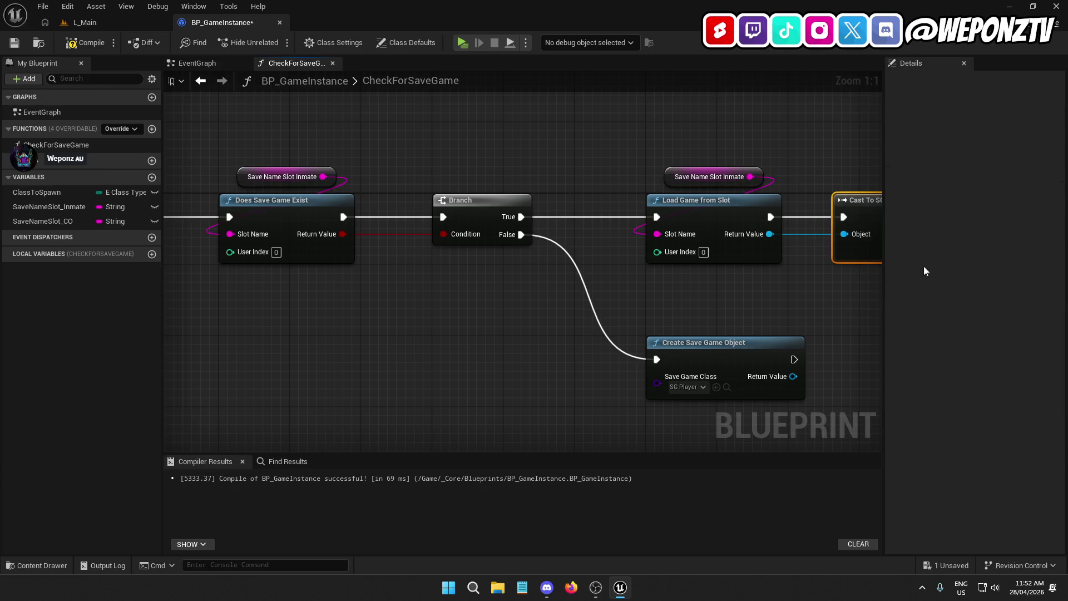
pyautogui.moveTo(635, 226); pyautogui.dragTo(659, 226)
pyautogui.click(710, 327)
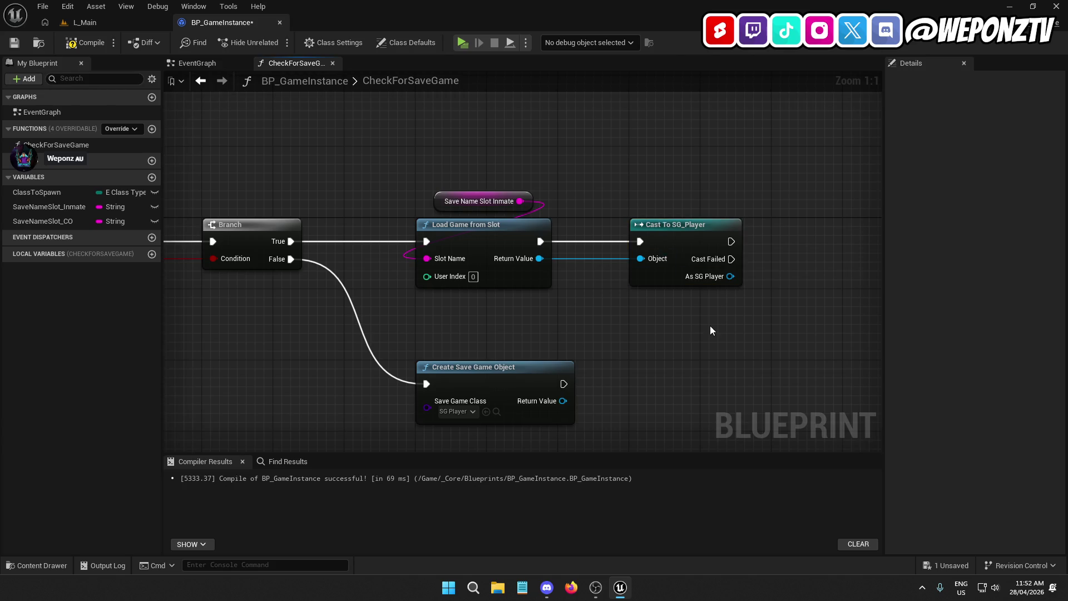
# Promote the As SG Player output to a new SaveGame variable and position its SET node.
pyautogui.rightClick(719, 283)
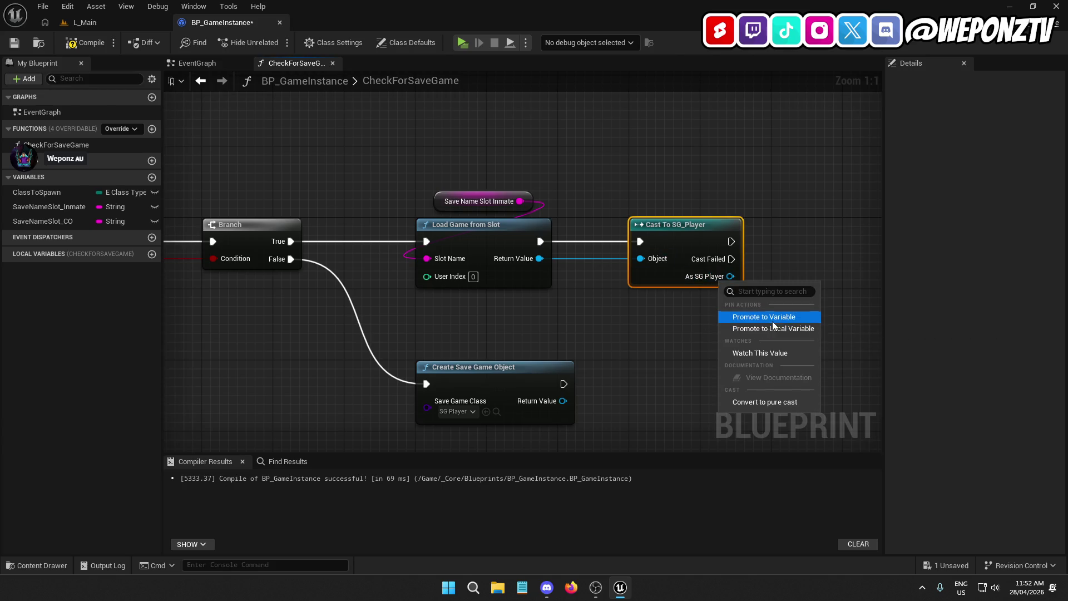
pyautogui.click(768, 313)
pyautogui.write('SaveGame')
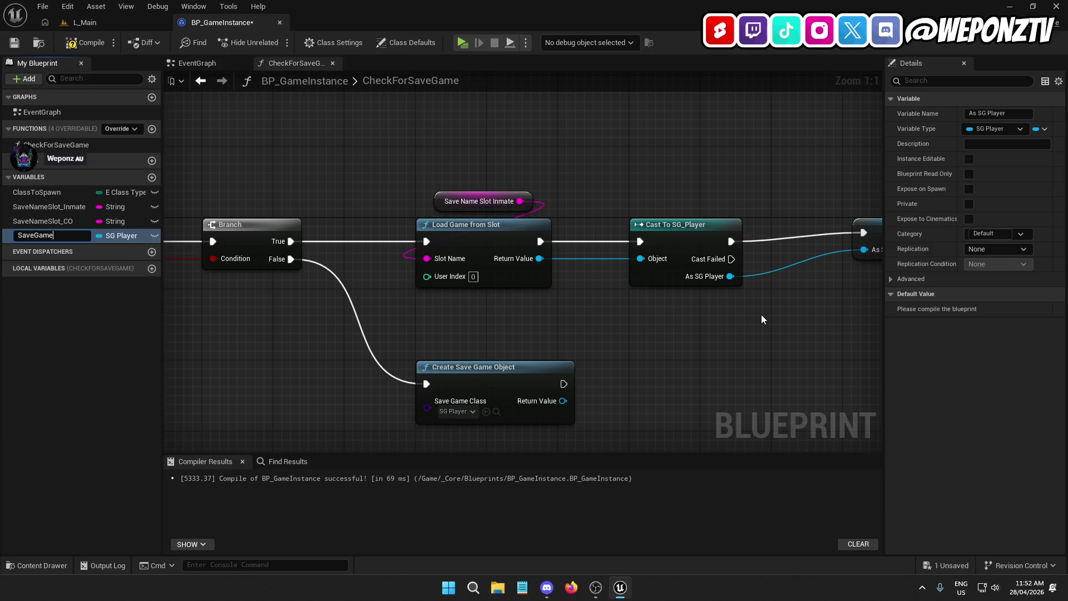
pyautogui.press('Return')
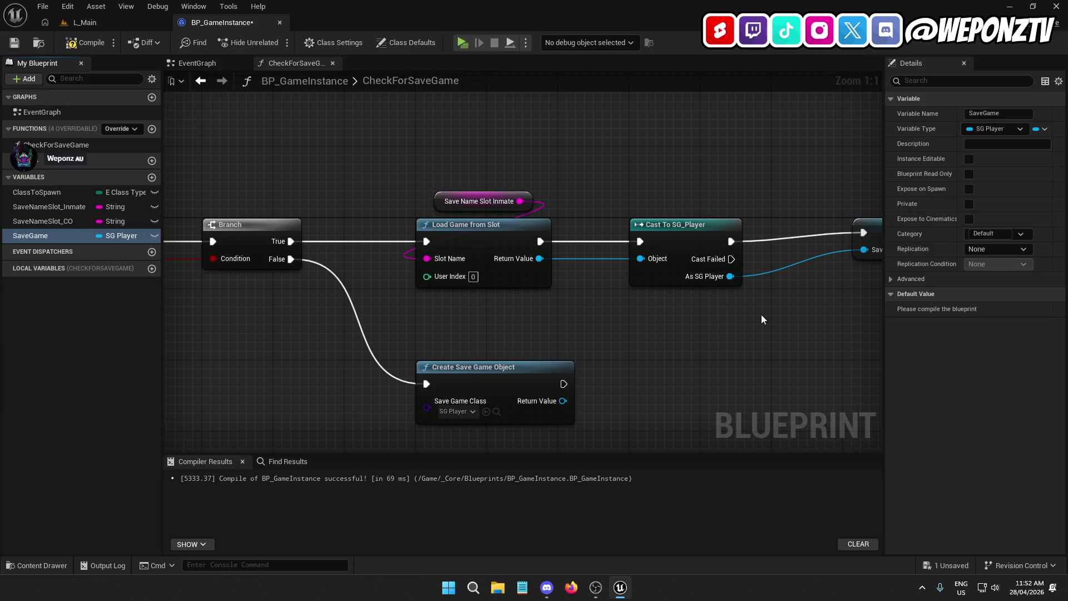
pyautogui.moveTo(59, 236); pyautogui.dragTo(59, 206)
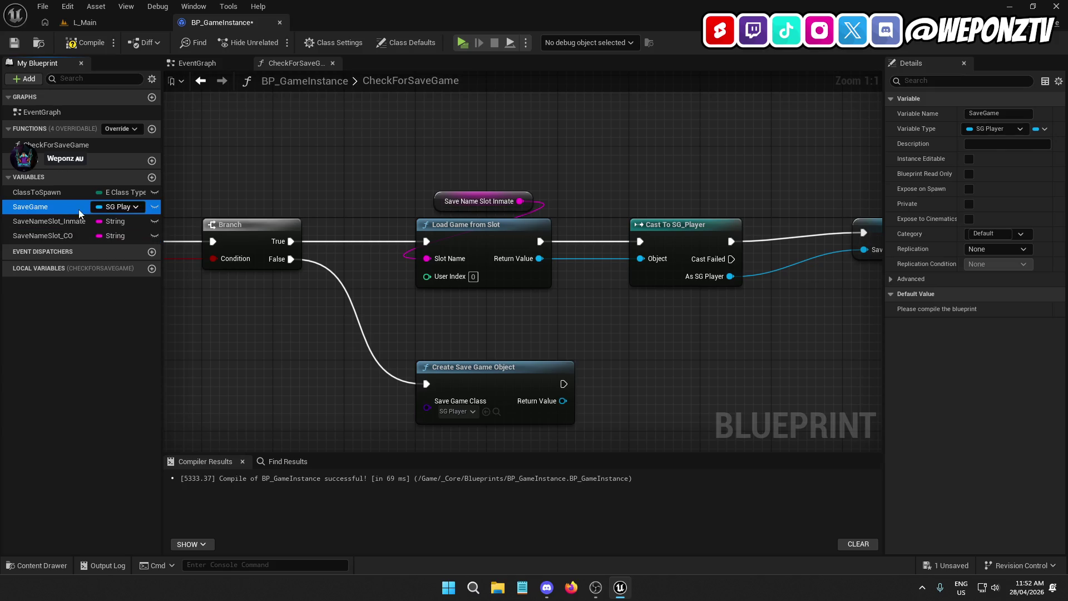
pyautogui.moveTo(556, 134); pyautogui.dragTo(409, 132)
pyautogui.moveTo(724, 209); pyautogui.dragTo(716, 218)
pyautogui.click(638, 287)
pyautogui.click(552, 238)
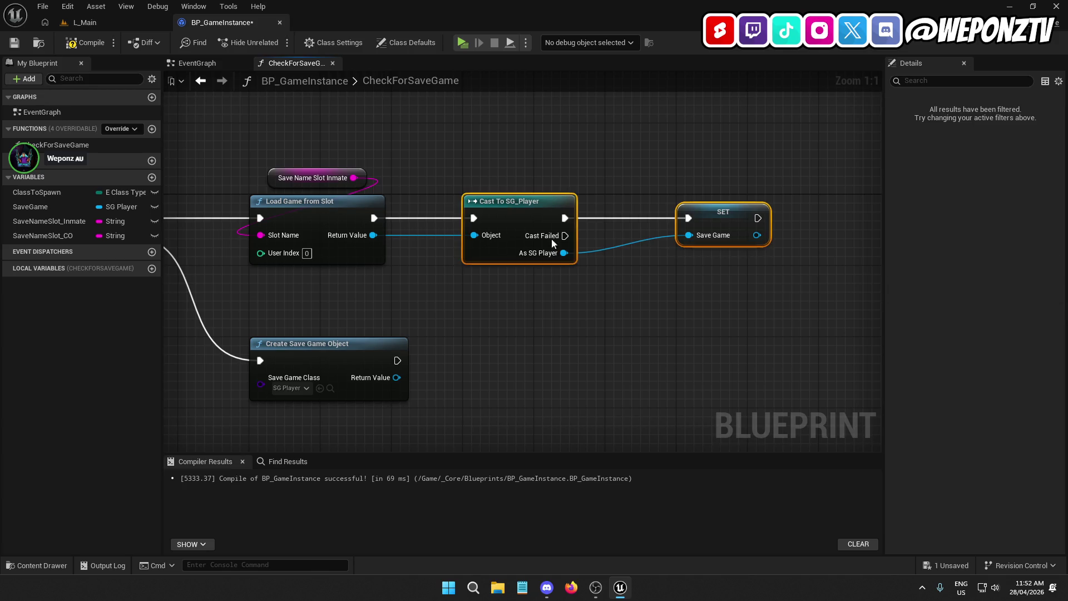
pyautogui.click(716, 218)
pyautogui.moveTo(717, 219); pyautogui.dragTo(644, 212)
pyautogui.moveTo(626, 299); pyautogui.dragTo(704, 268)
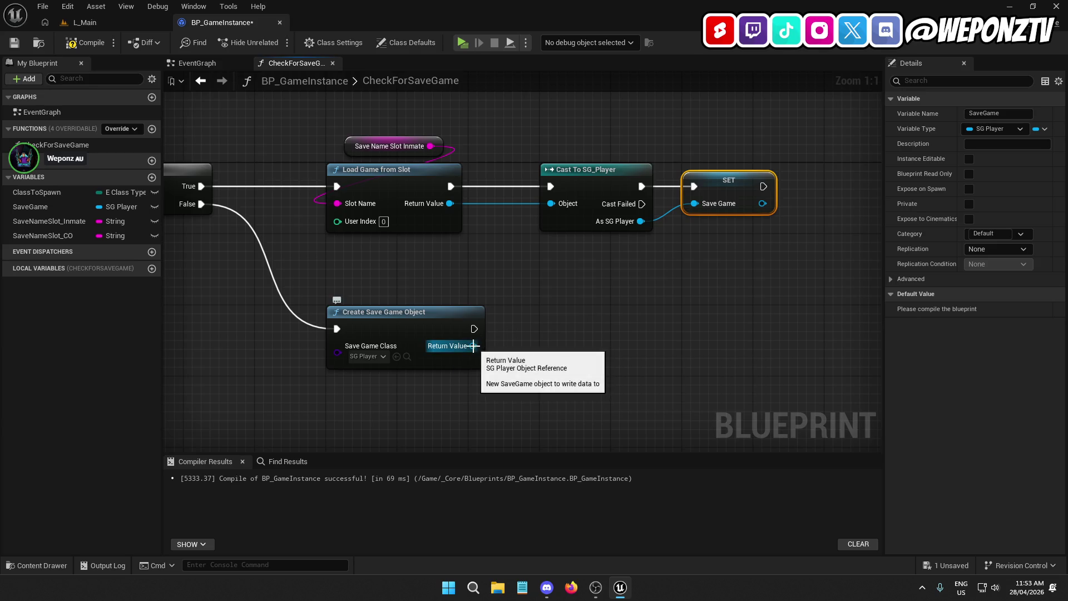
# Store the created save game object in SaveGame with a copied SET node, then compile.
pyautogui.hotkey('ctrl', 'c')
pyautogui.hotkey('ctrl', 'v')
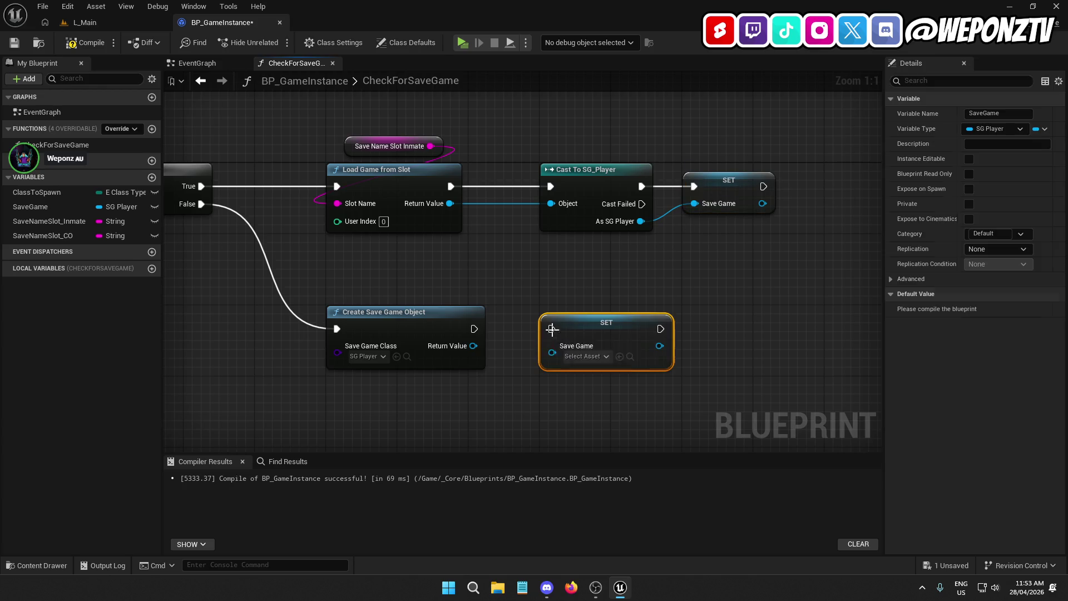
pyautogui.moveTo(473, 345)
pyautogui.mouseDown()
pyautogui.moveTo(552, 345)
pyautogui.moveTo(475, 328)
pyautogui.mouseUp()
pyautogui.click(85, 42)
# Add a Return Node with an output named SaveGame.
pyautogui.moveTo(265, 166)
pyautogui.mouseDown()
pyautogui.moveTo(478, 223)
pyautogui.moveTo(457, 182)
pyautogui.moveTo(242, 163)
pyautogui.moveTo(581, 120)
pyautogui.moveTo(916, 131)
pyautogui.moveTo(499, 155)
pyautogui.moveTo(634, 255)
pyautogui.mouseUp()
pyautogui.rightClick(682, 239)
pyautogui.write('returnn')
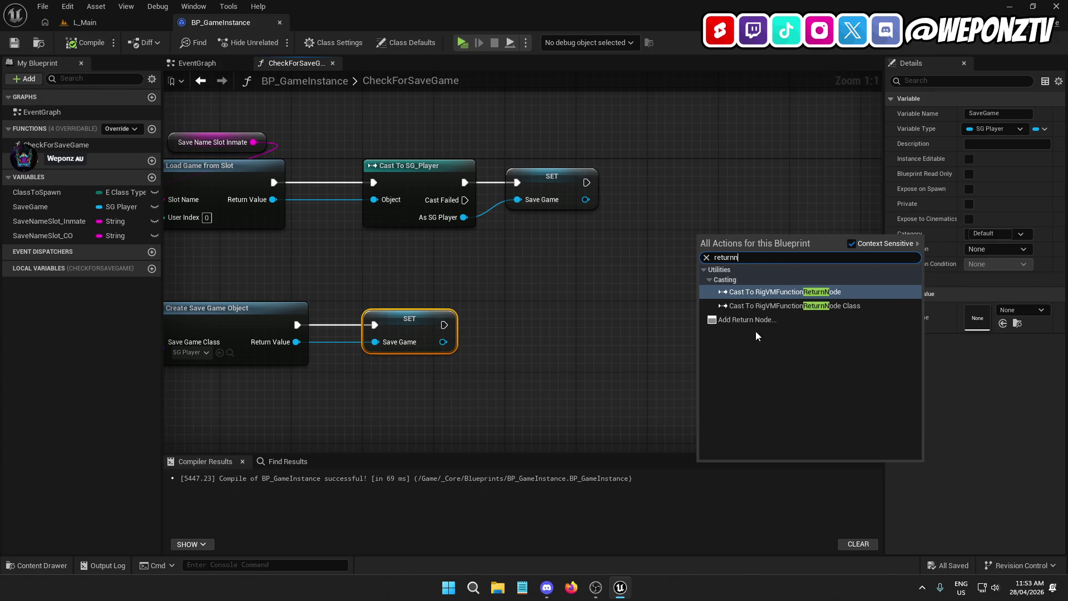
pyautogui.click(747, 320)
pyautogui.moveTo(444, 341)
pyautogui.mouseDown()
pyautogui.moveTo(698, 244)
pyautogui.moveTo(723, 261)
pyautogui.mouseUp()
pyautogui.click(935, 279)
pyautogui.moveTo(937, 279); pyautogui.dragTo(893, 278)
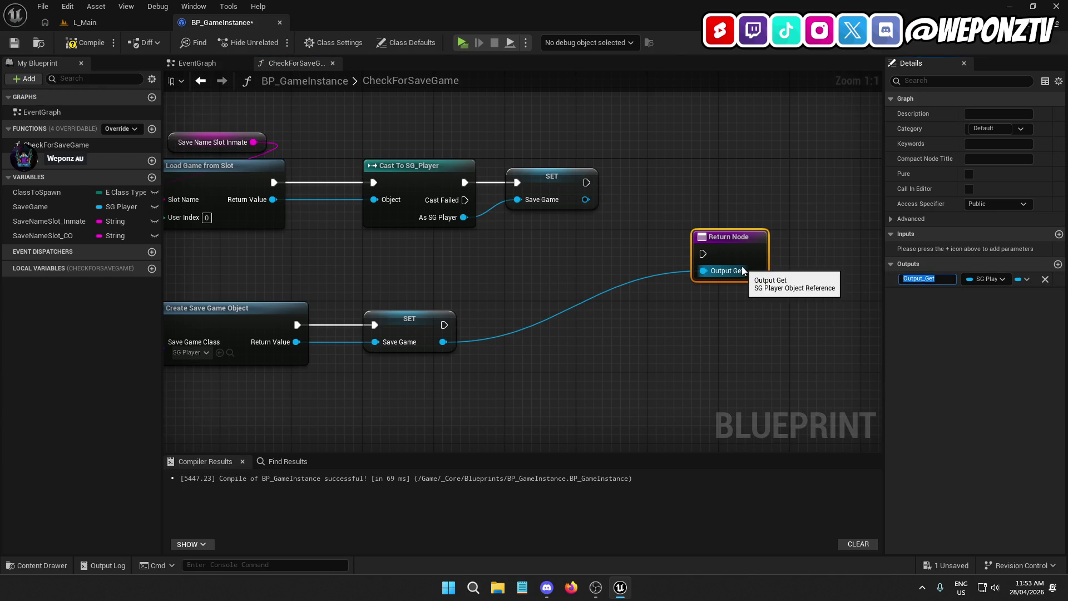
pyautogui.write('SaveGame')
pyautogui.press('Return')
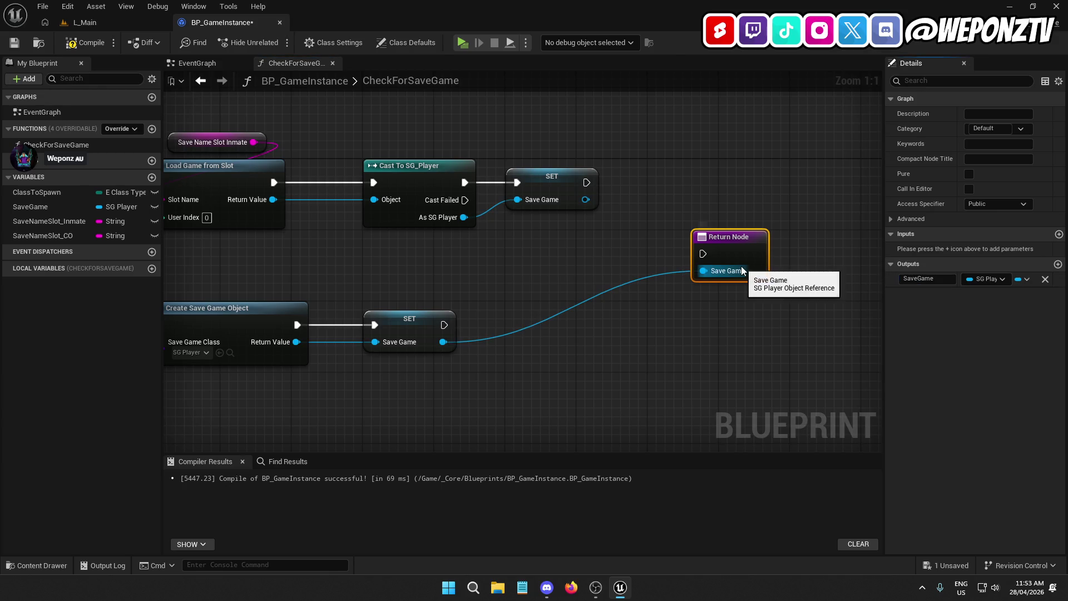
# Connect both SET nodes and a SaveGame getter to the Return Node.
pyautogui.moveTo(585, 183)
pyautogui.mouseDown()
pyautogui.moveTo(680, 254)
pyautogui.moveTo(703, 253)
pyautogui.moveTo(762, 183)
pyautogui.mouseUp()
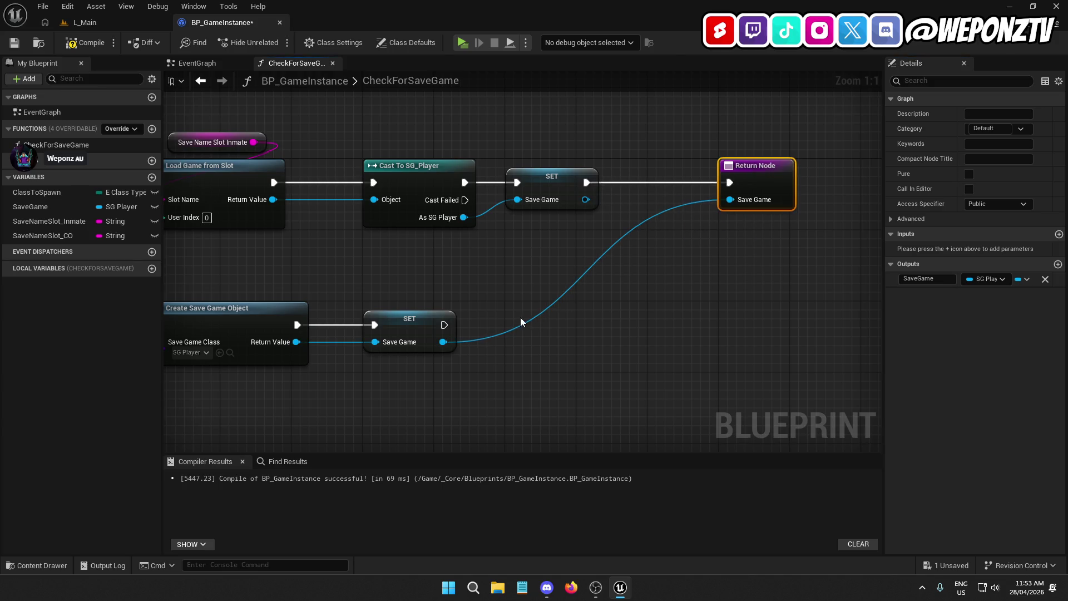
pyautogui.moveTo(444, 324); pyautogui.dragTo(729, 182)
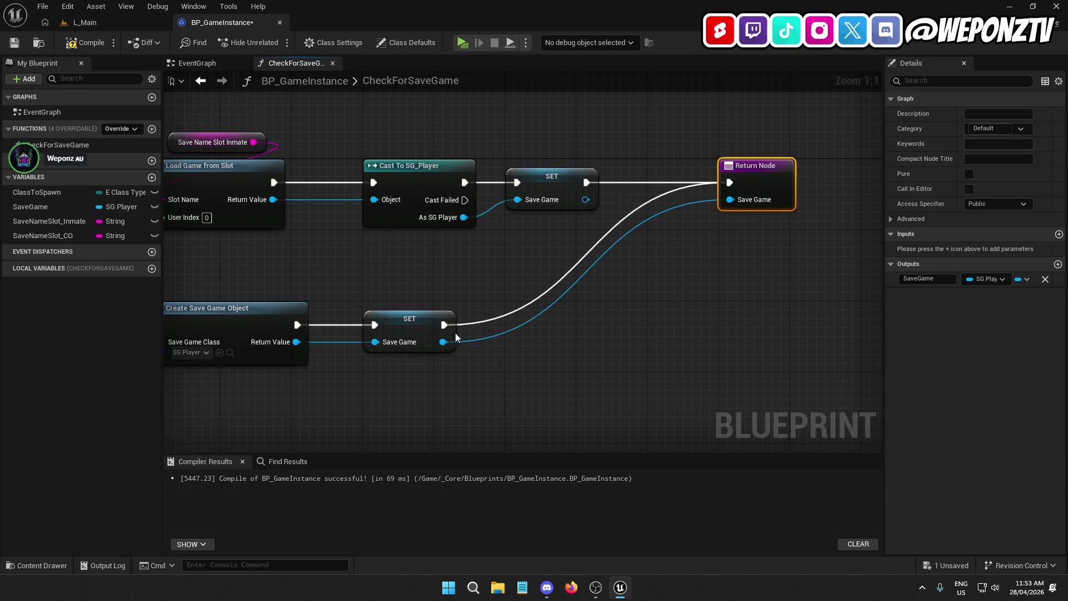
pyautogui.moveTo(31, 206)
pyautogui.mouseDown()
pyautogui.moveTo(415, 169)
pyautogui.moveTo(730, 200)
pyautogui.mouseUp()
pyautogui.moveTo(645, 202)
pyautogui.mouseDown()
pyautogui.moveTo(707, 146)
pyautogui.moveTo(740, 143)
pyautogui.mouseUp()
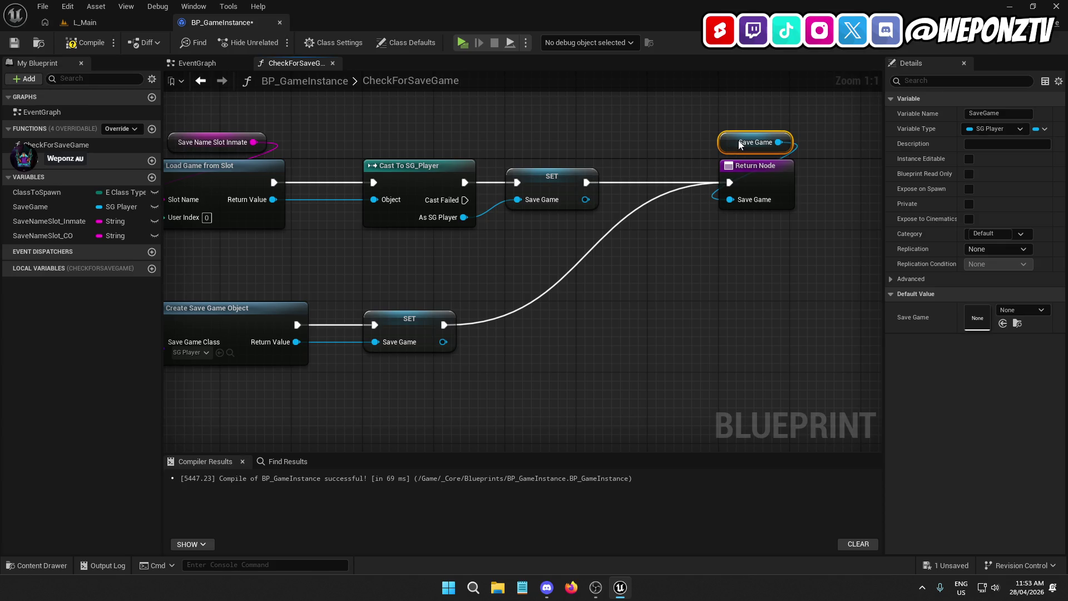
# Add a reroute point to tidy the exec wire into the SET node.
pyautogui.click(556, 286)
pyautogui.doubleClick(555, 285)
pyautogui.moveTo(555, 285); pyautogui.dragTo(590, 337)
pyautogui.keyDown('ctrl'); pyautogui.click(429, 322); pyautogui.keyUp('ctrl')
# Select the whole save-check, load, create and return chain.
pyautogui.moveTo(478, 405)
pyautogui.mouseDown()
pyautogui.moveTo(716, 350)
pyautogui.moveTo(494, 334)
pyautogui.moveTo(689, 362)
pyautogui.moveTo(641, 303)
pyautogui.moveTo(878, 329)
pyautogui.moveTo(879, 313)
pyautogui.mouseUp()
pyautogui.scroll(-2, 625, 363)
pyautogui.scroll(-1, 493, 328)
pyautogui.moveTo(666, 286); pyautogui.dragTo(536, 262)
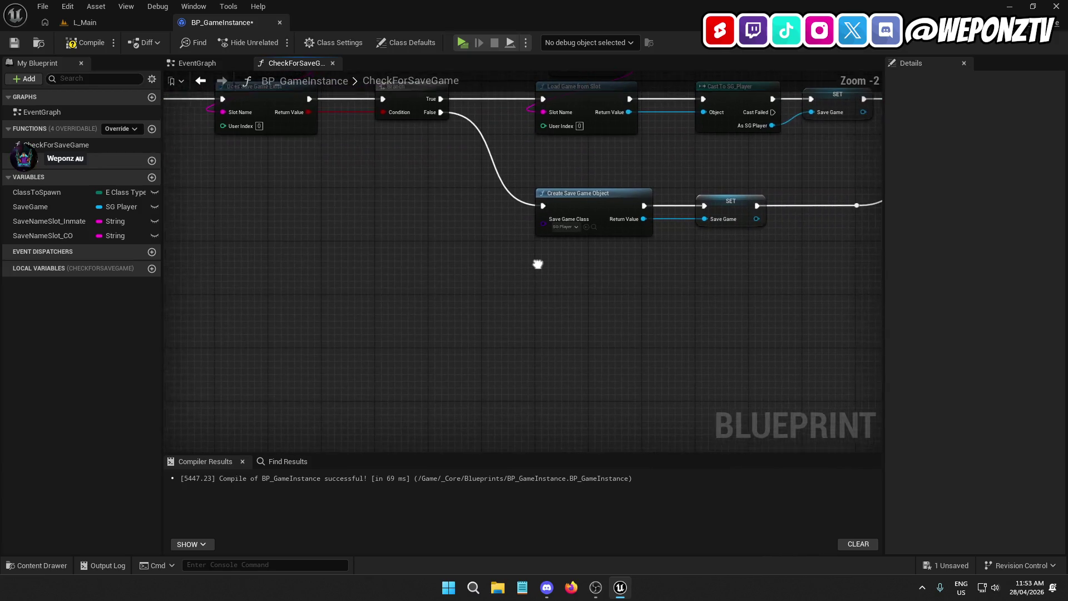
pyautogui.scroll(-1, 532, 286)
pyautogui.scroll(3, 426, 195)
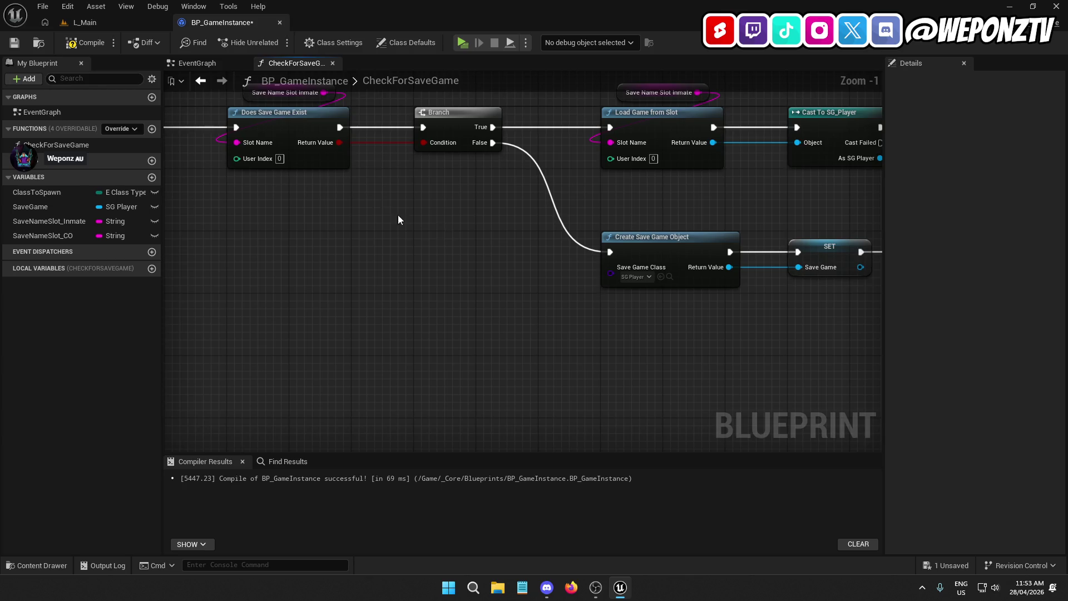
pyautogui.scroll(-3, 526, 256)
pyautogui.moveTo(806, 311)
pyautogui.mouseDown()
pyautogui.moveTo(771, 317)
pyautogui.moveTo(210, 126)
pyautogui.mouseUp()
pyautogui.scroll(3, 528, 186)
pyautogui.moveTo(565, 182); pyautogui.dragTo(557, 182)
# Paste a copy of the chain and swap in SaveNameSlot_CO as its slot name.
pyautogui.scroll(-3, 621, 298)
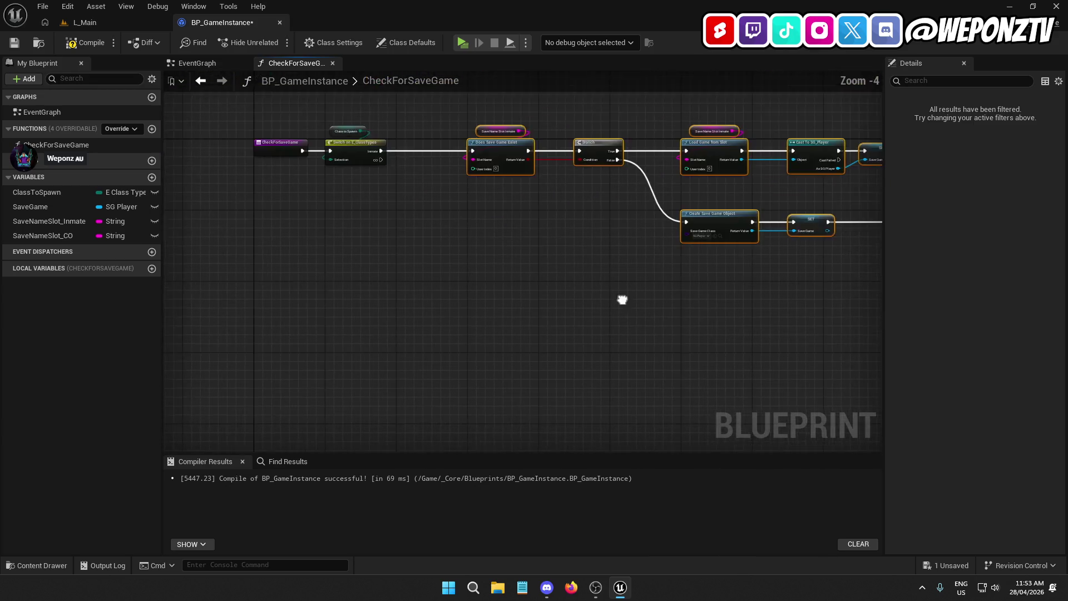
pyautogui.hotkey('ctrl', 'v')
pyautogui.moveTo(358, 278)
pyautogui.mouseDown()
pyautogui.moveTo(423, 250)
pyautogui.moveTo(303, 117)
pyautogui.mouseUp()
pyautogui.scroll(2, 337, 195)
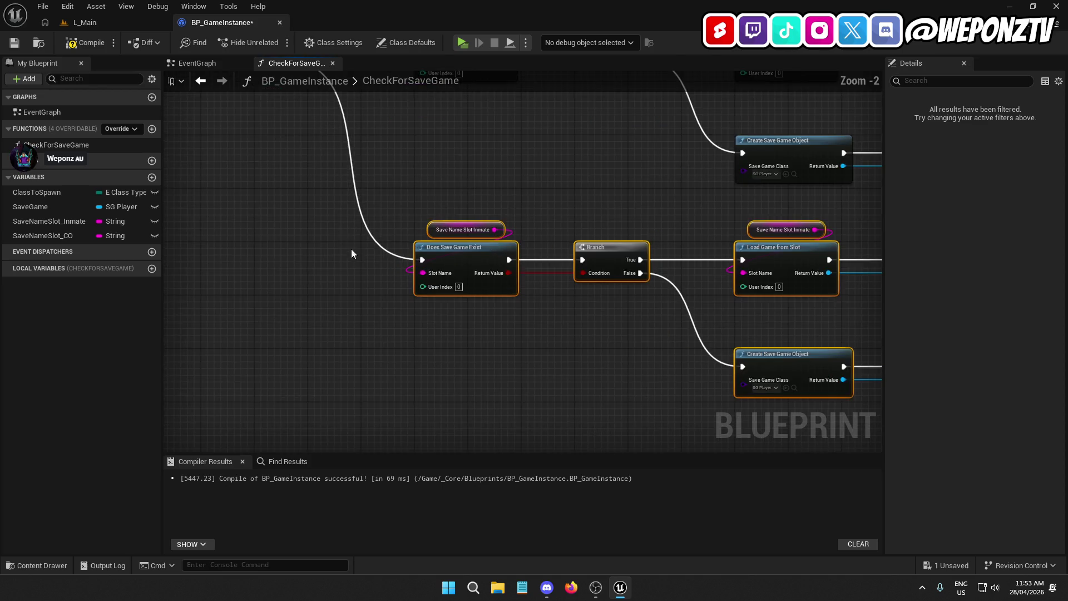
pyautogui.moveTo(84, 236)
pyautogui.mouseDown()
pyautogui.moveTo(342, 212)
pyautogui.moveTo(439, 233)
pyautogui.mouseUp()
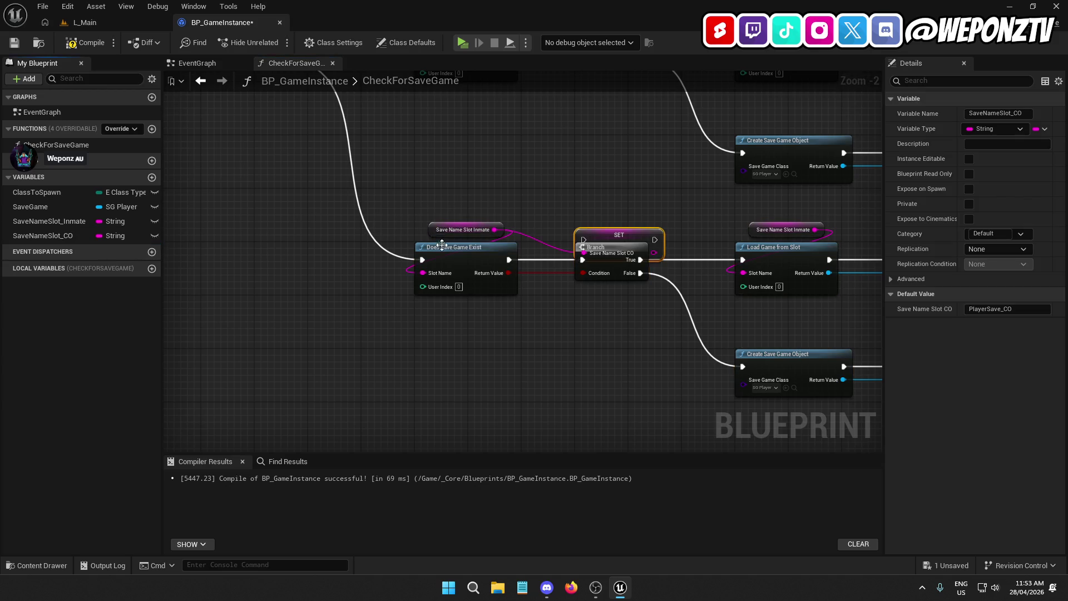
# Delete the stray SET node and make the CO Load Game from Slot read a SaveNameSlot_CO getter.
pyautogui.press('Delete')
pyautogui.moveTo(62, 235)
pyautogui.mouseDown()
pyautogui.moveTo(432, 221)
pyautogui.moveTo(455, 230)
pyautogui.mouseUp()
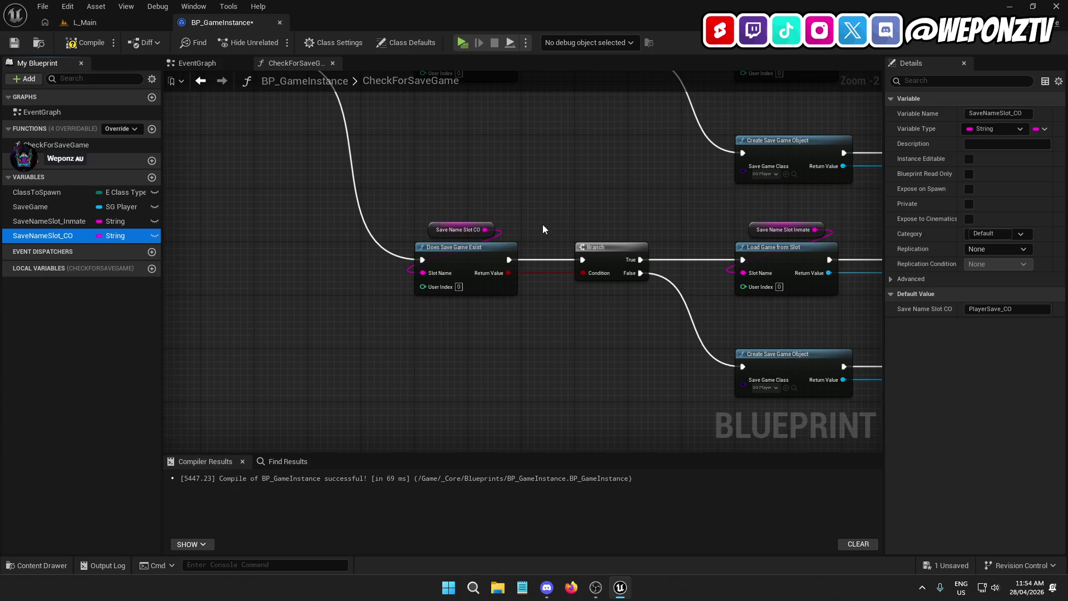
pyautogui.moveTo(59, 238)
pyautogui.mouseDown()
pyautogui.moveTo(592, 202)
pyautogui.moveTo(489, 174)
pyautogui.moveTo(287, 156)
pyautogui.mouseUp()
# Zoom out to check both CO rows, then select the CheckForSaveGame entry node.
pyautogui.scroll(-3, 459, 259)
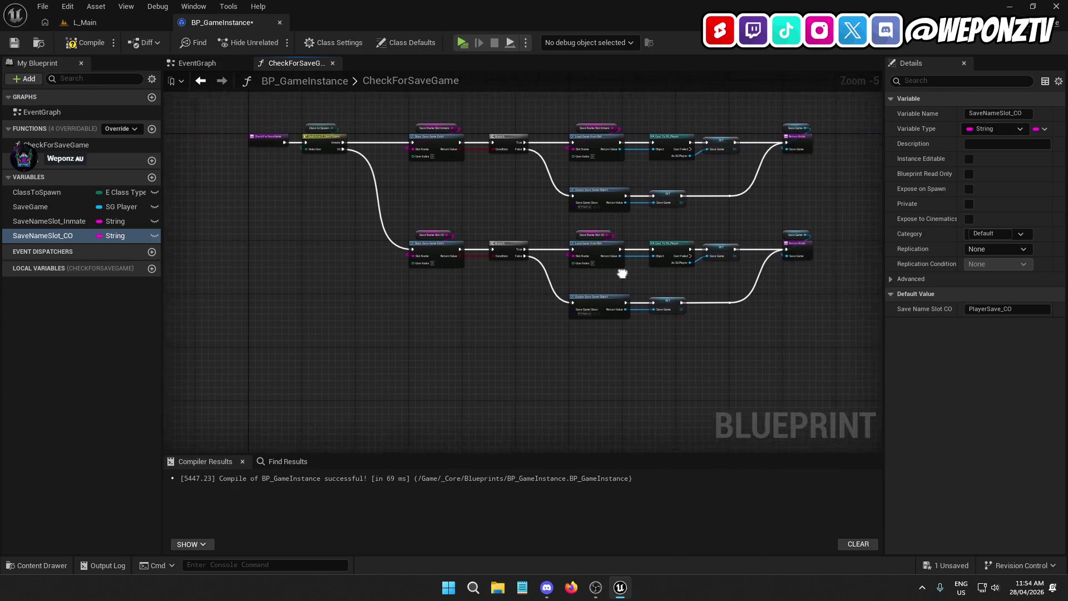
pyautogui.scroll(2, 396, 200)
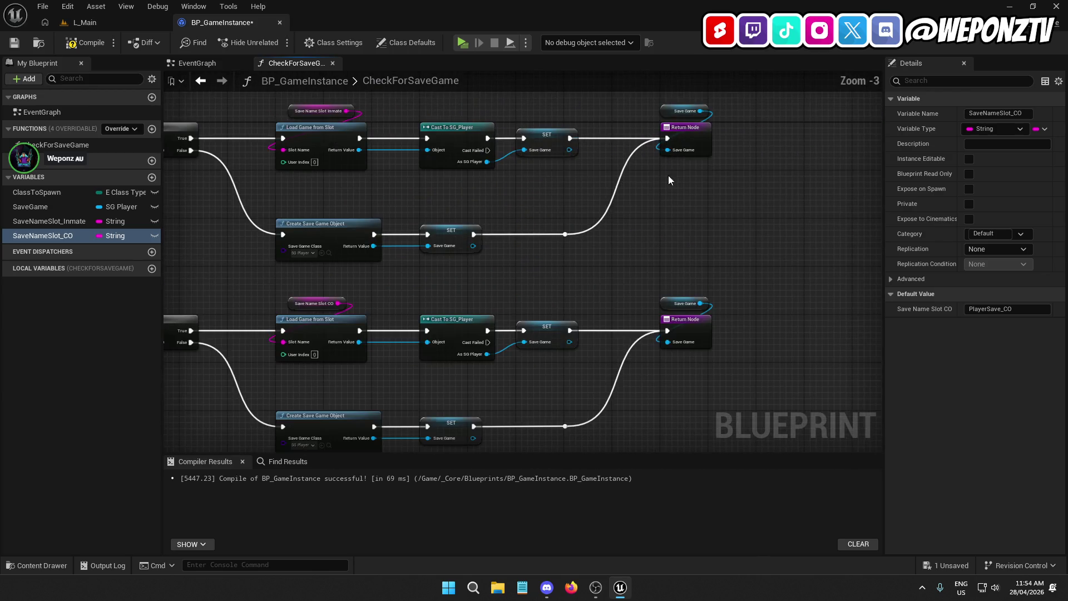
pyautogui.scroll(-2, 448, 209)
pyautogui.moveTo(388, 213); pyautogui.dragTo(410, 169)
pyautogui.scroll(1, 436, 195)
pyautogui.scroll(1, 438, 194)
pyautogui.click(334, 178)
# Rename the CheckForSaveGame function to LoadSaveGame.
pyautogui.moveTo(672, 251); pyautogui.dragTo(522, 259)
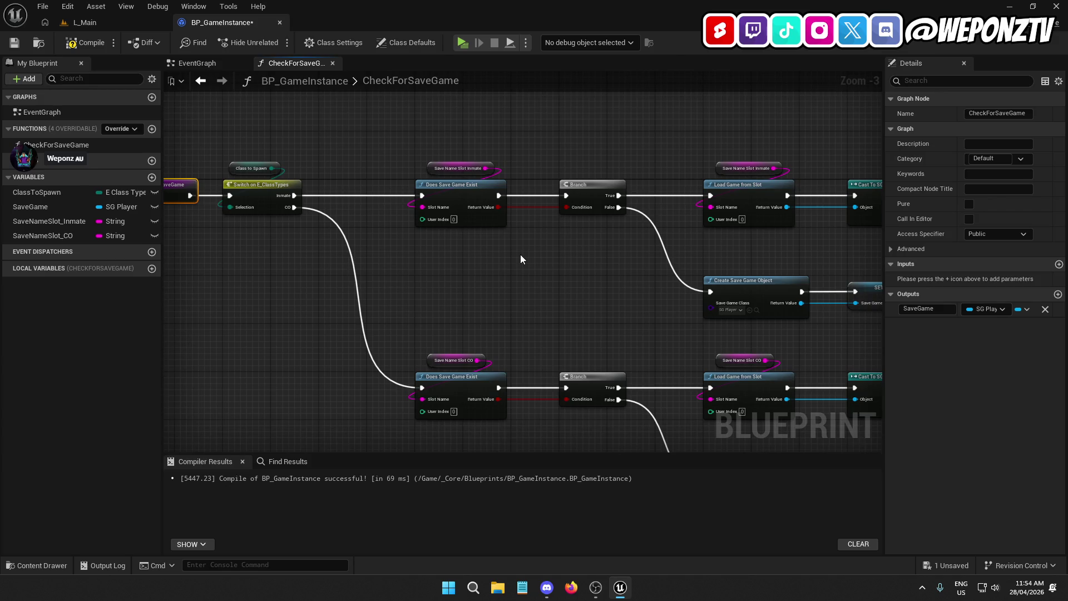
pyautogui.click(59, 144)
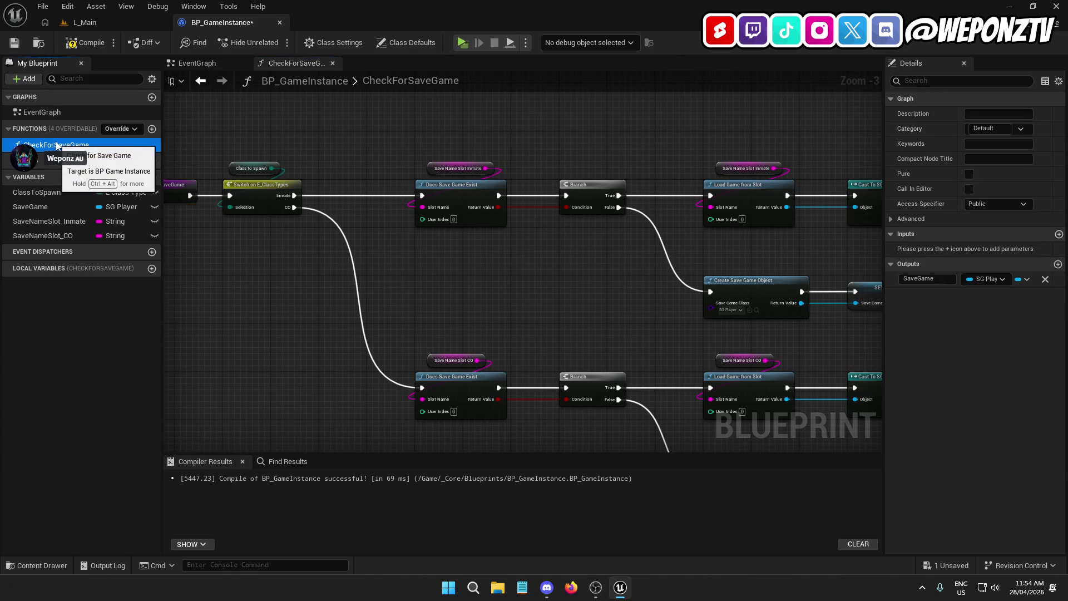
pyautogui.press('F2')
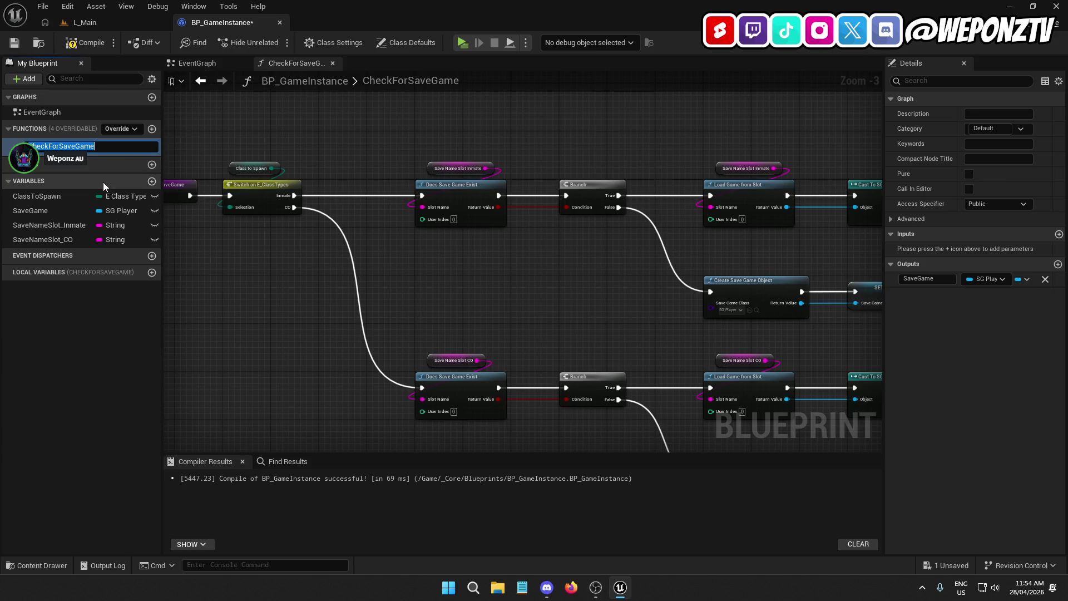
pyautogui.write('LoadSaveGame')
pyautogui.press('Return')
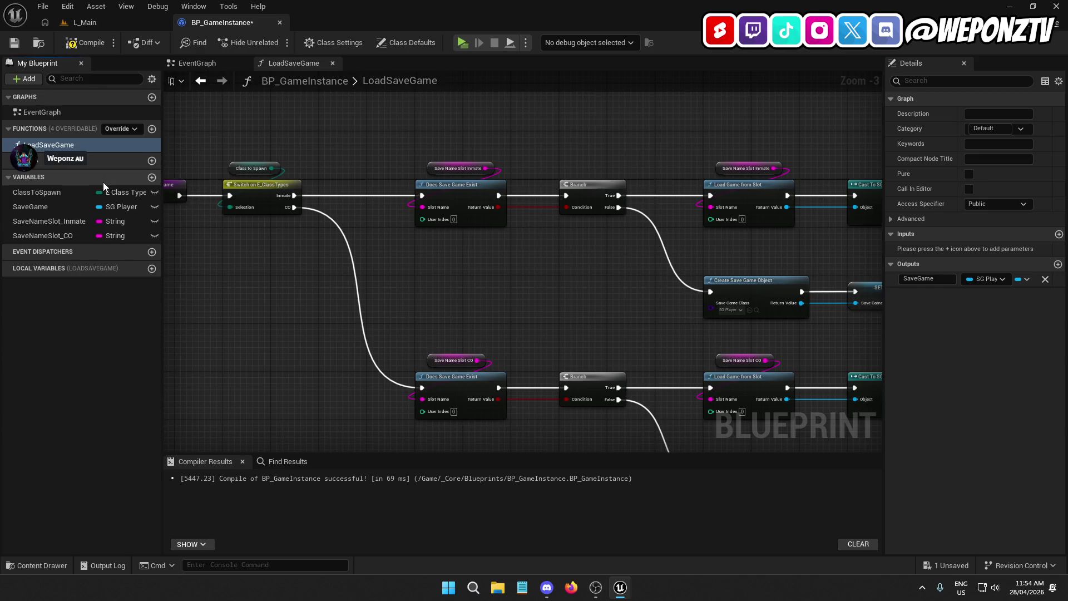
# Review the Cast, SET and Return nodes, then compile and save BP_GameInstance.
pyautogui.moveTo(559, 269); pyautogui.dragTo(485, 241)
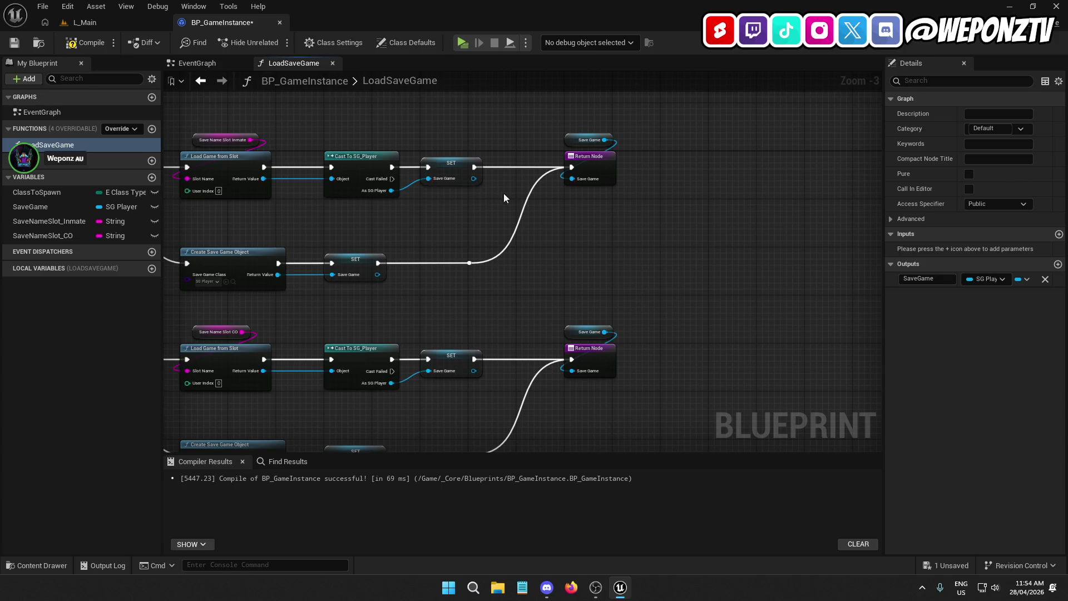
pyautogui.click(473, 179)
pyautogui.moveTo(473, 179)
pyautogui.mouseDown()
pyautogui.moveTo(522, 152)
pyautogui.moveTo(523, 134)
pyautogui.mouseUp()
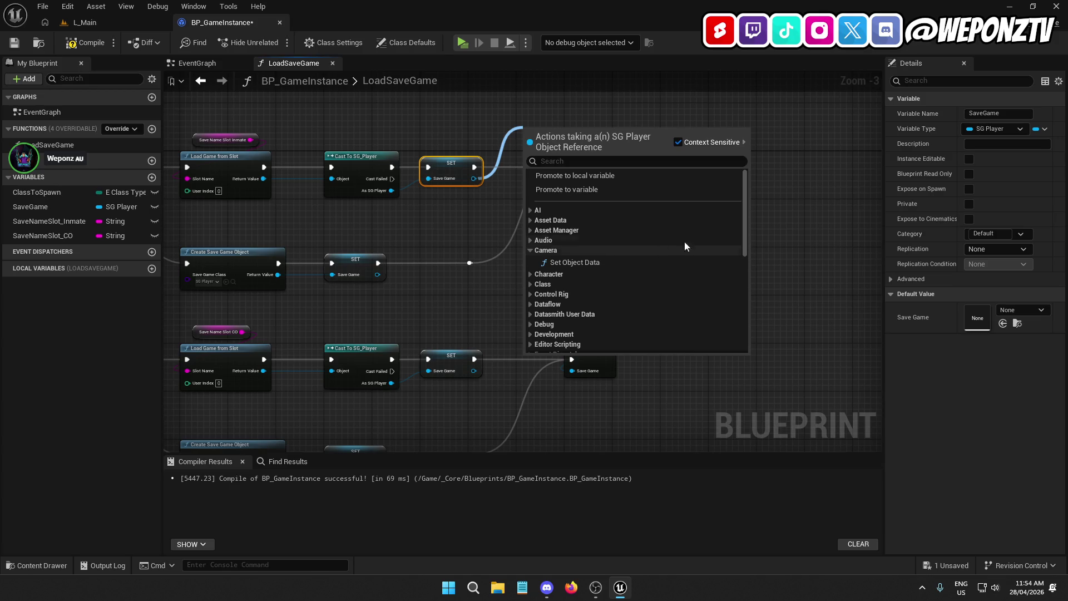
pyautogui.click(848, 195)
pyautogui.moveTo(739, 230); pyautogui.dragTo(591, 233)
pyautogui.scroll(-2, 539, 336)
pyautogui.moveTo(534, 339); pyautogui.dragTo(580, 265)
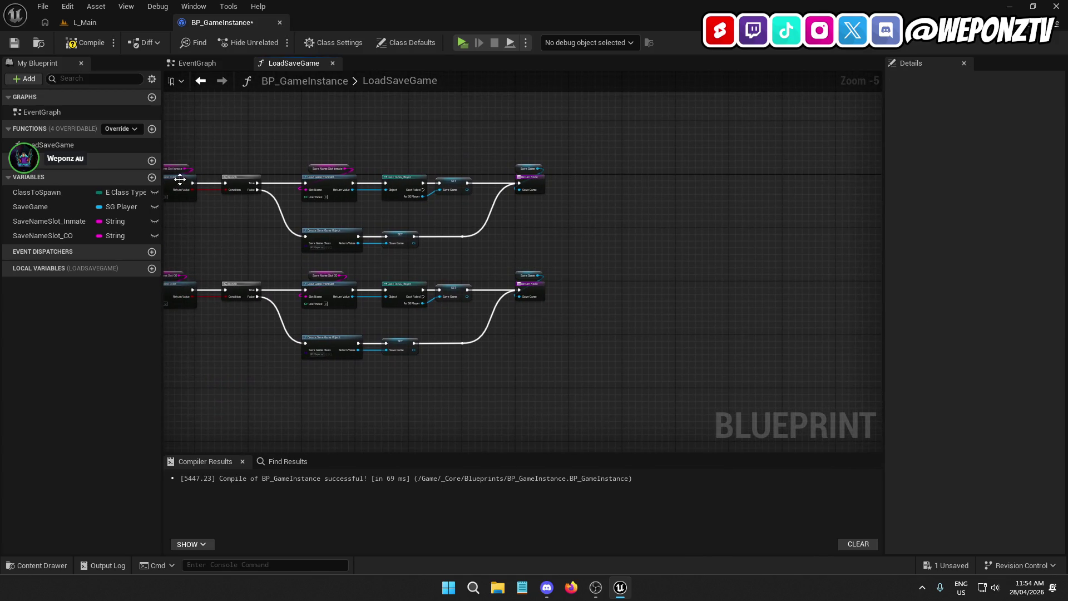
pyautogui.click(84, 43)
pyautogui.click(16, 44)
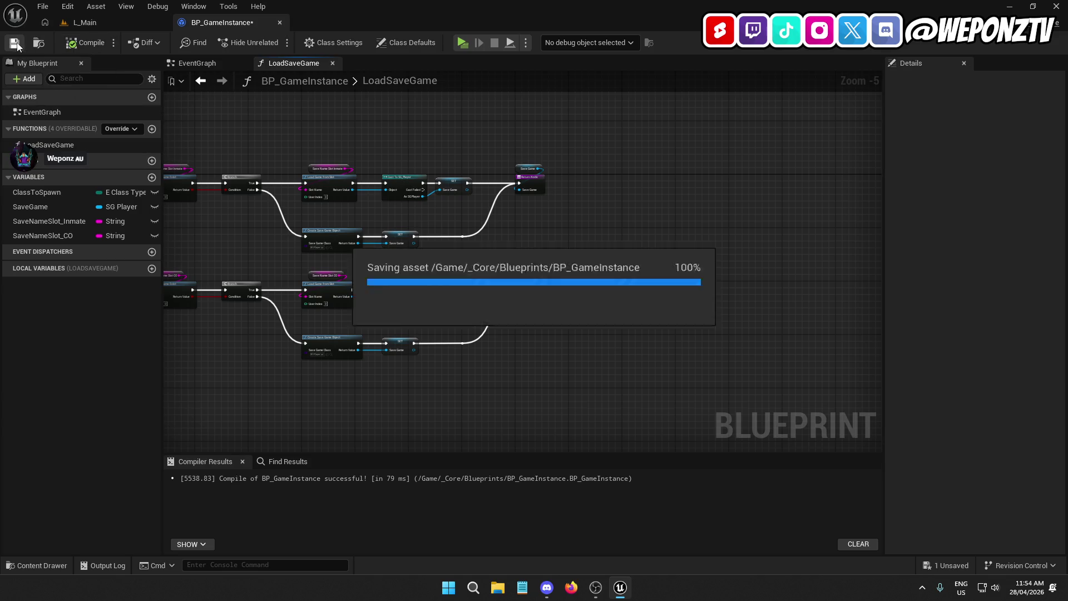
# Switch to the EventGraph and bring Firefox to the front, centred over the editor.
pyautogui.moveTo(534, 222); pyautogui.dragTo(694, 185)
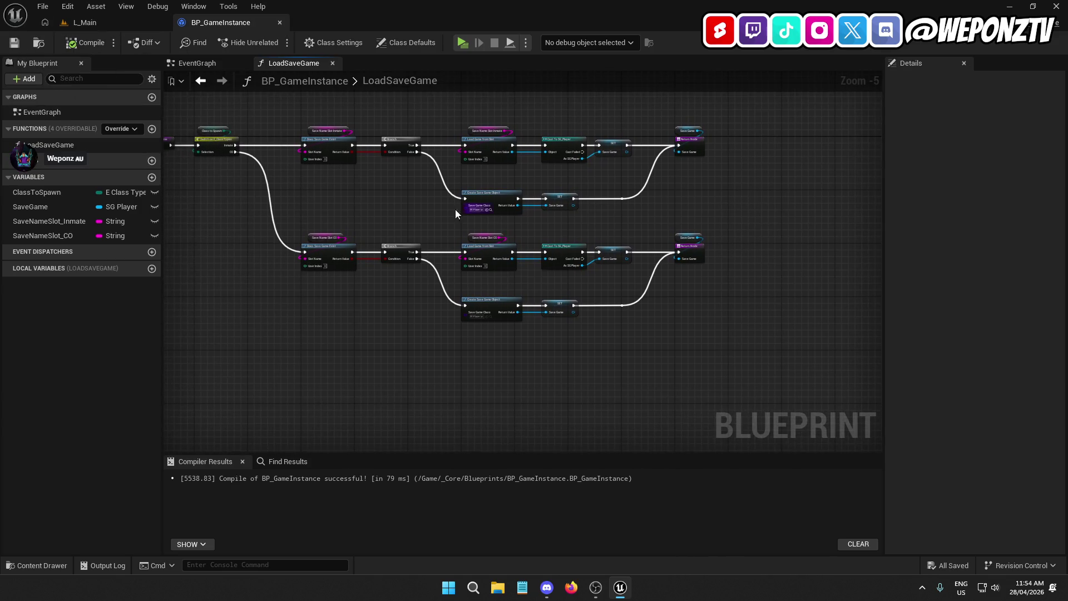
pyautogui.scroll(2, 410, 218)
pyautogui.scroll(-1, 409, 214)
pyautogui.moveTo(409, 214)
pyautogui.mouseDown()
pyautogui.moveTo(429, 279)
pyautogui.moveTo(440, 225)
pyautogui.moveTo(431, 198)
pyautogui.mouseUp()
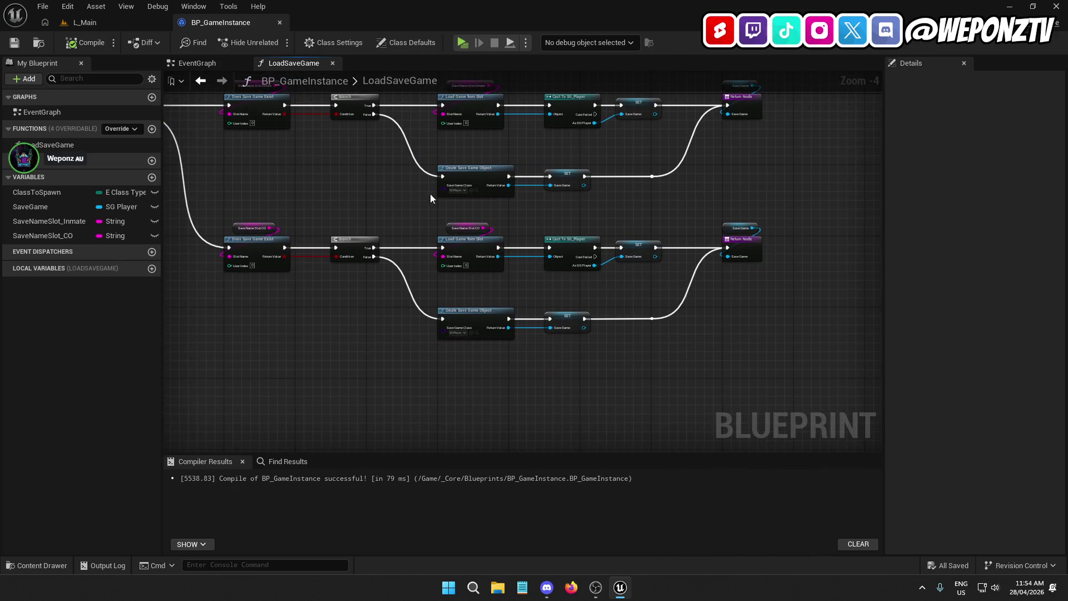
pyautogui.moveTo(542, 158)
pyautogui.mouseDown()
pyautogui.moveTo(474, 300)
pyautogui.moveTo(442, 216)
pyautogui.moveTo(341, 241)
pyautogui.mouseUp()
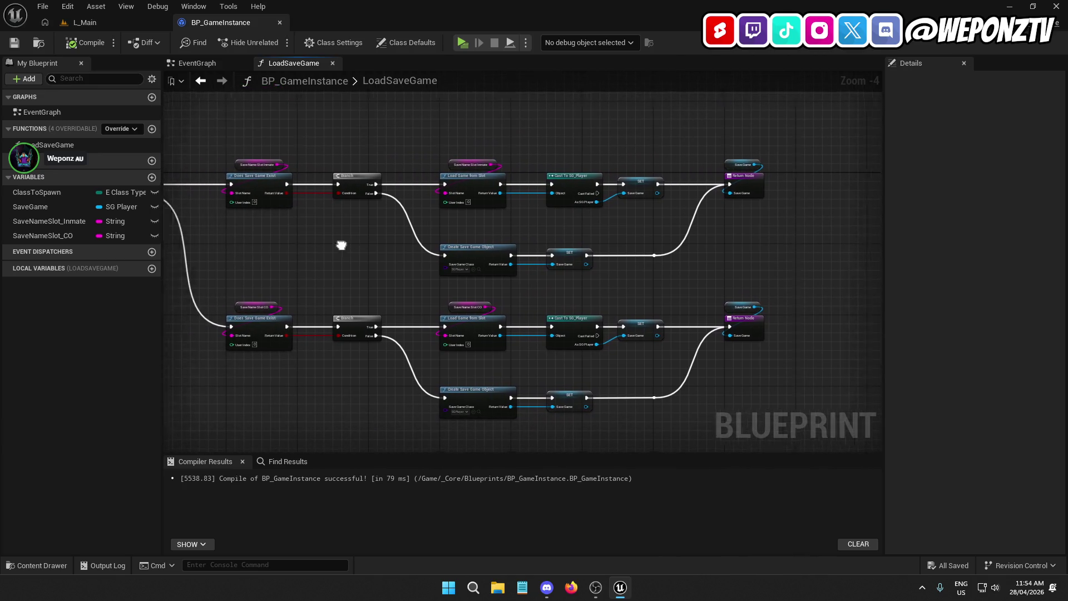
pyautogui.click(197, 63)
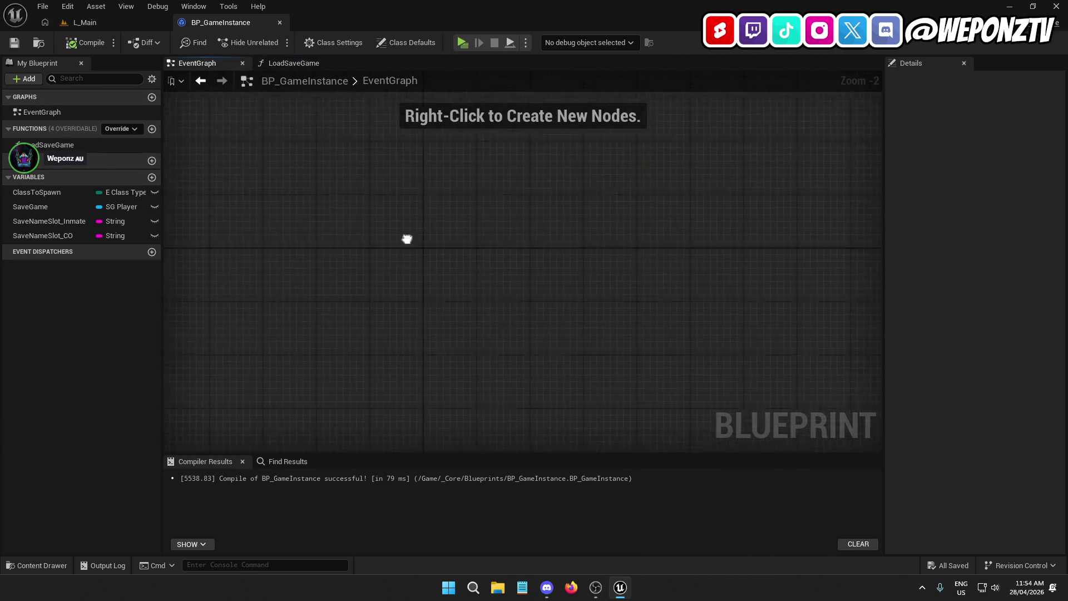
pyautogui.click(572, 587)
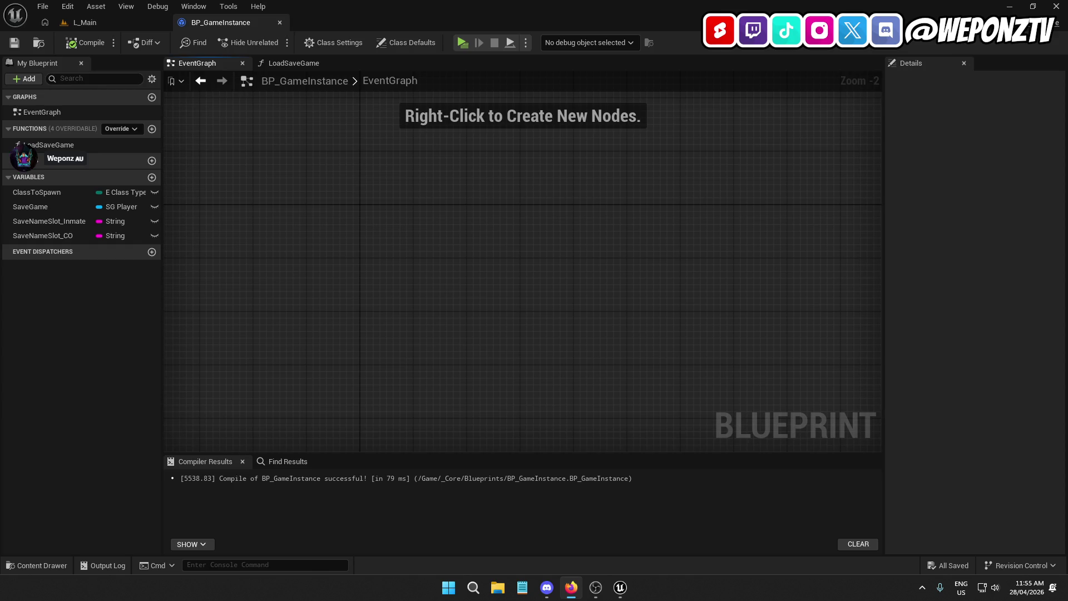
pyautogui.moveTo(0, 39); pyautogui.dragTo(487, 45)
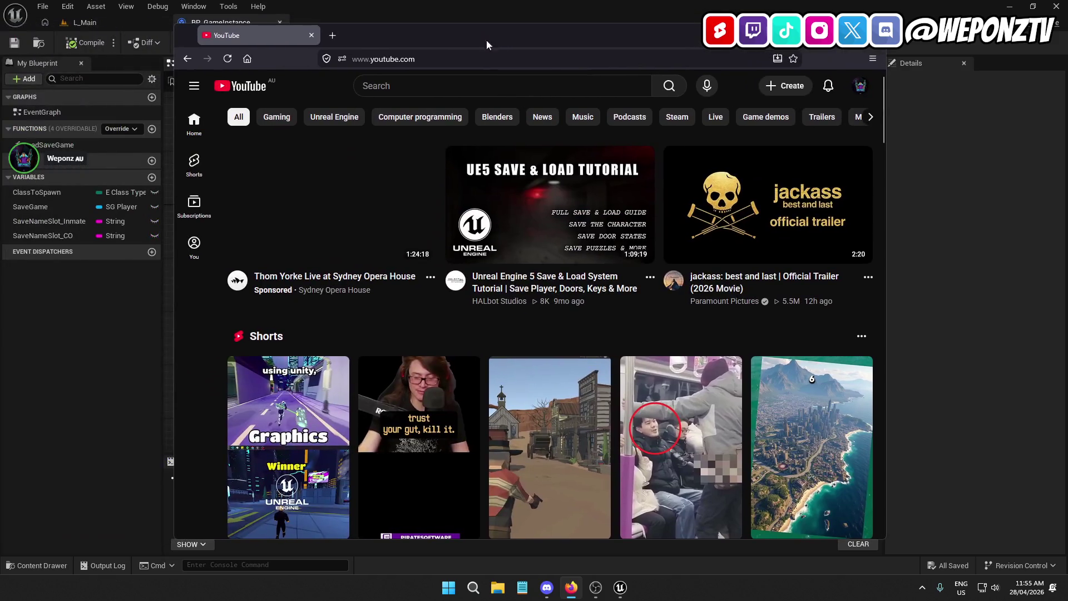
# Maximize Firefox and search YouTube for 'save game unreal engine 5'.
pyautogui.doubleClick(487, 35)
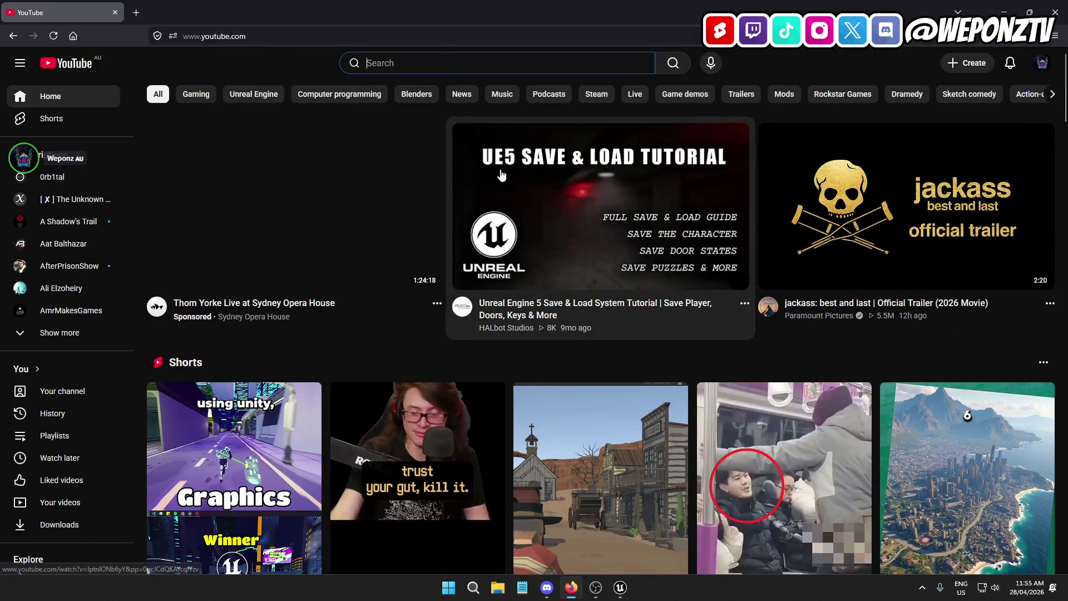
pyautogui.press('/')
pyautogui.write('save gam e')
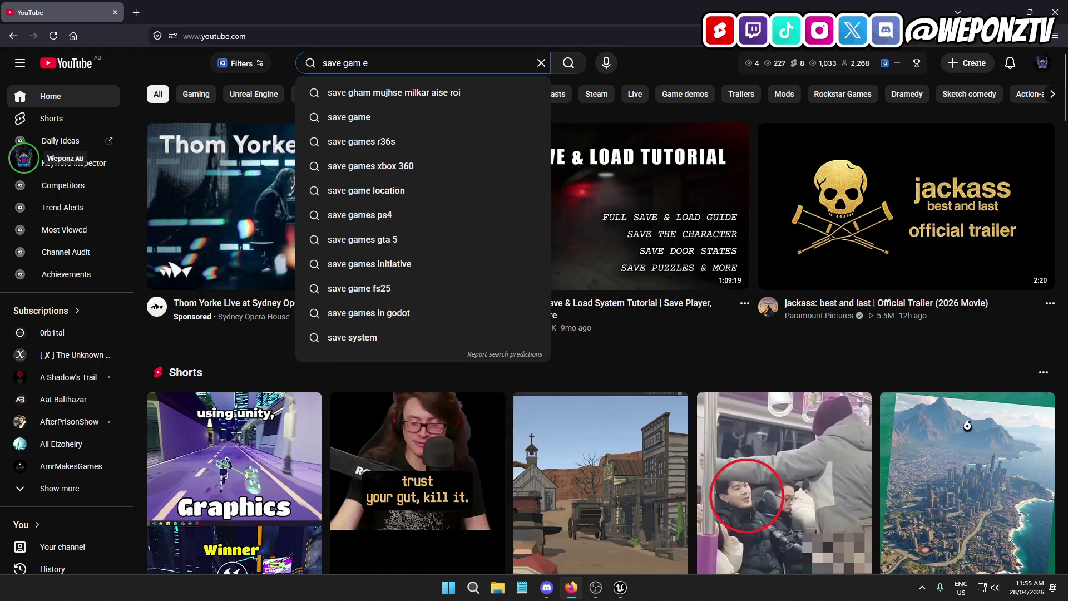
pyautogui.write('\\')
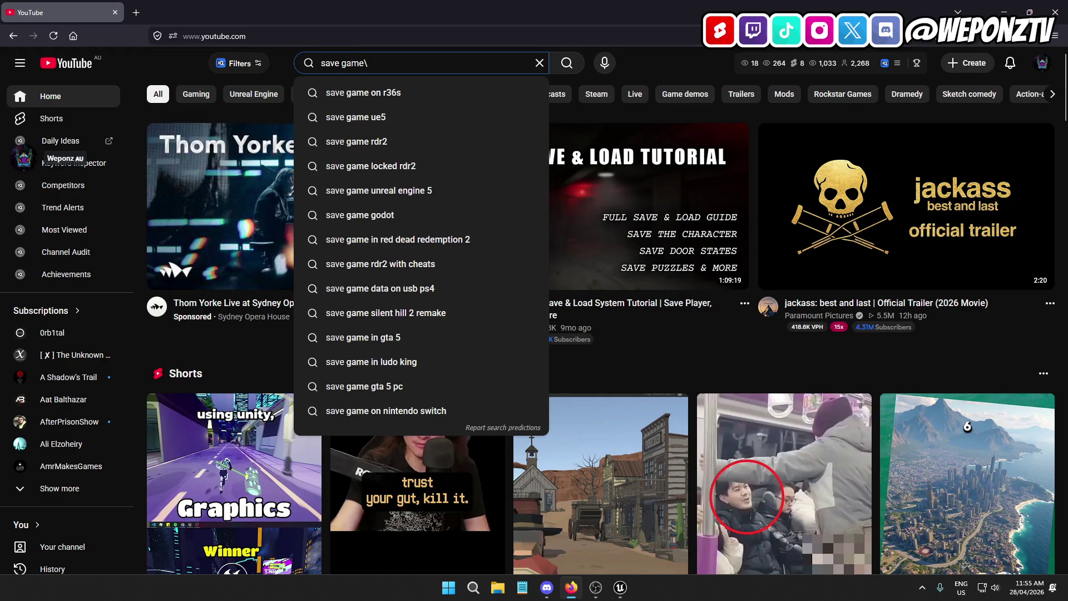
pyautogui.press('BackSpace')
pyautogui.write('unreal')
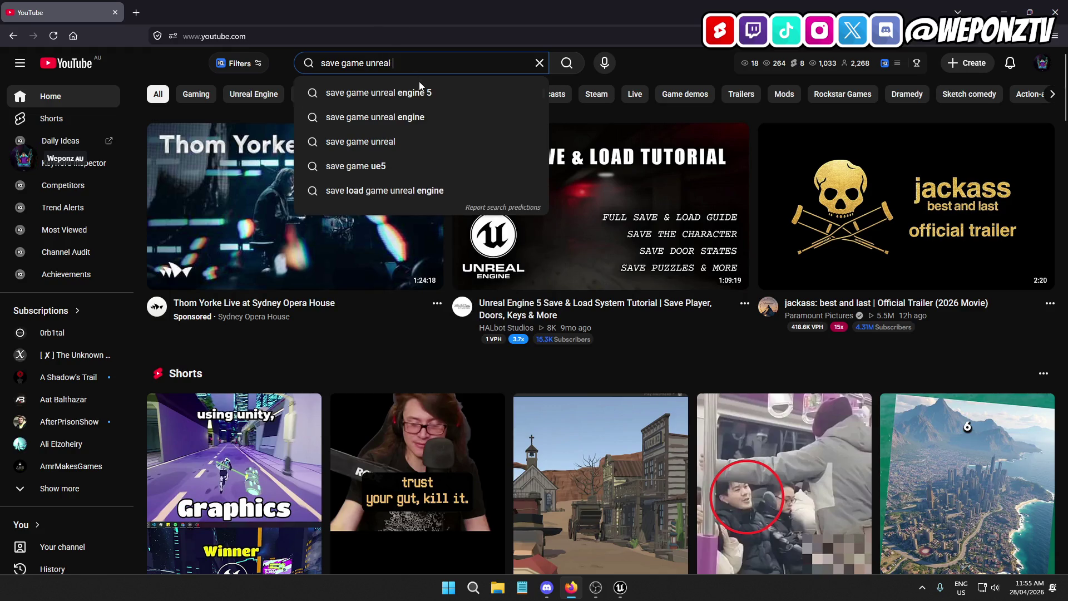
pyautogui.click(423, 91)
# Play the 'How to Save and Load your Game In Unreal Engine 5 (Easy)' video, then return to Unreal.
pyautogui.moveTo(348, 221)
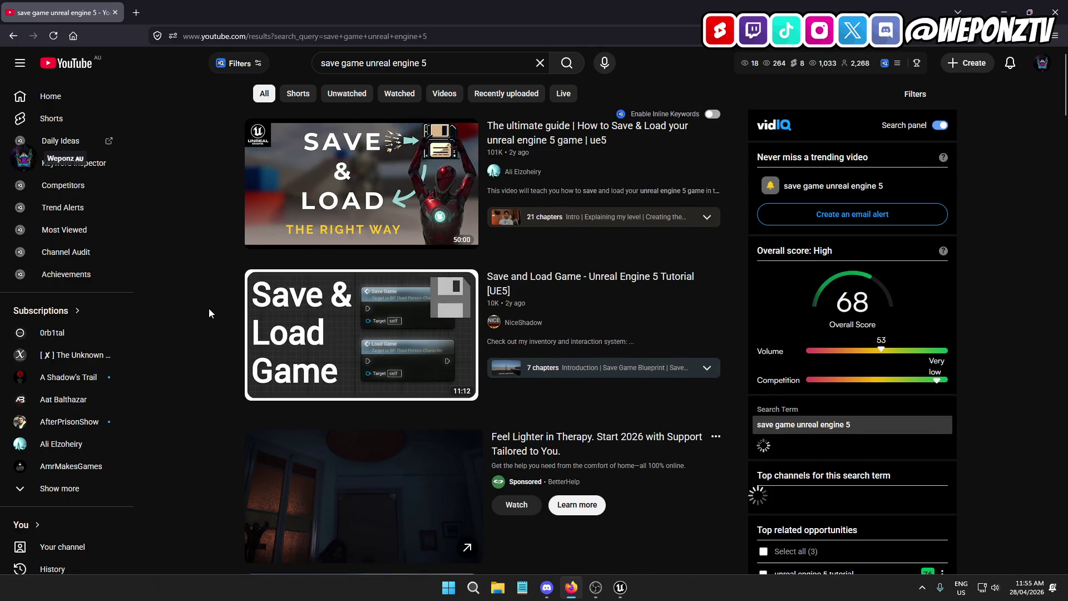
pyautogui.rightClick(197, 122)
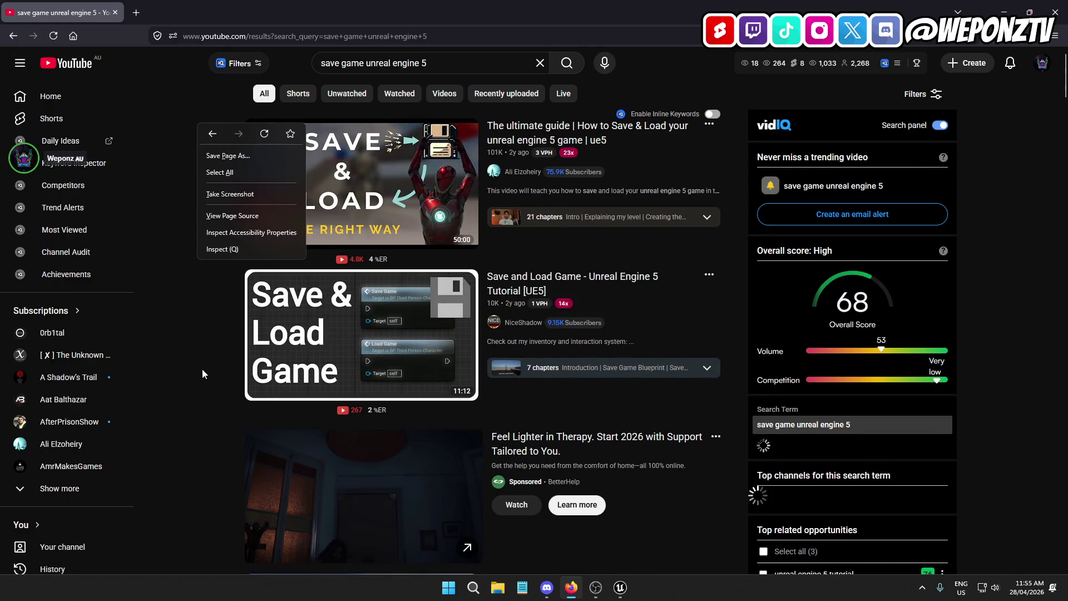
pyautogui.scroll(-6, 201, 357)
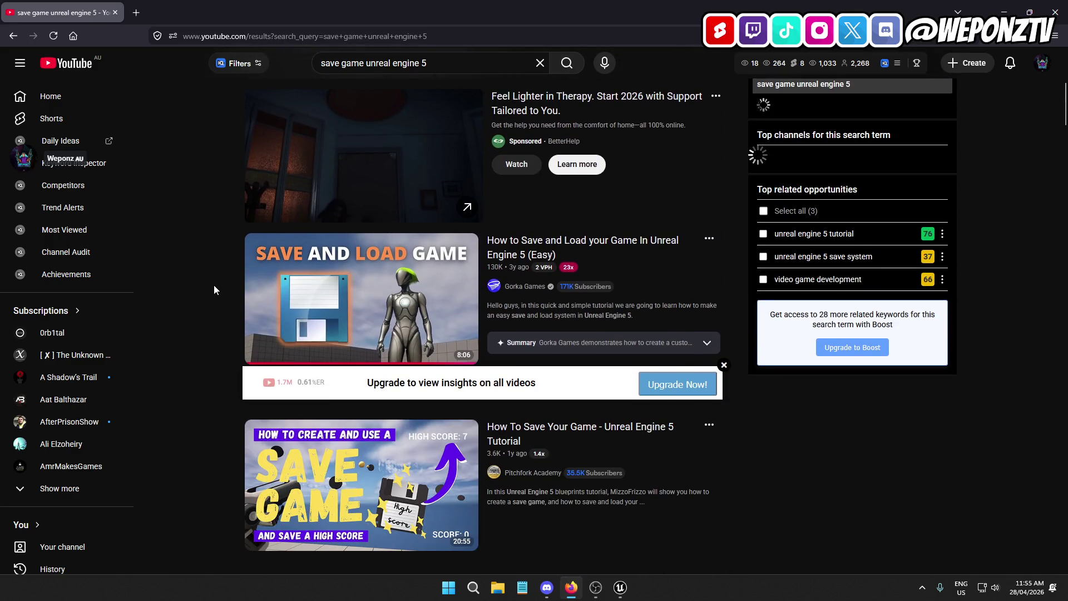
pyautogui.scroll(-8, 214, 285)
pyautogui.scroll(-3, 211, 309)
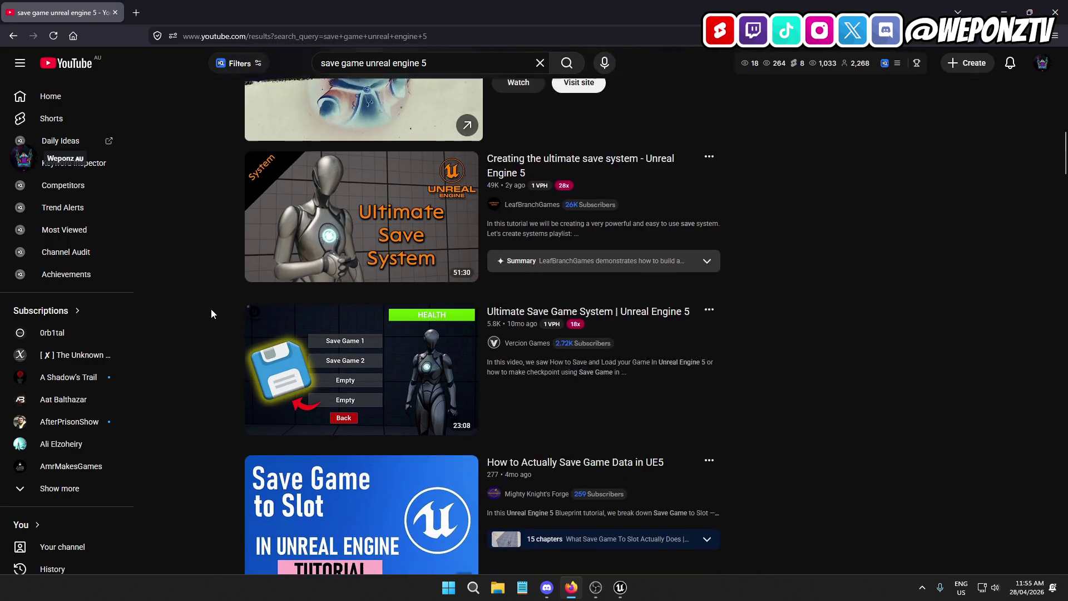
pyautogui.scroll(12, 337, 277)
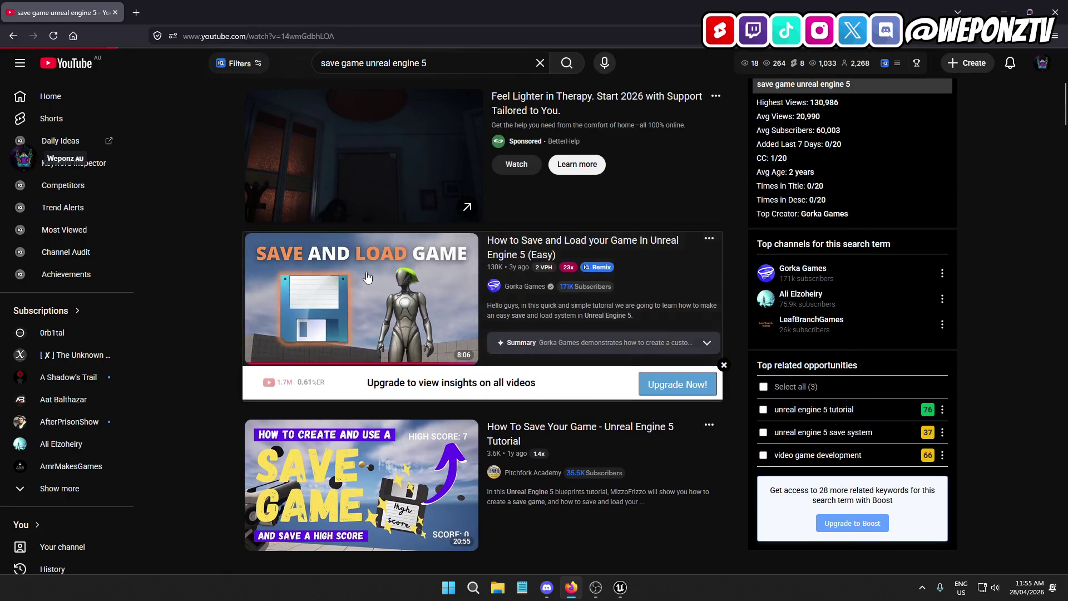
pyautogui.click(337, 276)
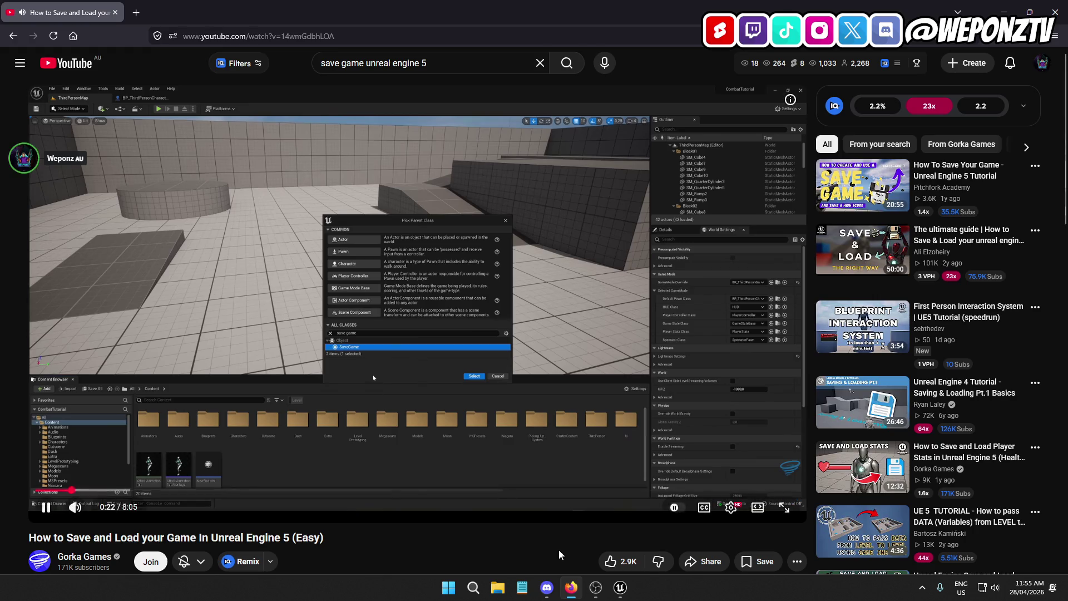
pyautogui.click(620, 587)
# Open the SG_Player save game blueprint and pause the tutorial video in Firefox.
pyautogui.click(122, 22)
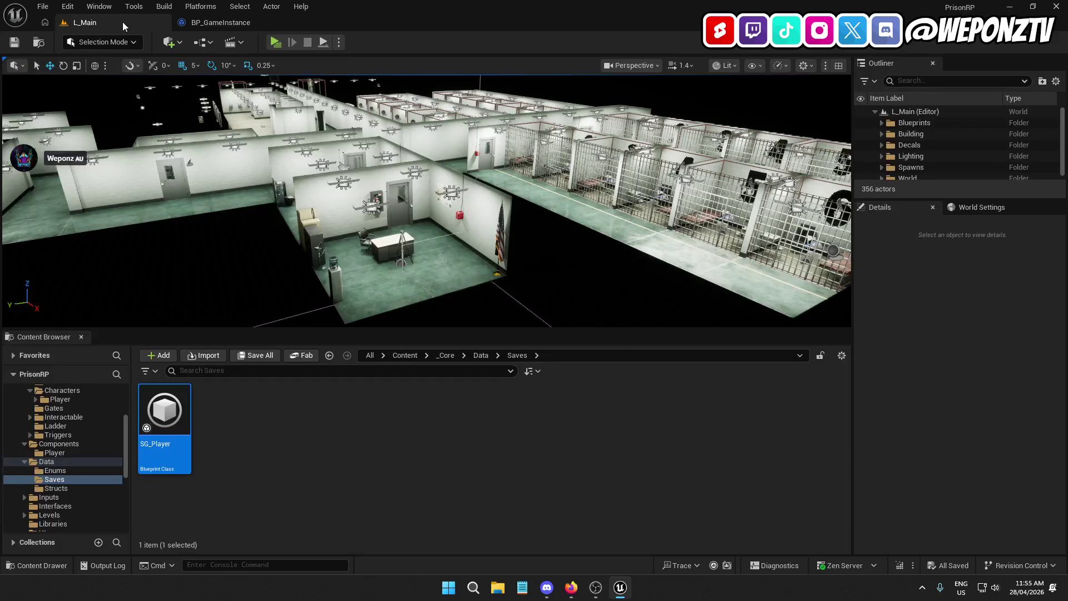
pyautogui.doubleClick(167, 418)
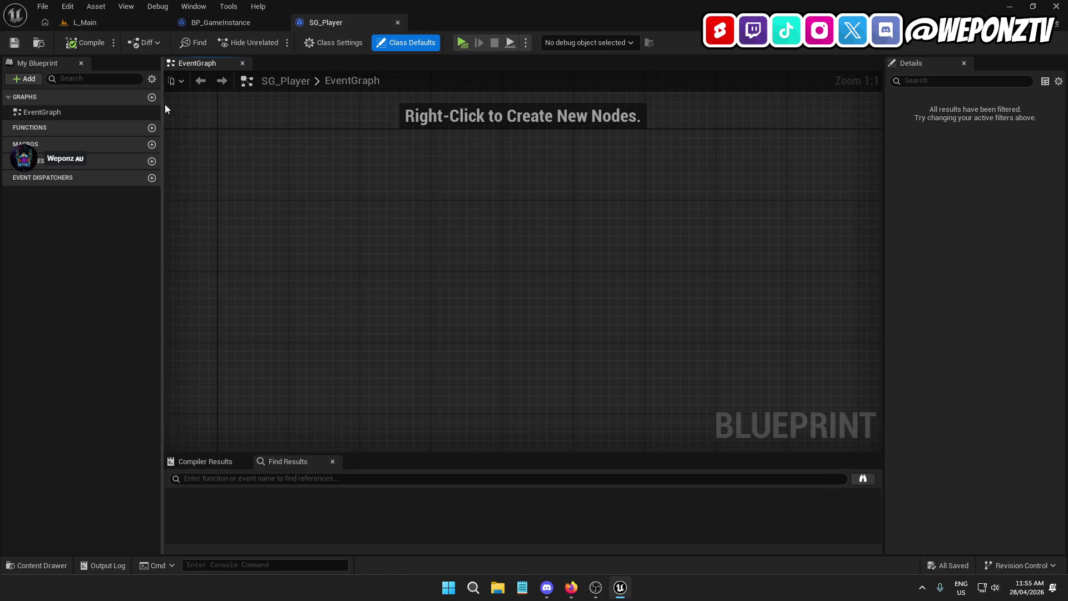
pyautogui.click(571, 587)
pyautogui.press('space')
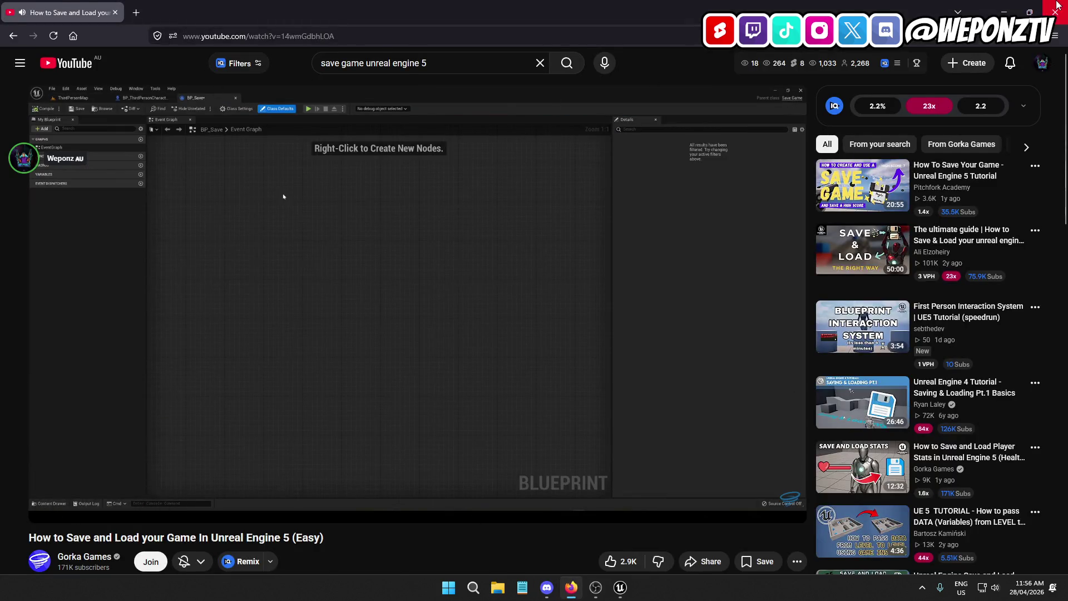
pyautogui.hotkey('alt', 'Tab')
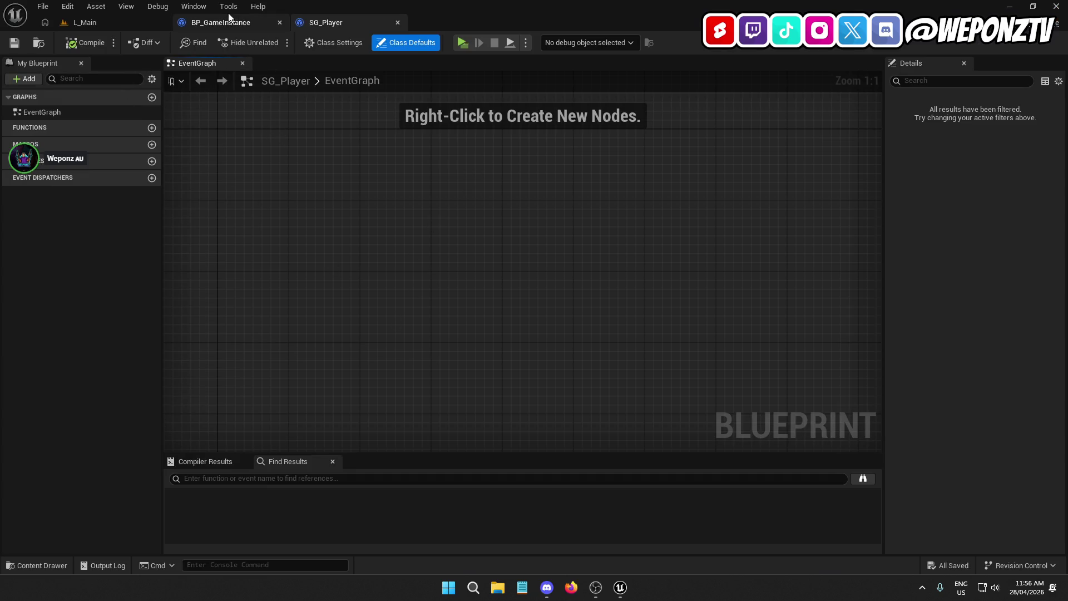
# Return to BP_GameInstance with the LoadSaveGame function selected to show its details.
pyautogui.click(112, 21)
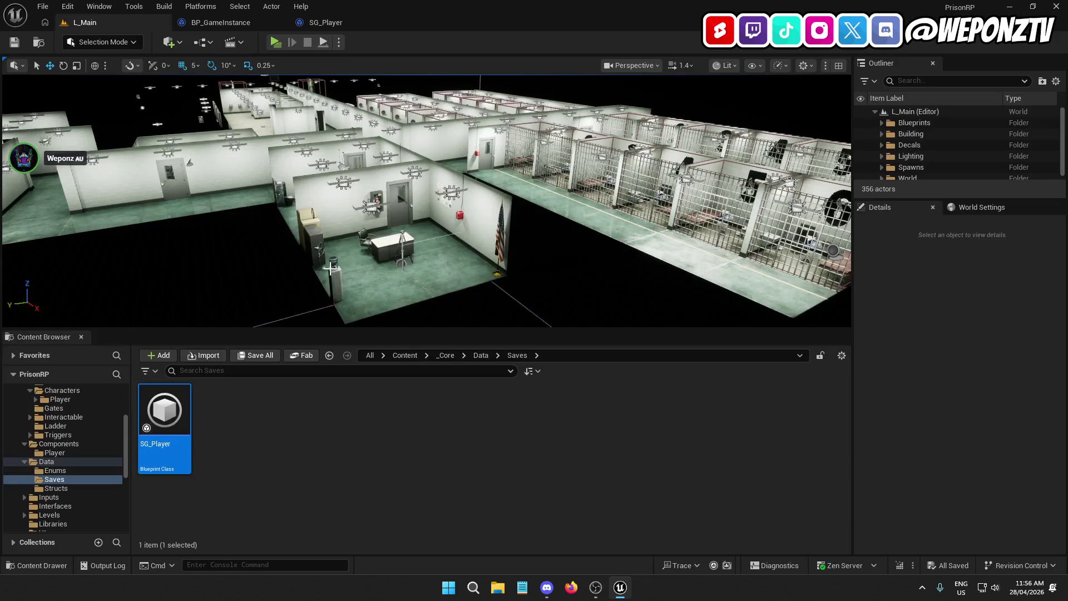
pyautogui.click(445, 355)
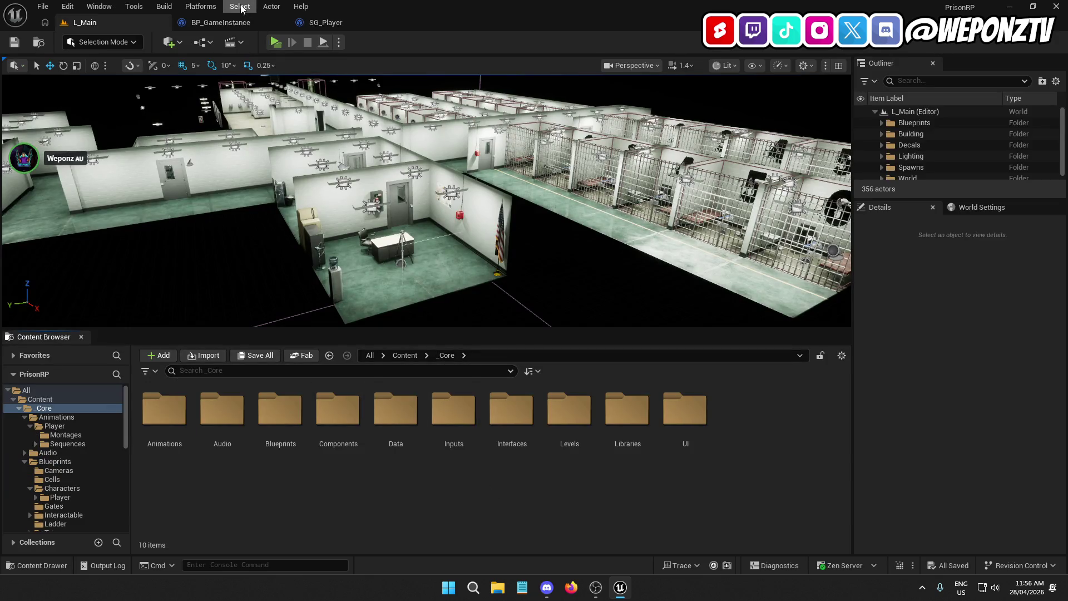
pyautogui.click(328, 23)
pyautogui.click(249, 24)
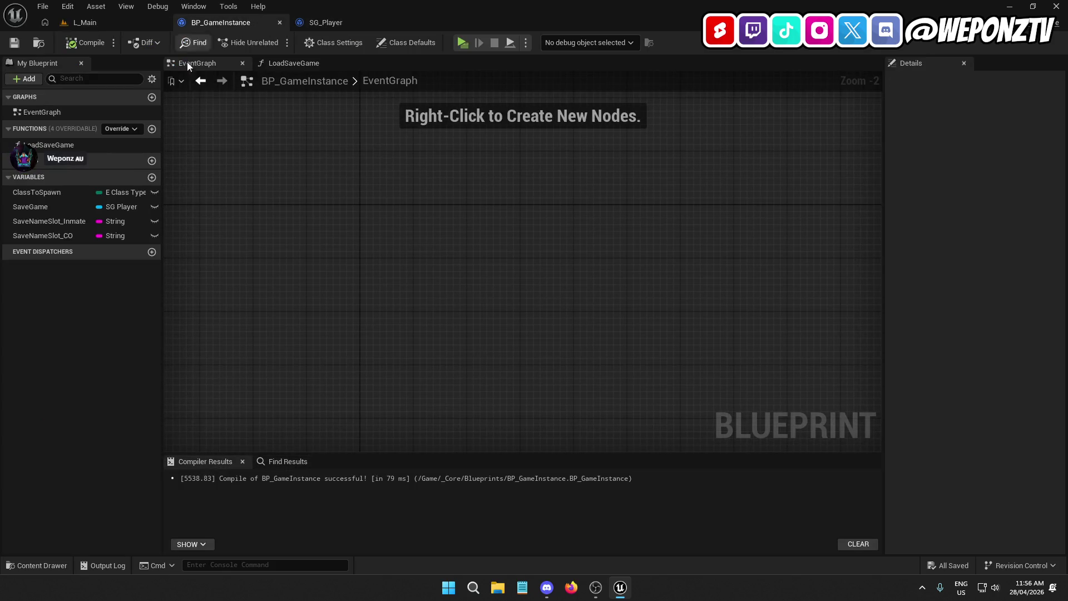
pyautogui.click(62, 143)
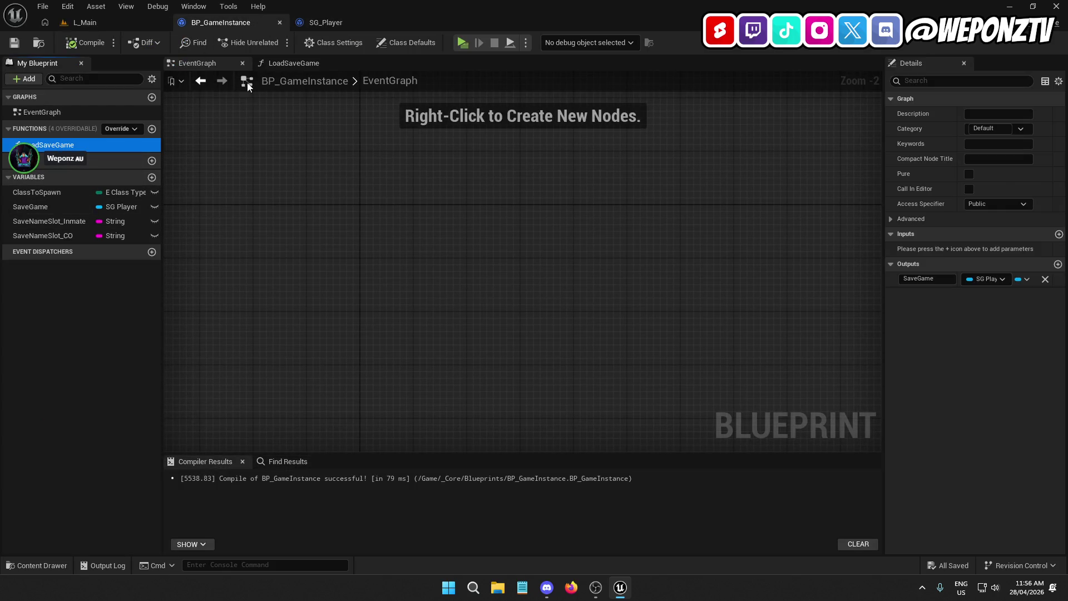
# Open a new Firefox window over the blueprint editor.
pyautogui.click(571, 587)
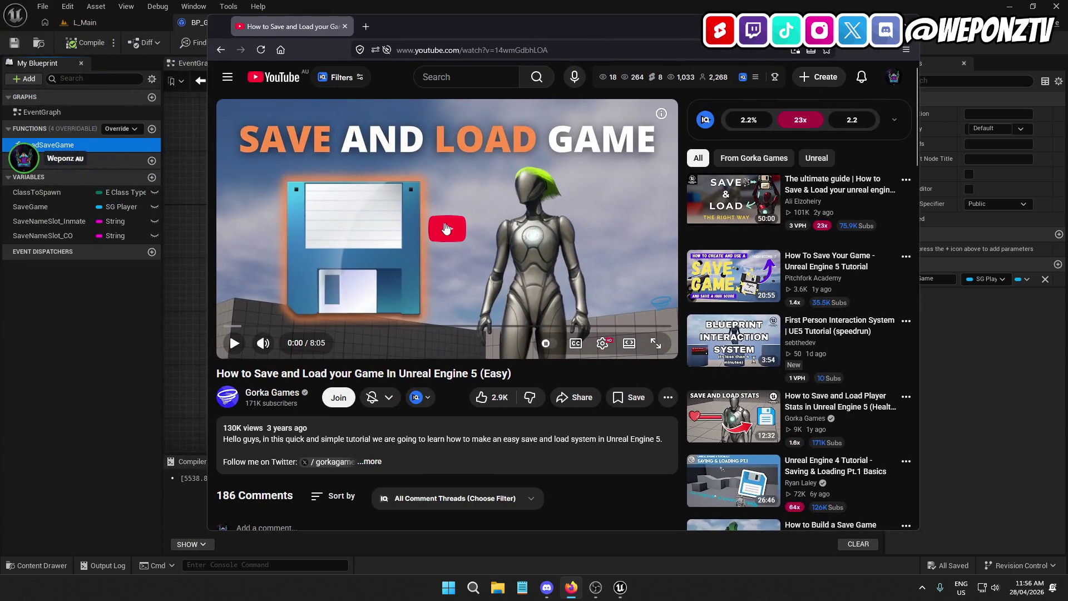
pyautogui.click(439, 255)
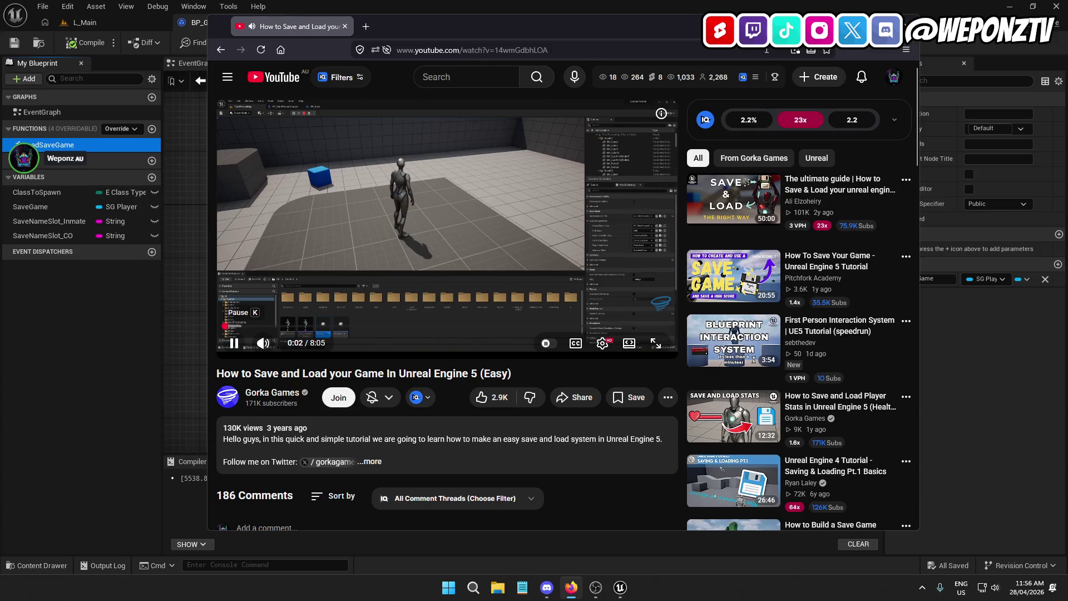
pyautogui.hotkey('alt', 'Tab')
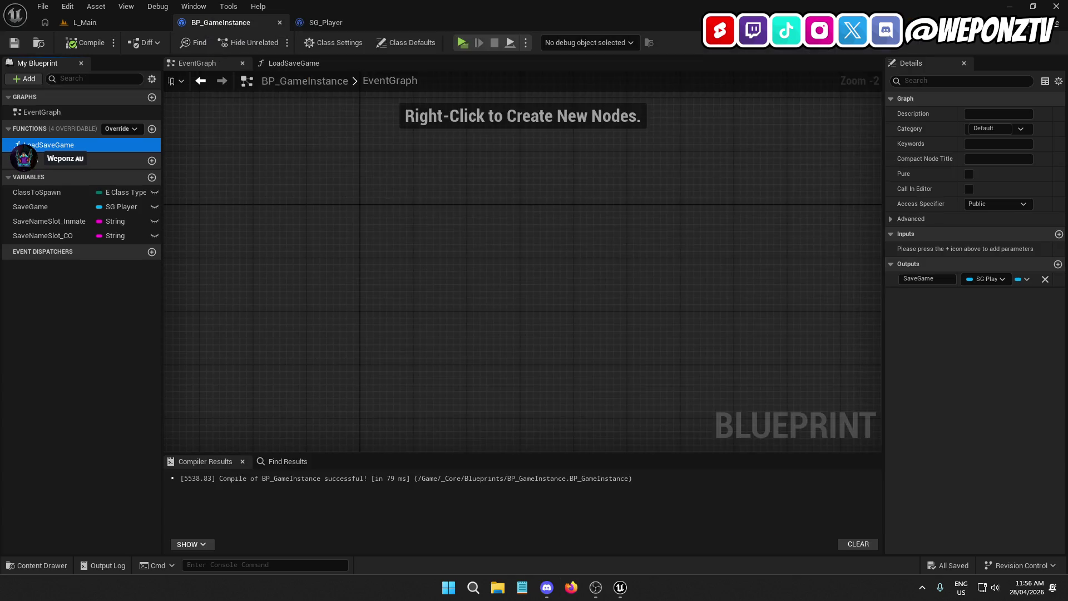
pyautogui.click(571, 587)
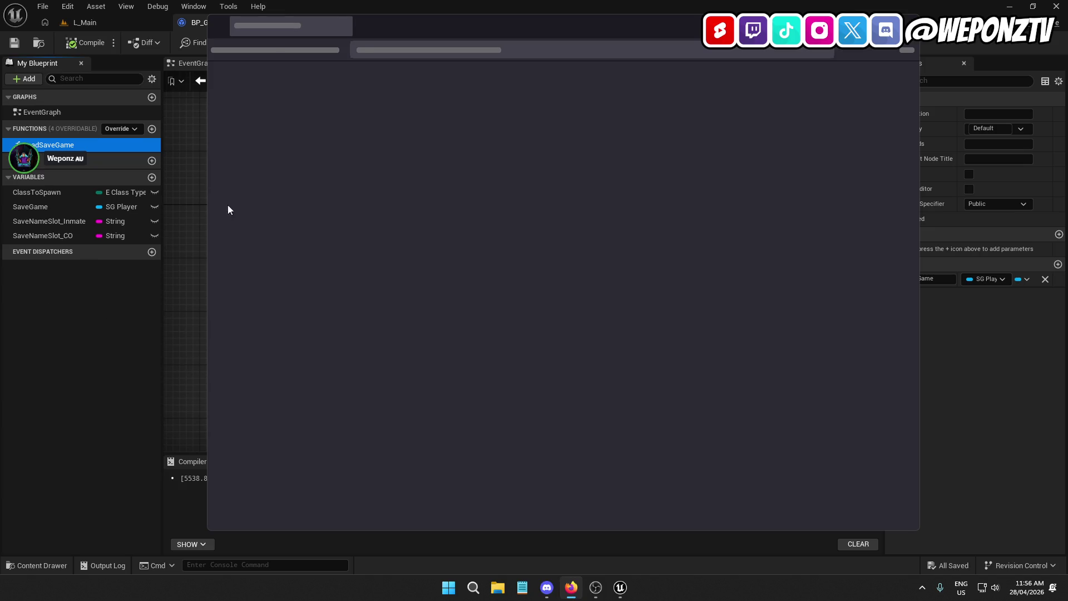
# Close the blank browser window and bring back the 'save game game instance unreal' YouTube results.
pyautogui.hotkey('alt', 'Tab')
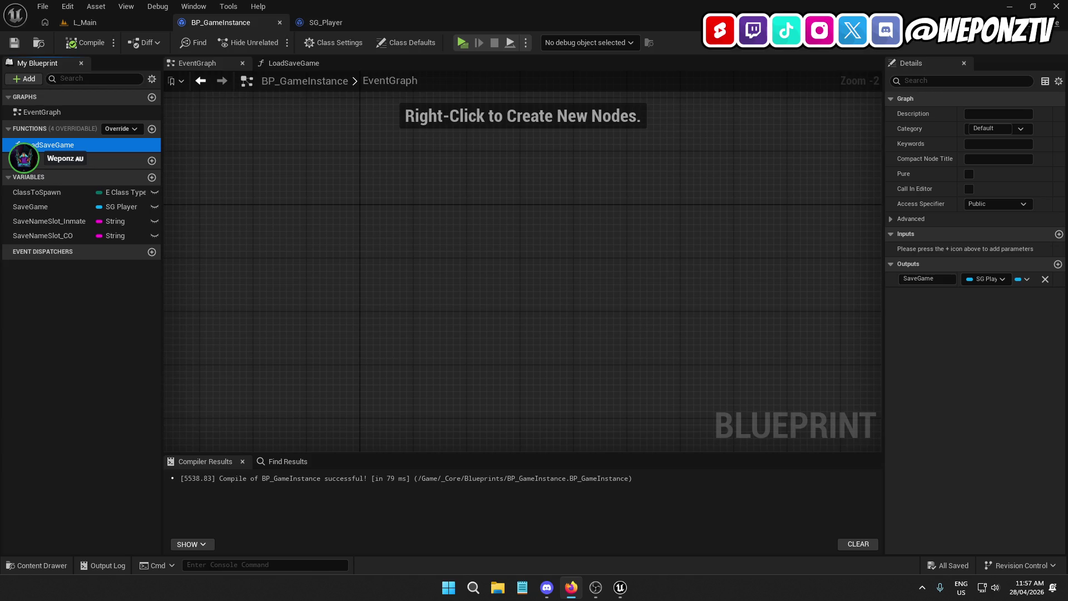
pyautogui.hotkey('alt', 'Tab')
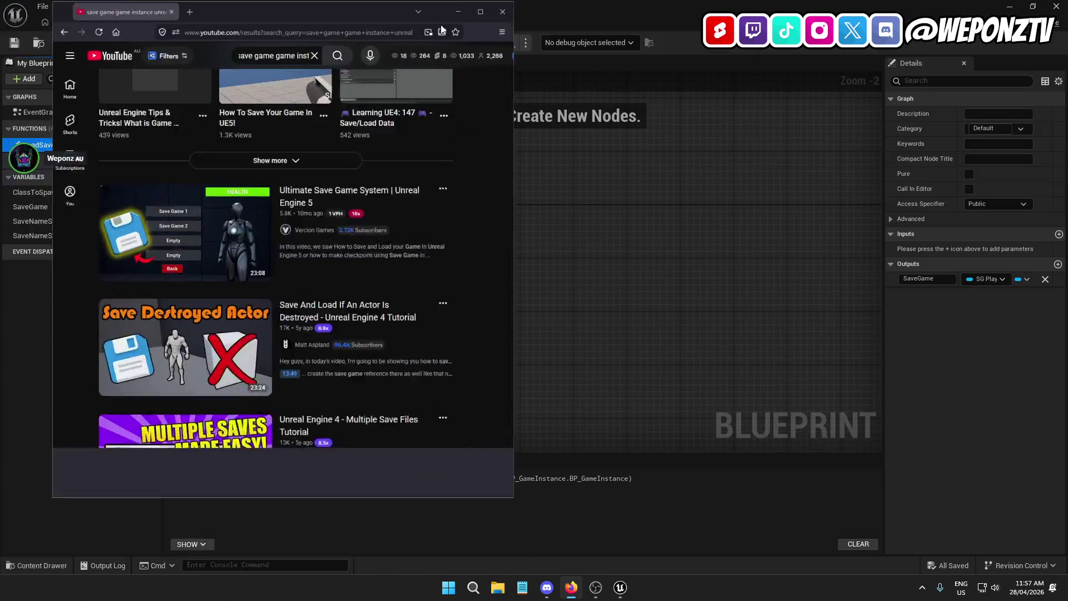
# Maximize the YouTube results and open the 'Ultimate Save Game System | Unreal Engine 5' video.
pyautogui.press('super+Left')
pyautogui.click(494, 12)
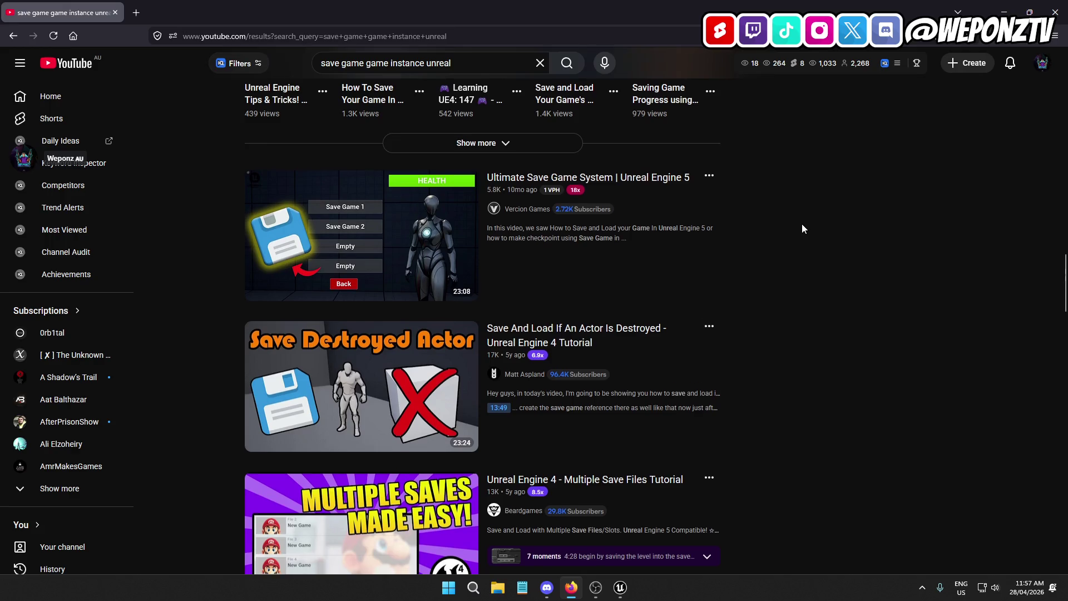
pyautogui.scroll(-1, 802, 223)
pyautogui.scroll(-2, 802, 227)
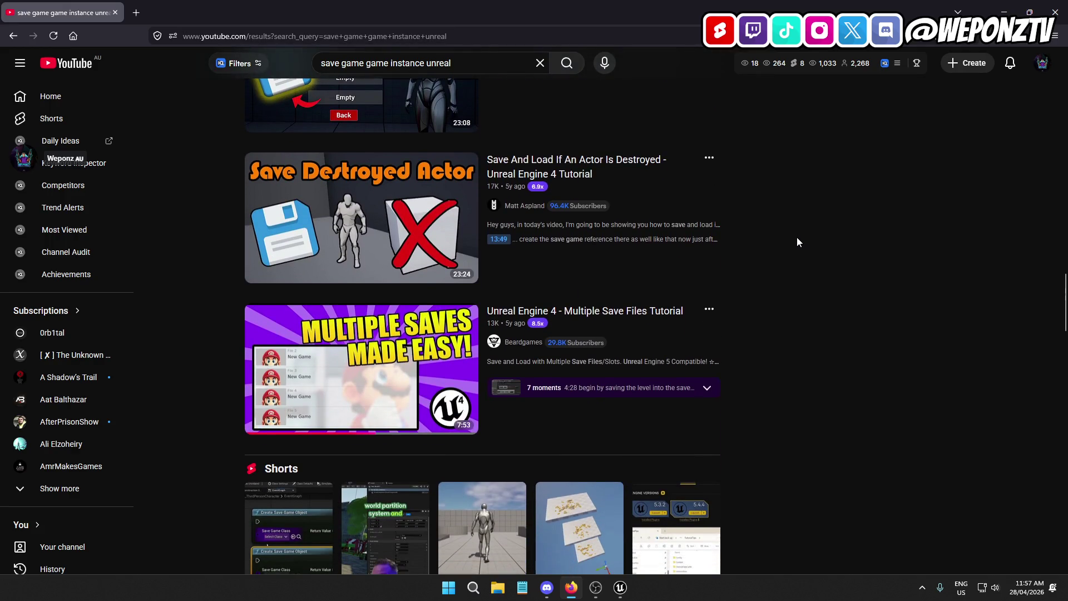
pyautogui.scroll(-5, 796, 239)
pyautogui.scroll(12, 789, 256)
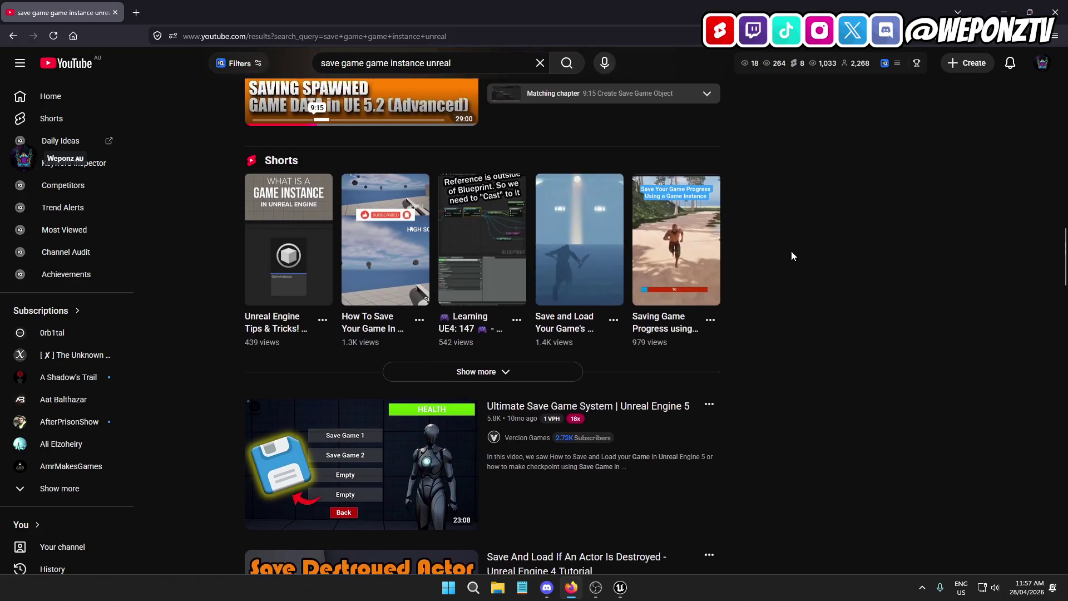
pyautogui.scroll(-2, 786, 257)
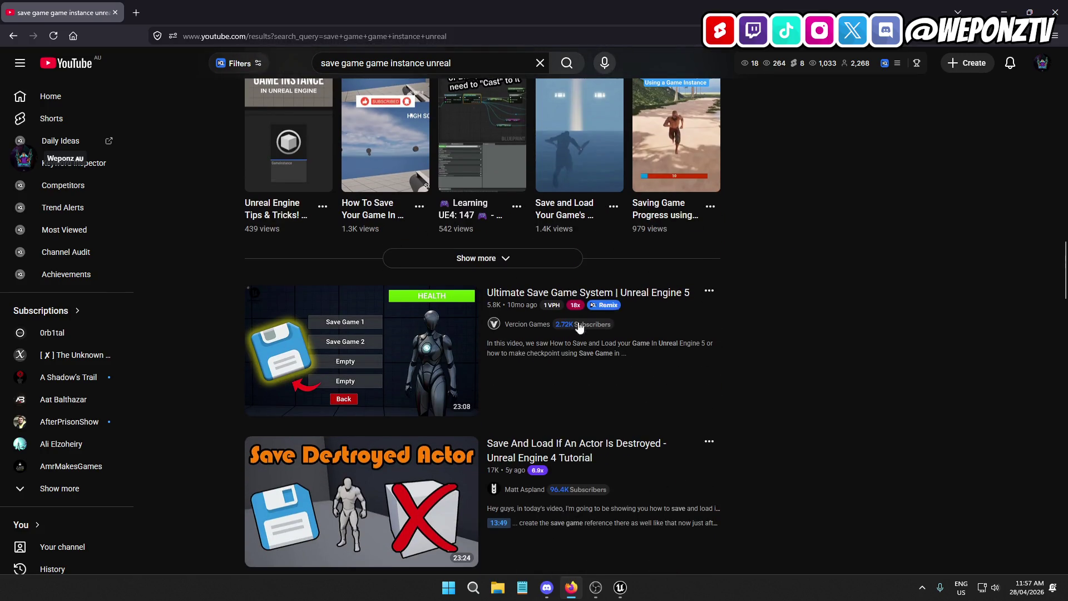
pyautogui.moveTo(309, 404)
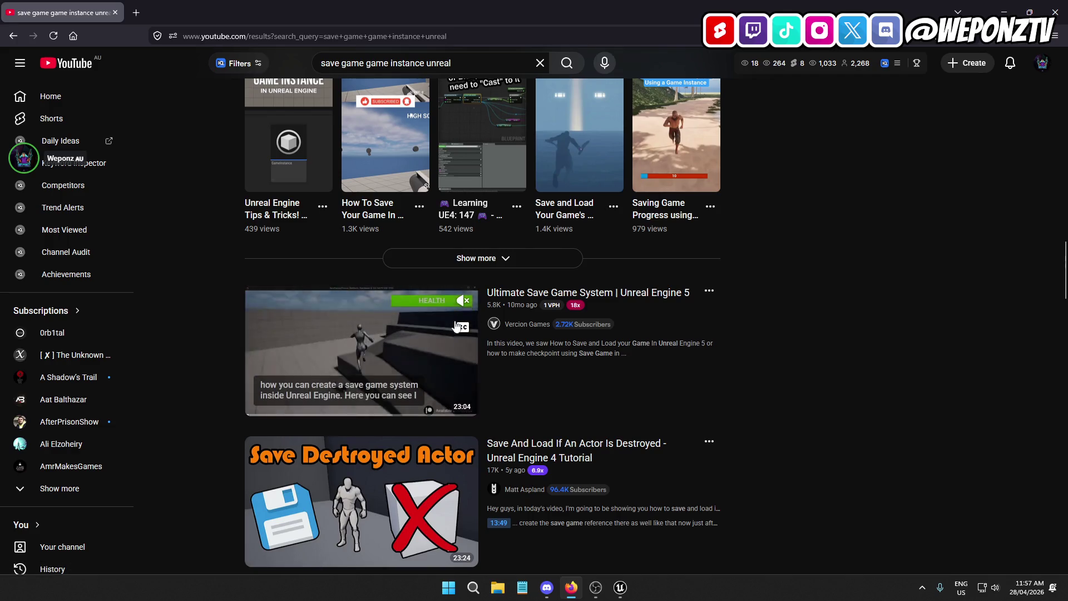
pyautogui.click(290, 361)
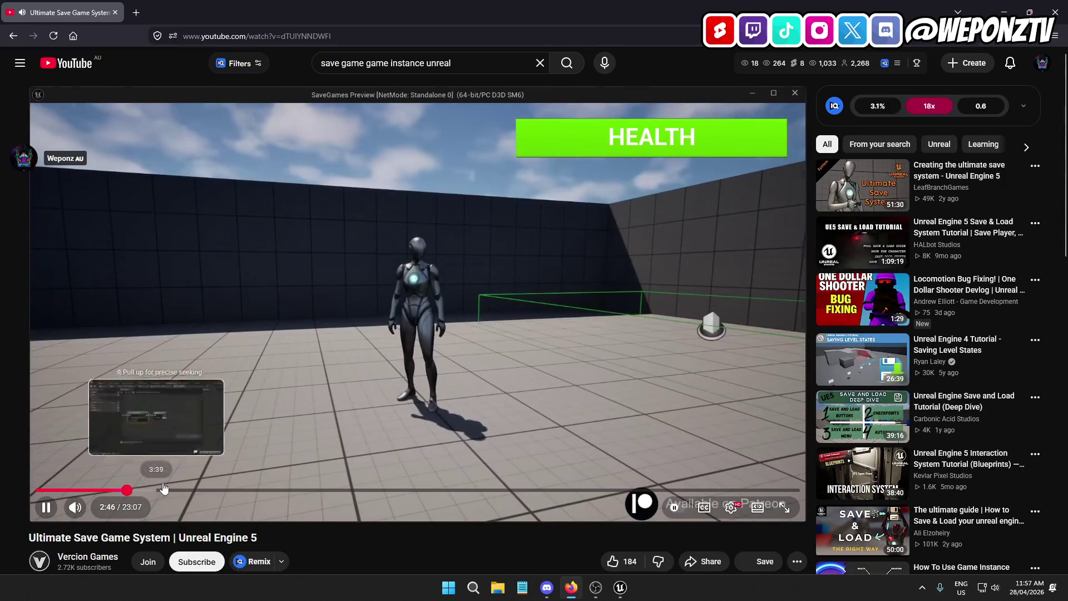
# Skip the tutorial to about 2:46, subscribe to the channel, pause it, and return to Unreal.
pyautogui.click(127, 490)
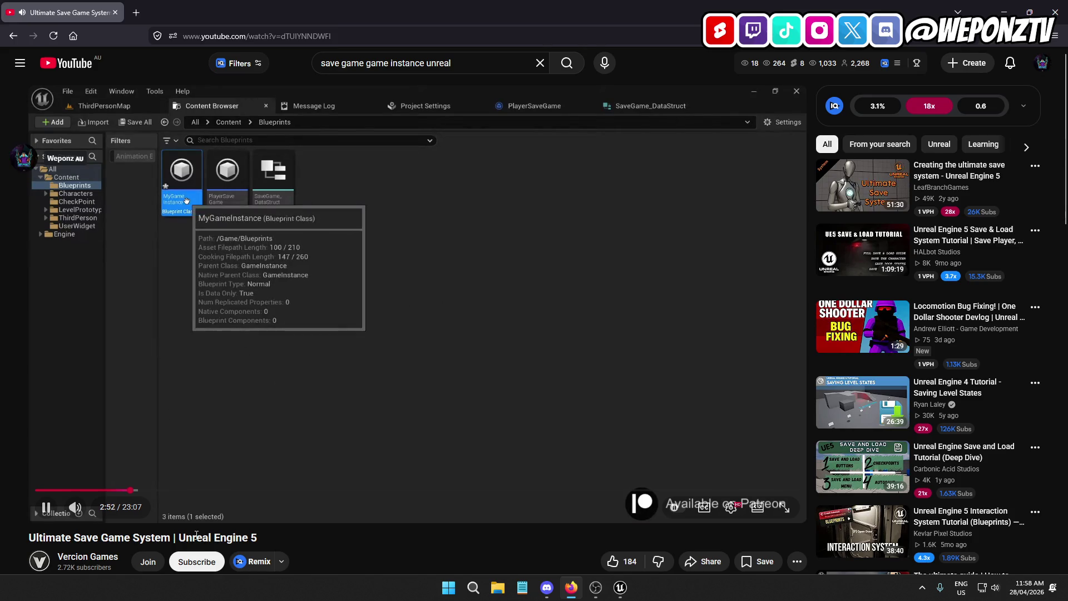
pyautogui.click(187, 567)
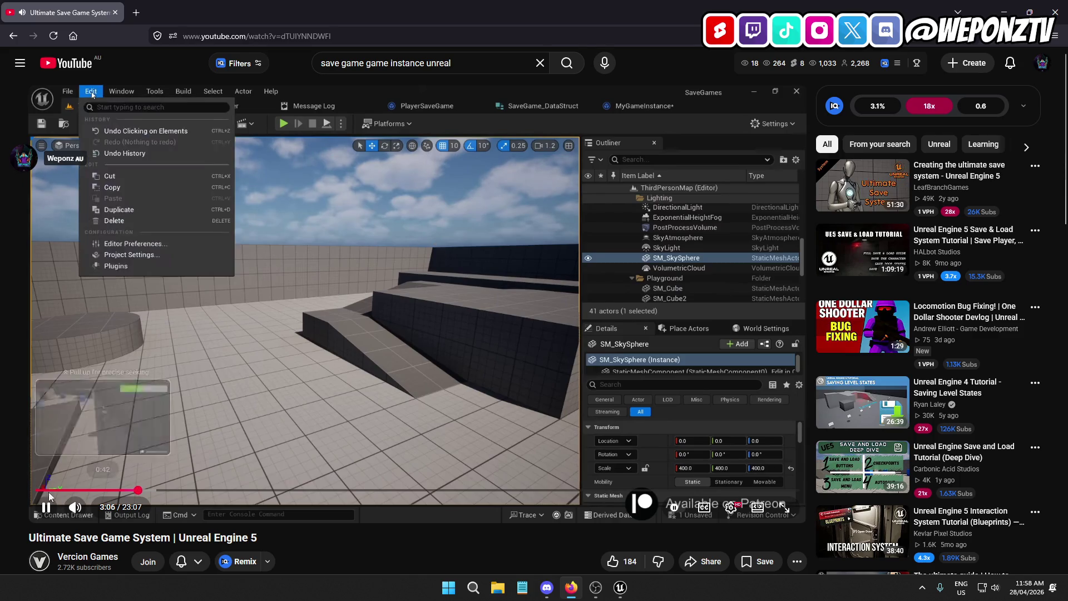
pyautogui.click(47, 514)
pyautogui.click(621, 588)
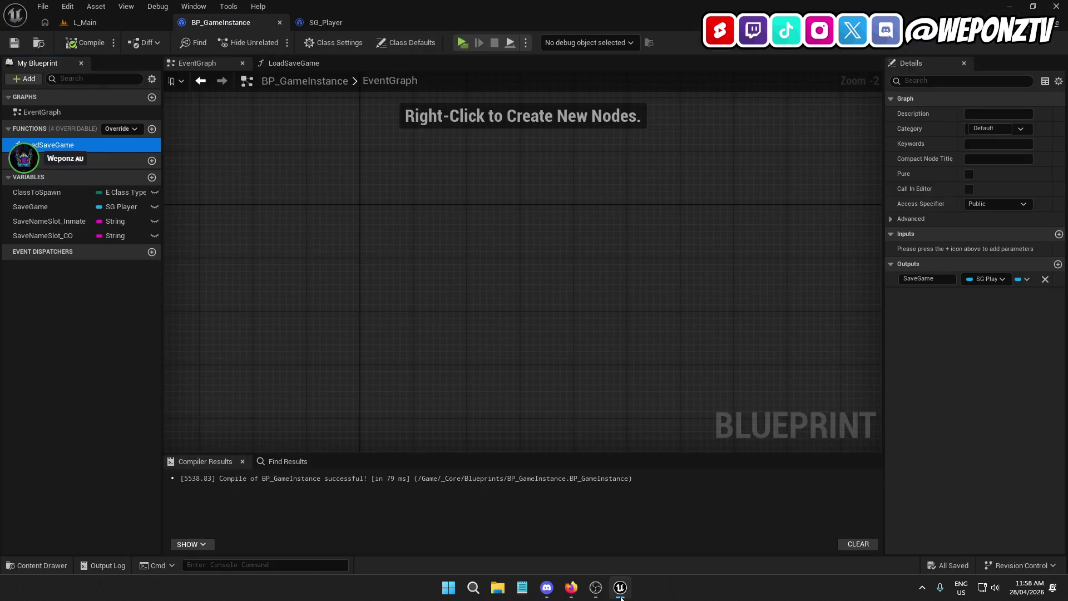
# Open the Data > Structs folder in the L_Main Content Browser.
pyautogui.click(84, 22)
pyautogui.doubleClick(395, 409)
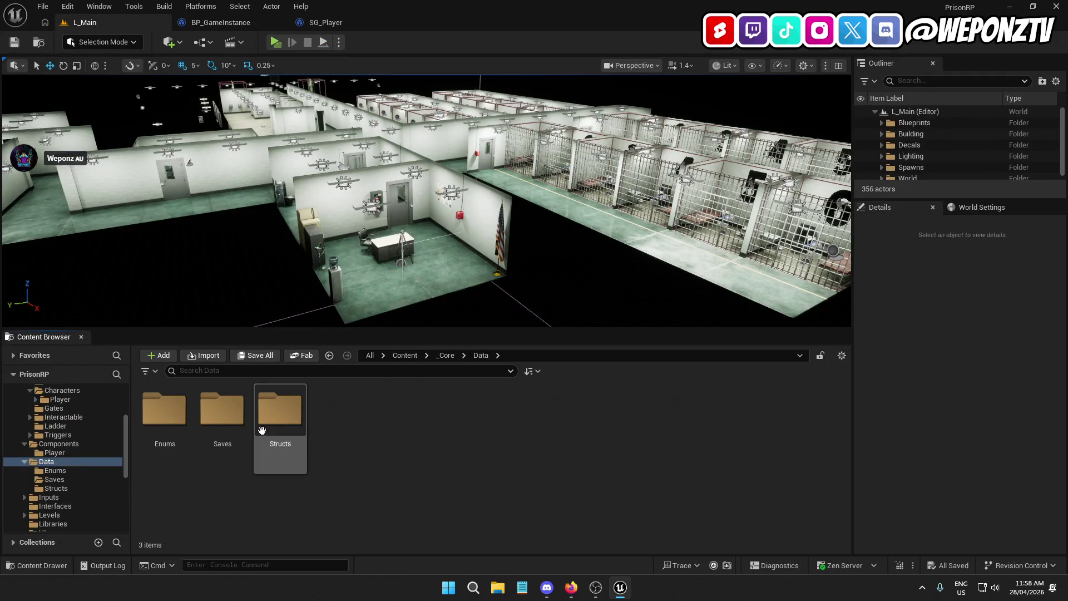
pyautogui.doubleClick(293, 405)
# Create a Blueprint Structure named S_SaveData, open it and save it.
pyautogui.rightClick(405, 434)
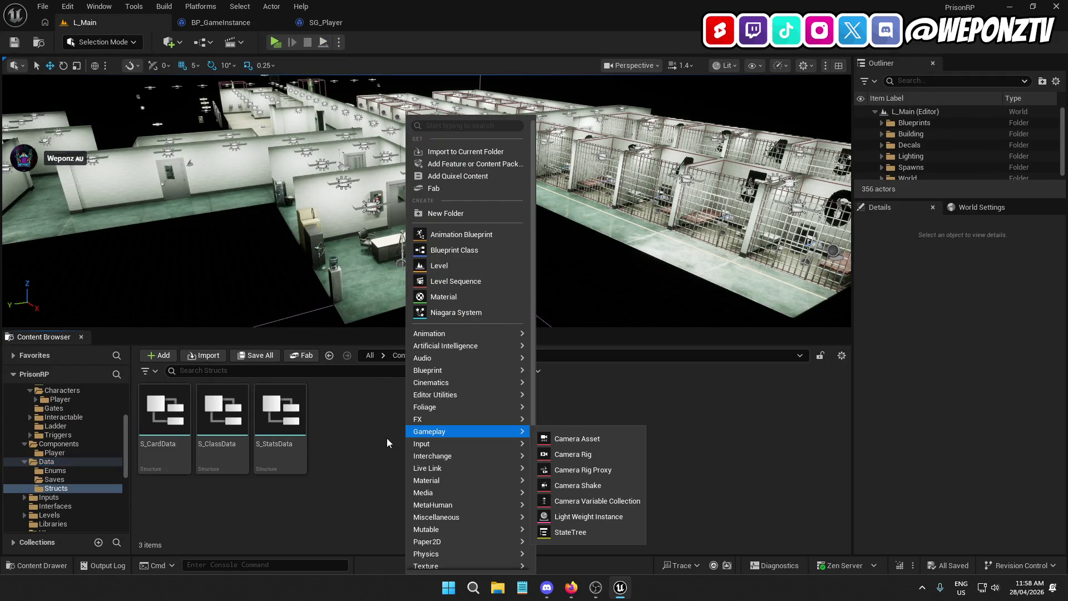
pyautogui.moveTo(497, 371)
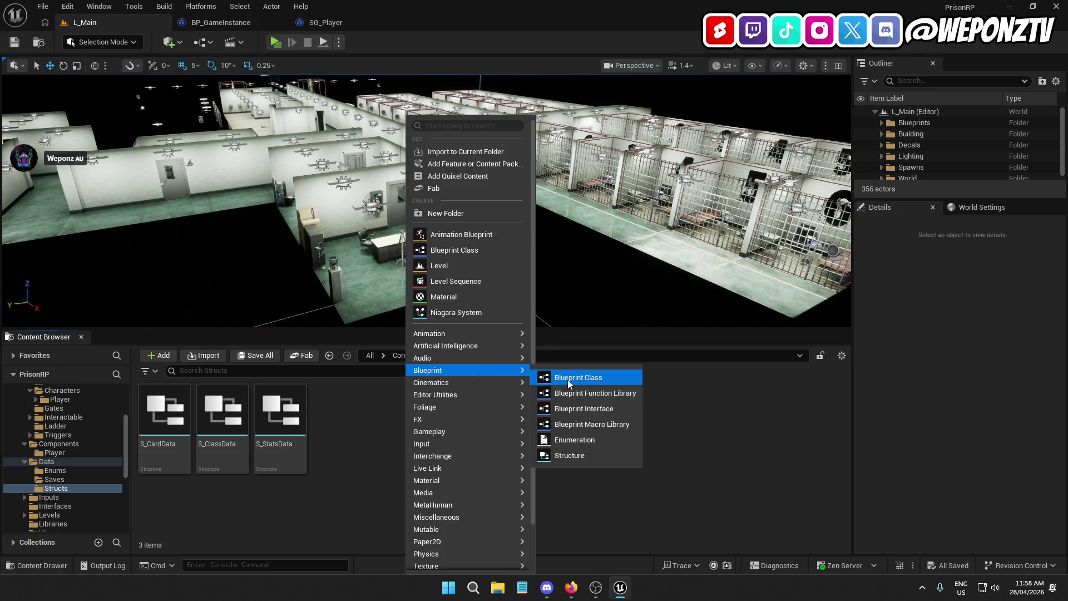
pyautogui.click(593, 455)
pyautogui.write('S_SaveData')
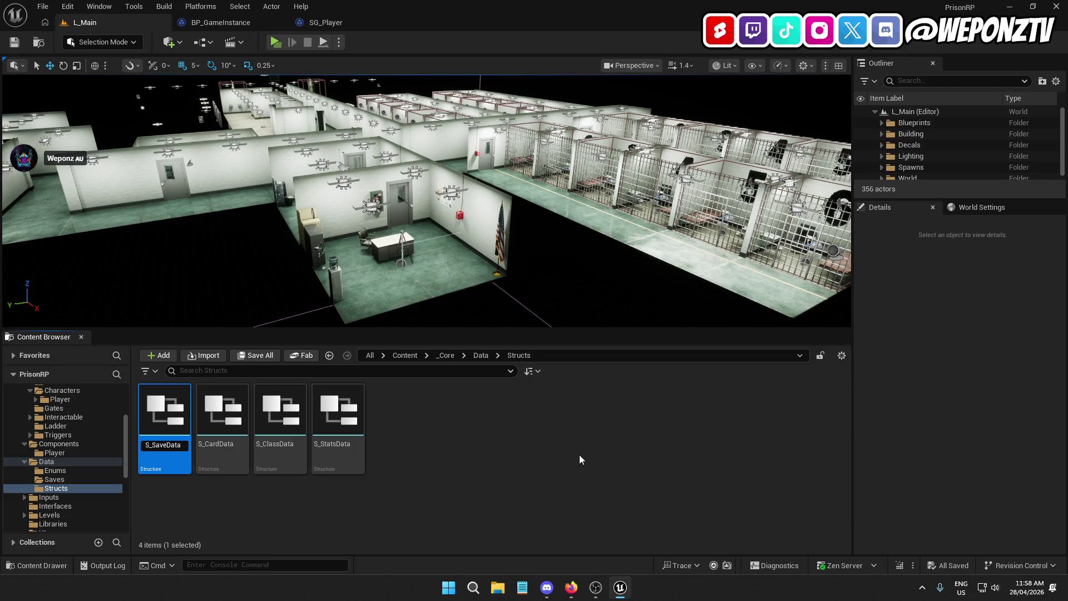
pyautogui.press('Return')
pyautogui.doubleClick(283, 400)
pyautogui.click(13, 44)
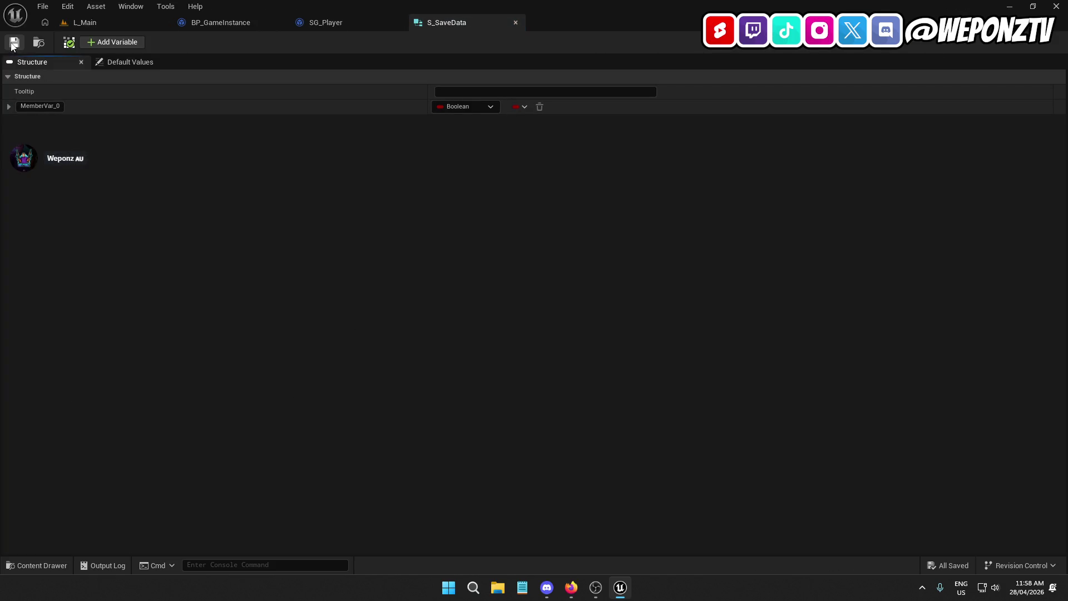
# Rename MemberVar_0 to CardData, give it type S Card Data, and save.
pyautogui.click(55, 105)
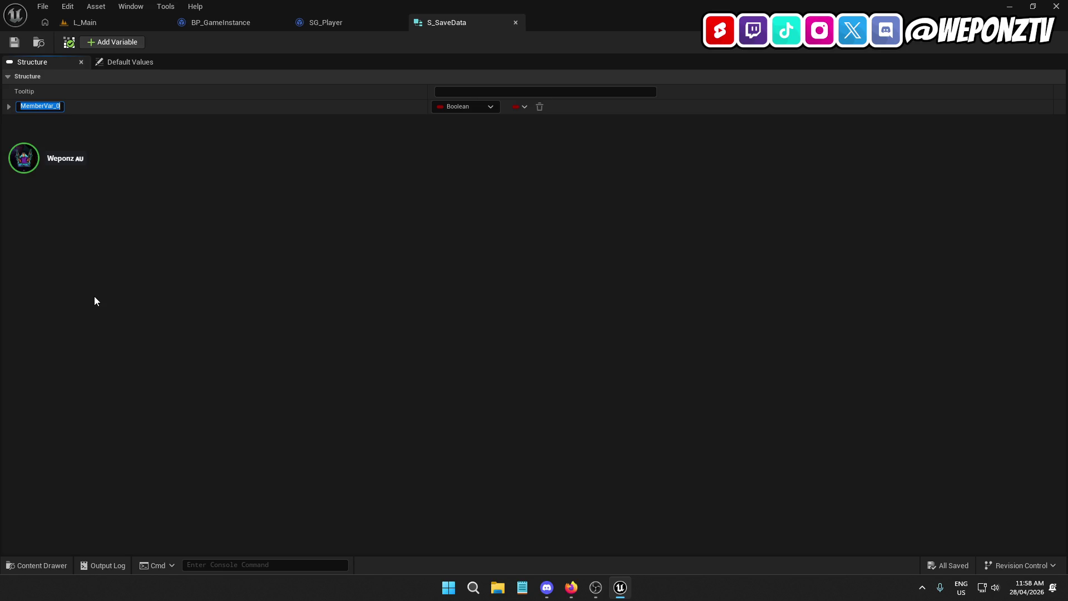
pyautogui.write('CardDat')
pyautogui.write('a')
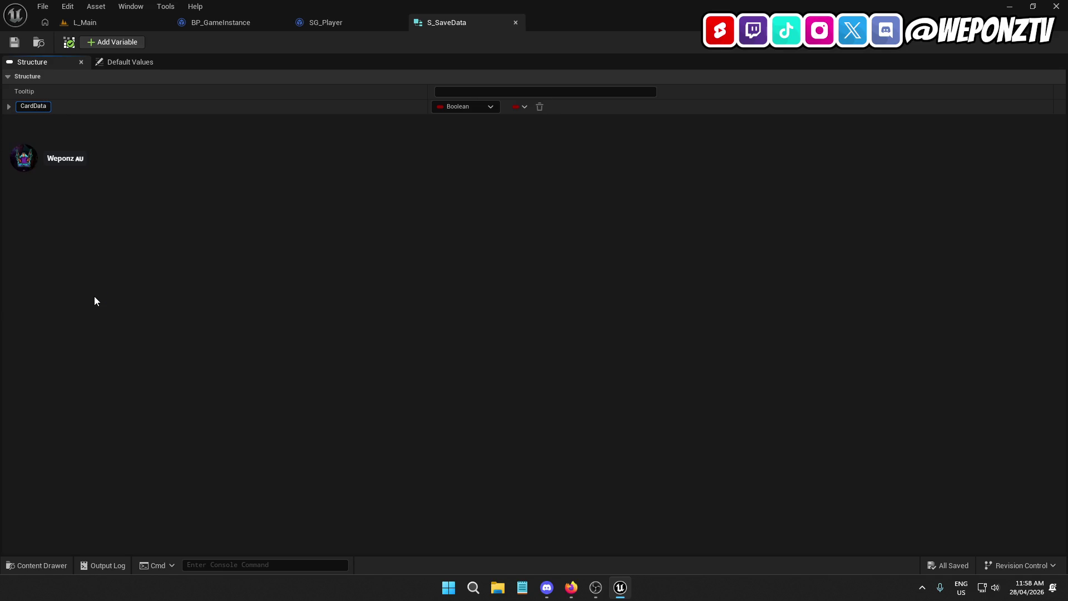
pyautogui.press('Return')
pyautogui.click(463, 112)
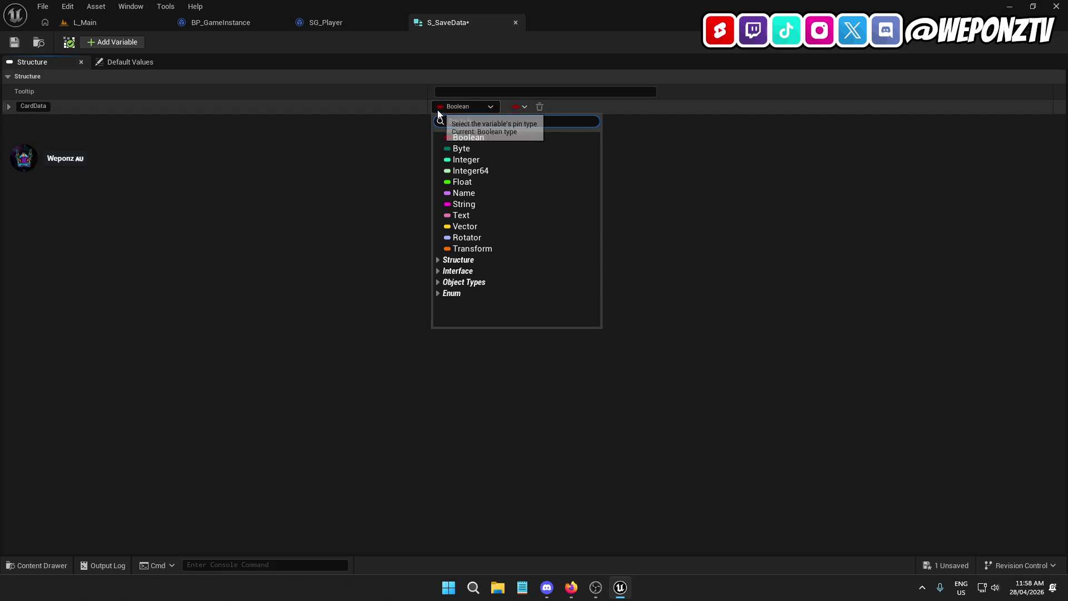
pyautogui.write('card data')
pyautogui.click(478, 148)
pyautogui.click(14, 44)
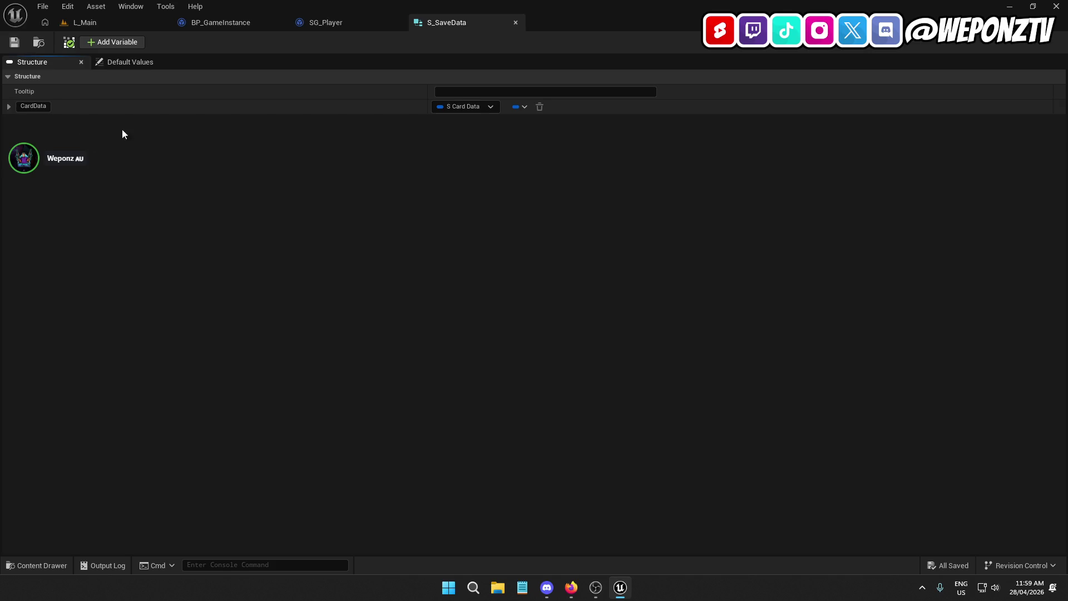
# Add a StatsData member of type S Stats Data and save the structure.
pyautogui.click(102, 43)
pyautogui.doubleClick(41, 121)
pyautogui.write('Stats')
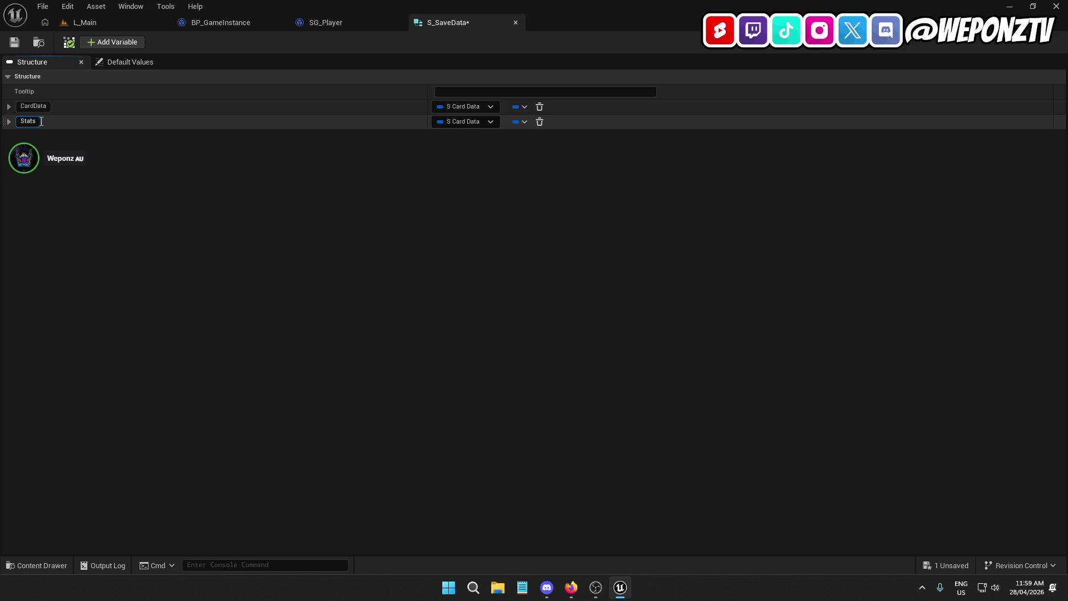
pyautogui.write('Data')
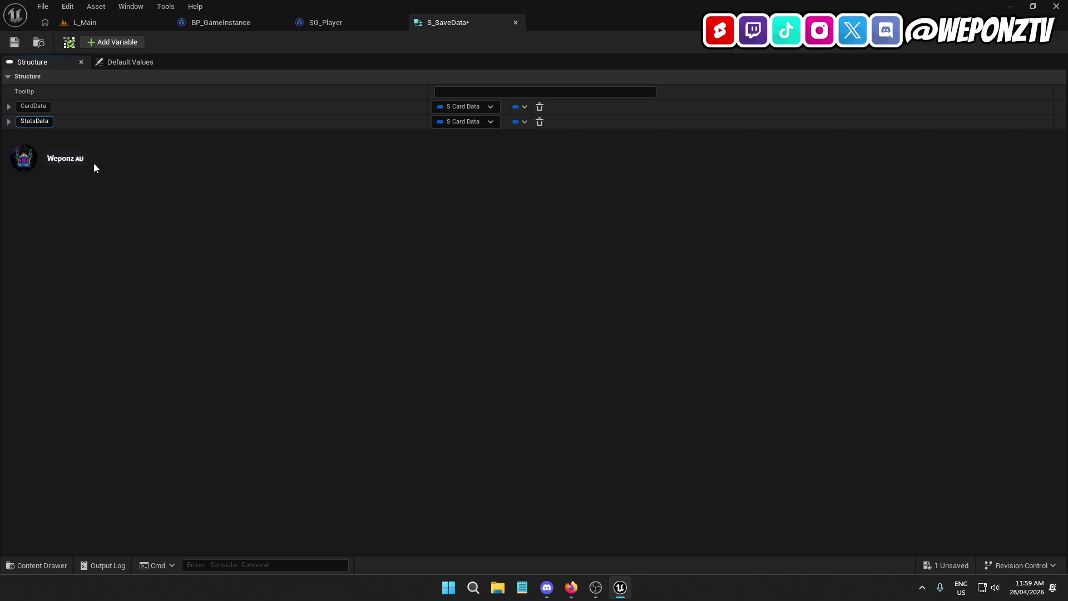
pyautogui.press('Return')
pyautogui.click(465, 122)
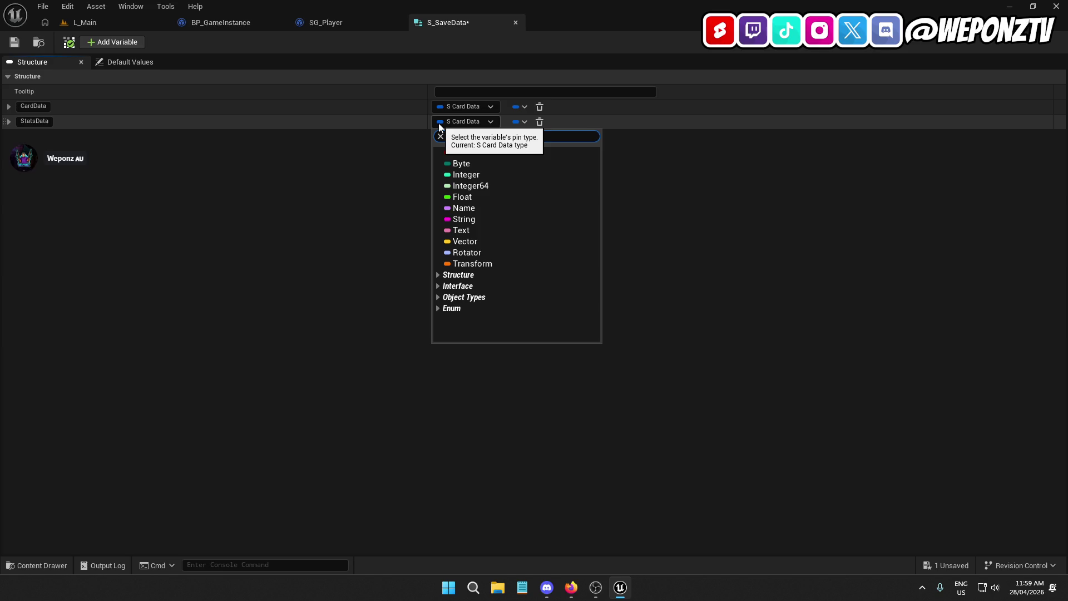
pyautogui.write('stats')
pyautogui.moveTo(489, 209)
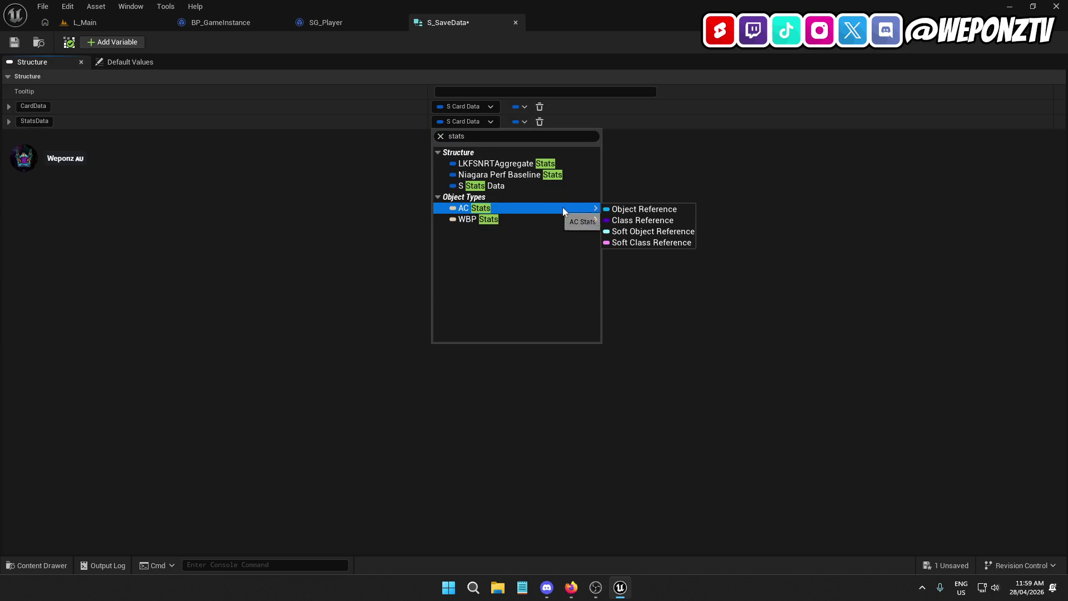
pyautogui.click(481, 186)
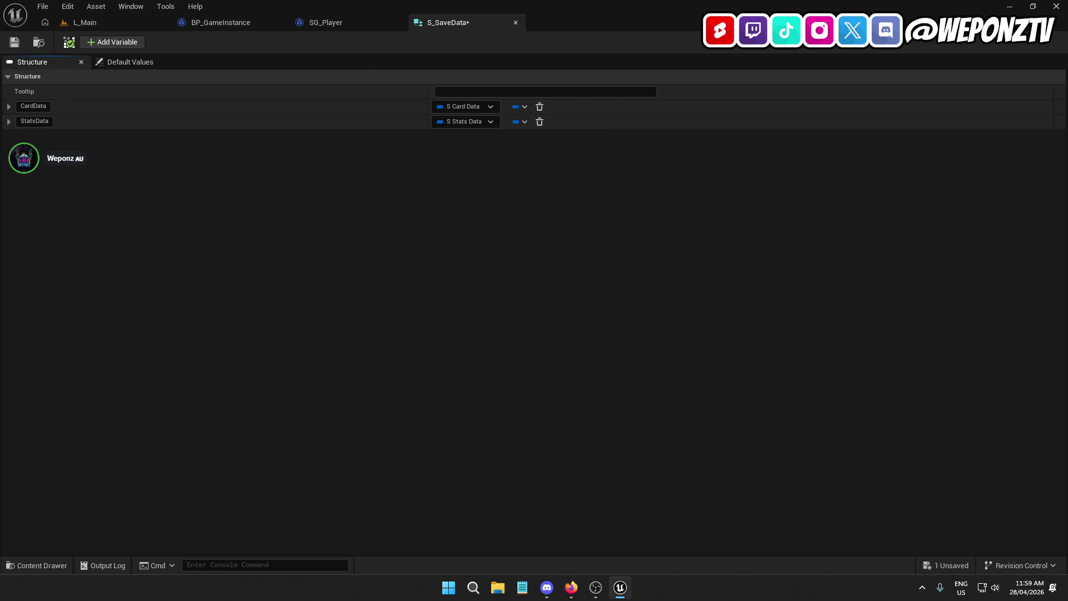
pyautogui.hotkey('ctrl', 's')
# Close S_SaveData and add a SaveData variable of type S Save Data to SG_Player.
pyautogui.click(516, 23)
pyautogui.click(152, 161)
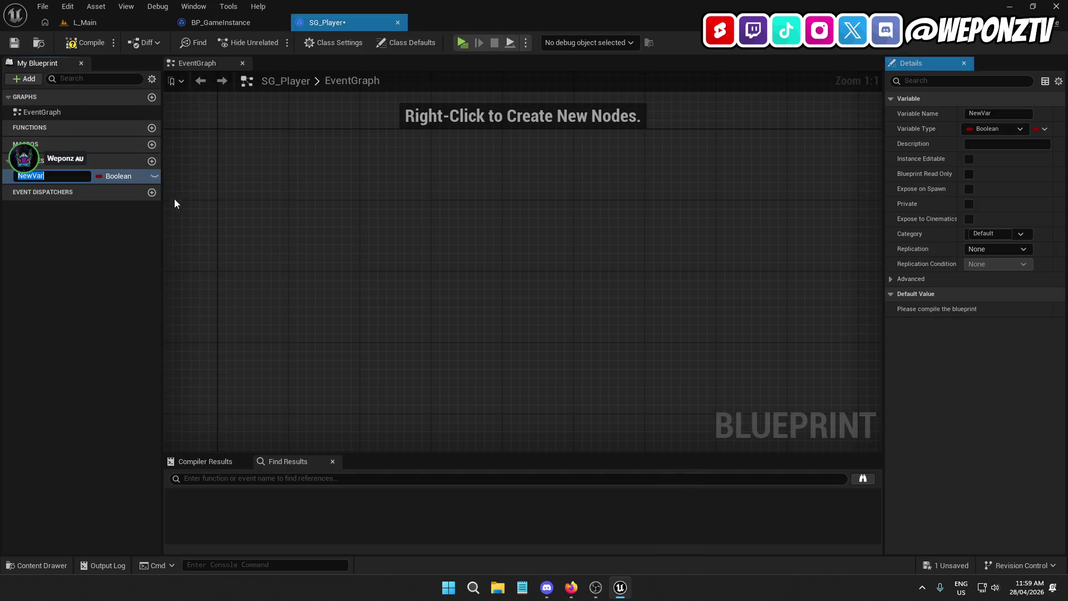
pyautogui.write('SaveData')
pyautogui.press('Return')
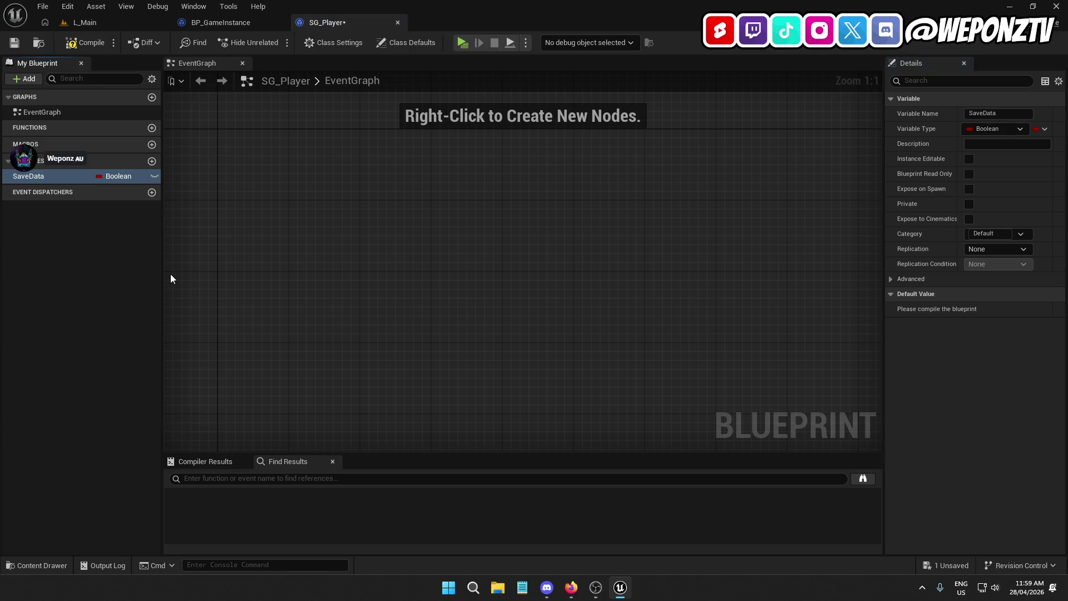
pyautogui.click(110, 176)
pyautogui.write('saved')
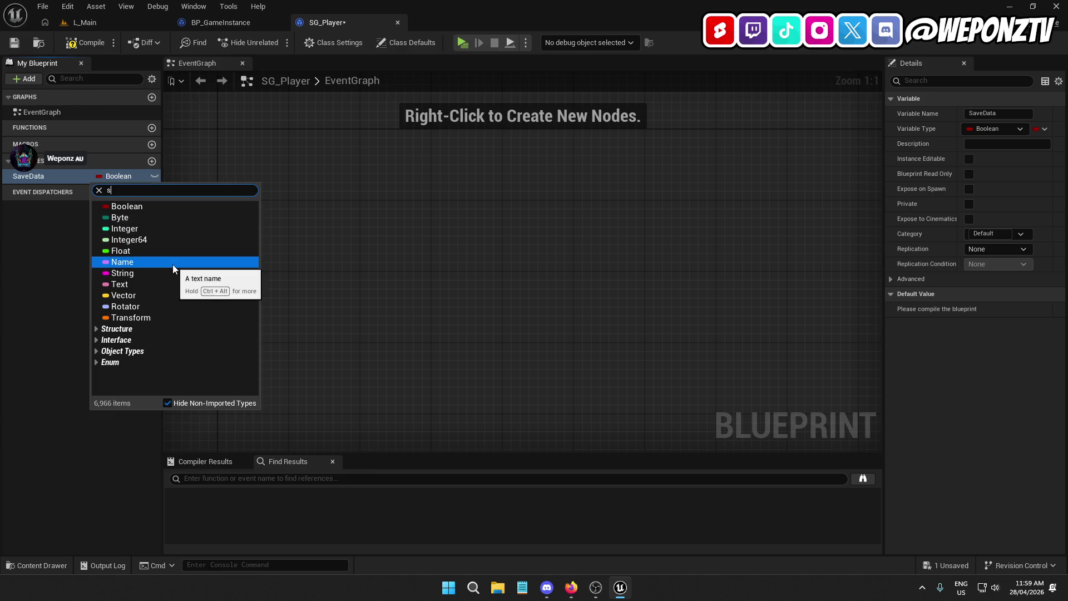
pyautogui.click(143, 217)
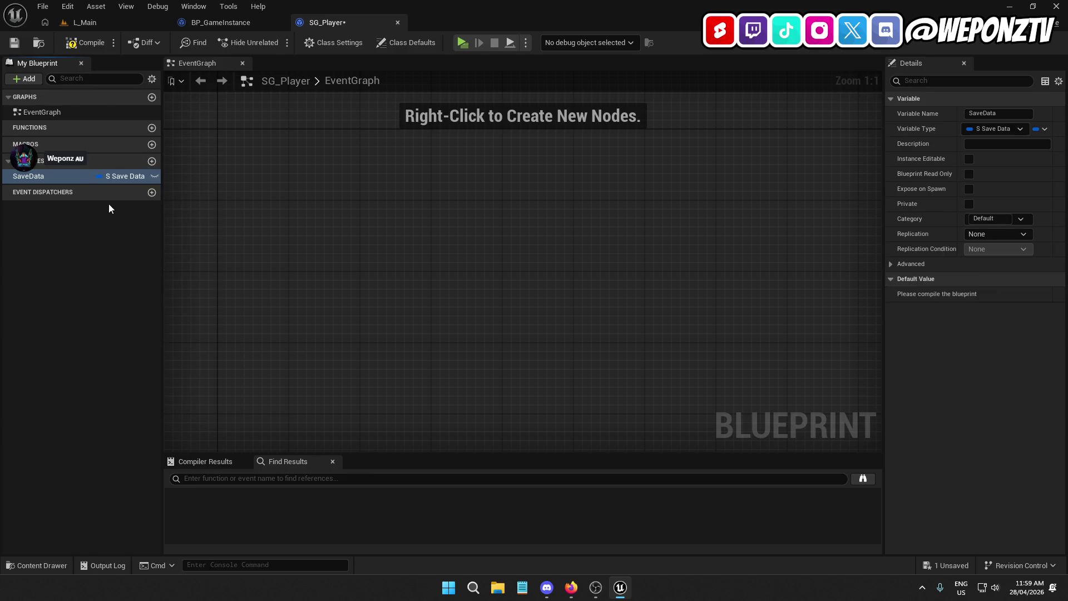
# Compile SG_Player and expand SaveData's CardData and StatsData default values.
pyautogui.click(14, 43)
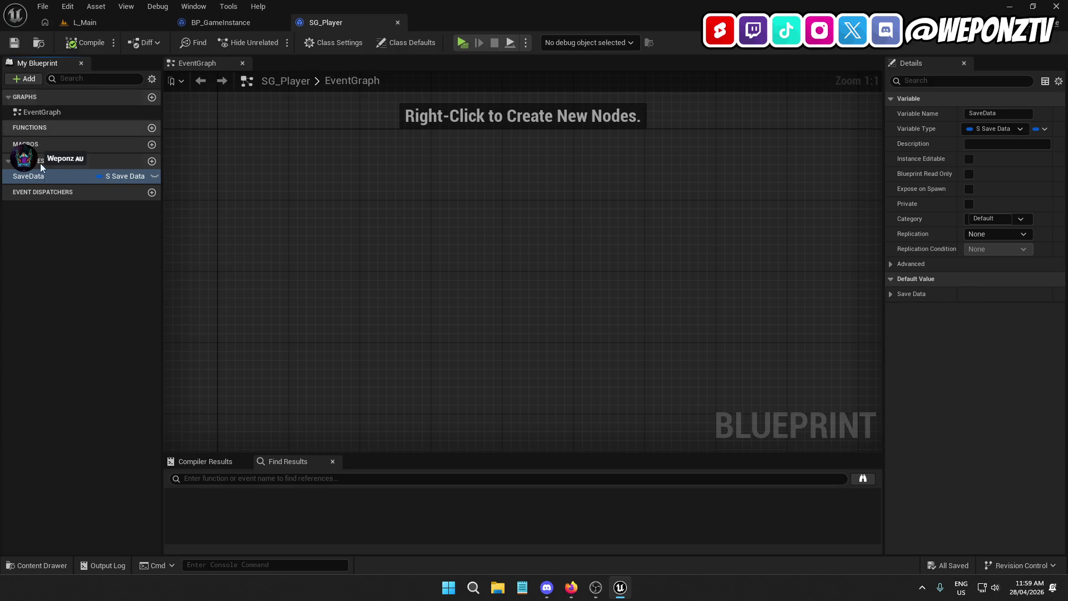
pyautogui.click(891, 293)
pyautogui.click(899, 309)
pyautogui.click(899, 354)
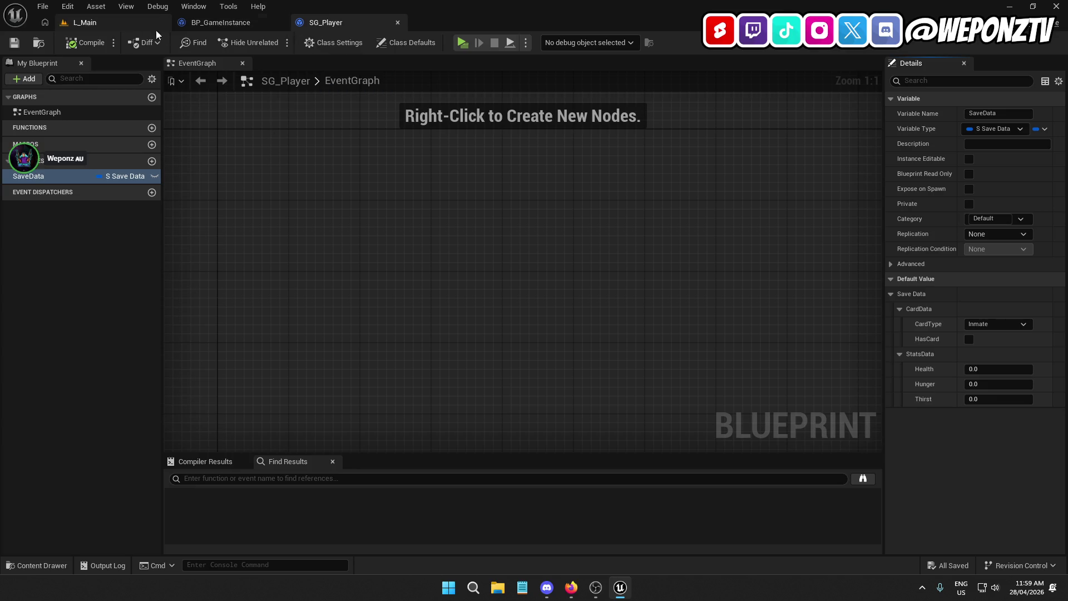
# Turn CardData into an array in the S_SaveData structure and save it.
pyautogui.click(86, 22)
pyautogui.doubleClick(289, 444)
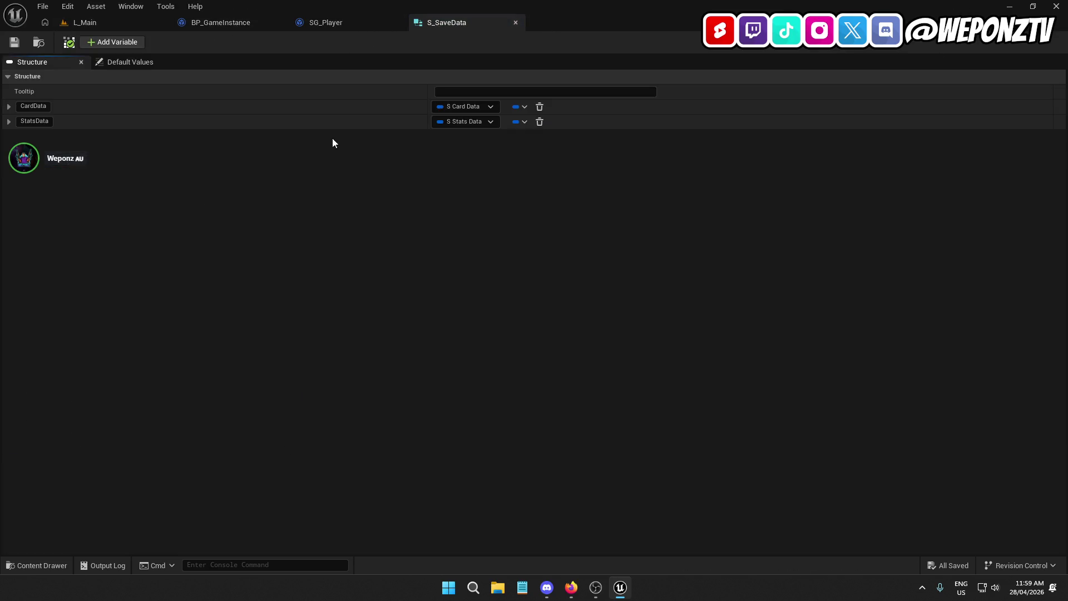
pyautogui.click(516, 106)
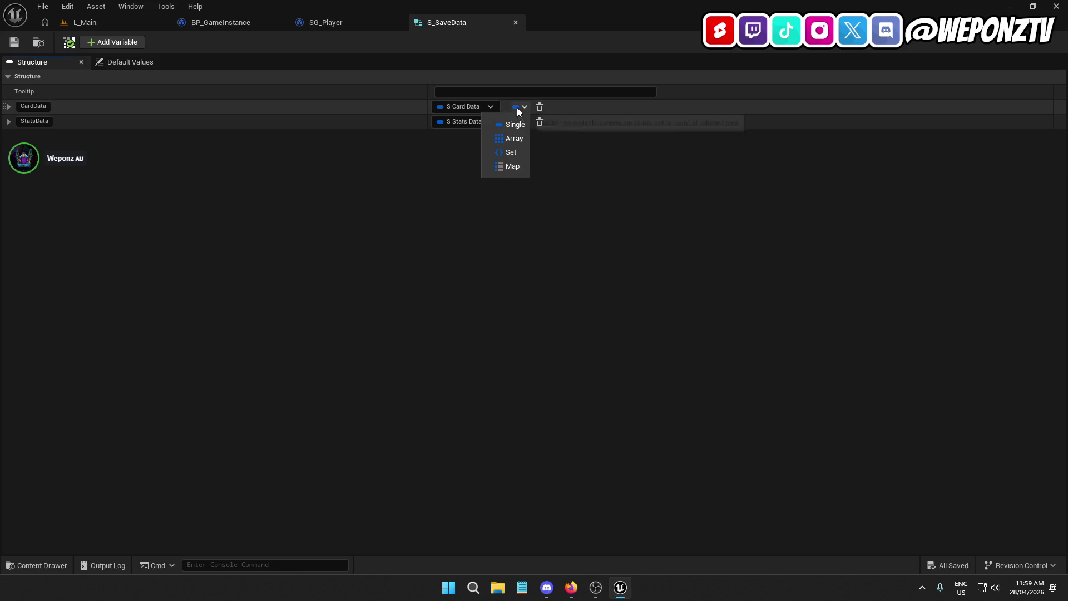
pyautogui.click(511, 138)
pyautogui.click(15, 42)
pyautogui.click(515, 22)
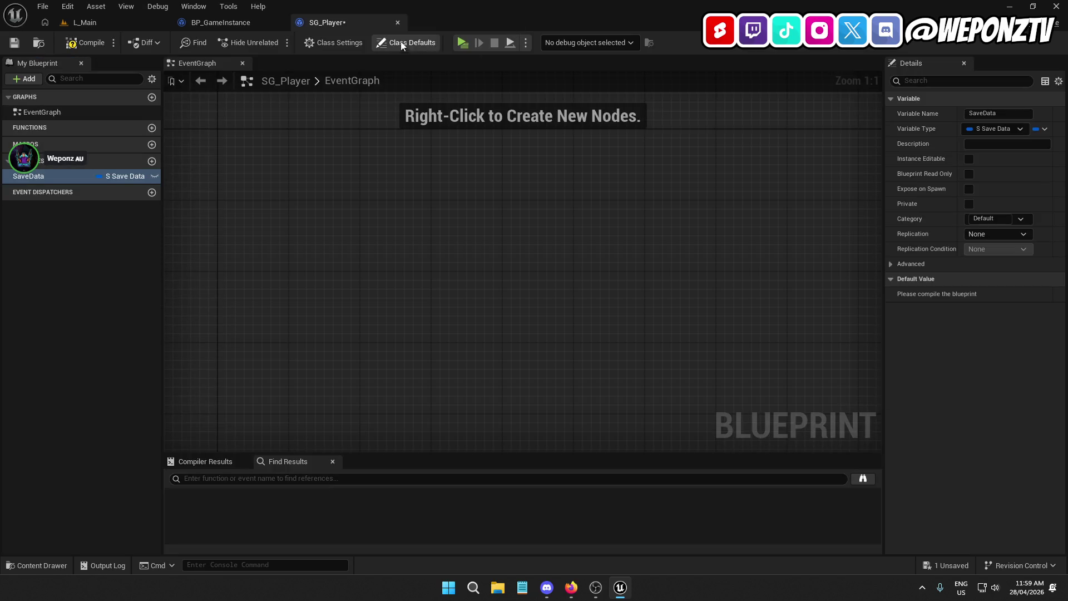
# Add three CardData elements in SG_Player, setting Index 1 to Maintenance and Index 2 to Restricted.
pyautogui.click(21, 45)
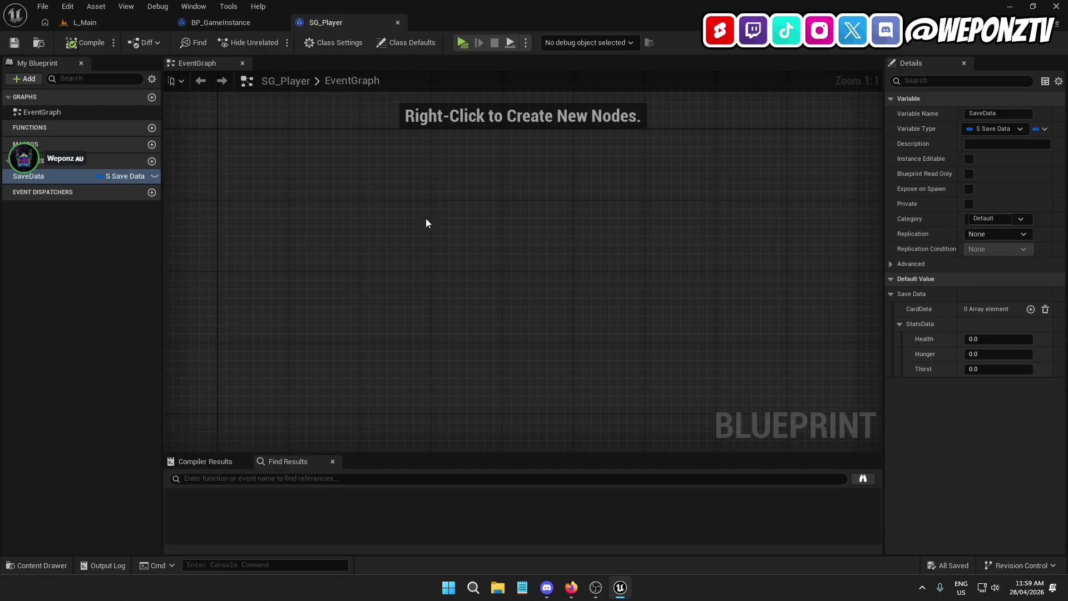
pyautogui.click(1030, 310)
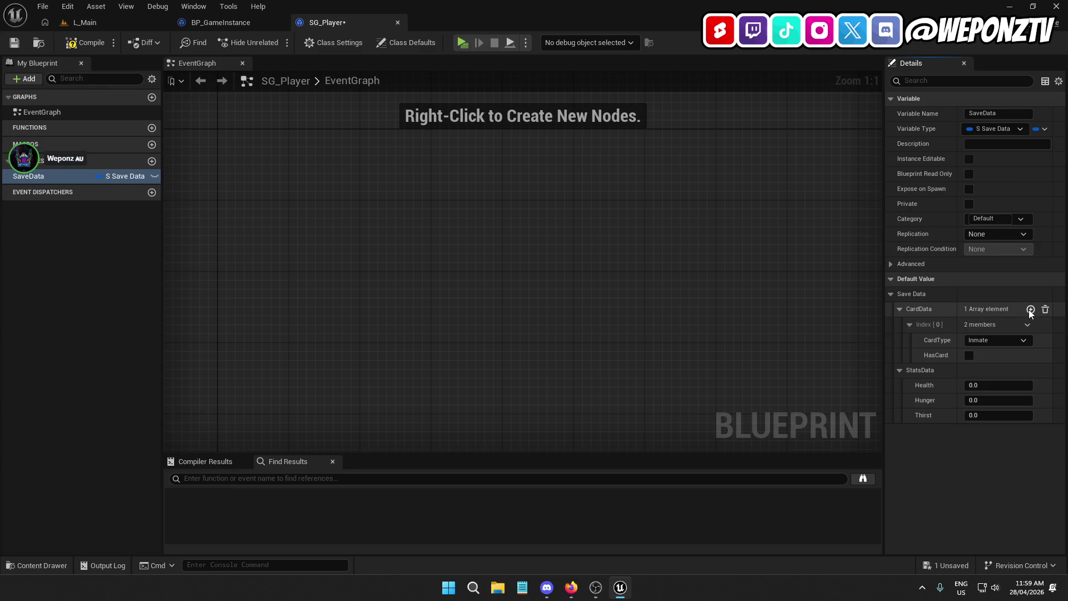
pyautogui.click(1030, 309)
pyautogui.click(1030, 309)
pyautogui.click(996, 386)
pyautogui.click(998, 412)
pyautogui.click(1000, 436)
pyautogui.click(990, 466)
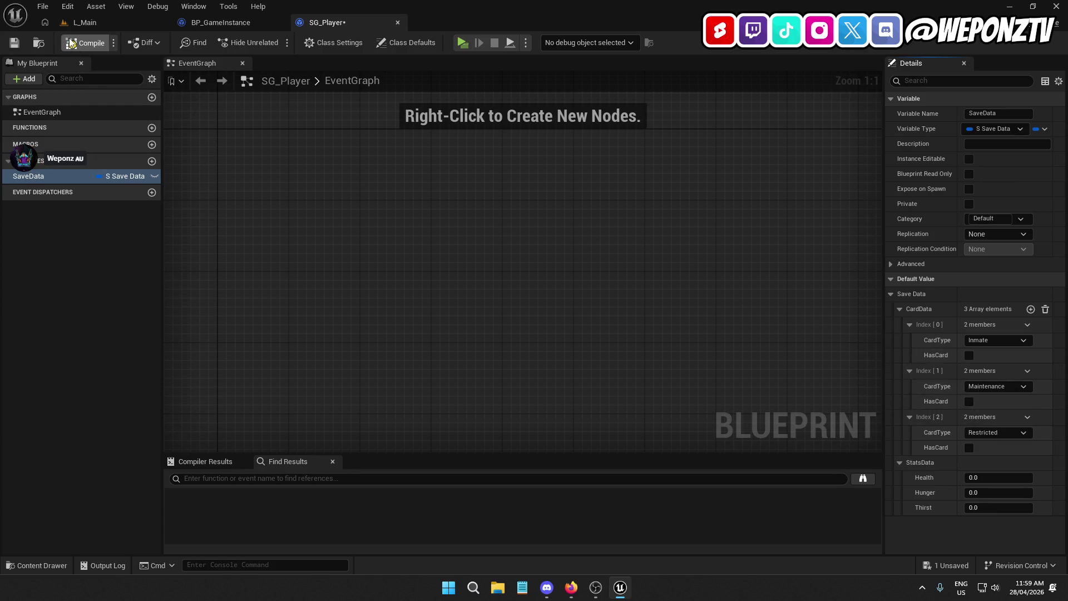
# Set SG_Player's default Health, Hunger and Thirst to 100, then compile and save.
pyautogui.click(13, 48)
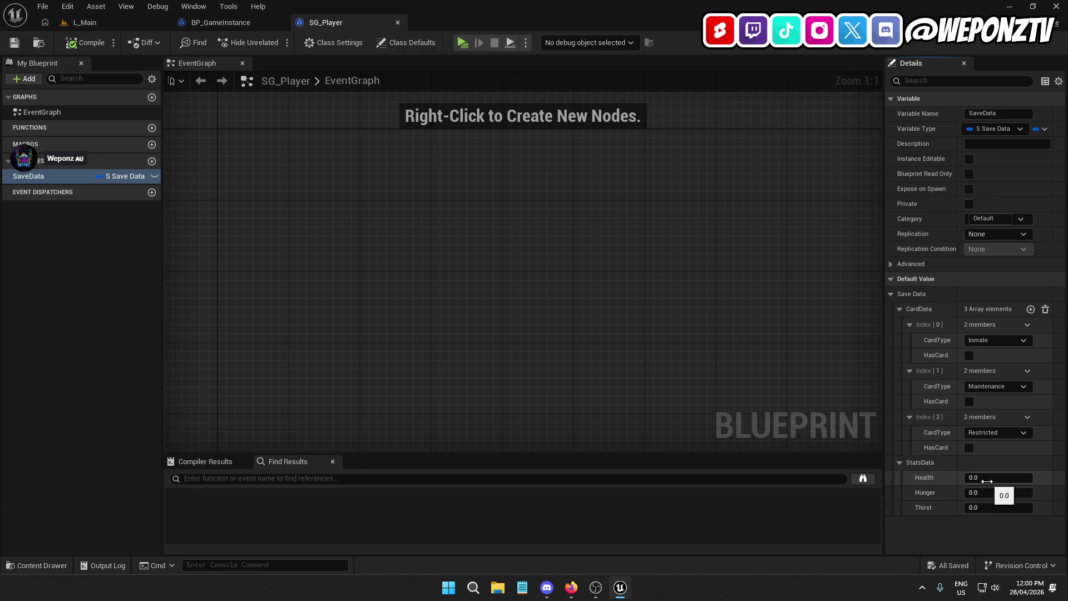
pyautogui.click(987, 482)
pyautogui.write('100')
pyautogui.click(993, 492)
pyautogui.write('100')
pyautogui.write('100')
pyautogui.click(85, 42)
pyautogui.click(14, 42)
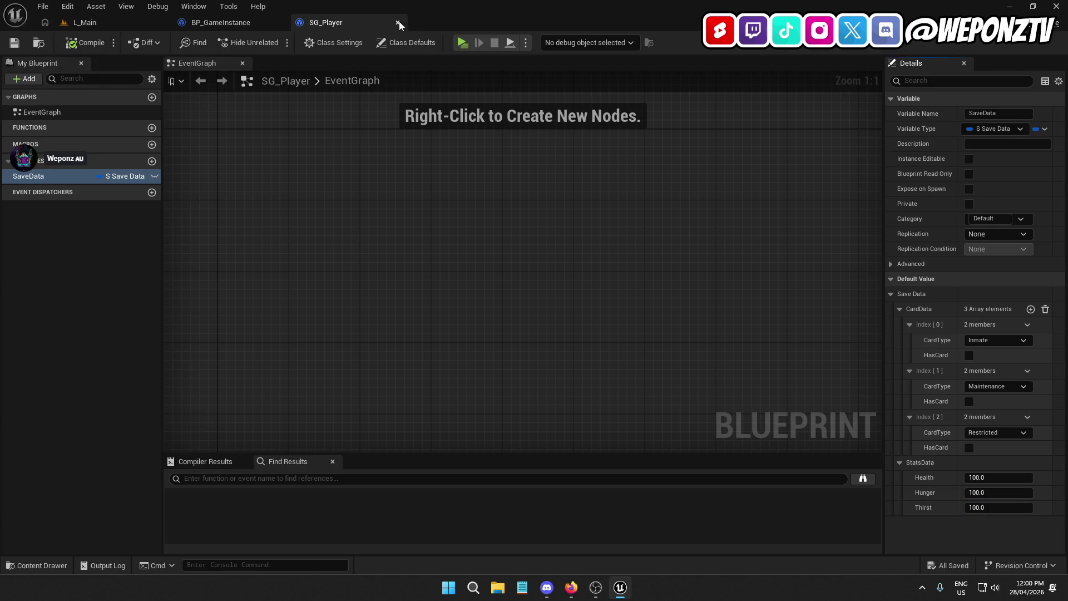
pyautogui.click(399, 23)
pyautogui.click(570, 587)
# Scrub the YouTube tutorial to its Save Game to Slot part, then return to BP_GameInstance's EventGraph.
pyautogui.click(452, 304)
pyautogui.click(185, 490)
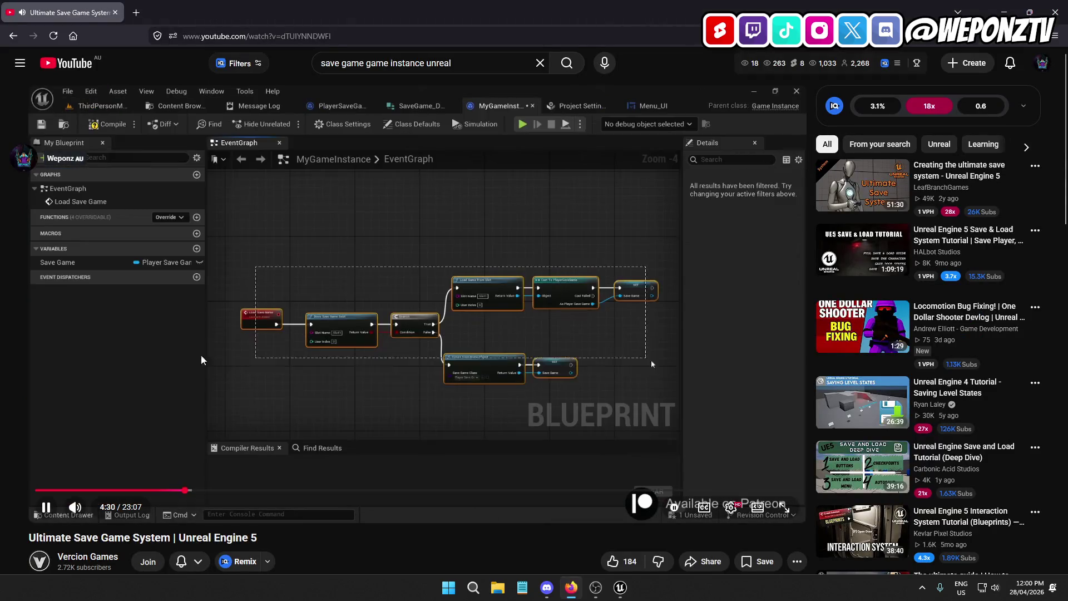
pyautogui.click(296, 391)
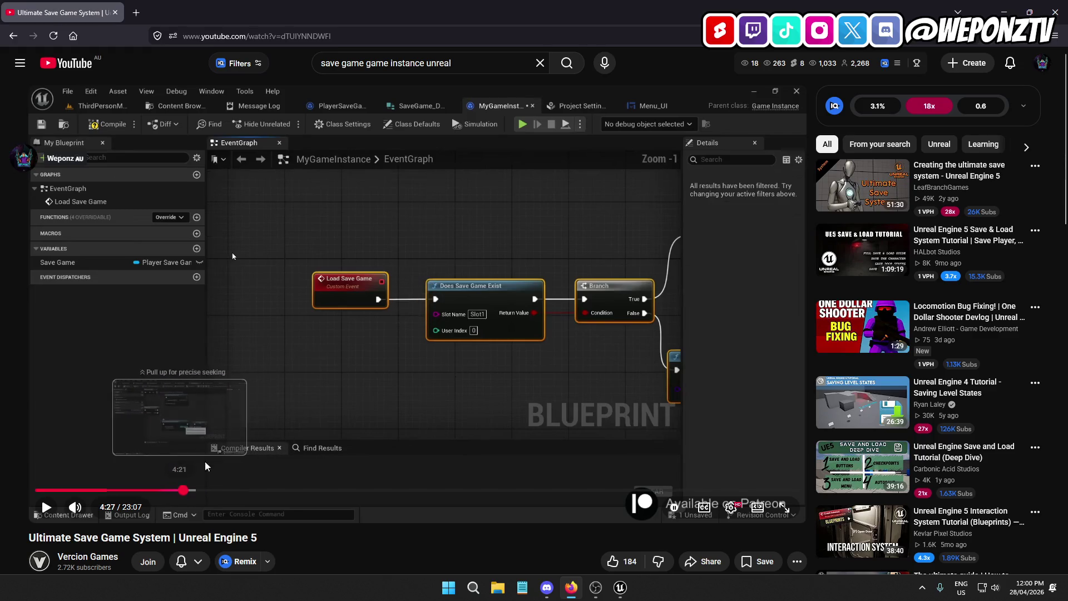
pyautogui.click(182, 490)
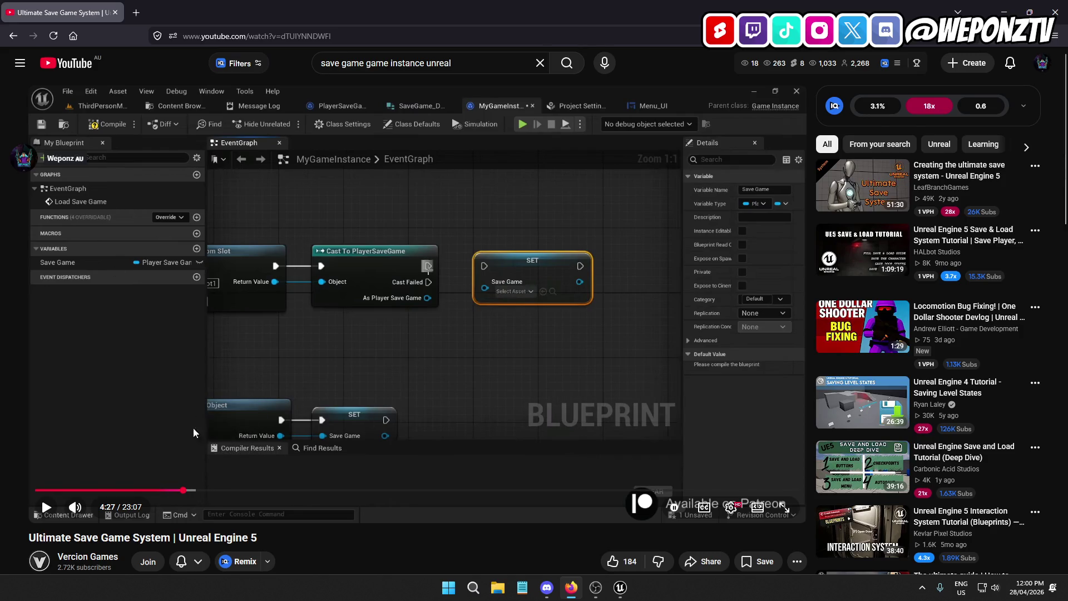
pyautogui.click(225, 490)
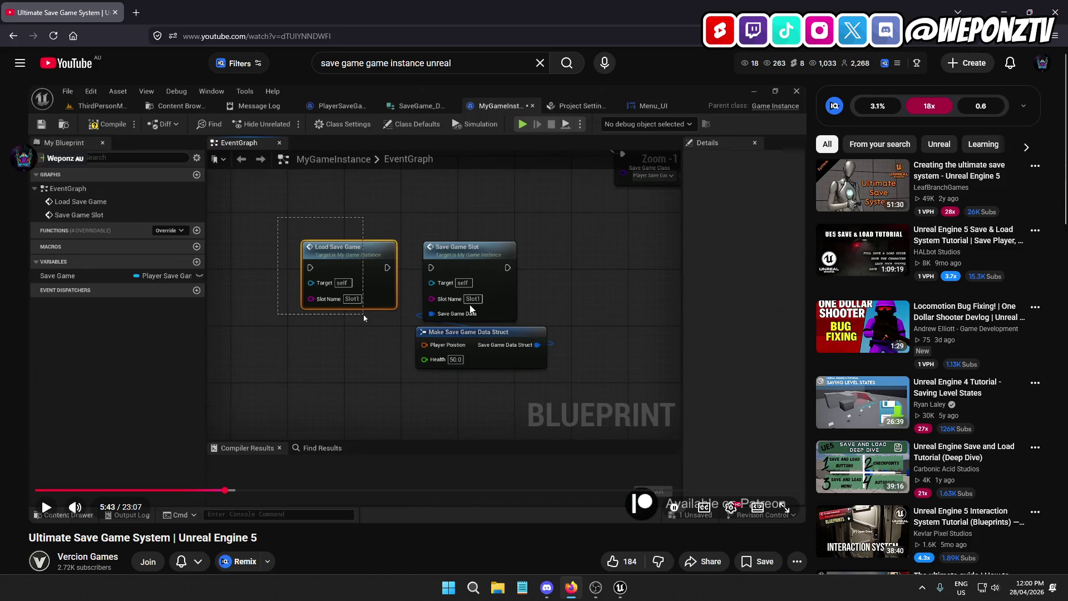
pyautogui.click(202, 491)
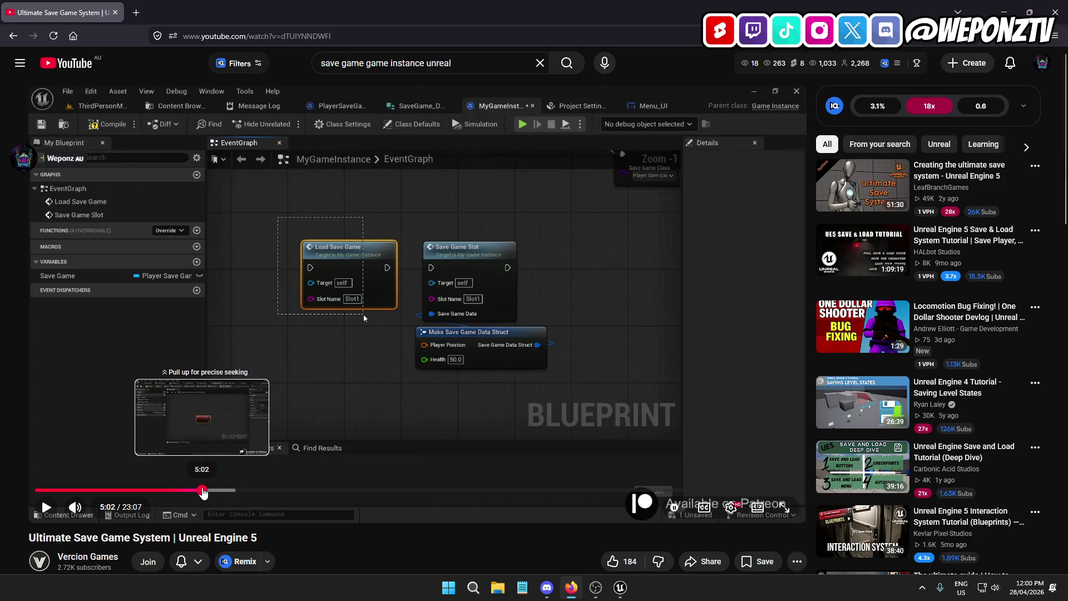
pyautogui.click(295, 368)
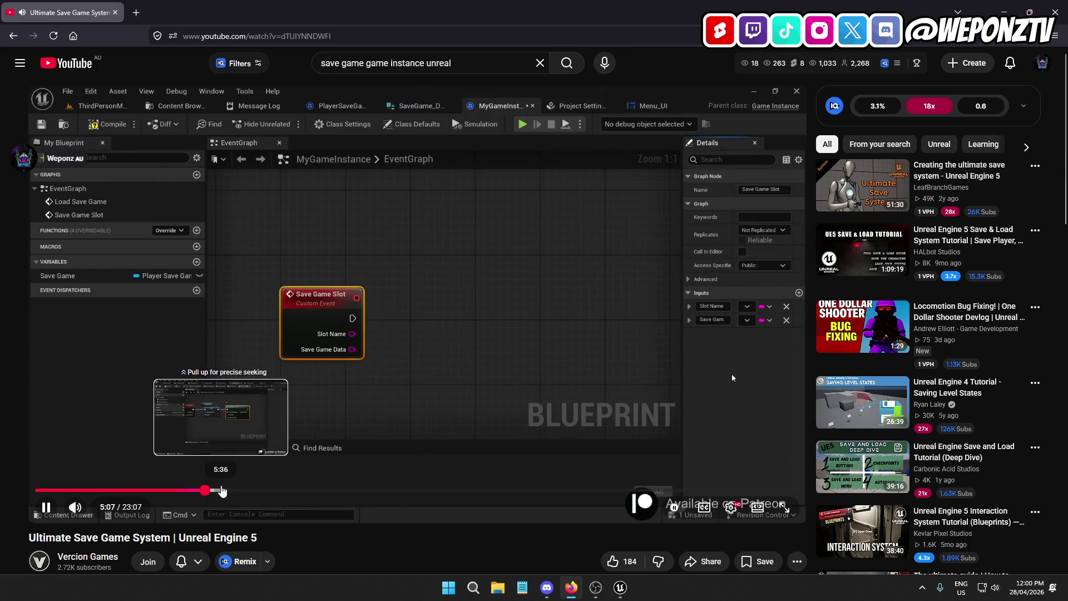
pyautogui.click(222, 490)
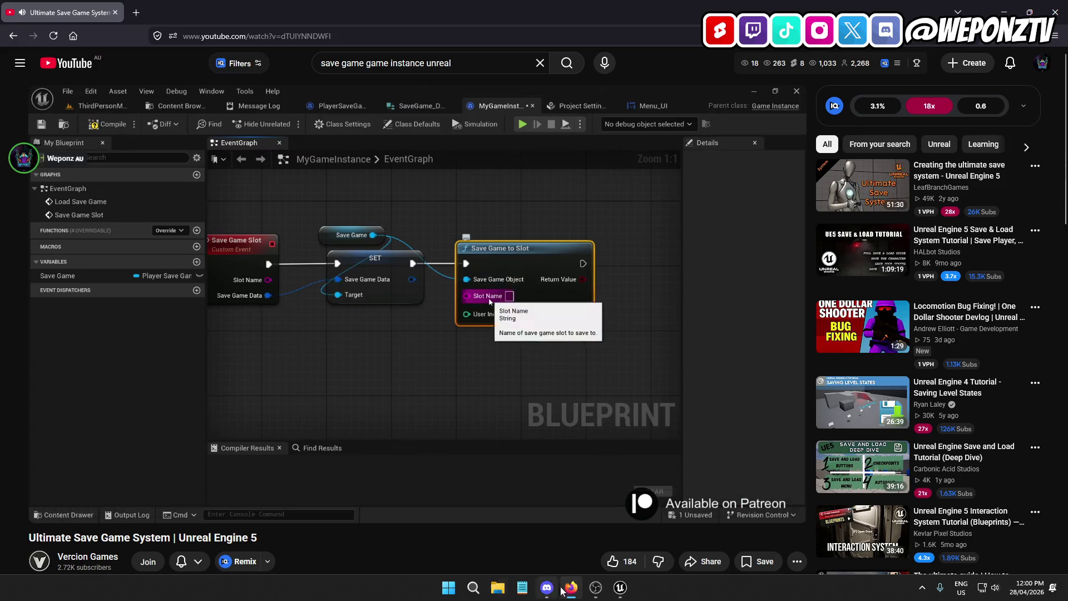
pyautogui.click(615, 597)
pyautogui.click(345, 291)
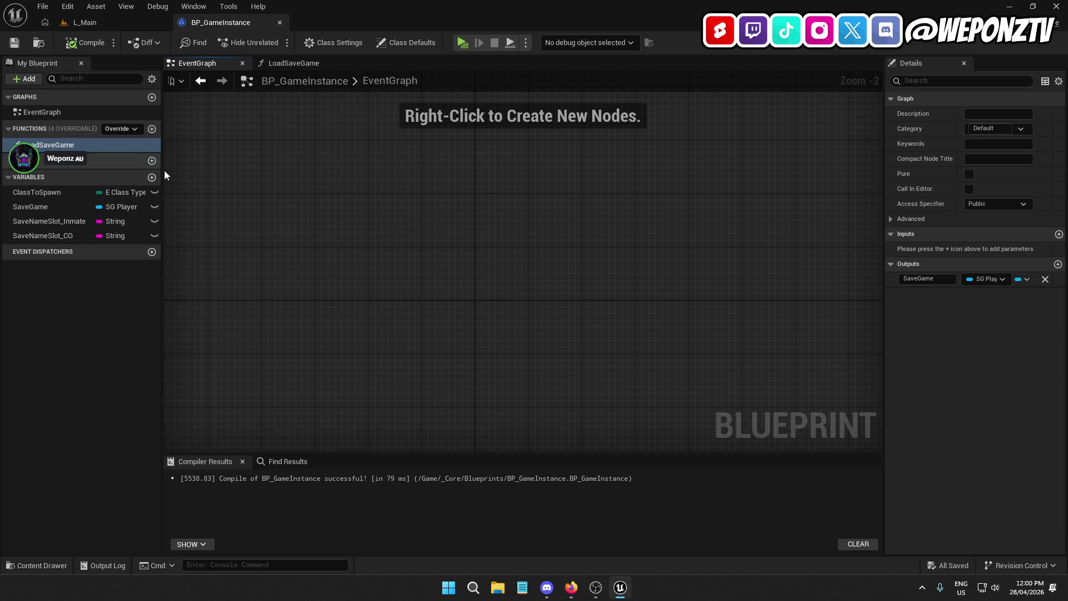
# Place Load Save Game calls in the BP_GameInstance EventGraph, then delete them again.
pyautogui.click(122, 25)
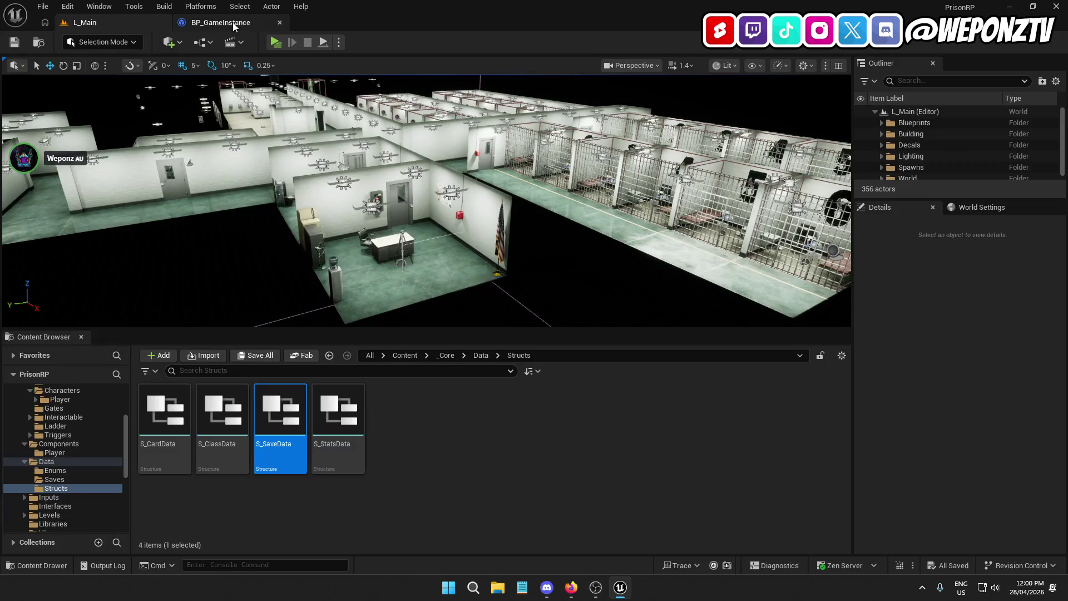
pyautogui.click(223, 22)
pyautogui.rightClick(406, 248)
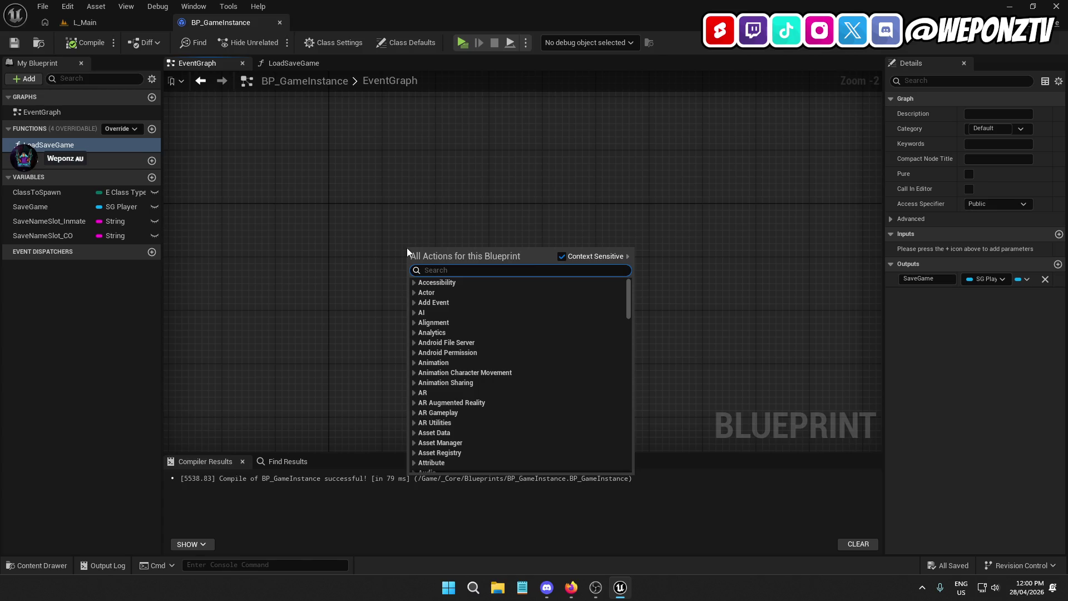
pyautogui.write('load save')
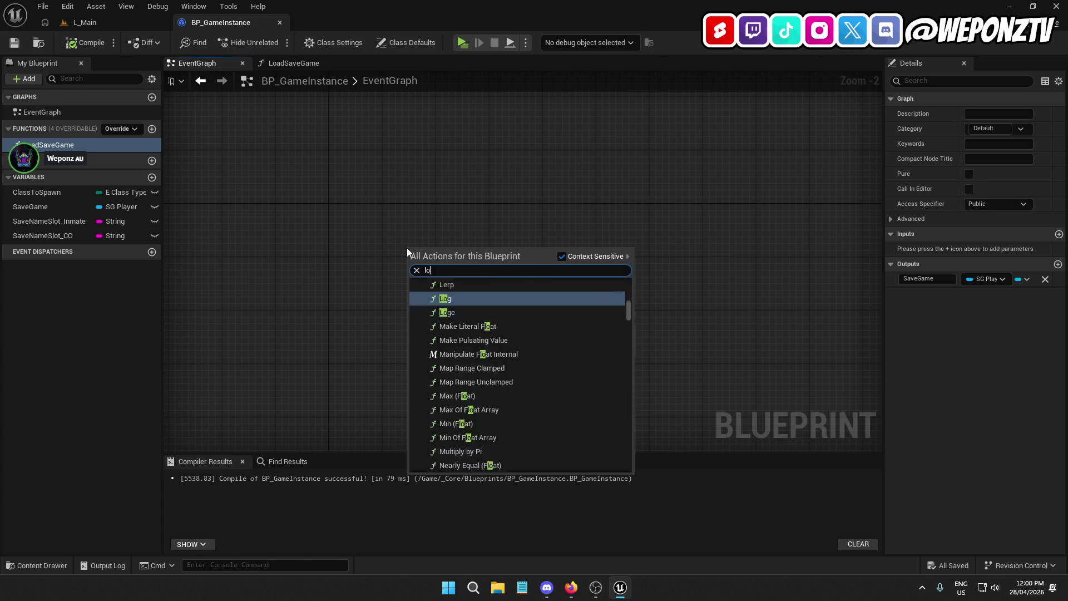
pyautogui.click(457, 293)
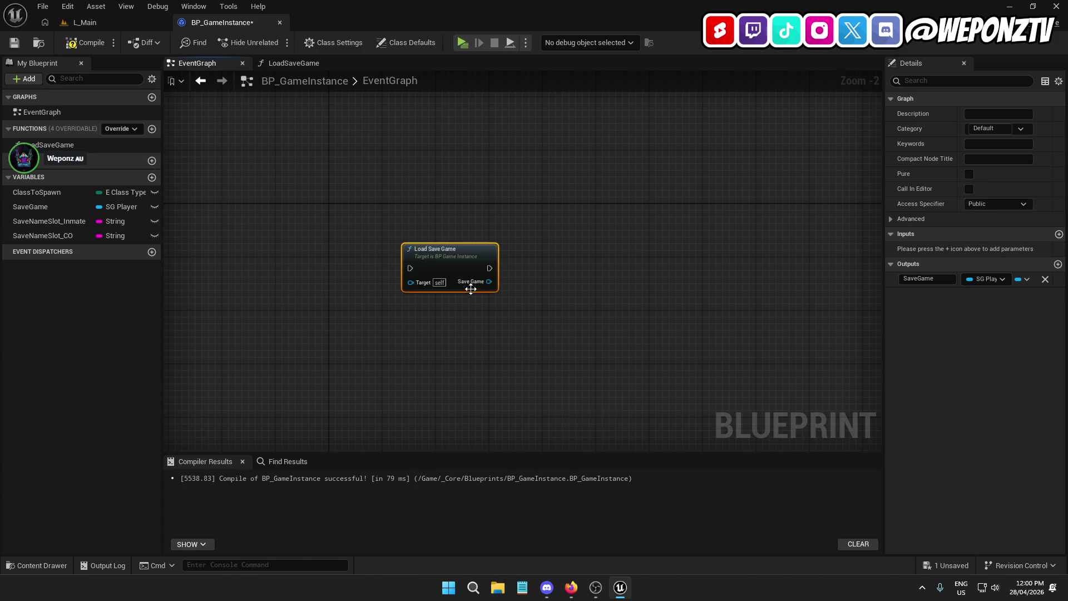
pyautogui.press('Delete')
pyautogui.rightClick(410, 246)
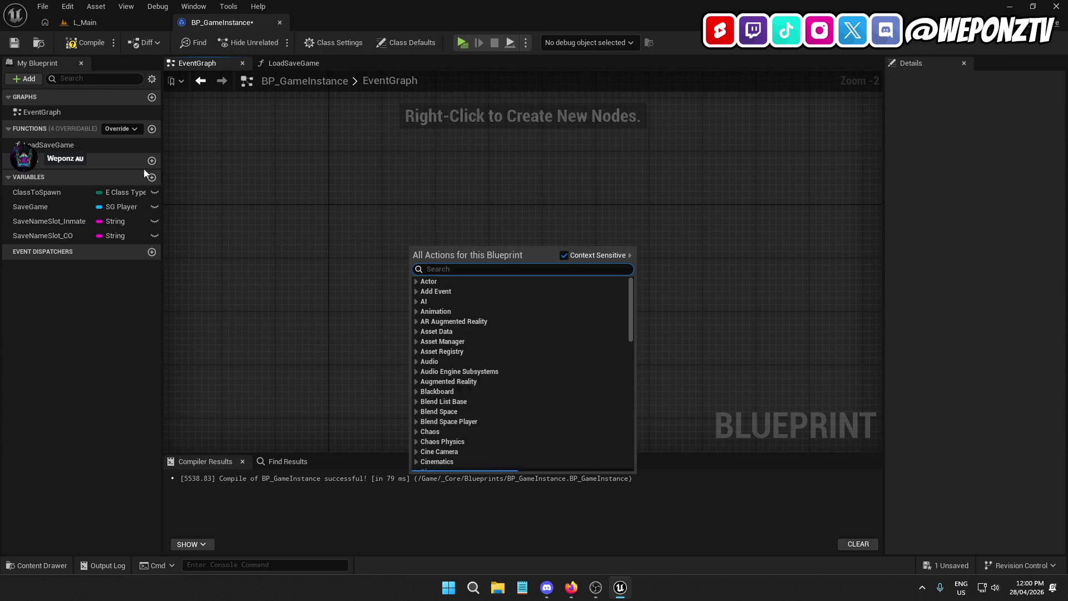
pyautogui.click(53, 146)
pyautogui.moveTo(53, 147); pyautogui.dragTo(337, 213)
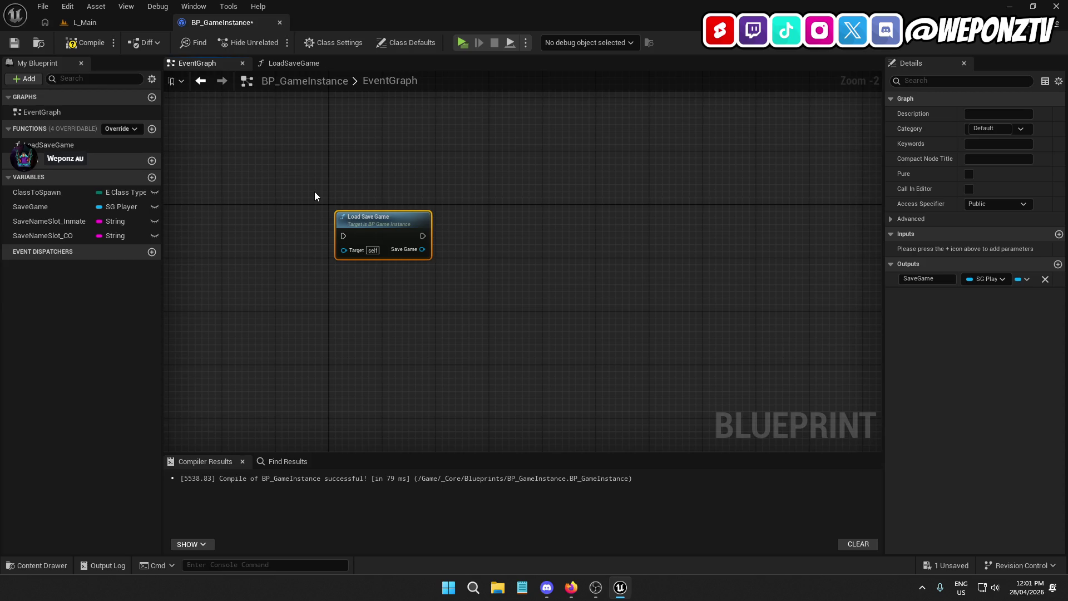
pyautogui.press('Delete')
# Remove LoadSaveGame's SaveGame output and both Save Game getters, then compile and save.
pyautogui.click(73, 147)
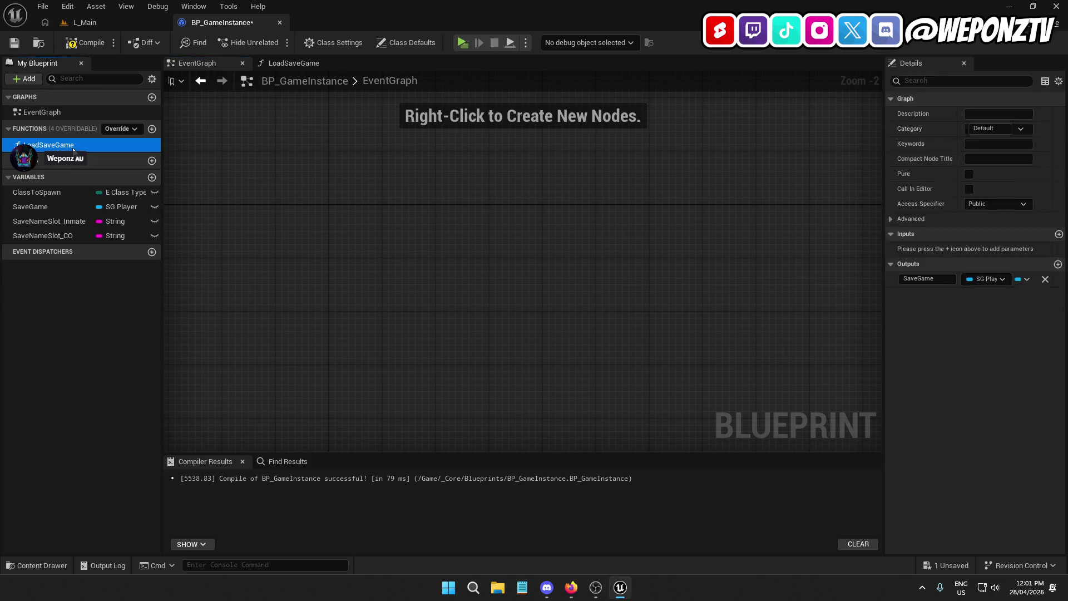
pyautogui.doubleClick(73, 147)
pyautogui.scroll(-2, 614, 215)
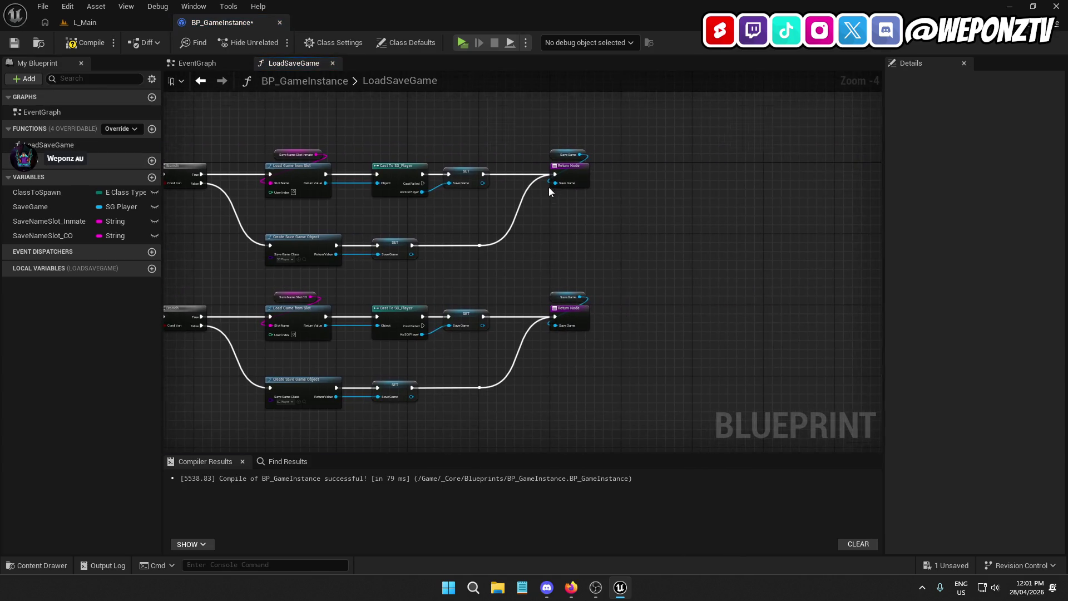
pyautogui.scroll(3, 549, 189)
pyautogui.click(584, 163)
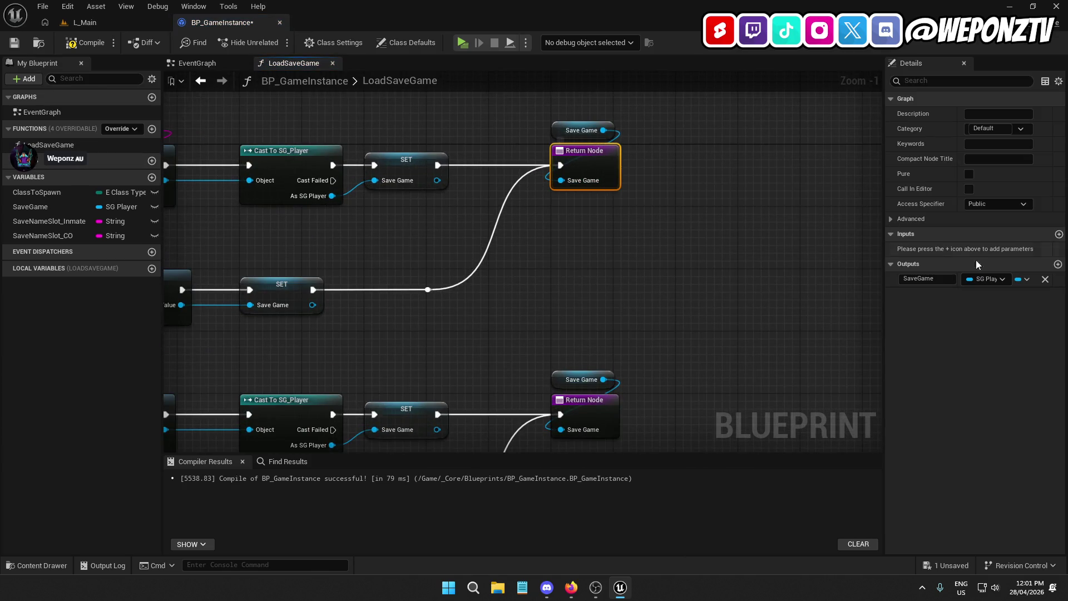
pyautogui.click(1054, 279)
pyautogui.moveTo(620, 115); pyautogui.dragTo(536, 95)
pyautogui.press('Delete')
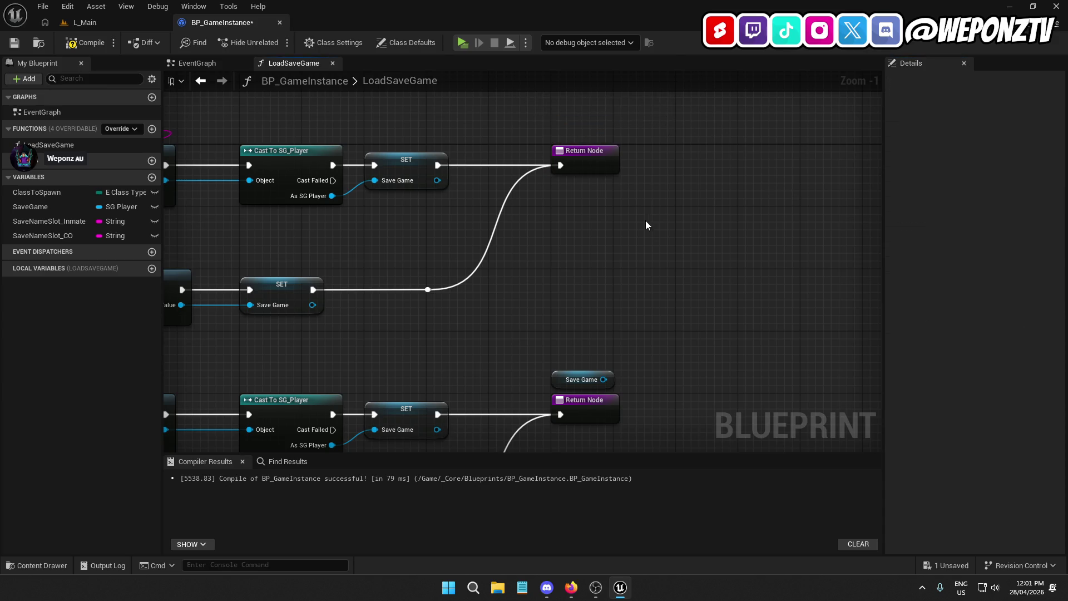
pyautogui.moveTo(640, 345); pyautogui.dragTo(548, 389)
pyautogui.press('Delete')
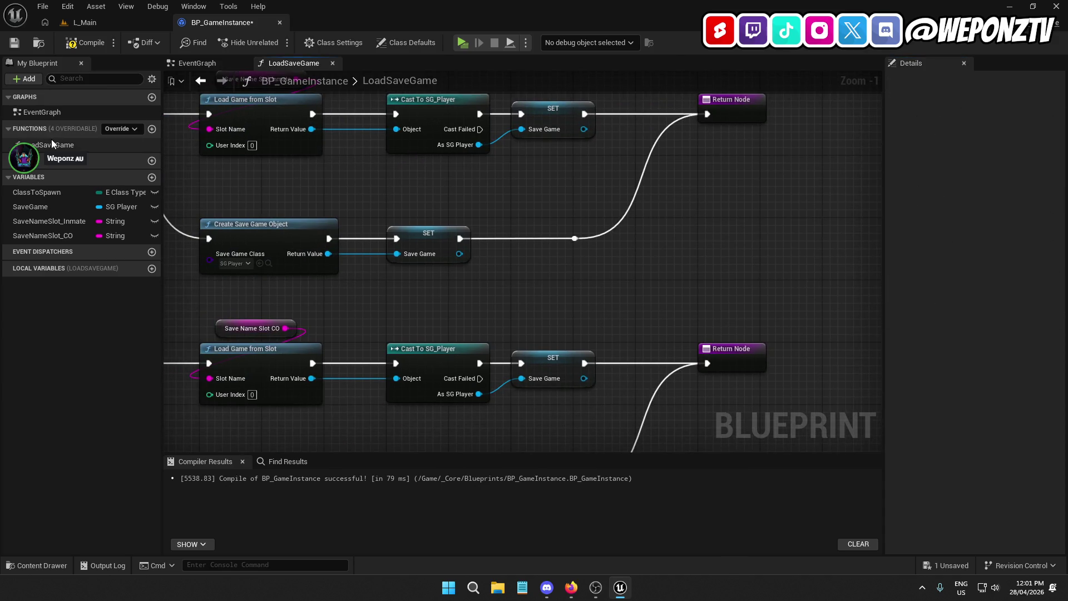
pyautogui.click(86, 43)
pyautogui.click(14, 43)
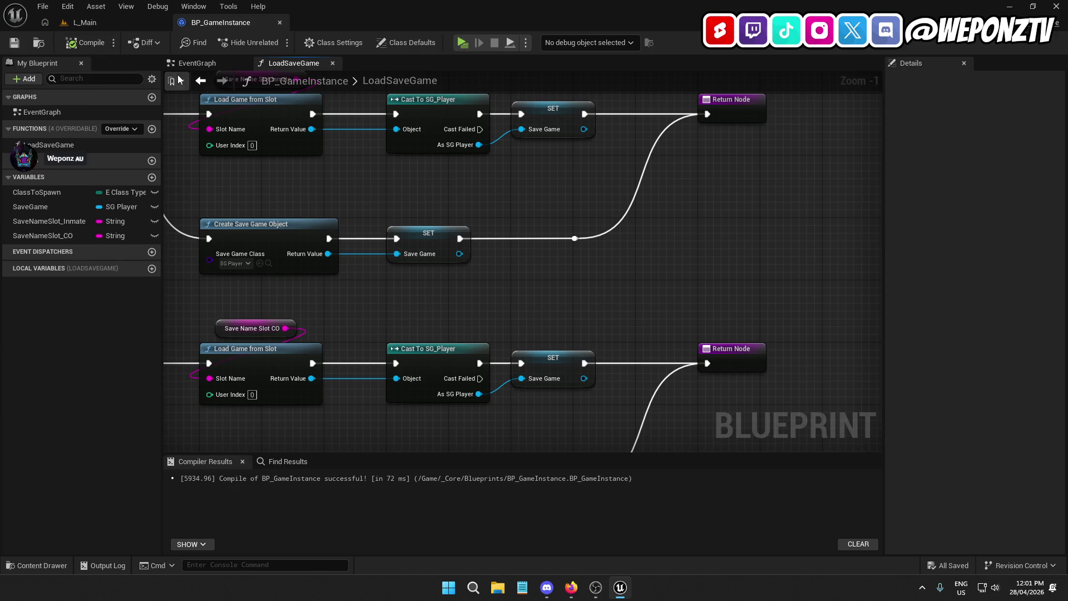
pyautogui.click(192, 65)
# Add a custom event and a LoadSaveGame function call to the EventGraph.
pyautogui.rightClick(396, 284)
pyautogui.write('cus')
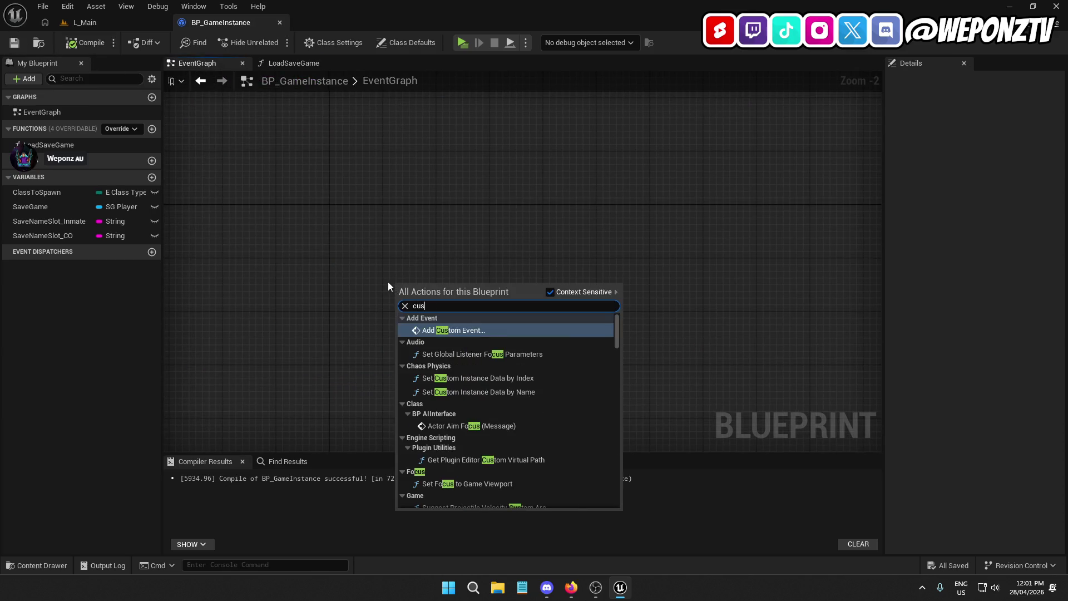
pyautogui.click(489, 332)
pyautogui.write('LoadSaveGa')
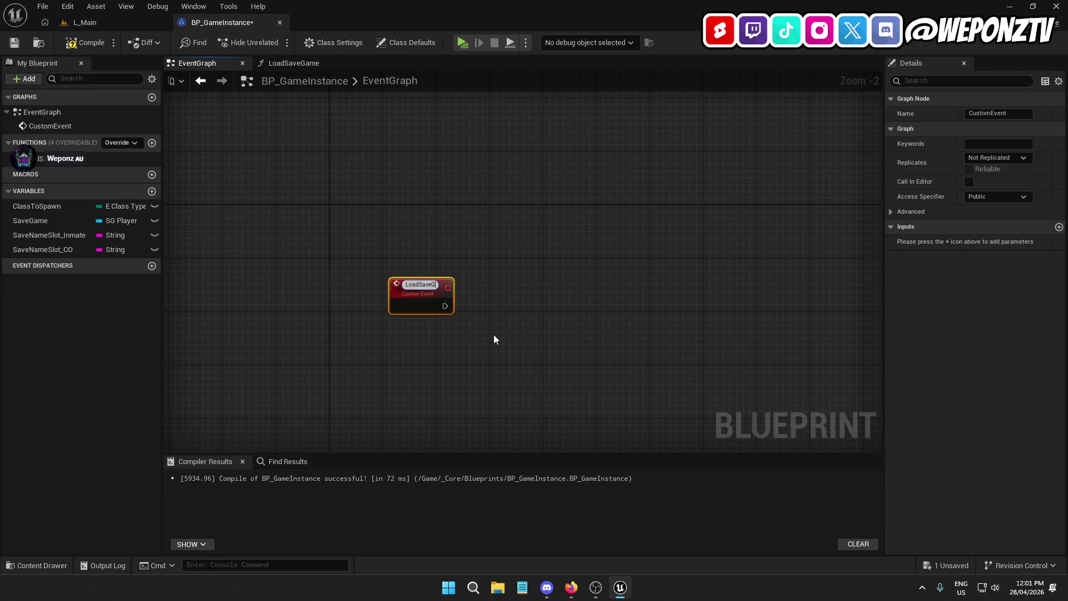
pyautogui.hotkey('ctrl', 'z')
pyautogui.click(493, 335)
pyautogui.moveTo(61, 159); pyautogui.dragTo(522, 244)
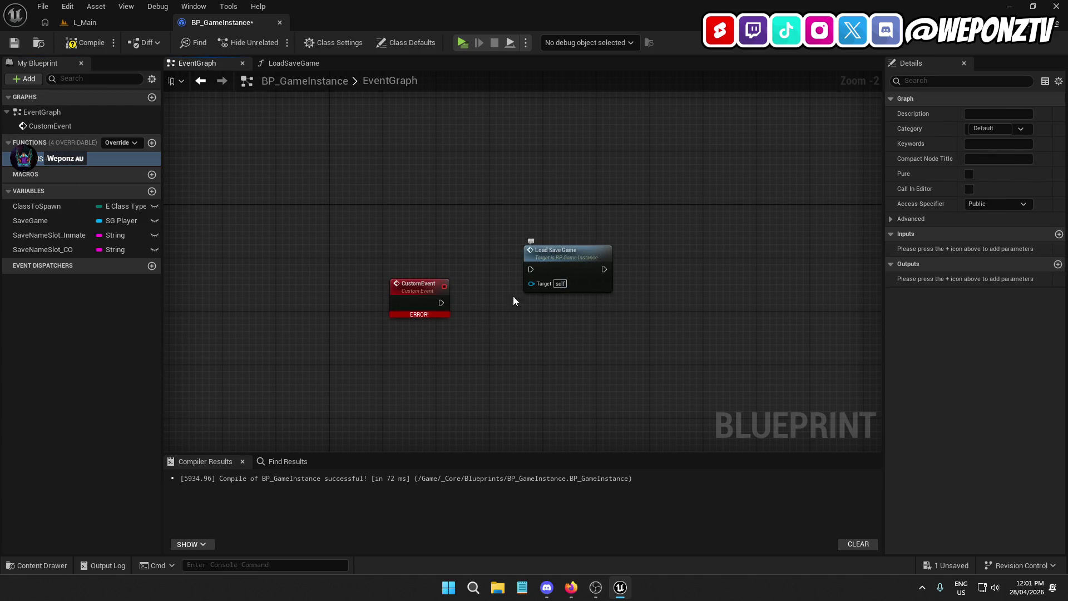
pyautogui.click(412, 285)
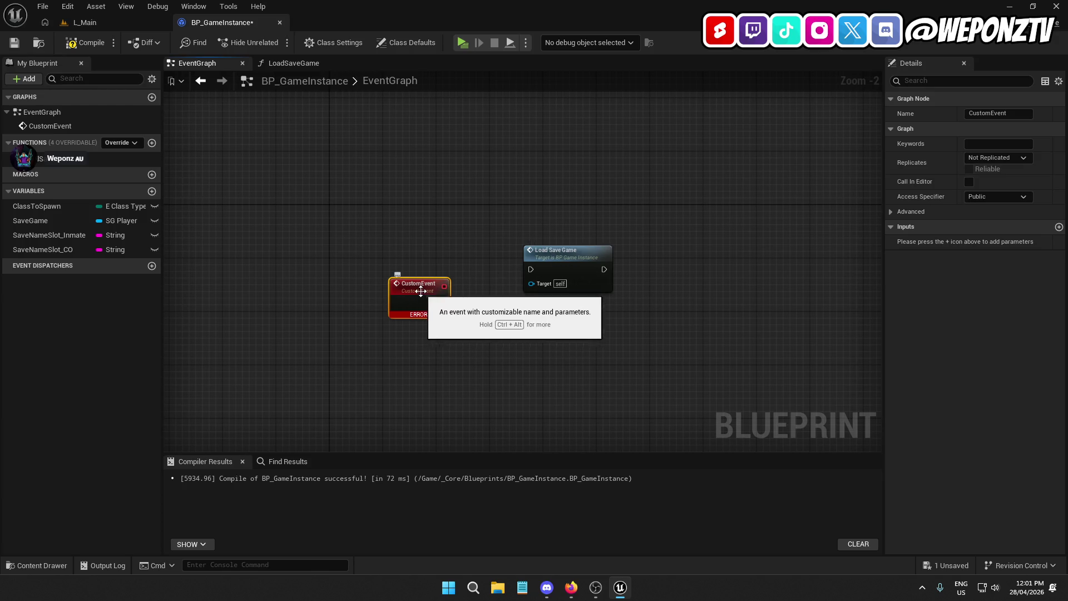
pyautogui.click(541, 262)
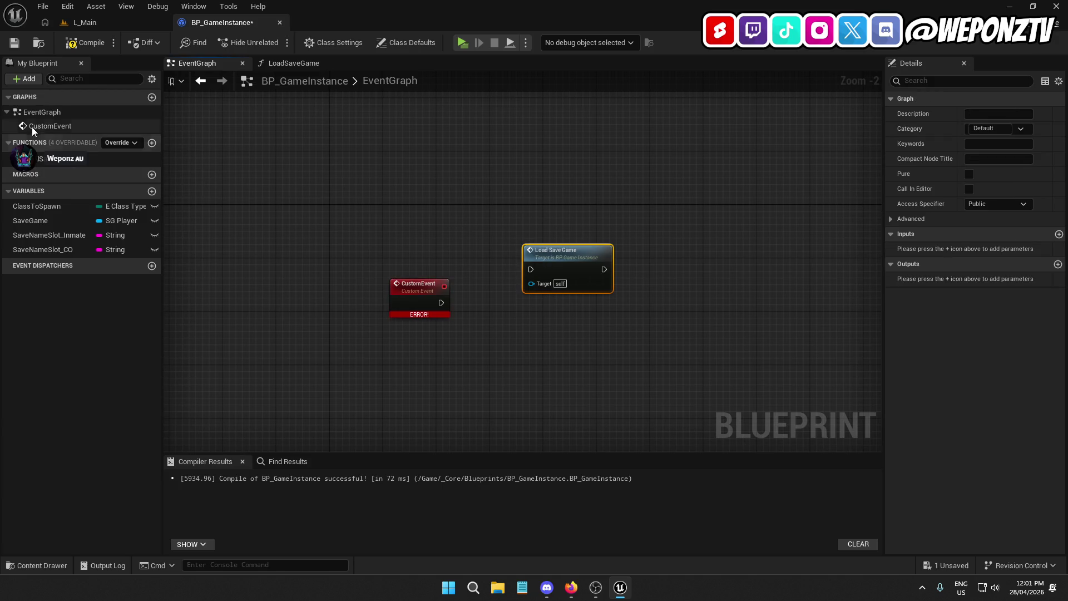
pyautogui.click(57, 161)
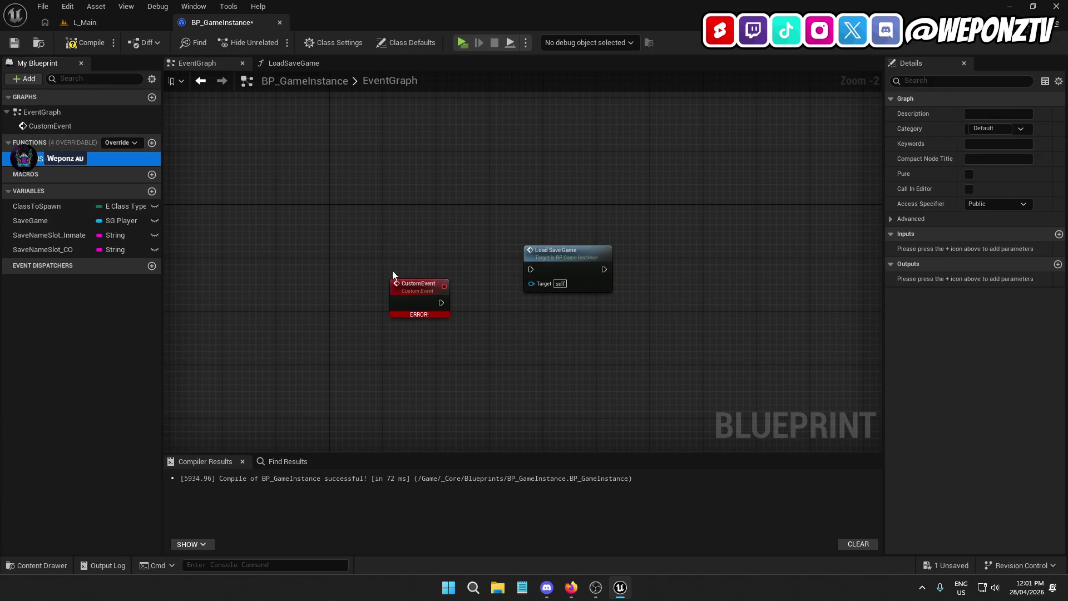
pyautogui.click(427, 285)
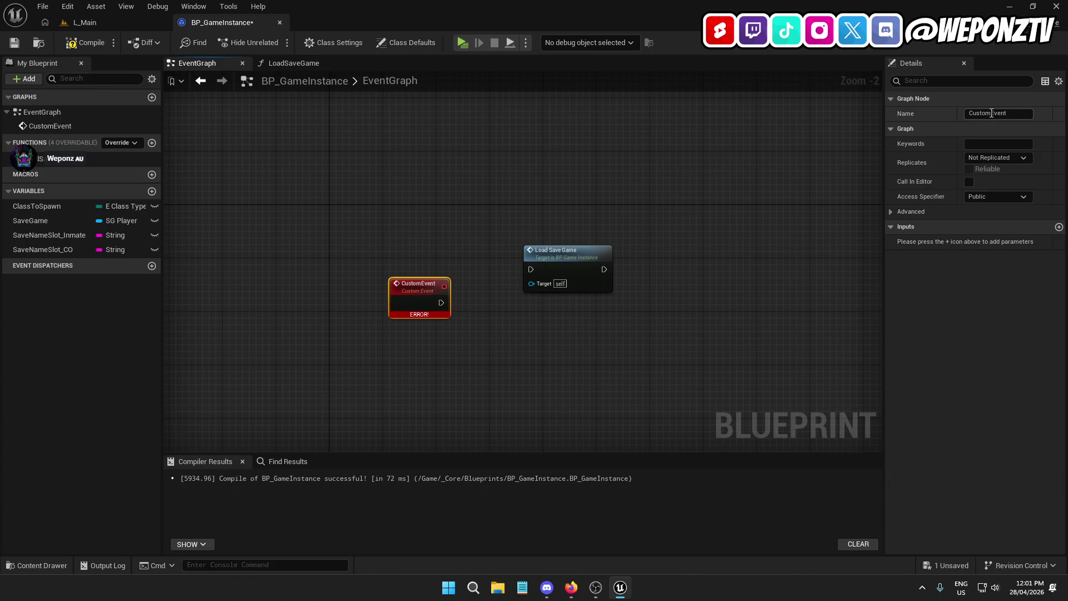
# Rename the event LoadGame, wire it into Load Save Game, then compile and save.
pyautogui.click(1016, 113)
pyautogui.write('L')
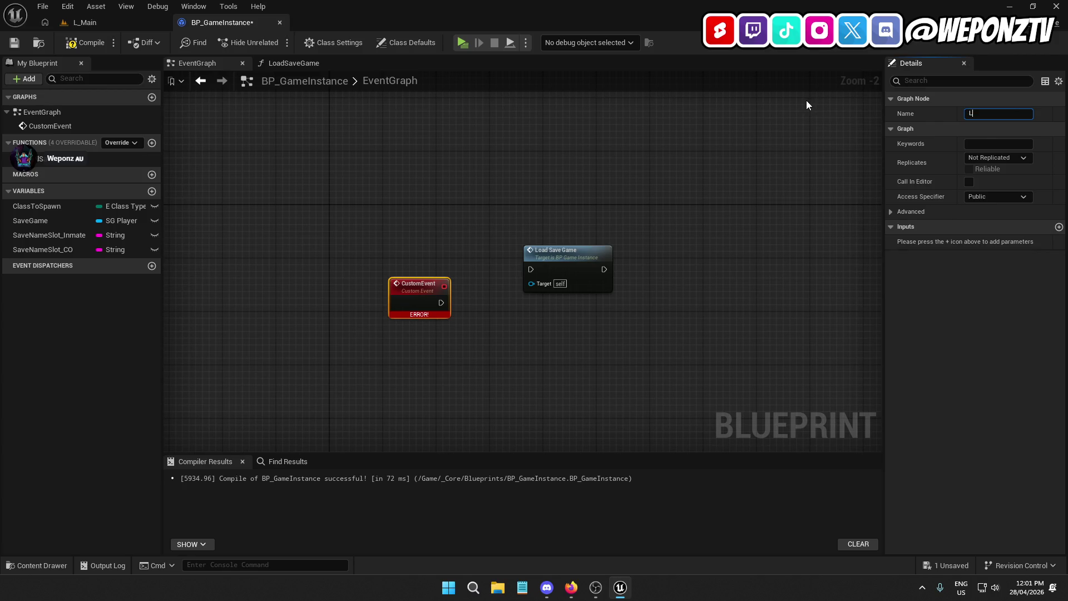
pyautogui.write('oadGame\\')
pyautogui.press('Return')
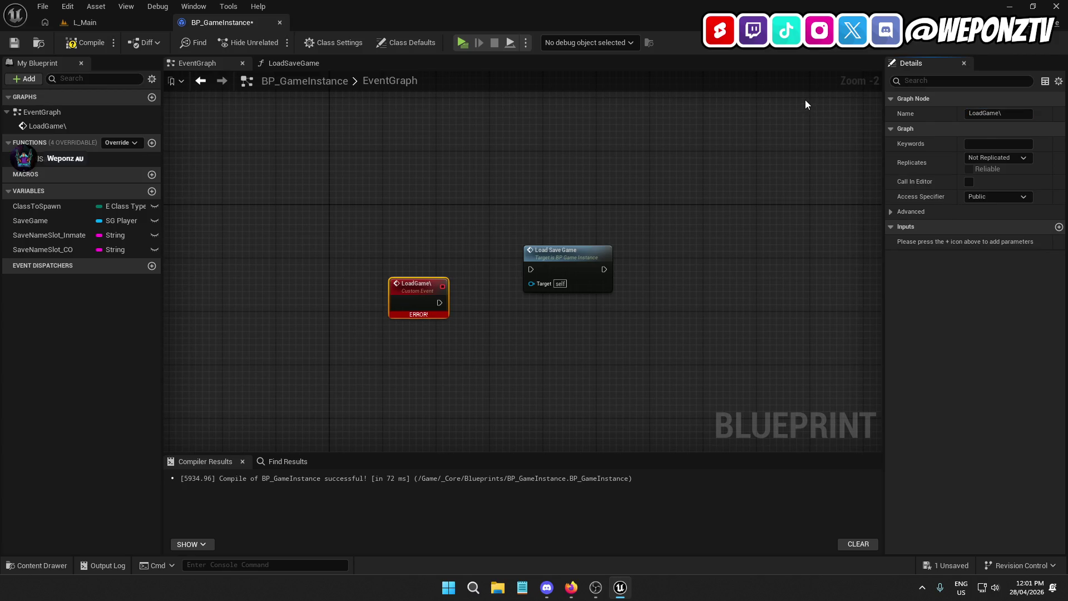
pyautogui.click(1009, 113)
pyautogui.press('BackSpace')
pyautogui.press('Return')
pyautogui.moveTo(415, 294); pyautogui.dragTo(369, 241)
pyautogui.moveTo(556, 262)
pyautogui.mouseDown()
pyautogui.moveTo(521, 221)
pyautogui.moveTo(405, 231)
pyautogui.mouseUp()
pyautogui.moveTo(535, 213); pyautogui.dragTo(482, 213)
pyautogui.click(392, 205)
pyautogui.click(84, 43)
pyautogui.click(14, 42)
# Add a second custom event, keeping its default name.
pyautogui.rightClick(379, 347)
pyautogui.write('save')
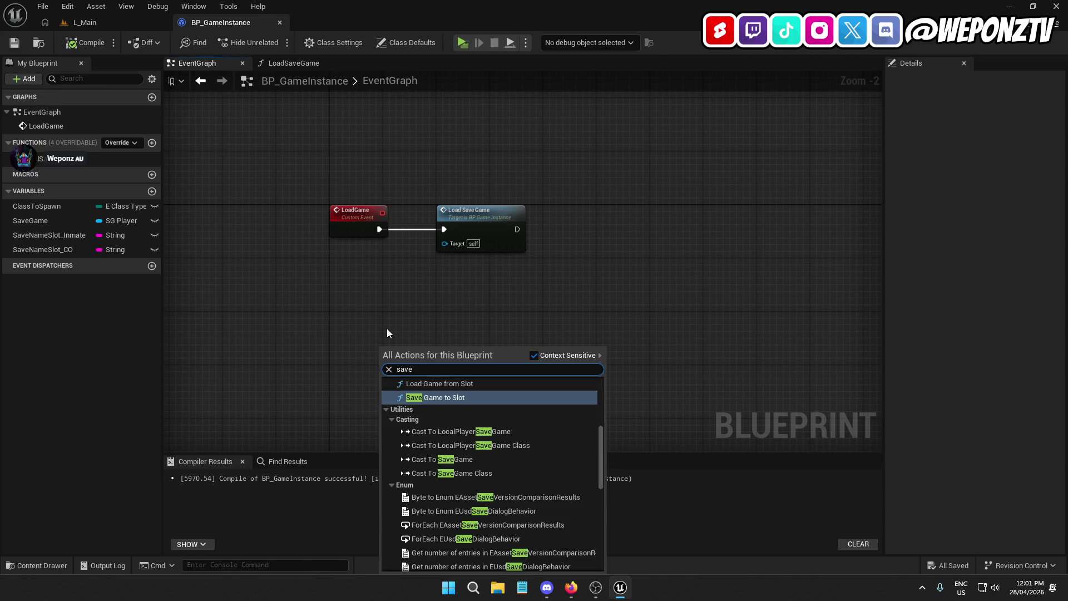
pyautogui.press('BackSpace')
pyautogui.press('BackSpace')
pyautogui.press('BackSpace')
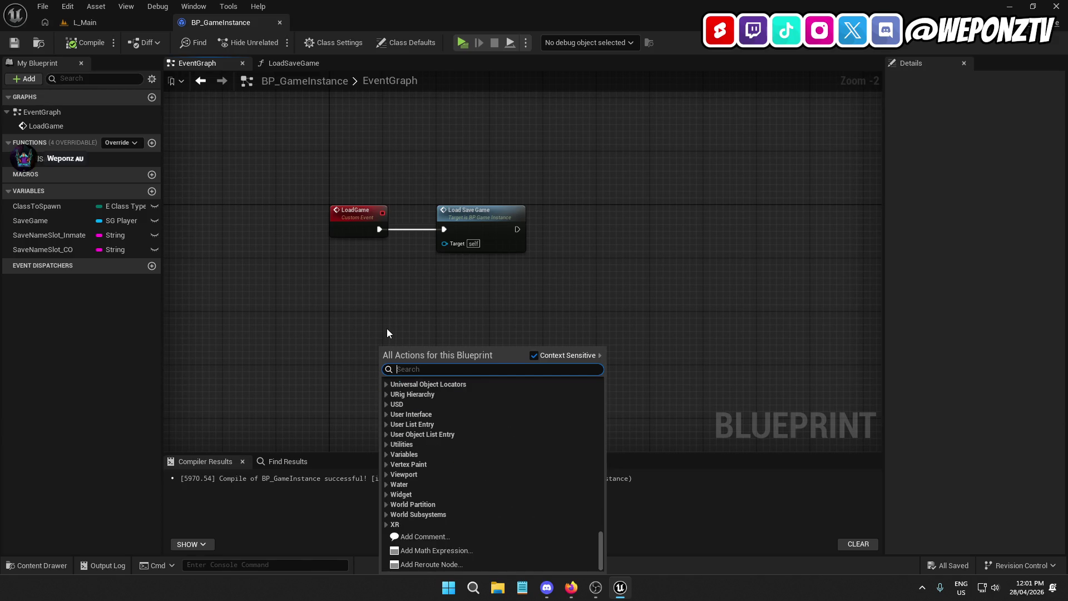
pyautogui.write('custom')
pyautogui.click(449, 412)
pyautogui.press('Return')
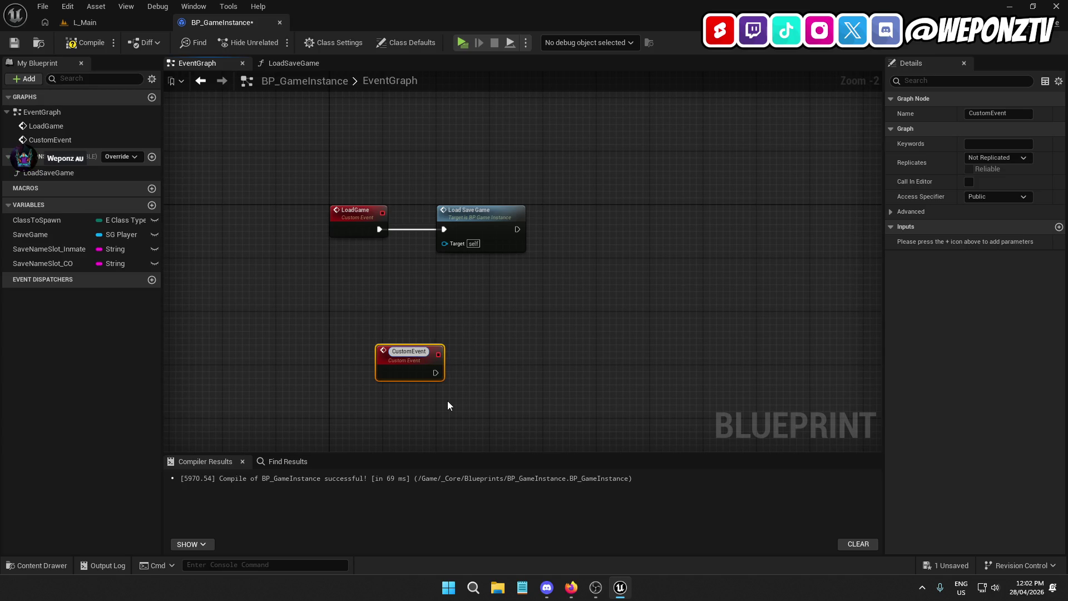
# Rename the SaveGame variable to SaveGameReference.
pyautogui.click(421, 334)
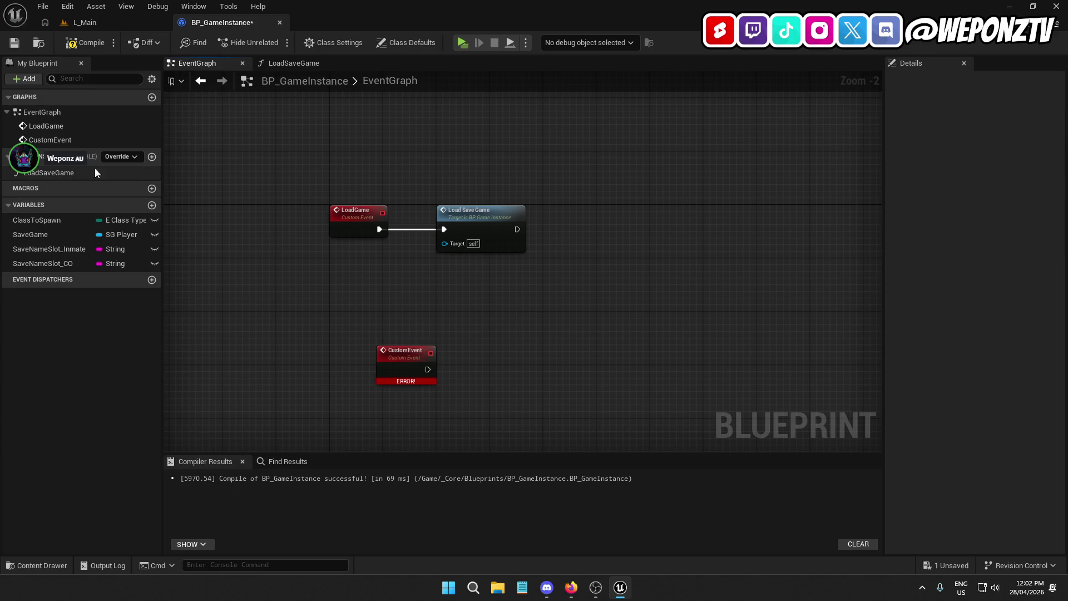
pyautogui.click(45, 235)
pyautogui.click(55, 235)
pyautogui.click(58, 238)
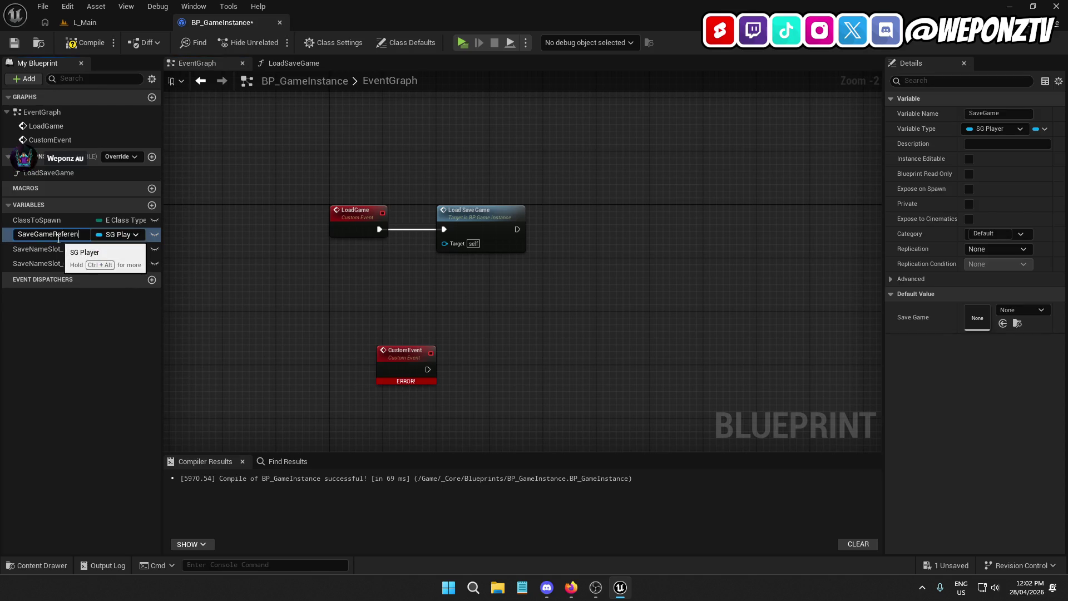
pyautogui.write('ce')
pyautogui.press('Return')
# Name the new custom event SaveGame and reposition it.
pyautogui.moveTo(404, 371); pyautogui.dragTo(363, 364)
pyautogui.click(978, 113)
pyautogui.write('SaveGame')
pyautogui.press('Return')
pyautogui.moveTo(368, 373); pyautogui.dragTo(362, 400)
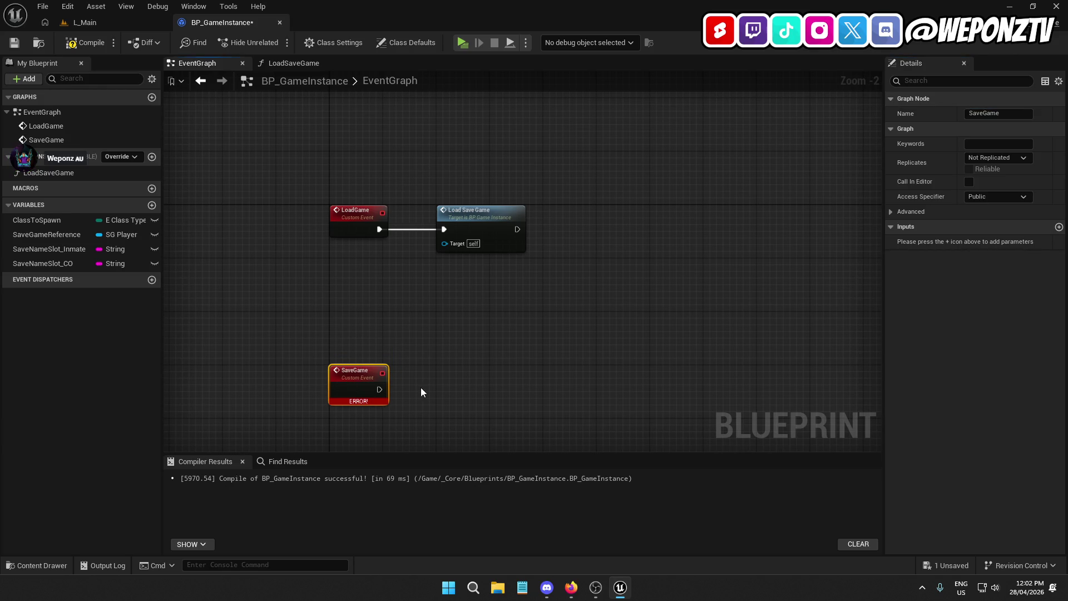
# Add a Save Game to Slot node with SaveGameReference as its Save Game Object.
pyautogui.rightClick(471, 378)
pyautogui.write('savega')
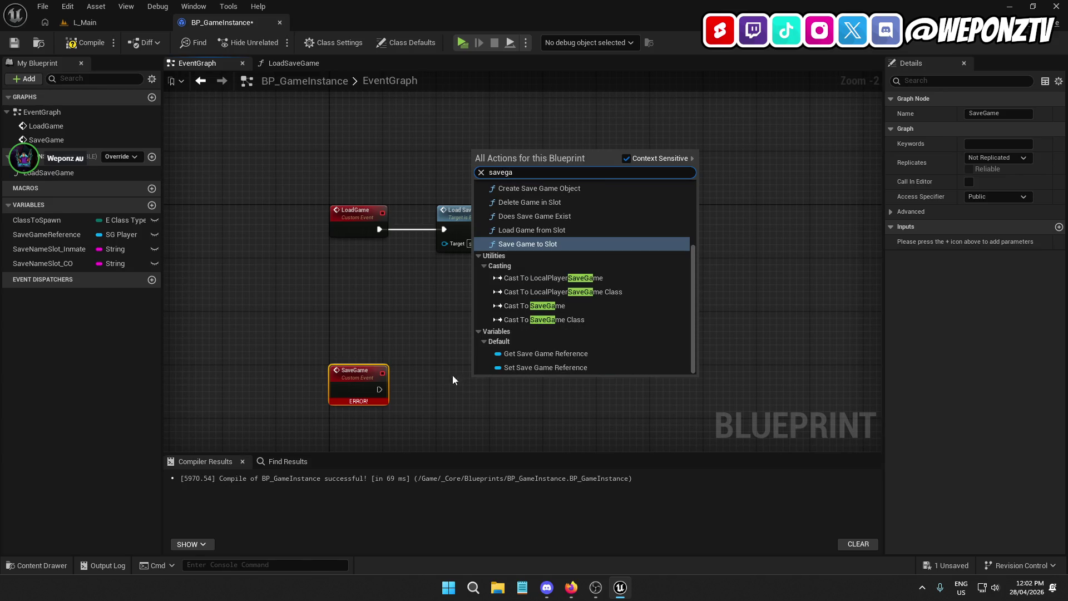
pyautogui.click(563, 243)
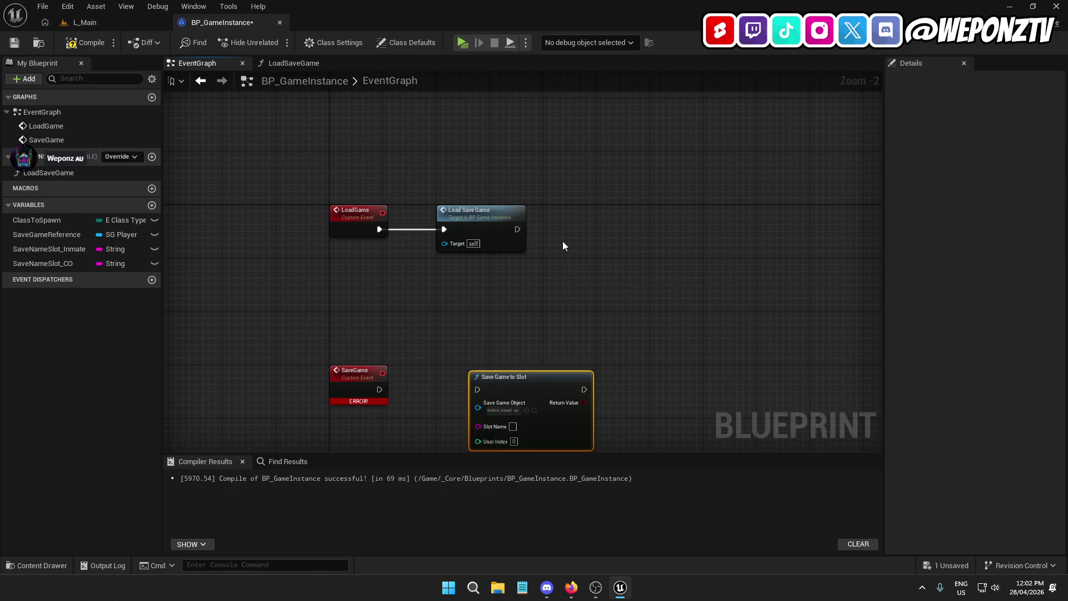
pyautogui.scroll(1, 463, 290)
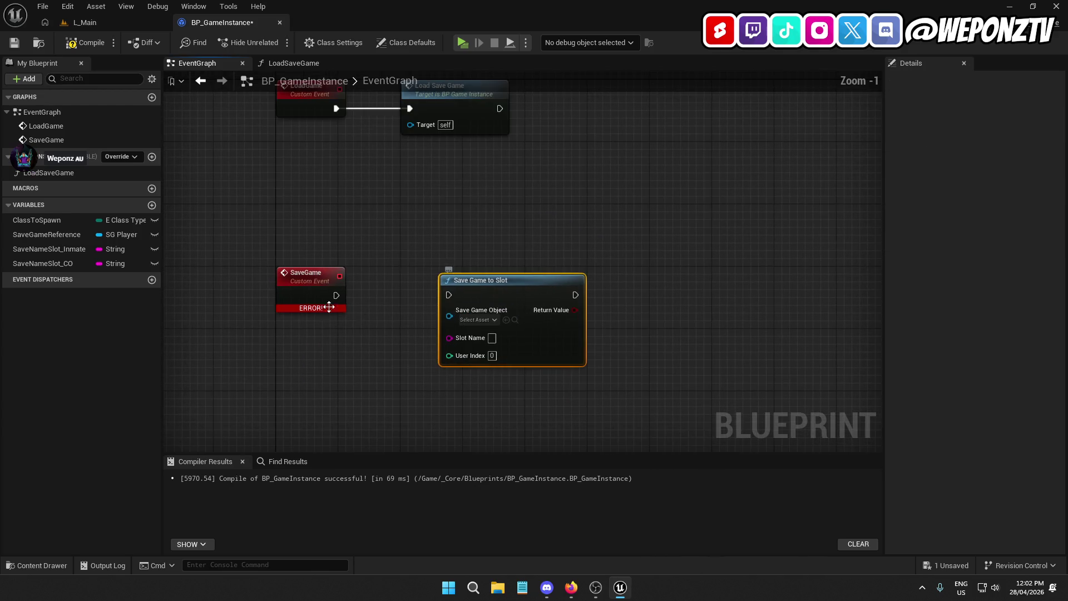
pyautogui.moveTo(56, 234)
pyautogui.mouseDown()
pyautogui.moveTo(226, 286)
pyautogui.moveTo(469, 319)
pyautogui.mouseUp()
pyautogui.moveTo(369, 322)
pyautogui.mouseDown()
pyautogui.moveTo(498, 245)
pyautogui.moveTo(470, 260)
pyautogui.mouseUp()
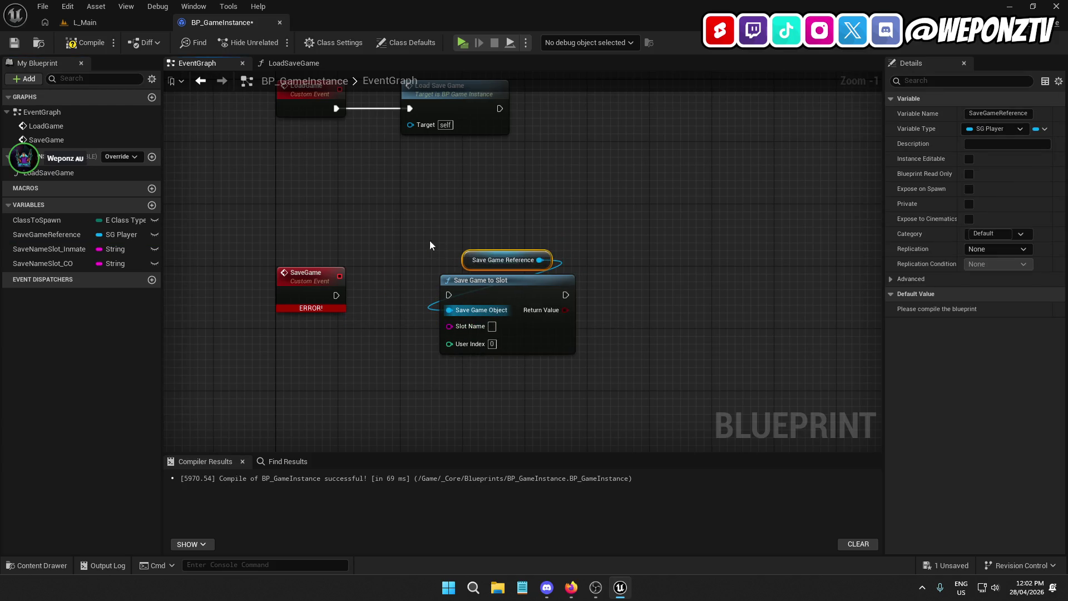
# Add a Switch on E_ClassTypes driven by a ClassToSpawn getter.
pyautogui.moveTo(42, 220)
pyautogui.mouseDown()
pyautogui.moveTo(325, 213)
pyautogui.moveTo(349, 217)
pyautogui.moveTo(383, 274)
pyautogui.moveTo(401, 252)
pyautogui.mouseUp()
pyautogui.click(396, 235)
pyautogui.write('switch')
pyautogui.click(453, 355)
pyautogui.moveTo(629, 334); pyautogui.dragTo(509, 219)
pyautogui.moveTo(500, 307)
pyautogui.mouseDown()
pyautogui.moveTo(659, 303)
pyautogui.moveTo(647, 299)
pyautogui.mouseUp()
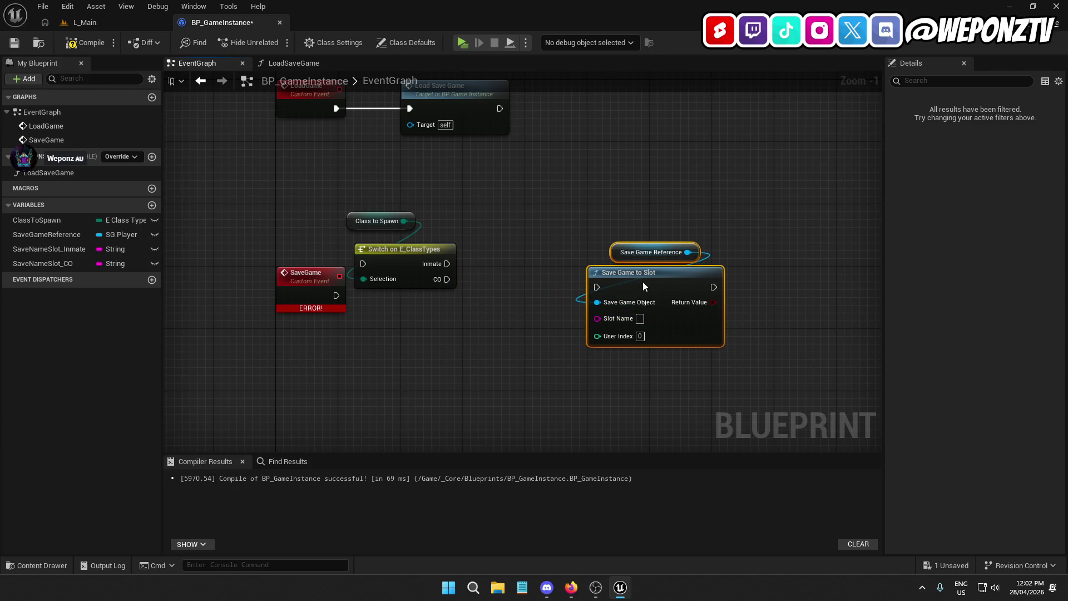
pyautogui.click(487, 308)
# Connect the SaveGame event to the switch and straighten the node layout.
pyautogui.moveTo(427, 332); pyautogui.dragTo(352, 183)
pyautogui.moveTo(420, 282)
pyautogui.mouseDown()
pyautogui.moveTo(432, 319)
pyautogui.moveTo(325, 312)
pyautogui.mouseUp()
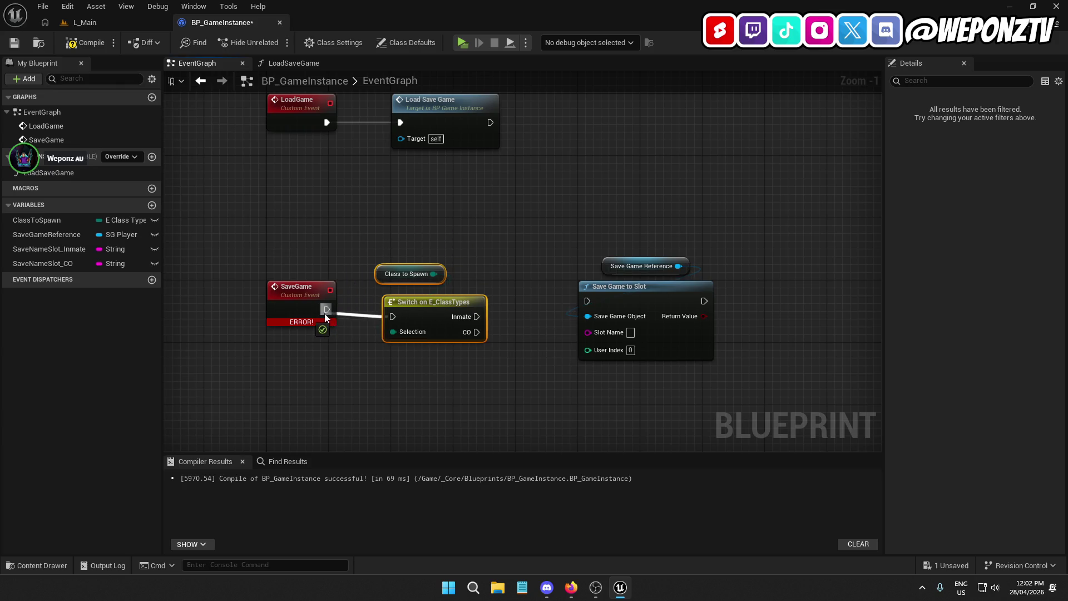
pyautogui.click(412, 309)
pyautogui.moveTo(412, 308); pyautogui.dragTo(421, 308)
pyautogui.click(304, 278)
pyautogui.moveTo(497, 339)
pyautogui.mouseDown()
pyautogui.moveTo(339, 288)
pyautogui.moveTo(416, 271)
pyautogui.mouseUp()
pyautogui.click(307, 297)
pyautogui.press('q')
pyautogui.click(341, 392)
pyautogui.click(392, 239)
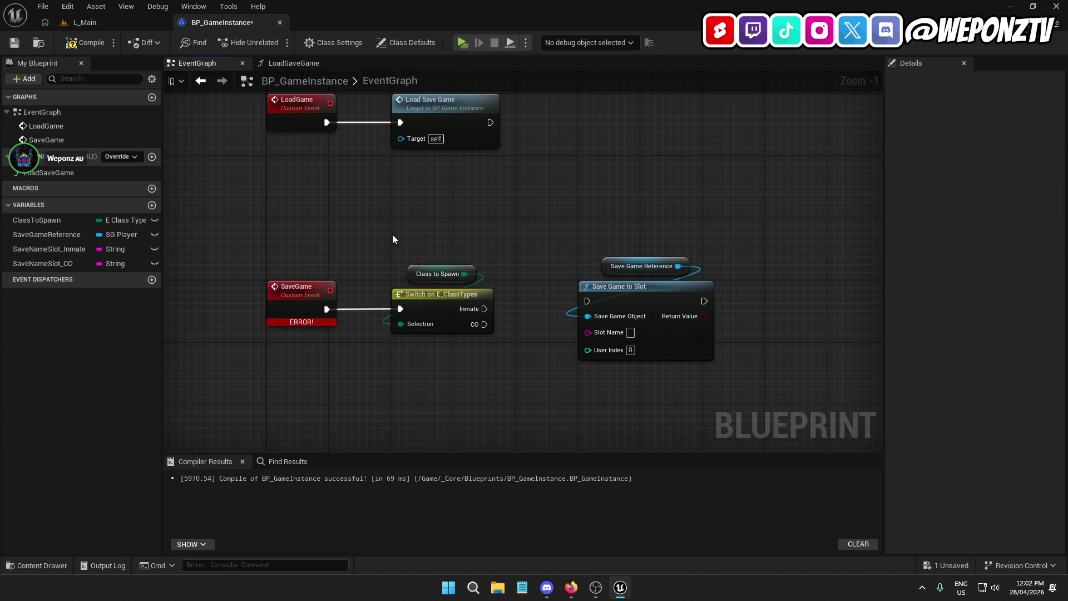
pyautogui.moveTo(502, 359); pyautogui.dragTo(432, 335)
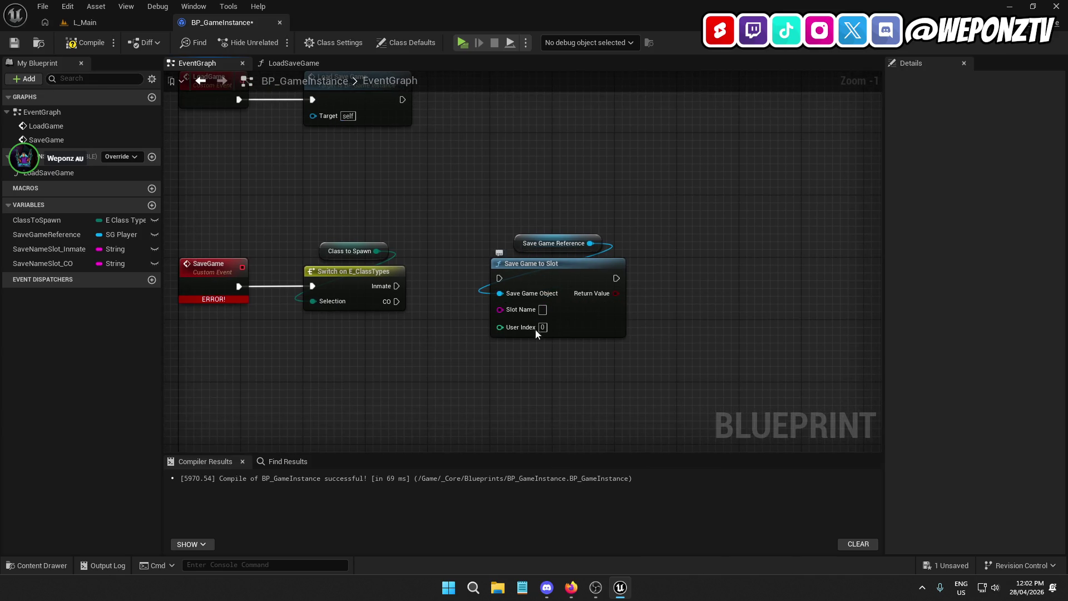
pyautogui.click(571, 587)
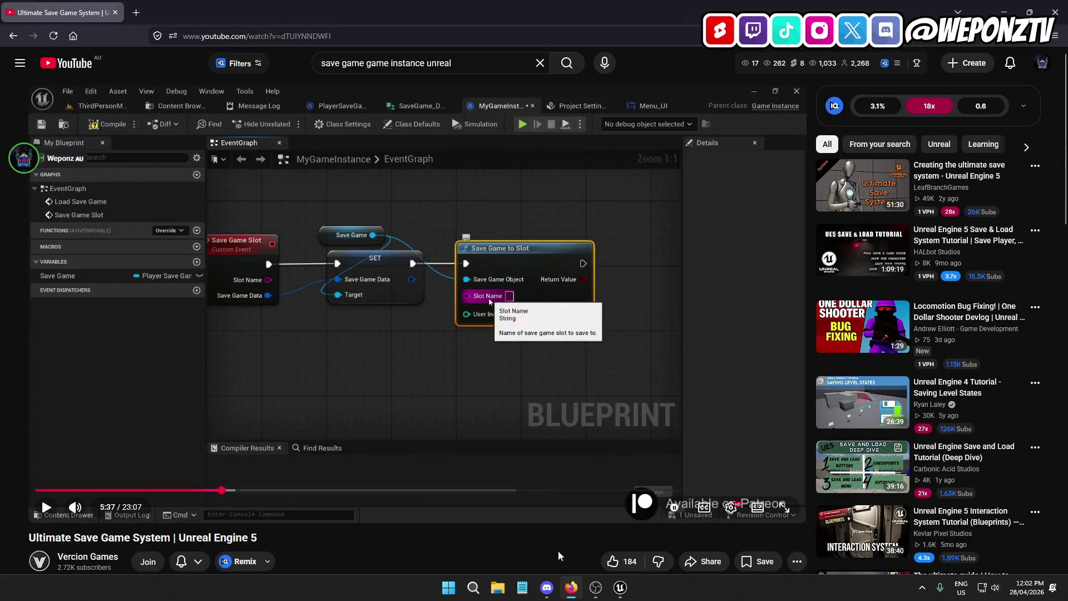
pyautogui.click(621, 587)
# Add a SaveData input of type S Save Data to the SaveGame event.
pyautogui.click(212, 279)
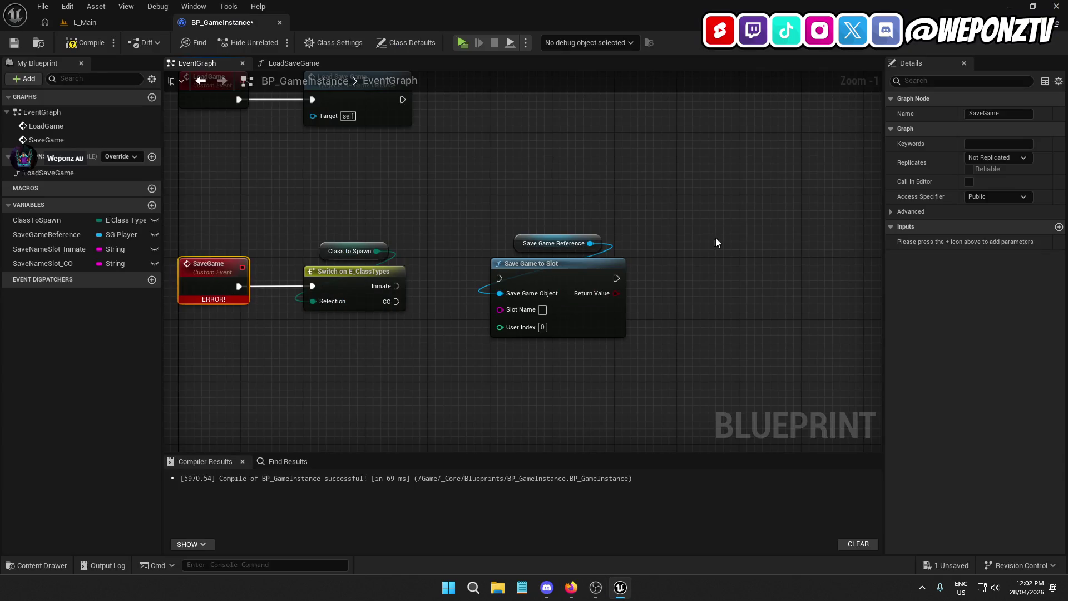
pyautogui.click(1059, 226)
pyautogui.doubleClick(940, 241)
pyautogui.write('SaveData')
pyautogui.press('Return')
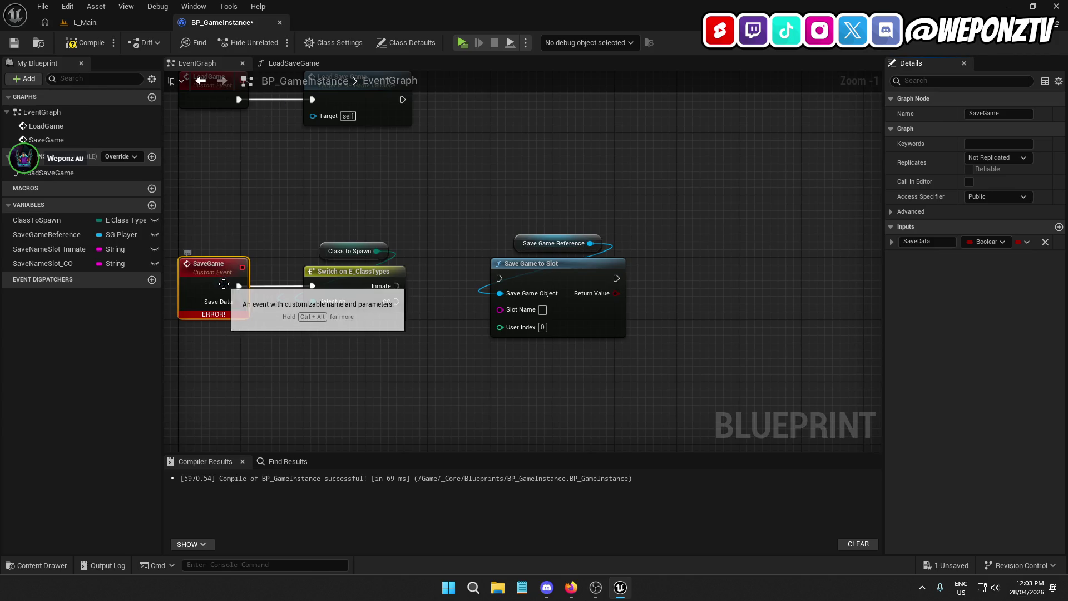
pyautogui.click(985, 241)
pyautogui.write('saved')
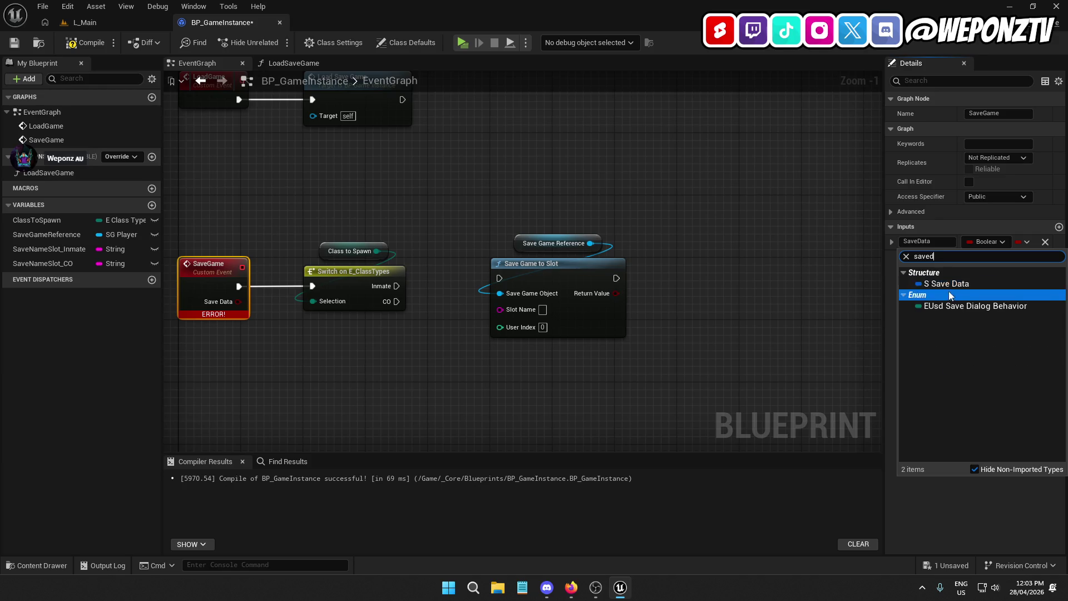
pyautogui.click(949, 285)
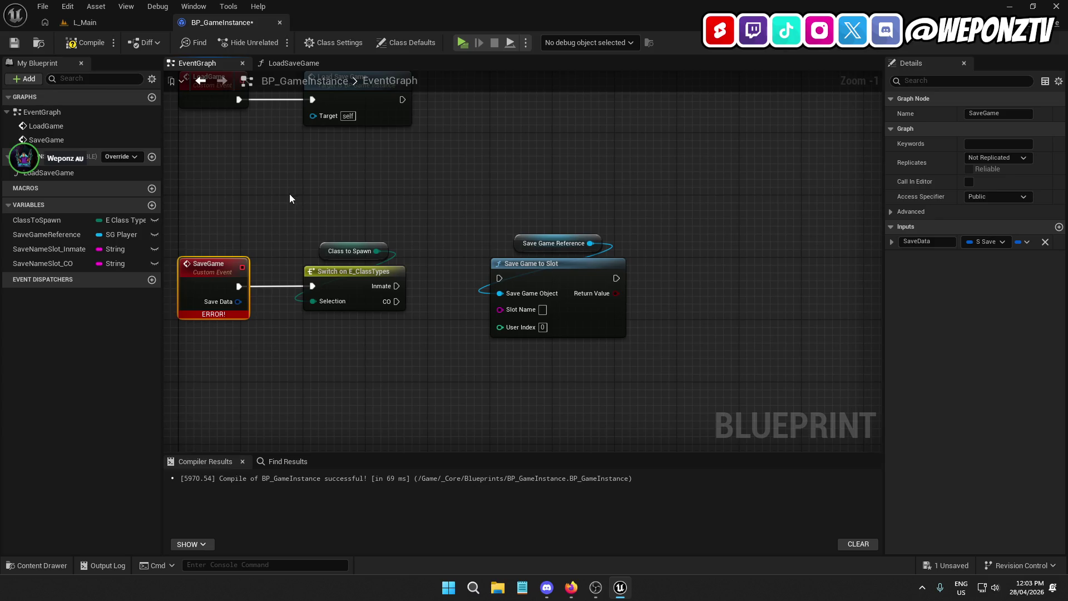
# From Save Data, add a Set members in S Save Data node exposing CardData and StatsData.
pyautogui.moveTo(298, 182); pyautogui.dragTo(357, 162)
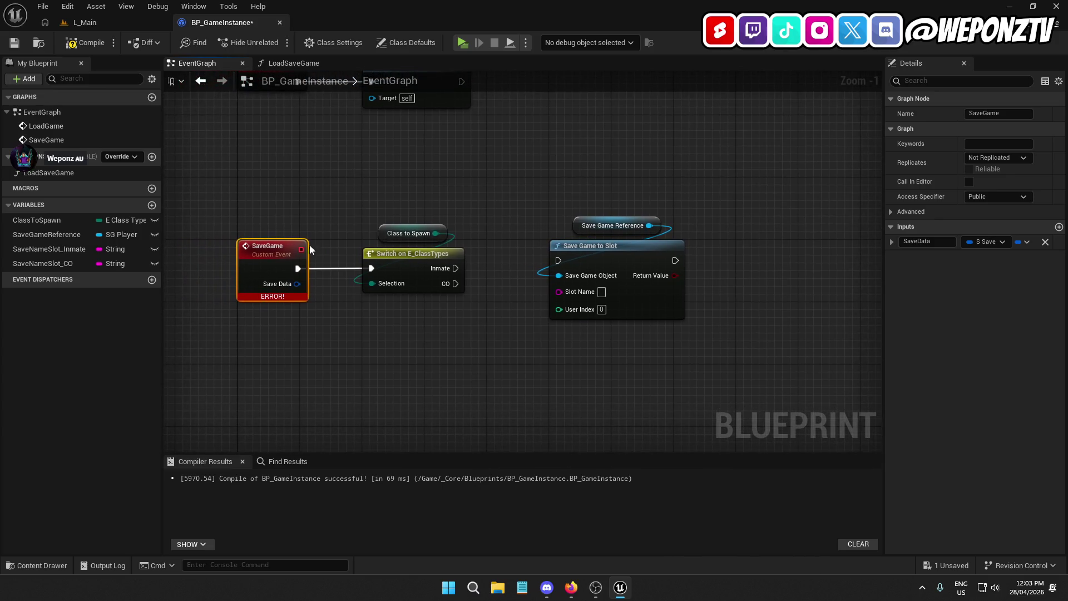
pyautogui.moveTo(290, 286); pyautogui.dragTo(379, 323)
pyautogui.write('set members')
pyautogui.click(442, 368)
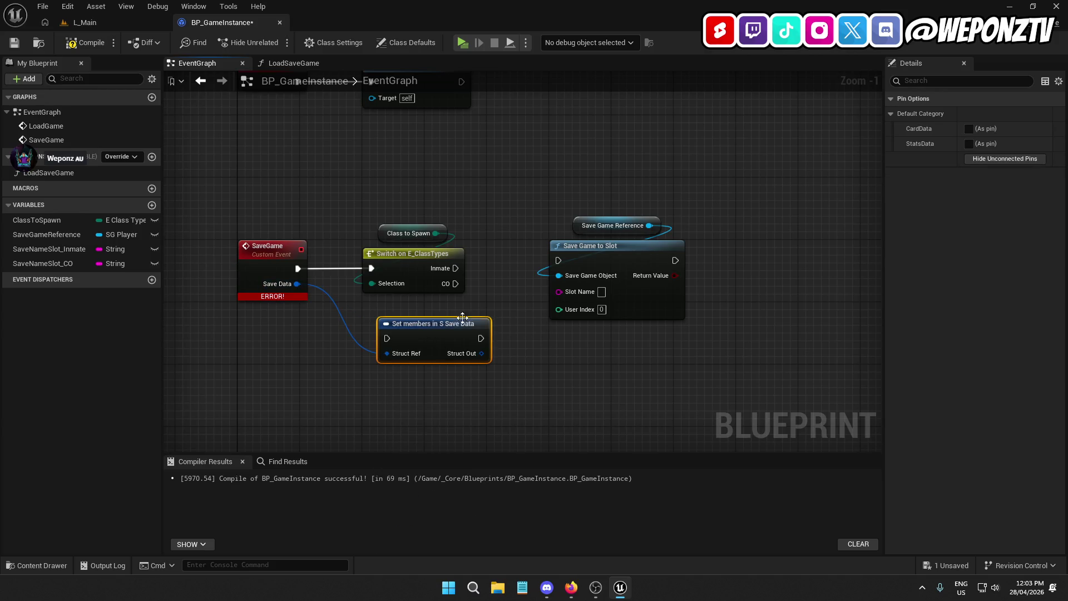
pyautogui.click(969, 129)
pyautogui.click(969, 144)
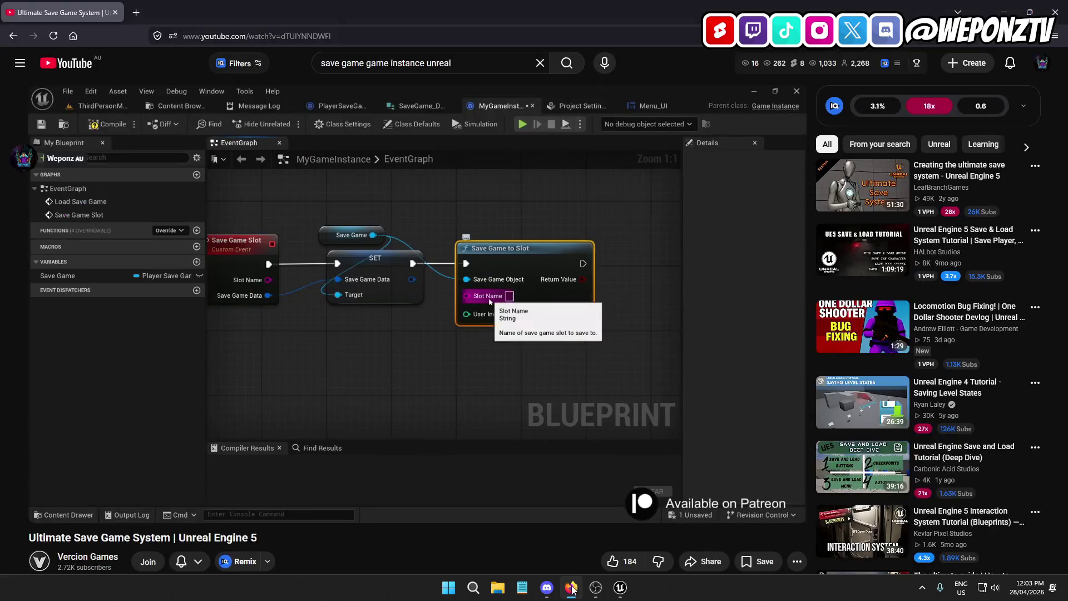
# Jump the YouTube tutorial to 5:49, then delete the Set members in S_SaveData node in Unreal.
pyautogui.click(571, 588)
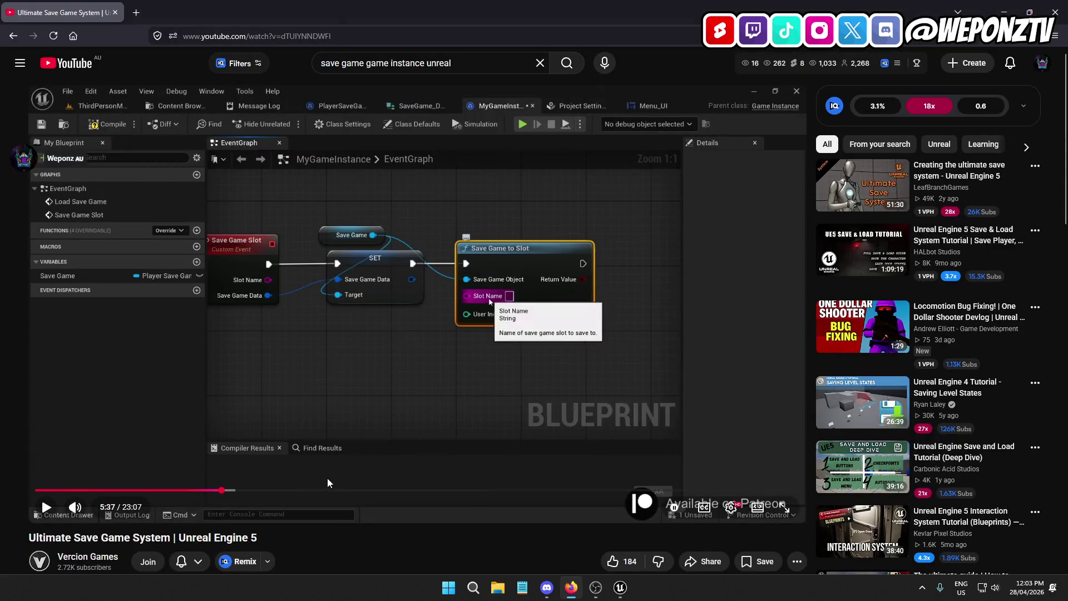
pyautogui.click(231, 490)
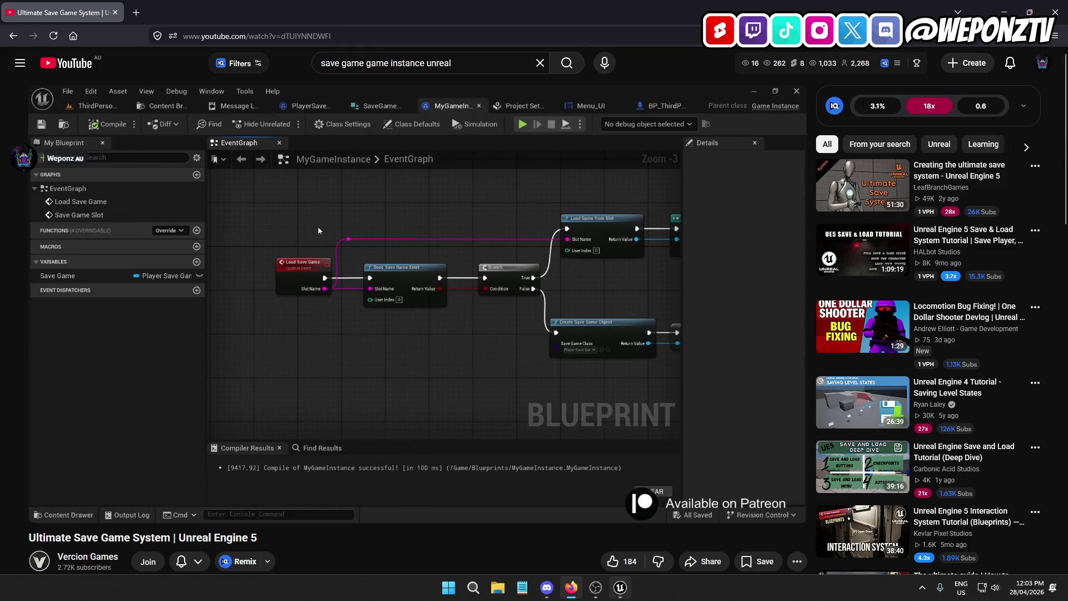
pyautogui.hotkey('alt', 'Tab')
pyautogui.moveTo(453, 318)
pyautogui.mouseDown()
pyautogui.moveTo(461, 312)
pyautogui.moveTo(425, 325)
pyautogui.mouseUp()
pyautogui.press('Delete')
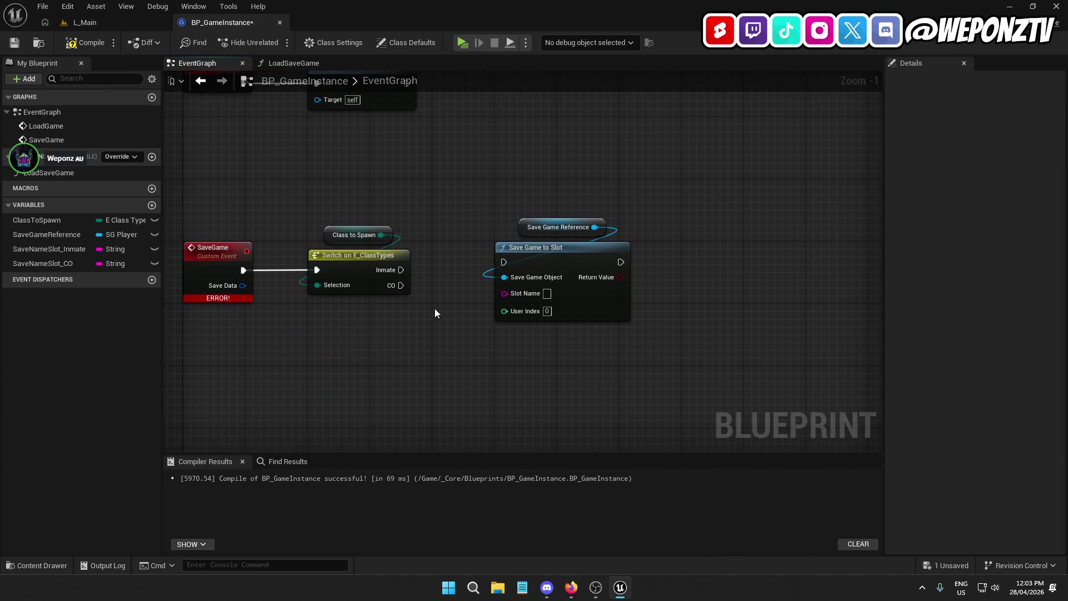
# Duplicate the Save Game Reference getter and shift Save Game to Slot further right.
pyautogui.click(556, 227)
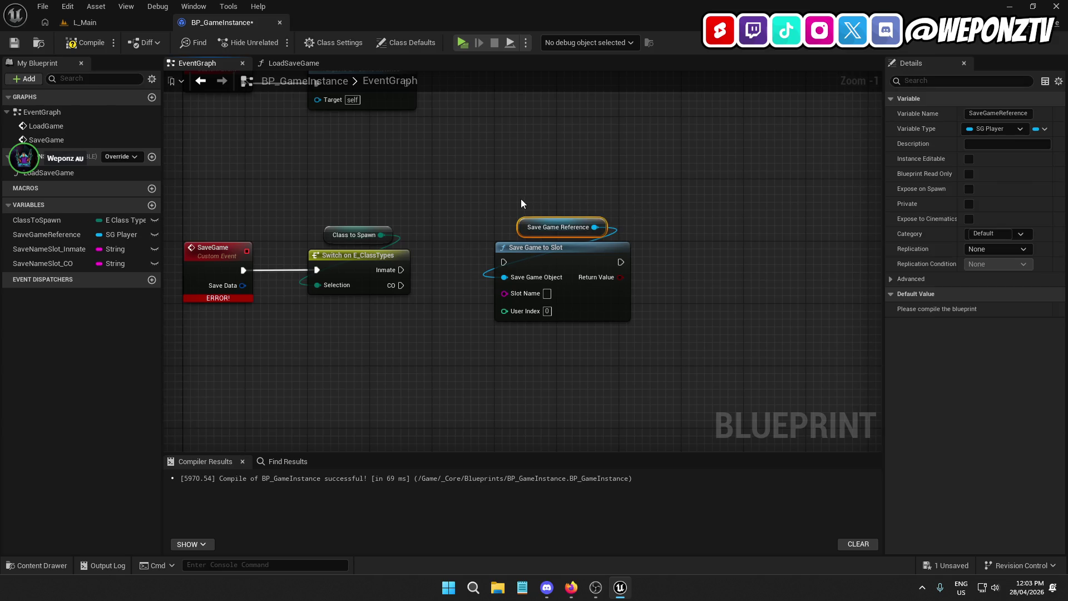
pyautogui.hotkey('ctrl', 'c')
pyautogui.hotkey('ctrl', 'v')
pyautogui.moveTo(690, 309)
pyautogui.mouseDown()
pyautogui.moveTo(657, 262)
pyautogui.moveTo(566, 213)
pyautogui.mouseUp()
pyautogui.moveTo(565, 271); pyautogui.dragTo(693, 276)
pyautogui.click(526, 275)
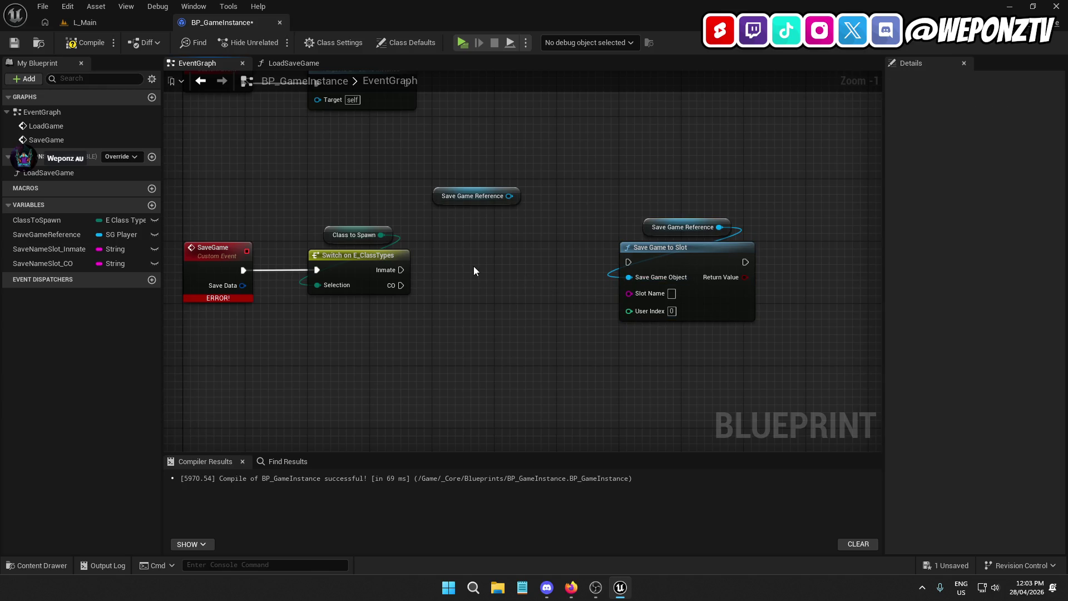
# Add a Save Data getter from the pasted Save Game Reference, tucked beneath it.
pyautogui.moveTo(508, 197); pyautogui.dragTo(476, 246)
pyautogui.write('s')
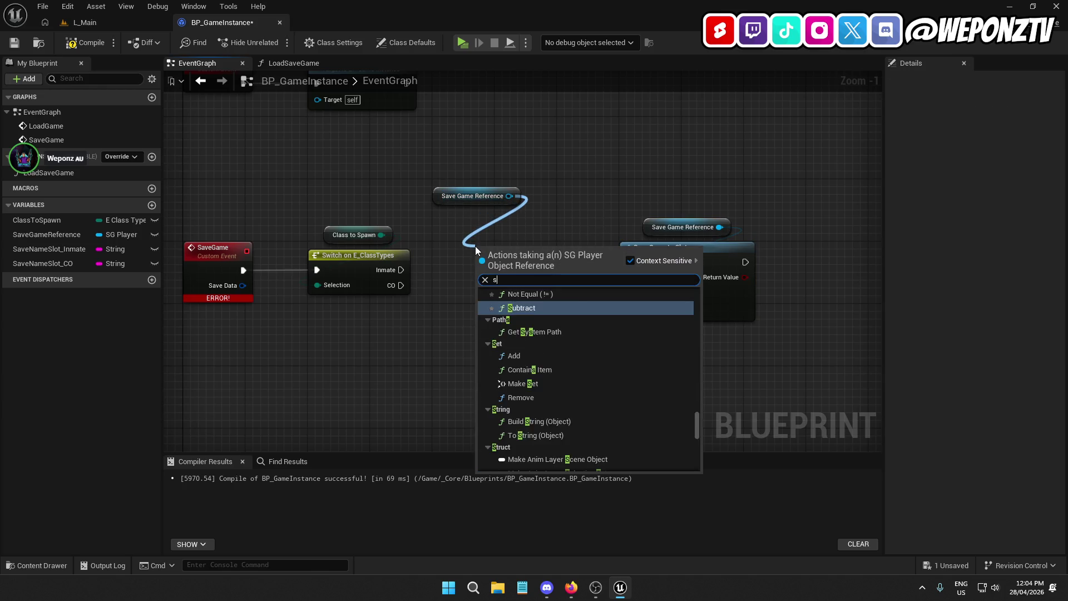
pyautogui.write('ave data')
pyautogui.click(545, 379)
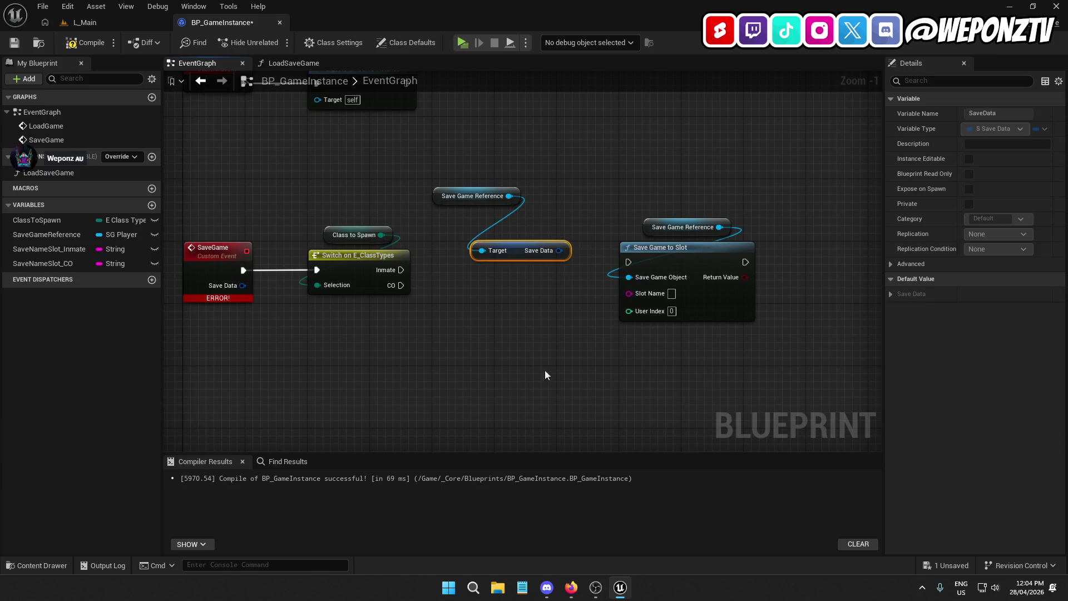
pyautogui.moveTo(508, 236); pyautogui.dragTo(475, 221)
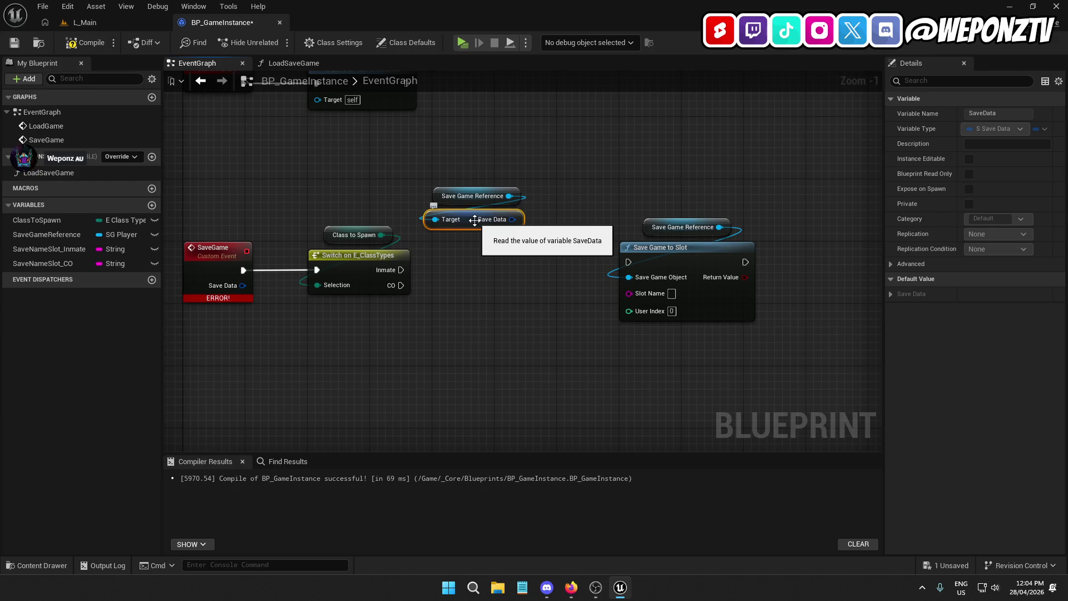
# Wire Save Data into a new Set members in S Save Data node and select the SaveGame event's SaveData input.
pyautogui.moveTo(513, 219); pyautogui.dragTo(487, 285)
pyautogui.write('set')
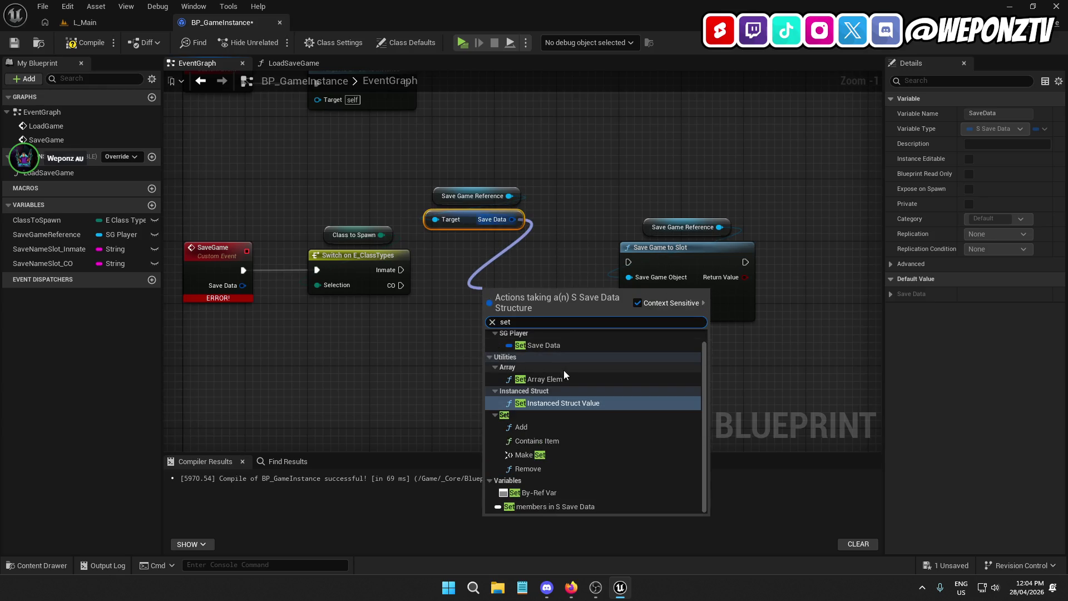
pyautogui.write('m')
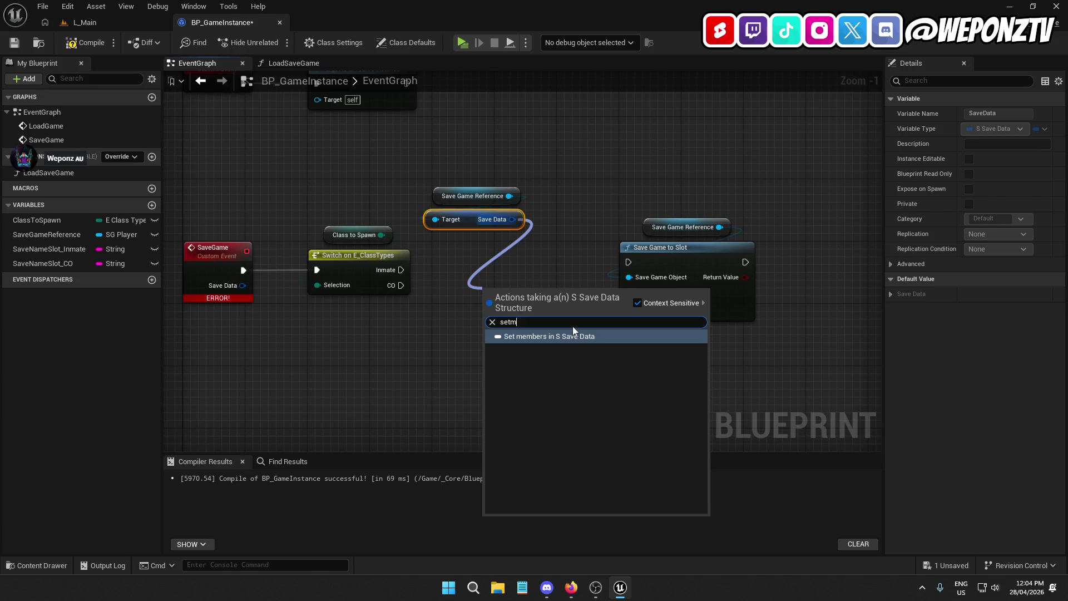
pyautogui.click(572, 334)
pyautogui.moveTo(537, 288)
pyautogui.mouseDown()
pyautogui.moveTo(509, 242)
pyautogui.moveTo(508, 254)
pyautogui.mouseUp()
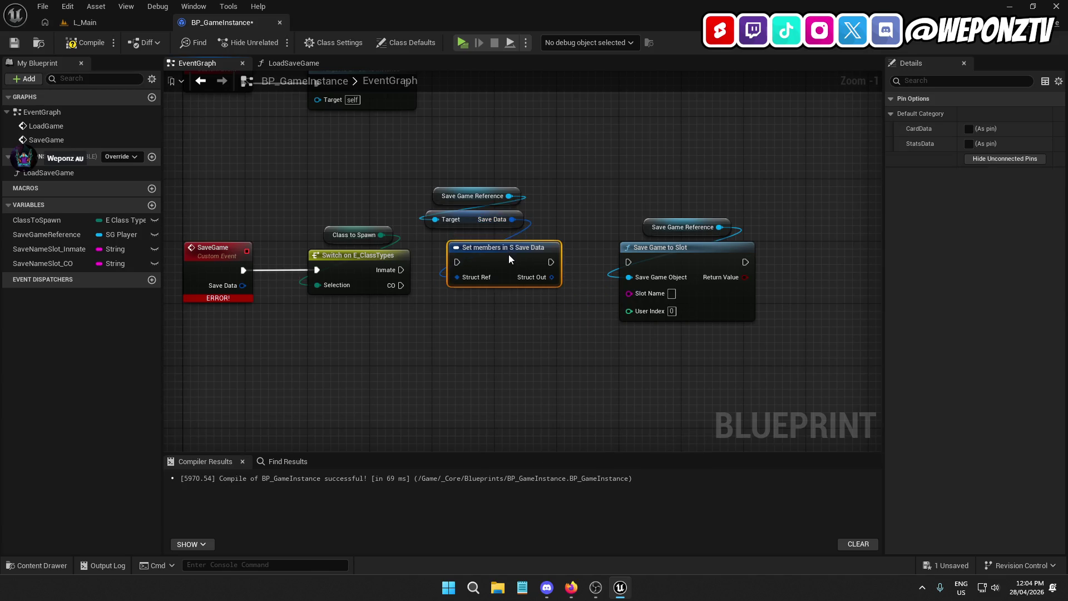
pyautogui.click(249, 275)
pyautogui.click(934, 243)
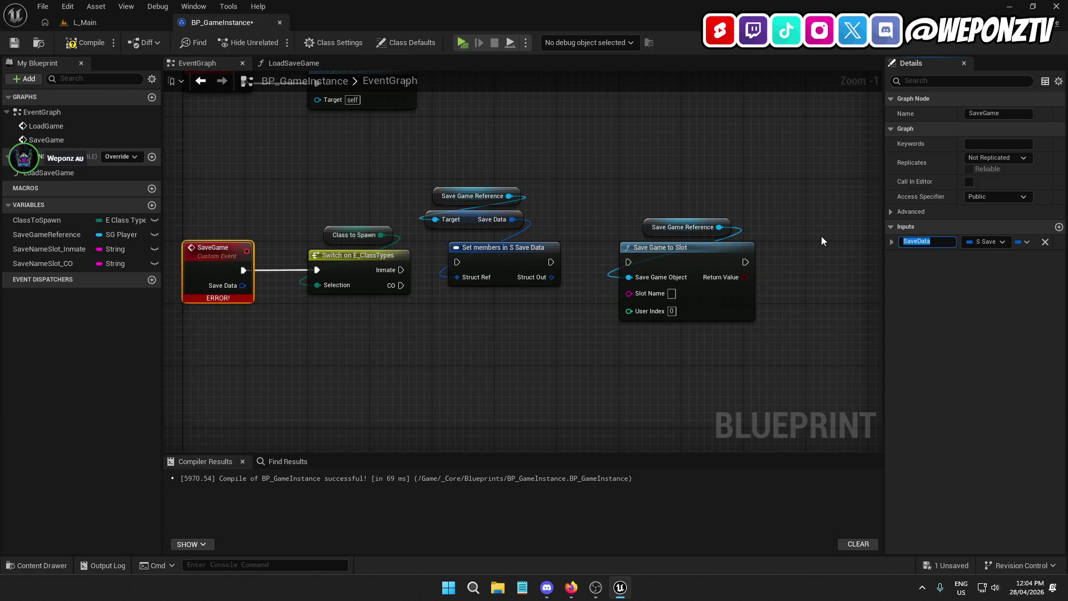
# Rename the SaveGame input to CardData and make it an S Card Data array.
pyautogui.write('CardData')
pyautogui.press('Return')
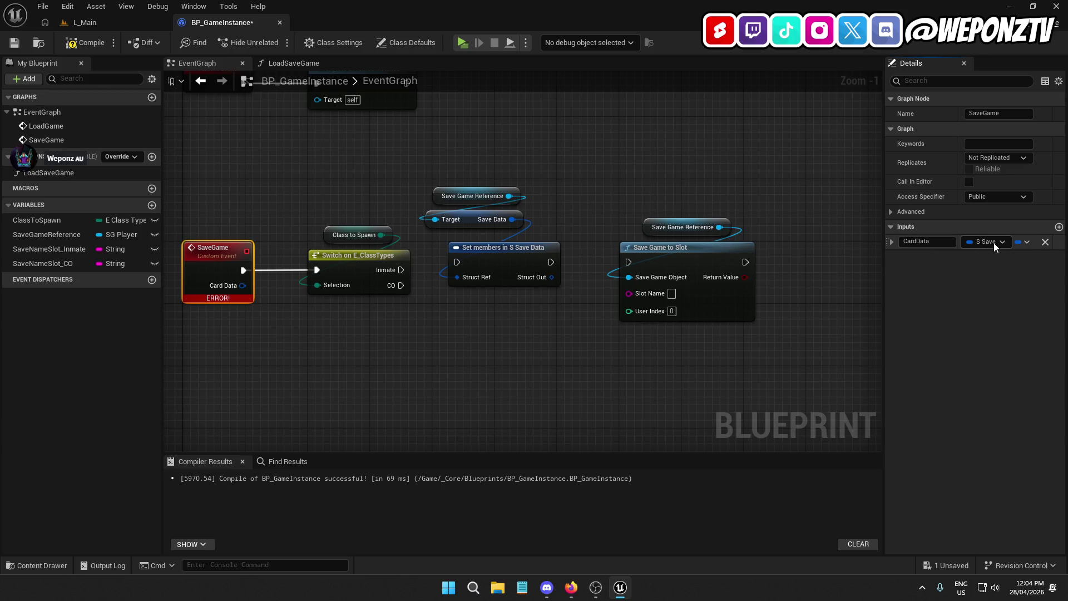
pyautogui.click(993, 243)
pyautogui.write('card')
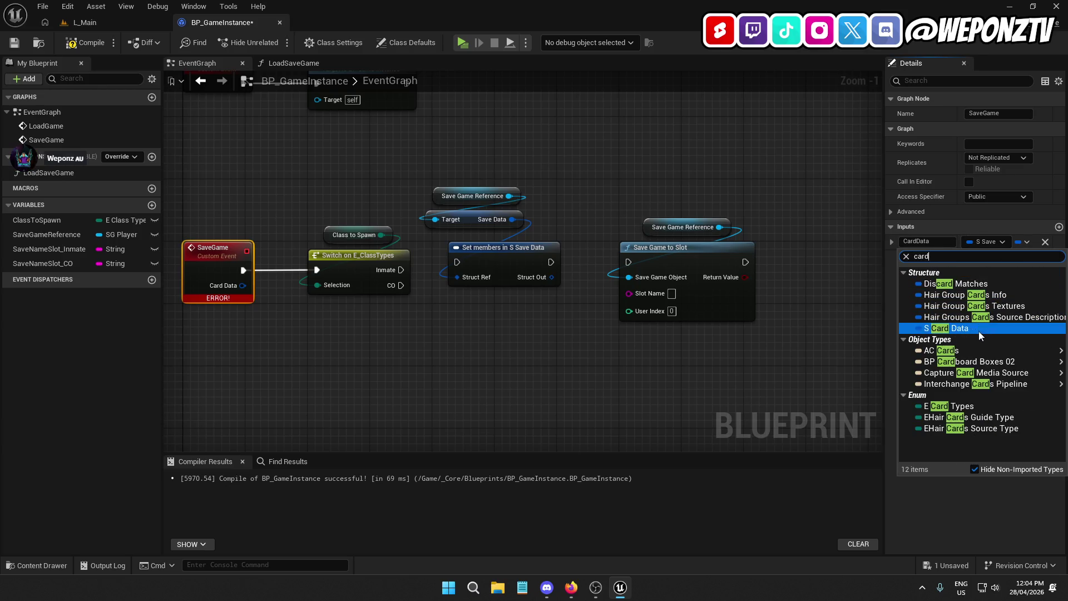
pyautogui.click(976, 328)
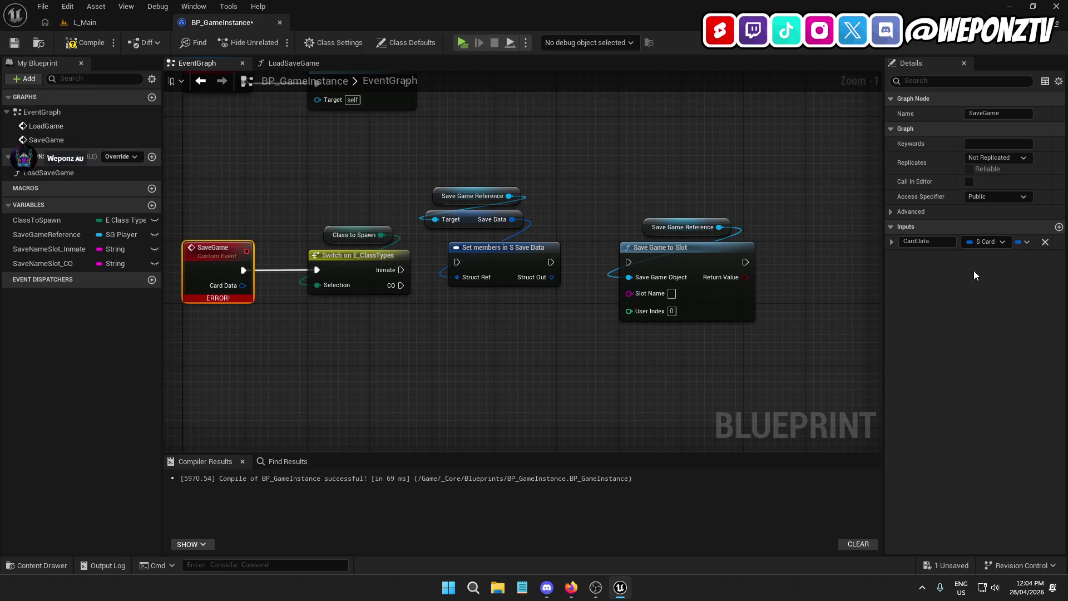
pyautogui.click(1023, 242)
pyautogui.click(1002, 273)
# Expose the CardData and StatsData pins on the Set members node.
pyautogui.moveTo(604, 332); pyautogui.dragTo(569, 330)
pyautogui.click(466, 253)
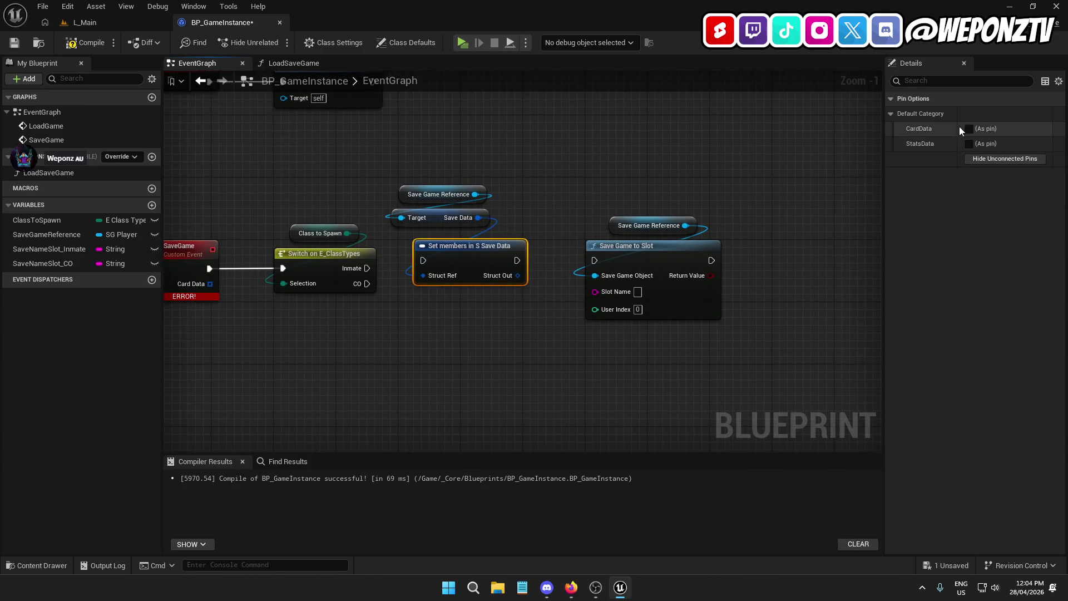
pyautogui.click(969, 129)
pyautogui.click(969, 143)
# Rearrange the graph: shift the save chain right, move Set members lower, push Switch and Class to Spawn right.
pyautogui.moveTo(532, 343); pyautogui.dragTo(626, 336)
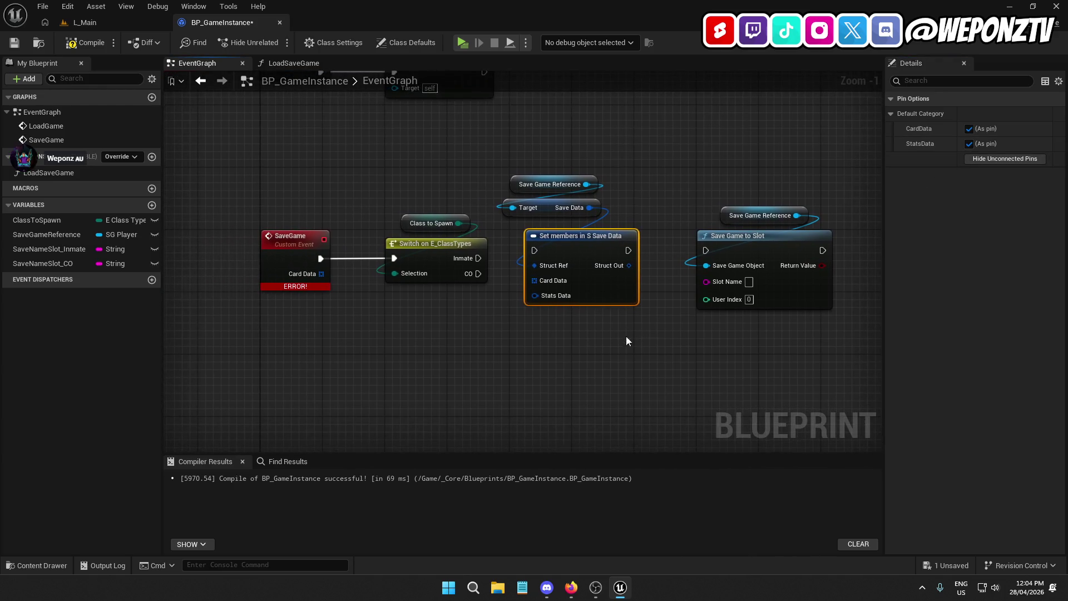
pyautogui.moveTo(866, 354); pyautogui.dragTo(512, 151)
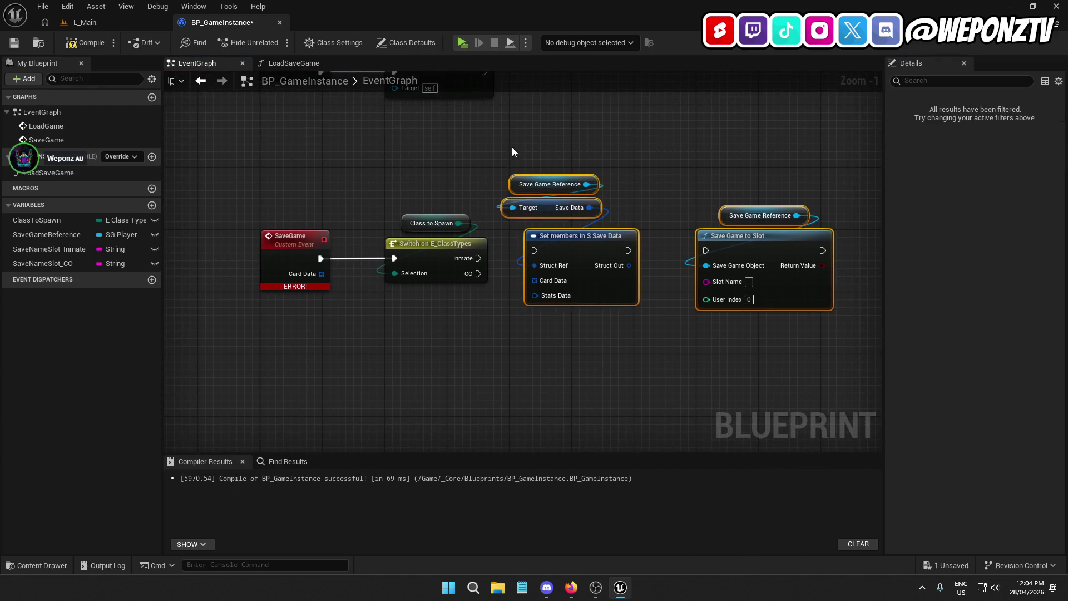
pyautogui.moveTo(567, 248)
pyautogui.mouseDown()
pyautogui.moveTo(668, 246)
pyautogui.moveTo(637, 250)
pyautogui.moveTo(627, 238)
pyautogui.mouseUp()
pyautogui.moveTo(714, 334); pyautogui.dragTo(597, 162)
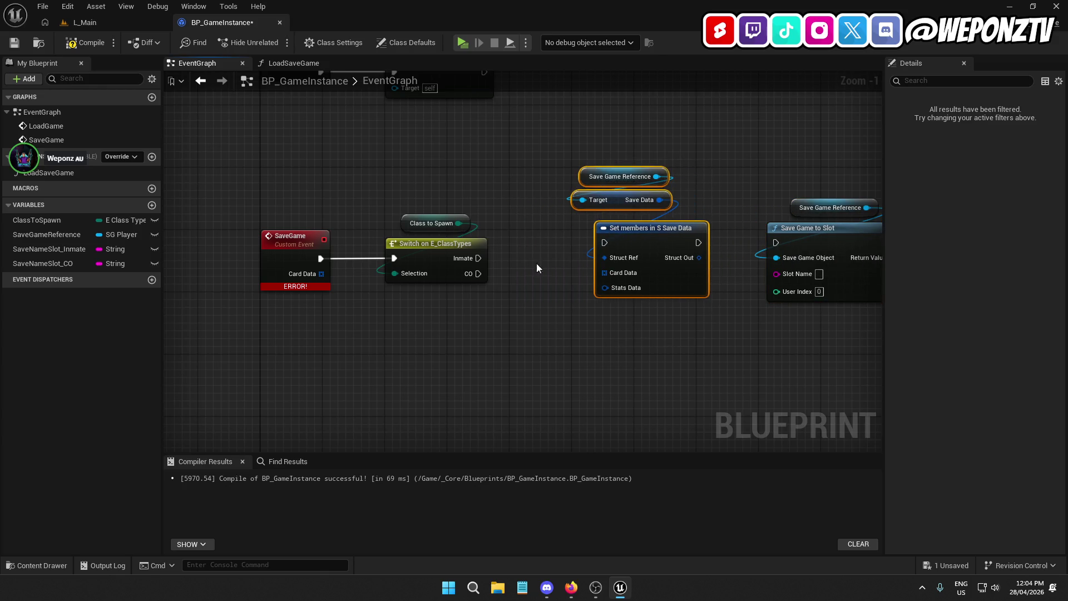
pyautogui.press('Delete')
pyautogui.hotkey('ctrl', 'v')
pyautogui.moveTo(544, 291); pyautogui.dragTo(466, 199)
pyautogui.moveTo(426, 248); pyautogui.dragTo(642, 257)
# Add a StatsData input to SaveGame as a single S Stats Data value.
pyautogui.click(313, 256)
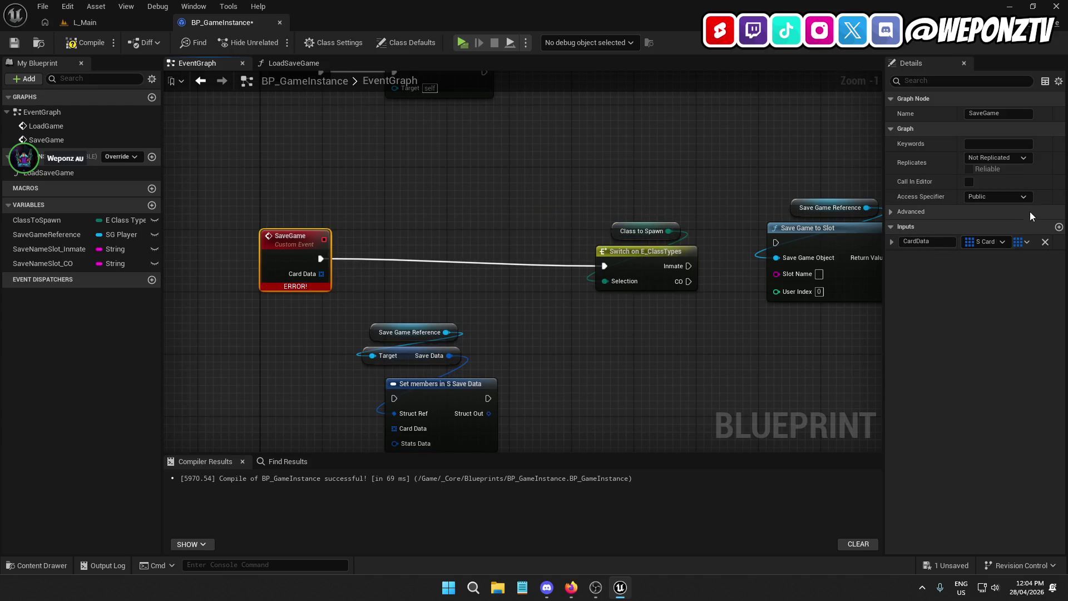
pyautogui.click(1058, 227)
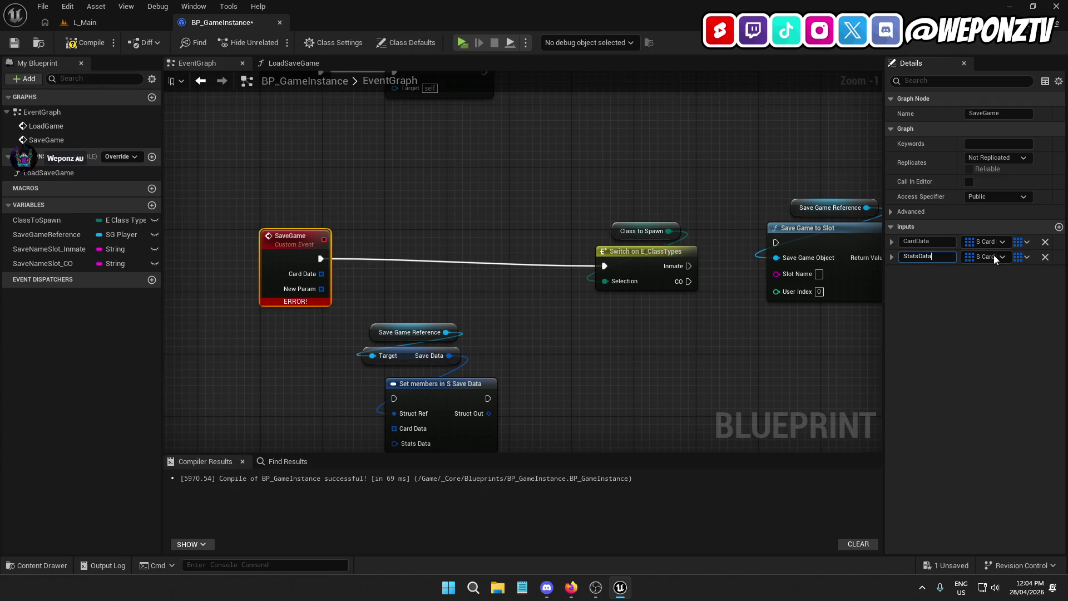
pyautogui.click(985, 257)
pyautogui.write('stats')
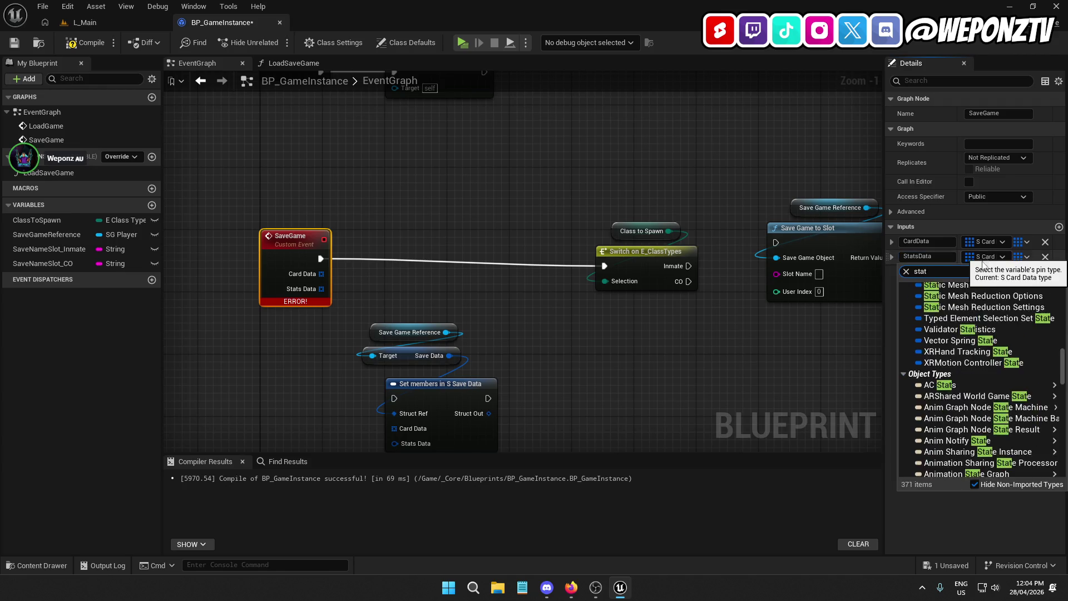
pyautogui.click(972, 322)
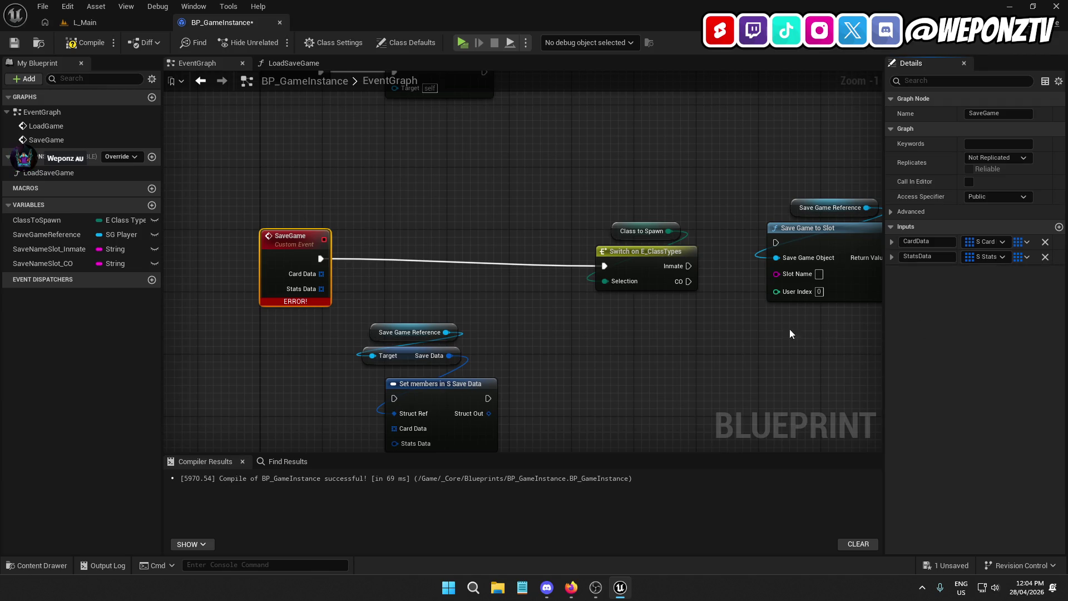
pyautogui.click(1019, 258)
pyautogui.click(1001, 267)
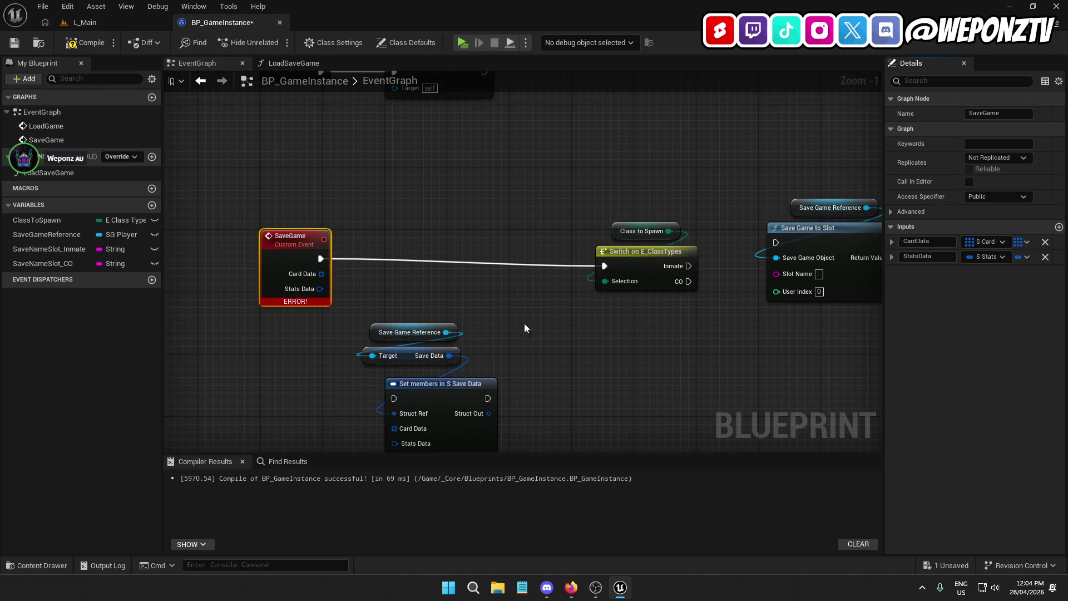
pyautogui.moveTo(519, 415); pyautogui.dragTo(403, 310)
# Insert Set members after SaveGame, wire Card Data and Stats Data into it, and connect it to the class switch.
pyautogui.moveTo(428, 393)
pyautogui.mouseDown()
pyautogui.moveTo(440, 243)
pyautogui.moveTo(433, 267)
pyautogui.moveTo(422, 265)
pyautogui.mouseUp()
pyautogui.keyDown('alt'); pyautogui.click(495, 258); pyautogui.keyUp('alt')
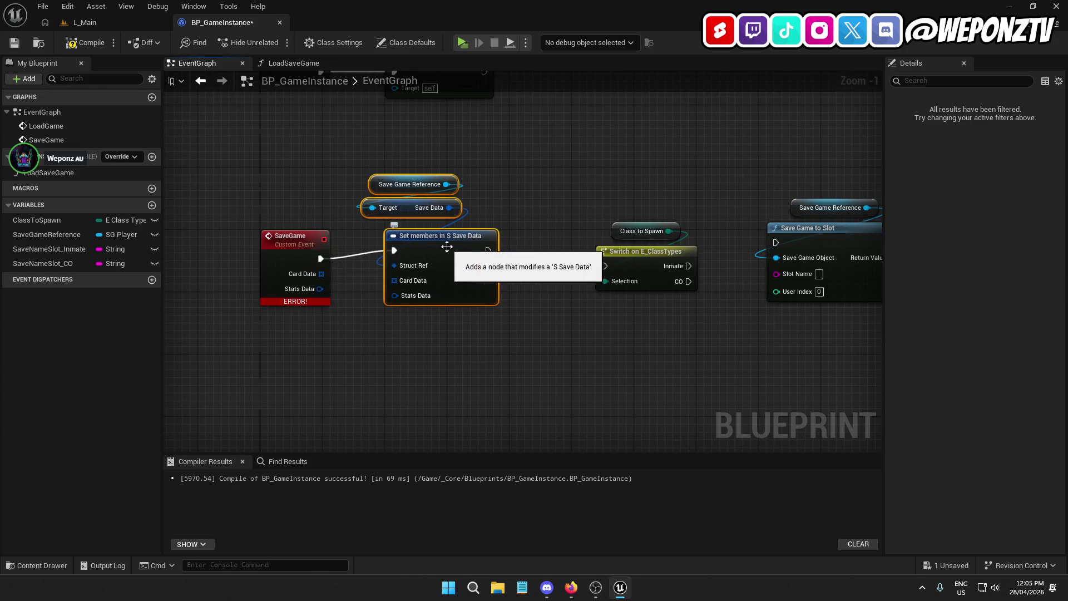
pyautogui.click(527, 224)
pyautogui.moveTo(526, 224)
pyautogui.mouseDown()
pyautogui.moveTo(390, 186)
pyautogui.moveTo(439, 219)
pyautogui.mouseUp()
pyautogui.moveTo(322, 274)
pyautogui.mouseDown()
pyautogui.moveTo(390, 276)
pyautogui.moveTo(394, 288)
pyautogui.moveTo(319, 288)
pyautogui.mouseUp()
pyautogui.moveTo(639, 272)
pyautogui.mouseDown()
pyautogui.moveTo(477, 252)
pyautogui.moveTo(487, 260)
pyautogui.mouseUp()
pyautogui.click(562, 339)
pyautogui.moveTo(561, 339); pyautogui.dragTo(458, 325)
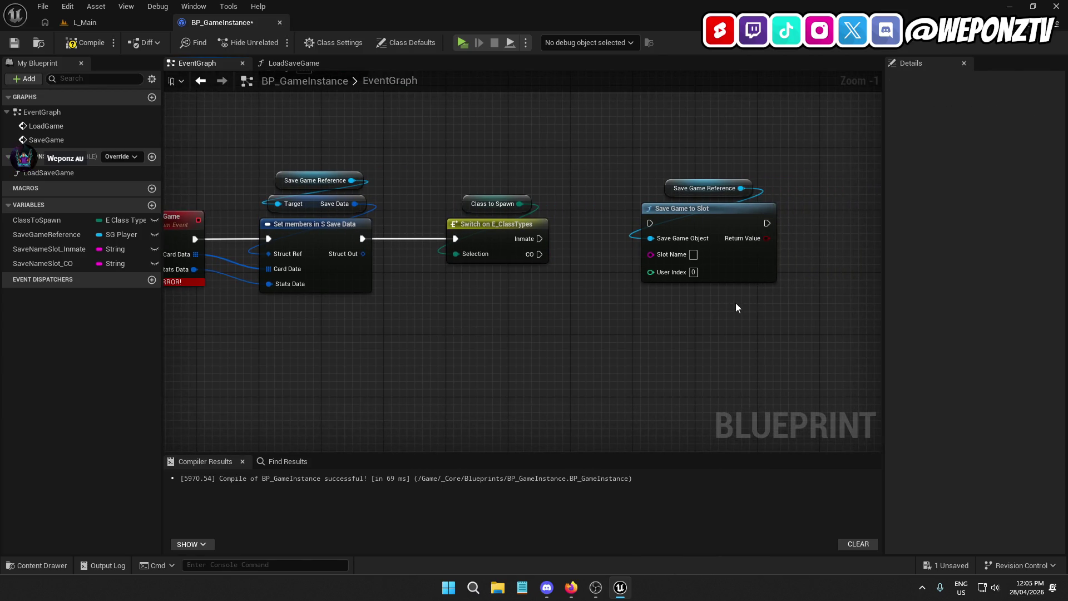
# Run Save Game to Slot for Inmate and a duplicated one for CO, both fed the Save Game Reference.
pyautogui.moveTo(649, 223); pyautogui.dragTo(540, 239)
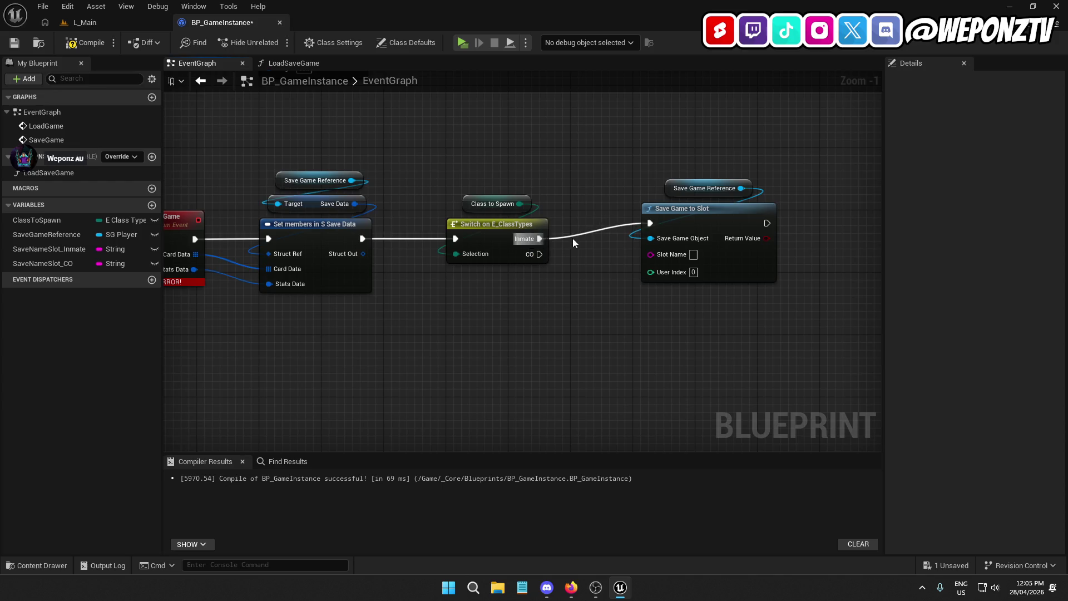
pyautogui.moveTo(673, 226); pyautogui.dragTo(663, 245)
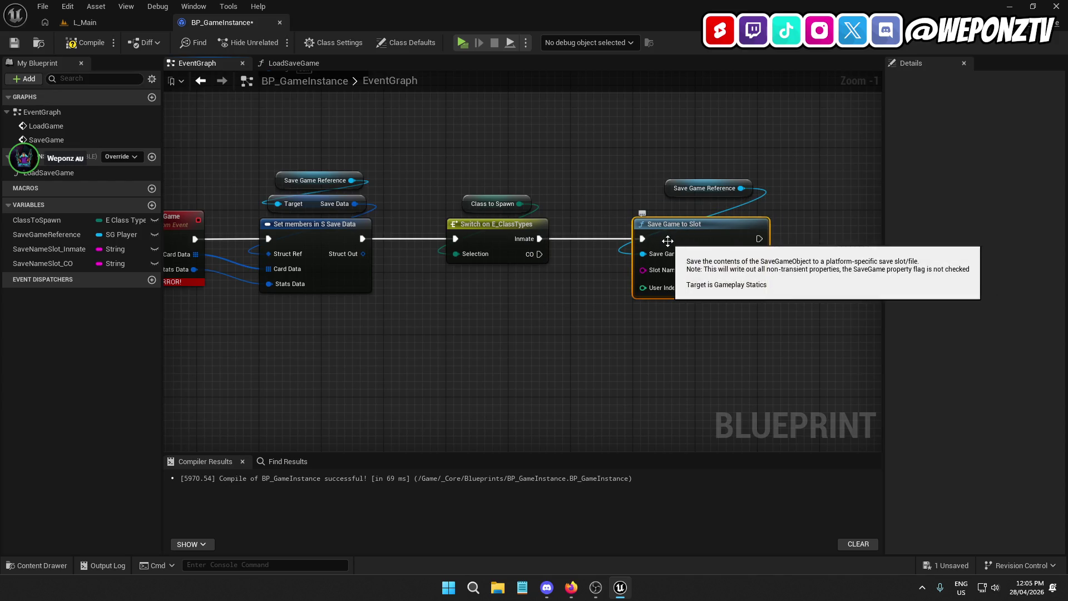
pyautogui.hotkey('ctrl', 'v')
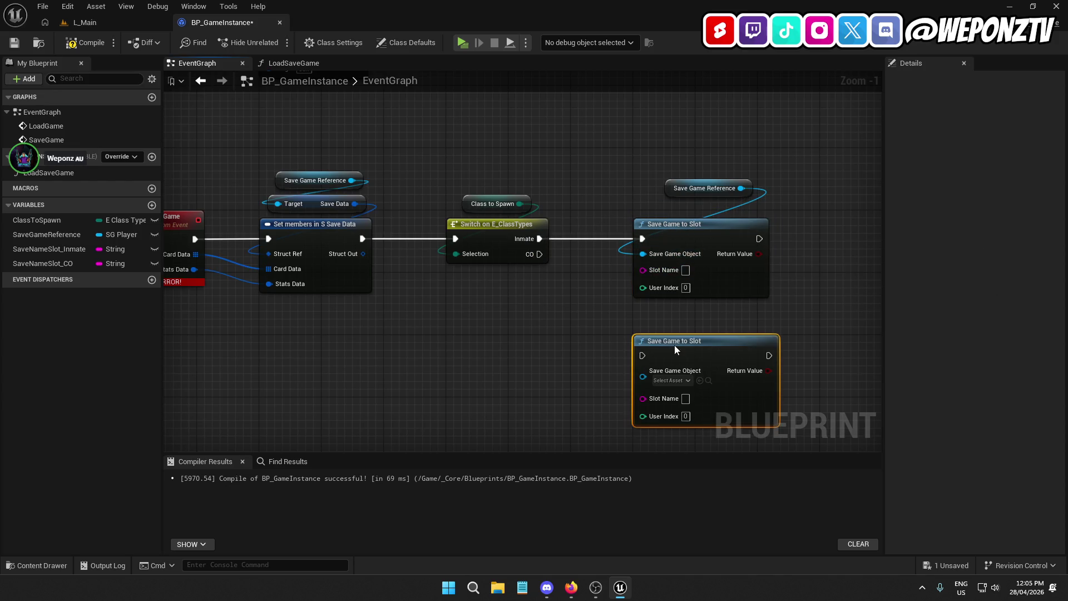
pyautogui.moveTo(673, 188); pyautogui.dragTo(451, 330)
pyautogui.moveTo(515, 328)
pyautogui.mouseDown()
pyautogui.moveTo(620, 356)
pyautogui.moveTo(643, 377)
pyautogui.moveTo(608, 322)
pyautogui.moveTo(539, 255)
pyautogui.mouseUp()
pyautogui.moveTo(49, 248)
pyautogui.mouseDown()
pyautogui.moveTo(593, 301)
pyautogui.moveTo(643, 271)
pyautogui.mouseUp()
# Use SaveNameSlot_Inmate and SaveNameSlot_CO as the slot names for the two save nodes.
pyautogui.moveTo(542, 267)
pyautogui.mouseDown()
pyautogui.moveTo(601, 245)
pyautogui.moveTo(658, 199)
pyautogui.moveTo(651, 207)
pyautogui.mouseUp()
pyautogui.moveTo(49, 263); pyautogui.dragTo(643, 386)
pyautogui.moveTo(563, 380); pyautogui.dragTo(680, 318)
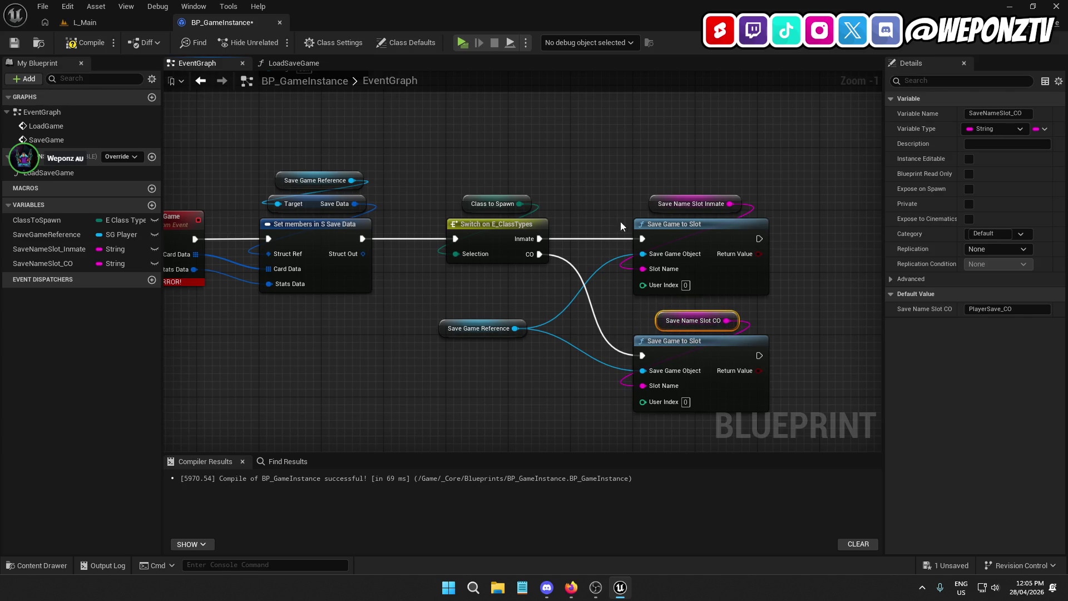
pyautogui.click(609, 200)
pyautogui.scroll(-1, 501, 189)
pyautogui.moveTo(496, 191); pyautogui.dragTo(612, 299)
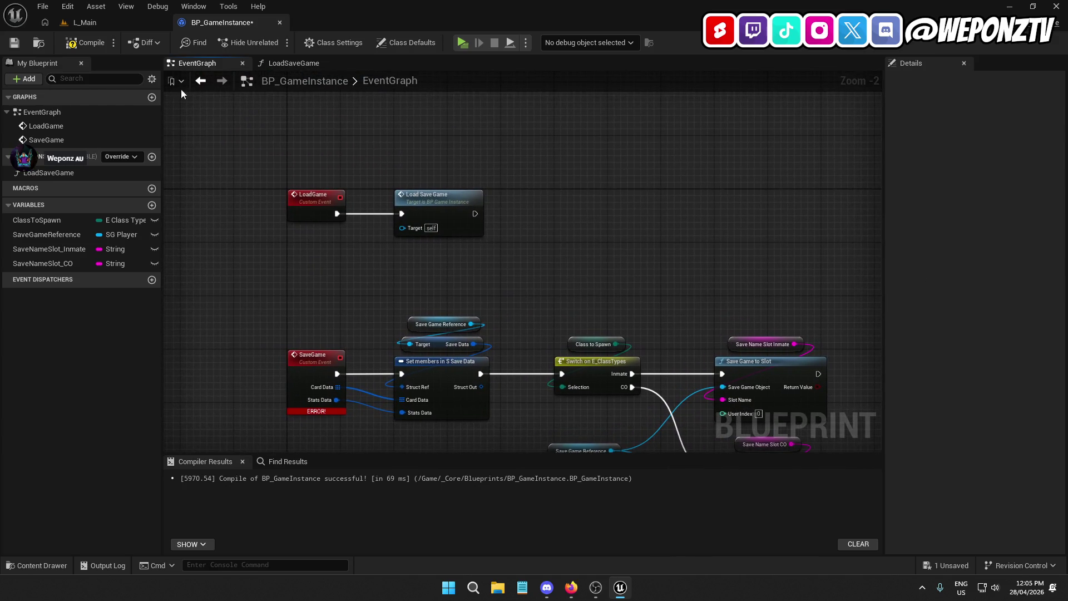
# Compile and save, then give LoadSaveGame a return output named SaveGameReference.
pyautogui.click(93, 43)
pyautogui.click(14, 43)
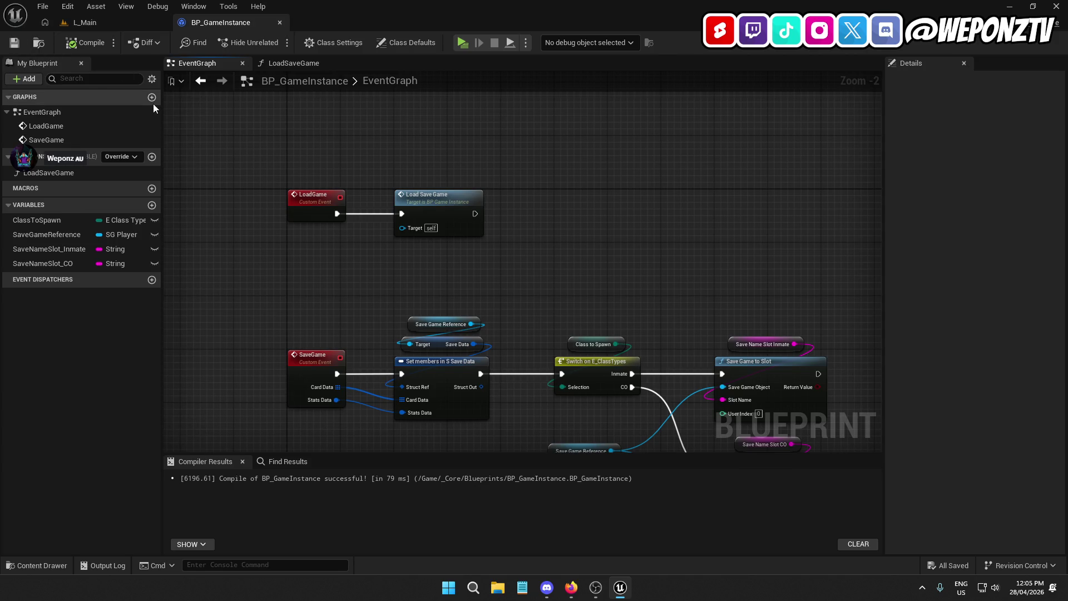
pyautogui.doubleClick(436, 211)
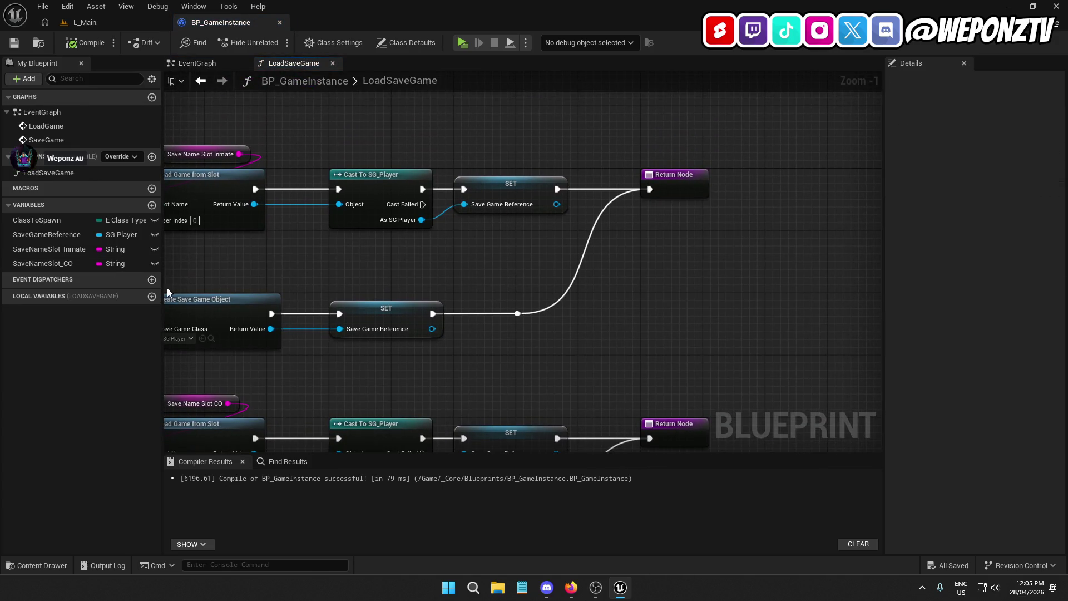
pyautogui.moveTo(556, 204); pyautogui.dragTo(675, 196)
pyautogui.click(688, 194)
pyautogui.click(935, 279)
pyautogui.write('SaveGa')
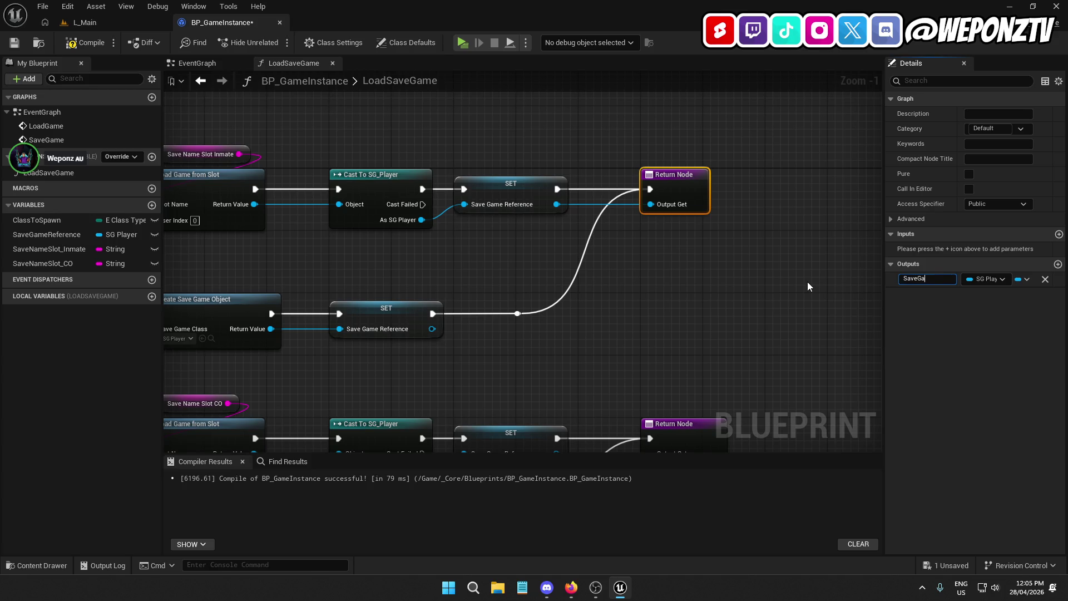
pyautogui.write('meReference')
pyautogui.press('Return')
# Connect the SaveGameReference variable to both return nodes, then compile and save the Blueprint.
pyautogui.moveTo(801, 282); pyautogui.dragTo(730, 269)
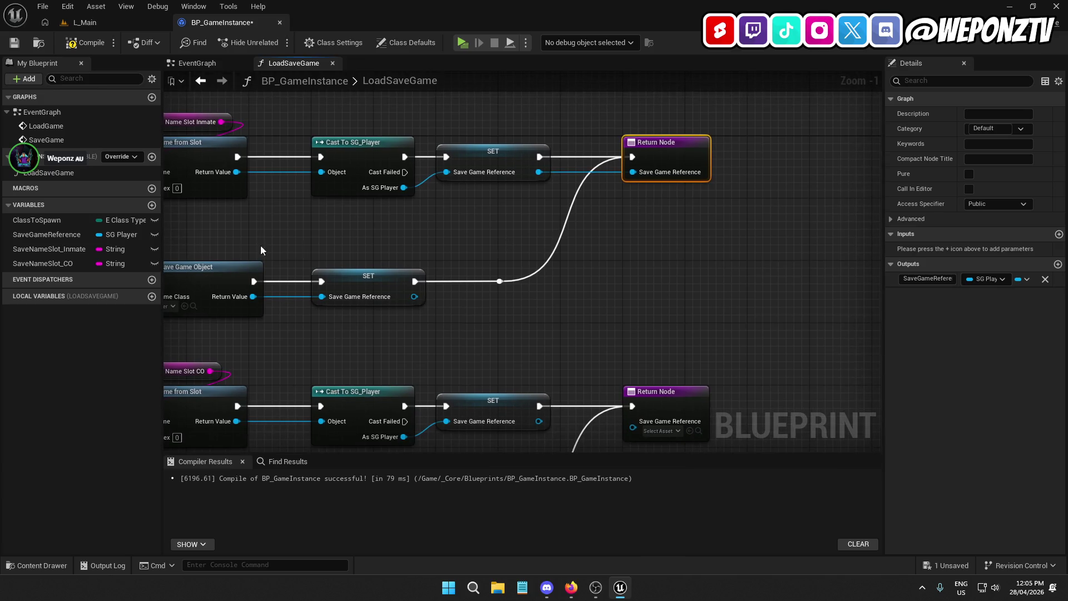
pyautogui.moveTo(51, 236); pyautogui.dragTo(633, 170)
pyautogui.moveTo(559, 168); pyautogui.dragTo(638, 122)
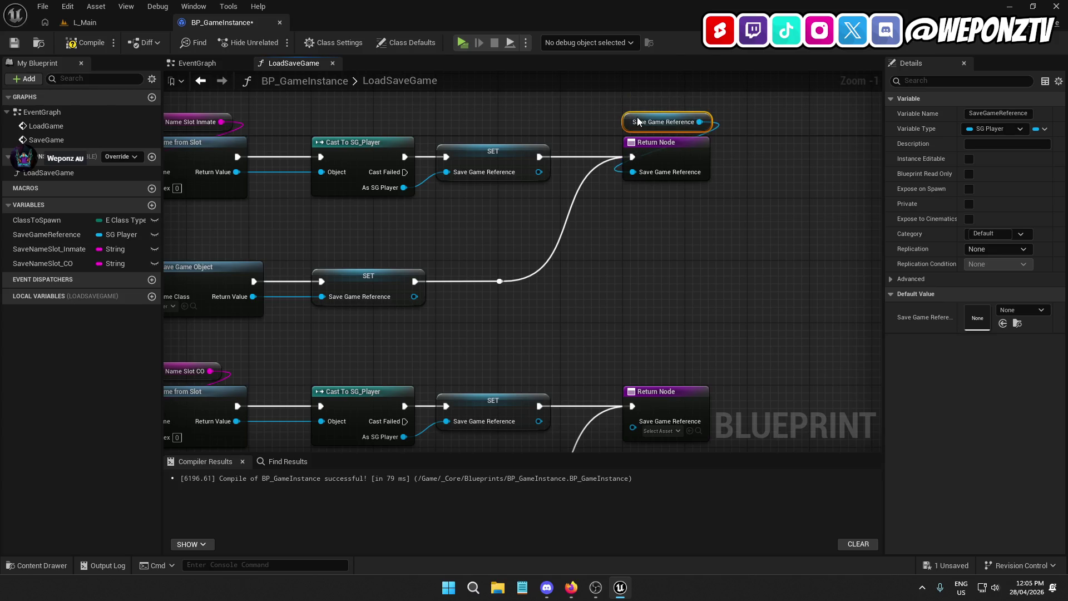
pyautogui.moveTo(649, 285); pyautogui.dragTo(651, 221)
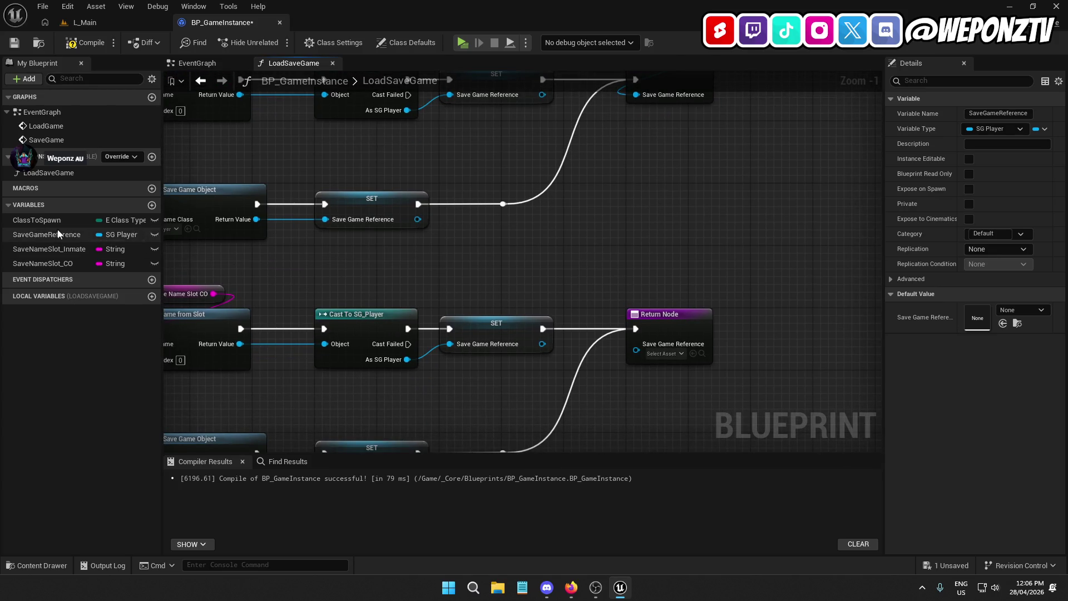
pyautogui.moveTo(50, 236); pyautogui.dragTo(618, 339)
pyautogui.moveTo(557, 353); pyautogui.dragTo(641, 297)
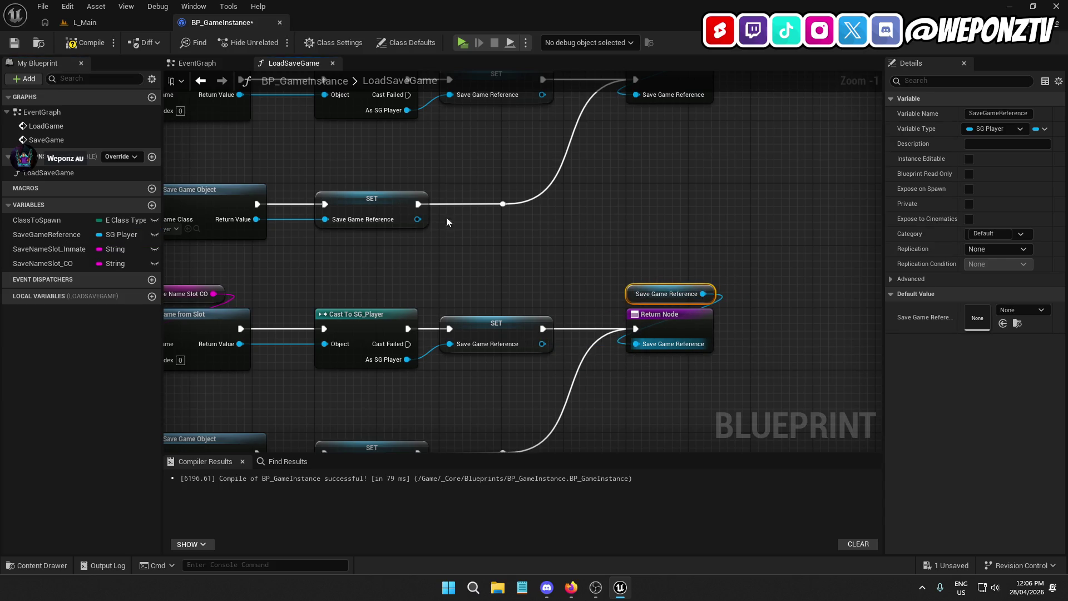
pyautogui.click(84, 43)
pyautogui.click(14, 42)
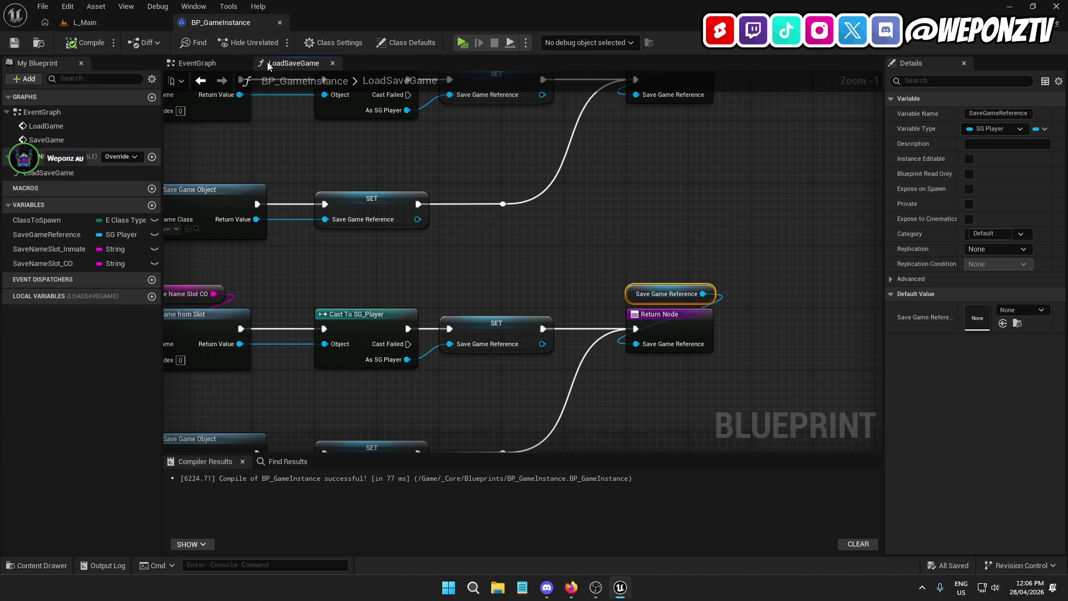
pyautogui.click(197, 63)
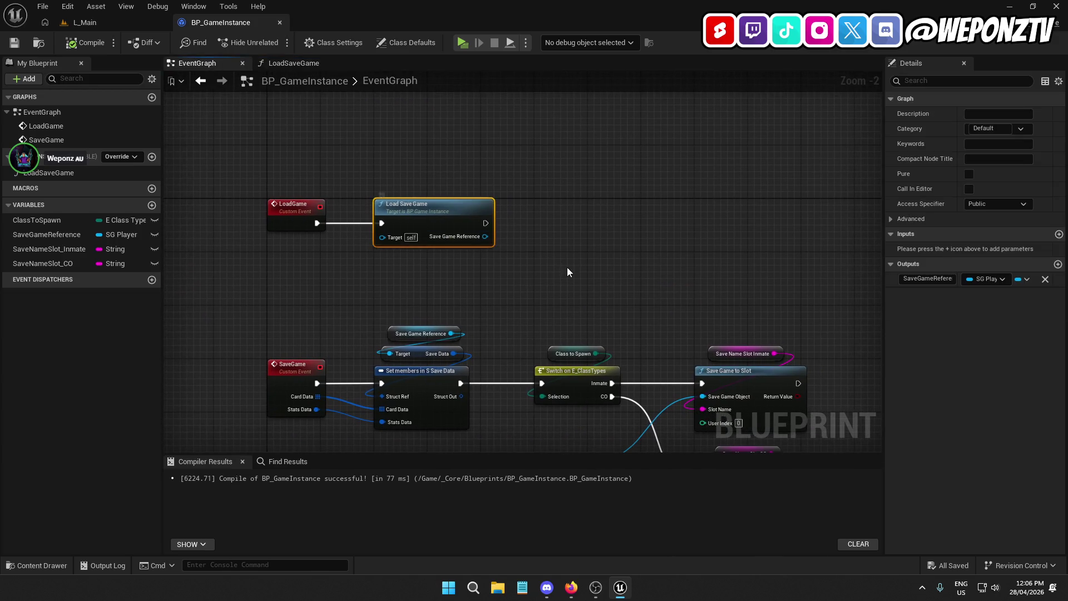
# Get Save Data from the loaded reference and split it into Card Data and Stats Data.
pyautogui.moveTo(459, 183); pyautogui.dragTo(506, 166)
pyautogui.write('s')
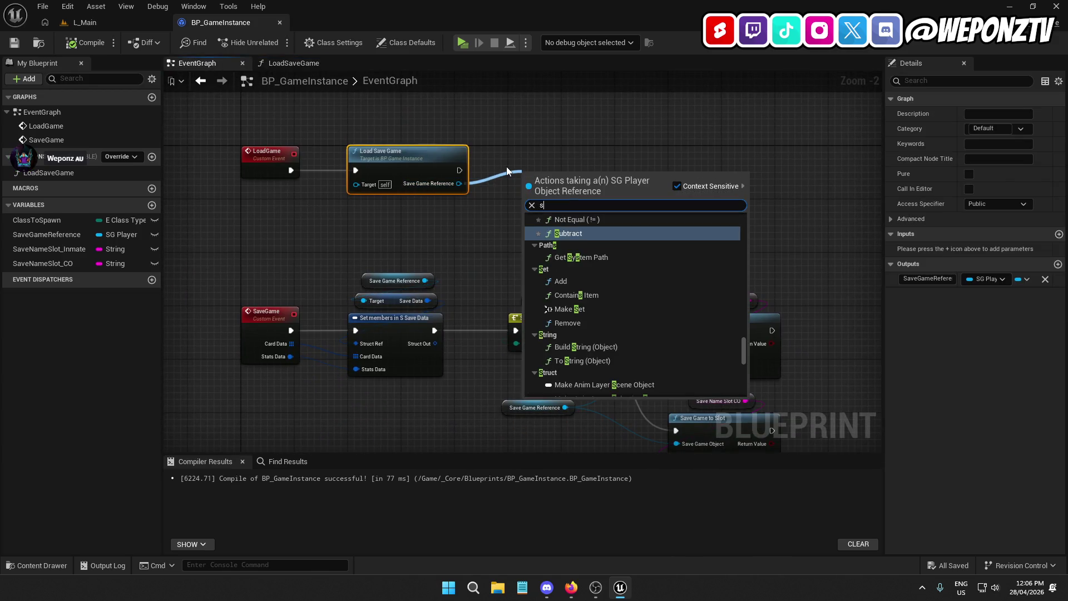
pyautogui.write('ave')
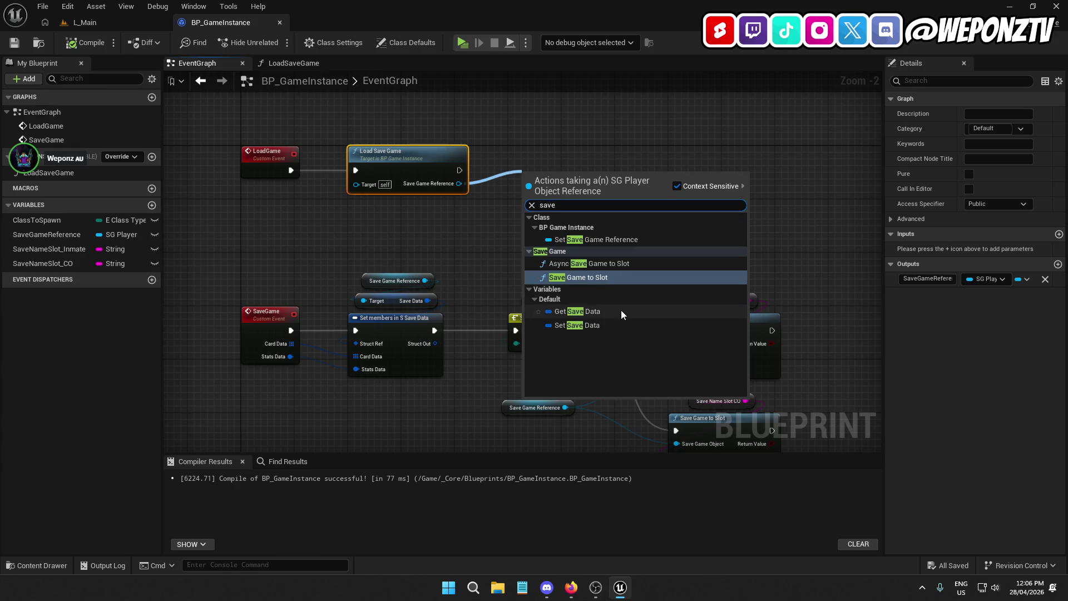
pyautogui.click(621, 310)
pyautogui.rightClick(596, 173)
pyautogui.click(612, 207)
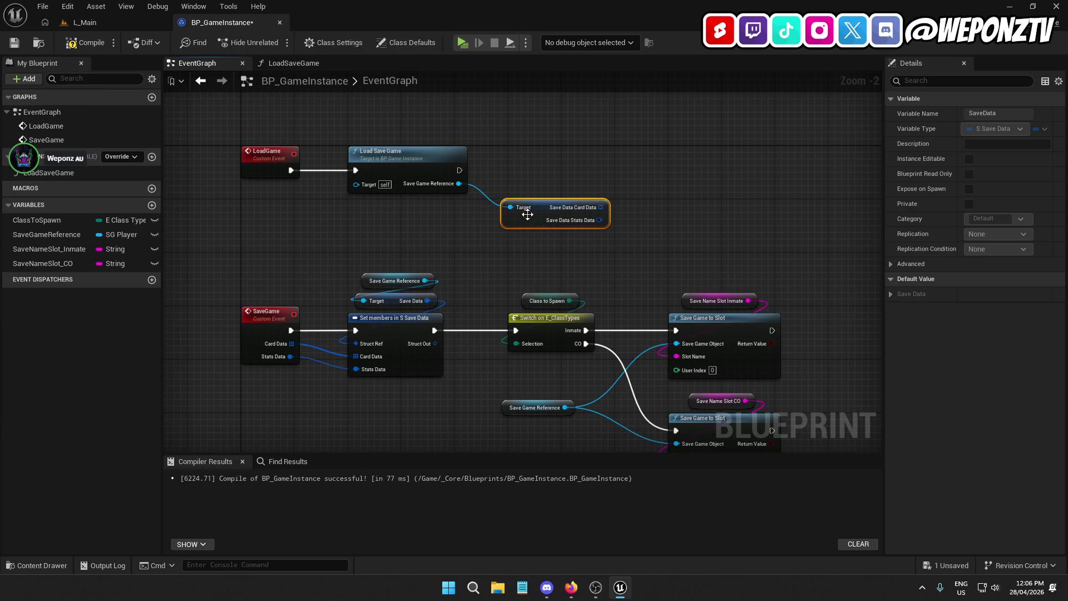
pyautogui.click(529, 214)
# Add a new input to the LoadGame event and begin naming it.
pyautogui.scroll(-3, 561, 150)
pyautogui.scroll(1, 676, 305)
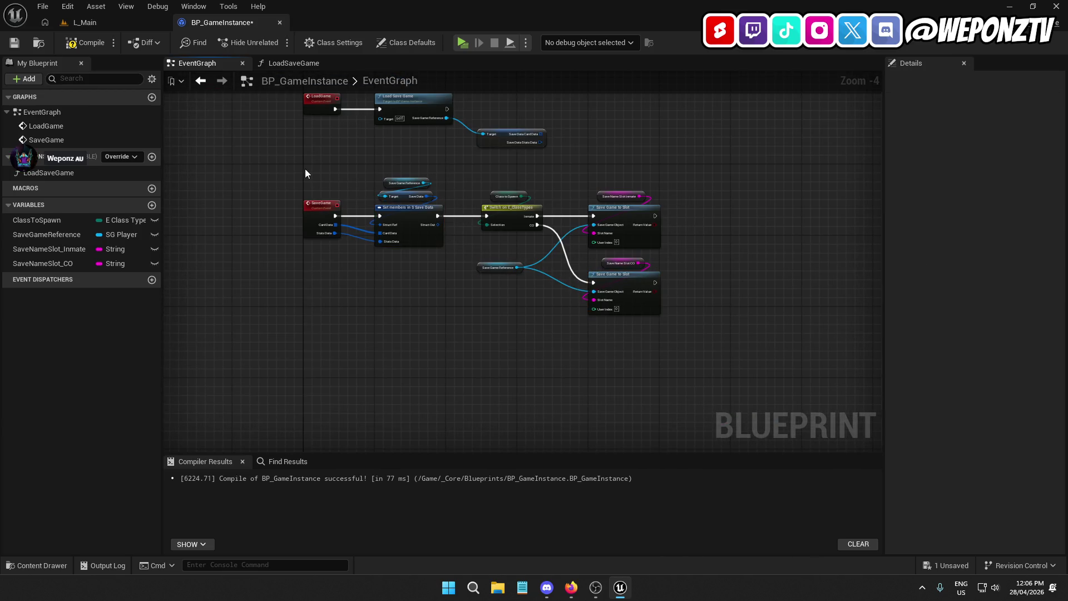
pyautogui.moveTo(702, 334)
pyautogui.mouseDown()
pyautogui.moveTo(308, 186)
pyautogui.moveTo(313, 251)
pyautogui.mouseUp()
pyautogui.scroll(1, 308, 186)
pyautogui.click(385, 166)
pyautogui.moveTo(386, 166); pyautogui.dragTo(346, 333)
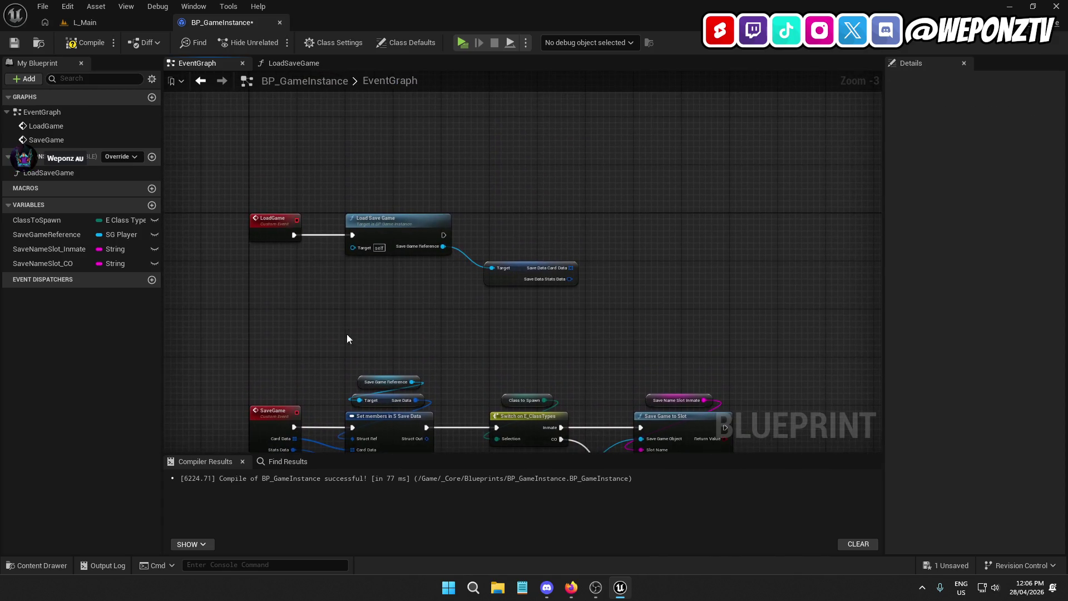
pyautogui.click(269, 221)
pyautogui.click(1059, 226)
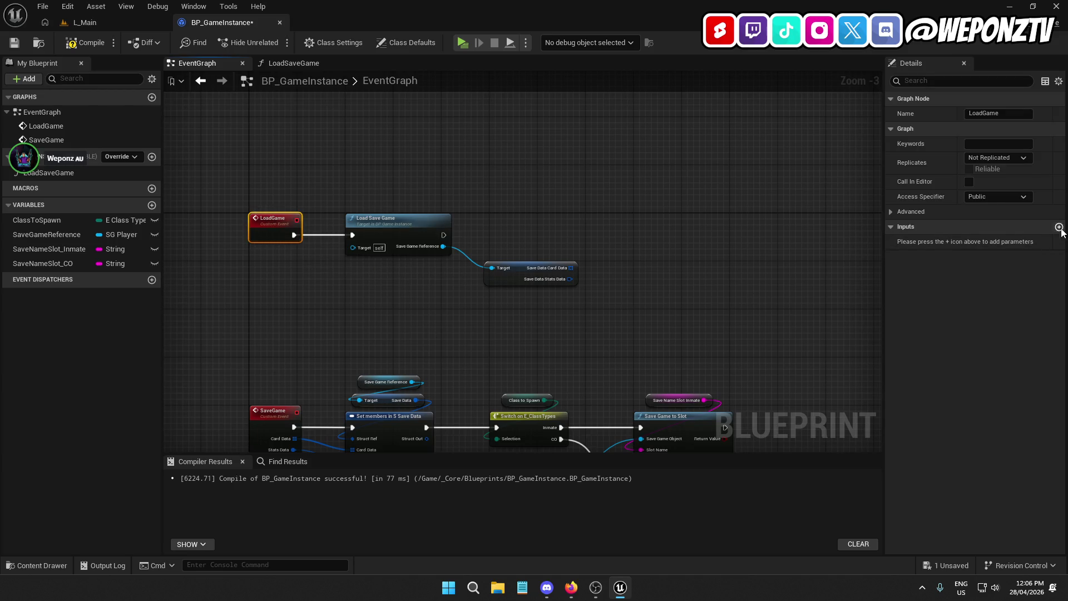
pyautogui.click(945, 242)
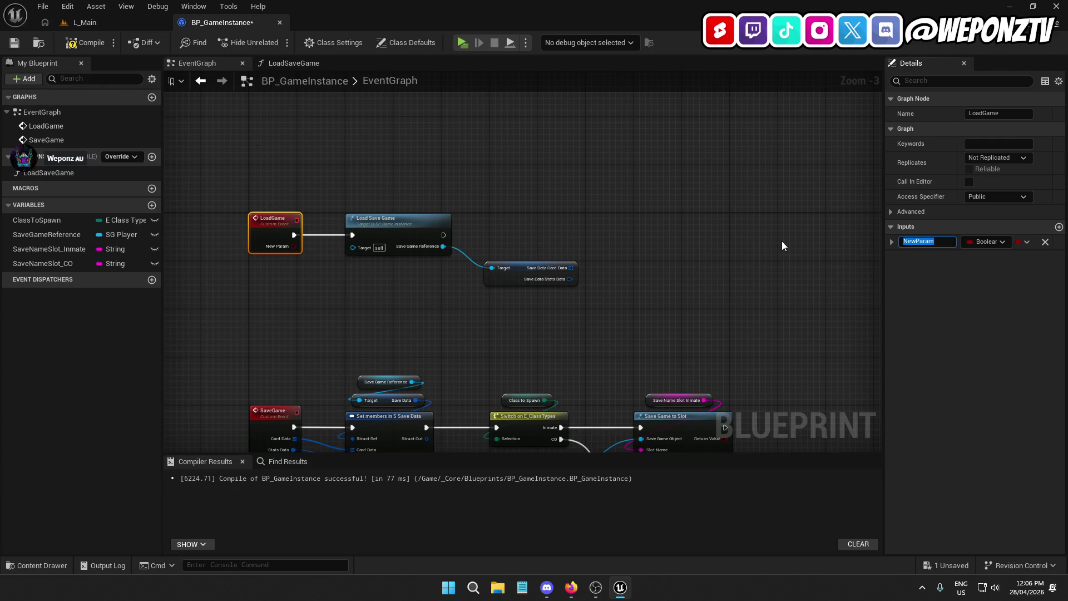
# Rename the LoadGame input to AC_References and make it an AC References object reference.
pyautogui.write('AC')
pyautogui.write('_Reference')
pyautogui.write('s')
pyautogui.press('Return')
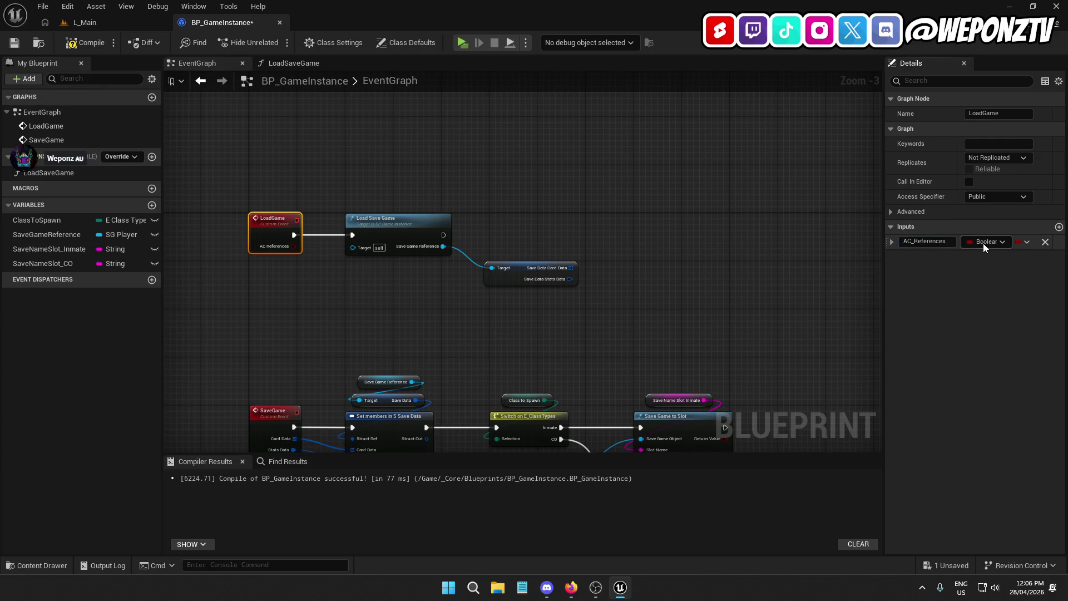
pyautogui.click(984, 242)
pyautogui.write('ac')
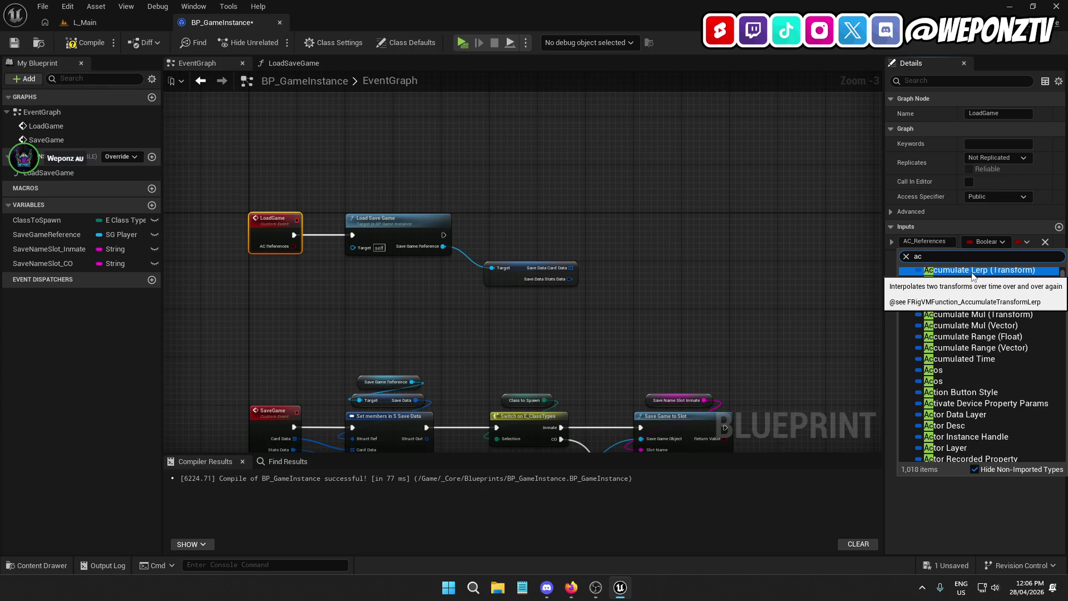
pyautogui.write('_re')
pyautogui.moveTo(1029, 285)
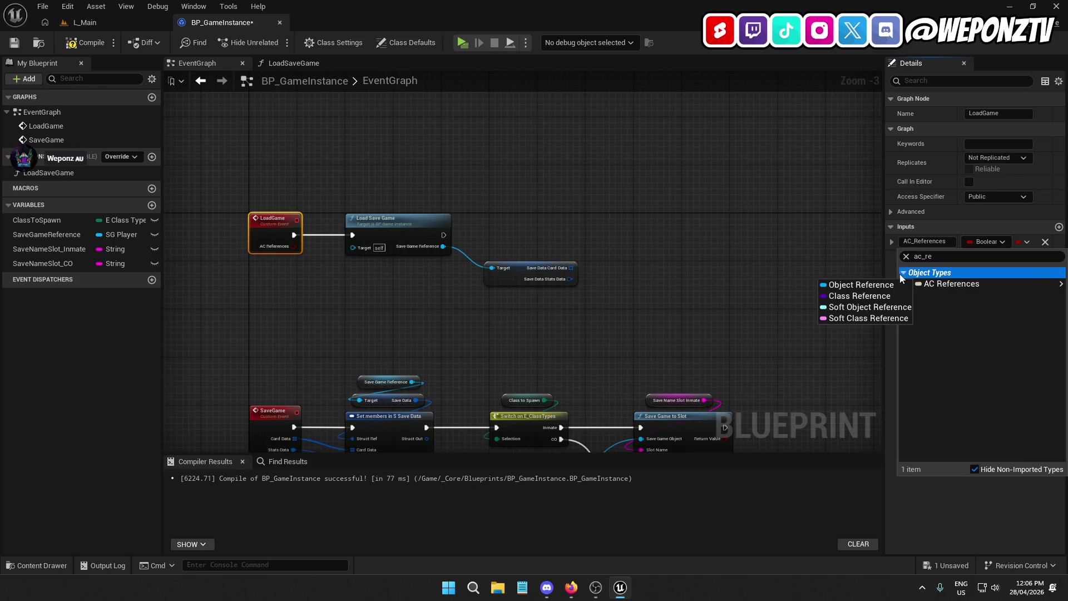
pyautogui.click(860, 285)
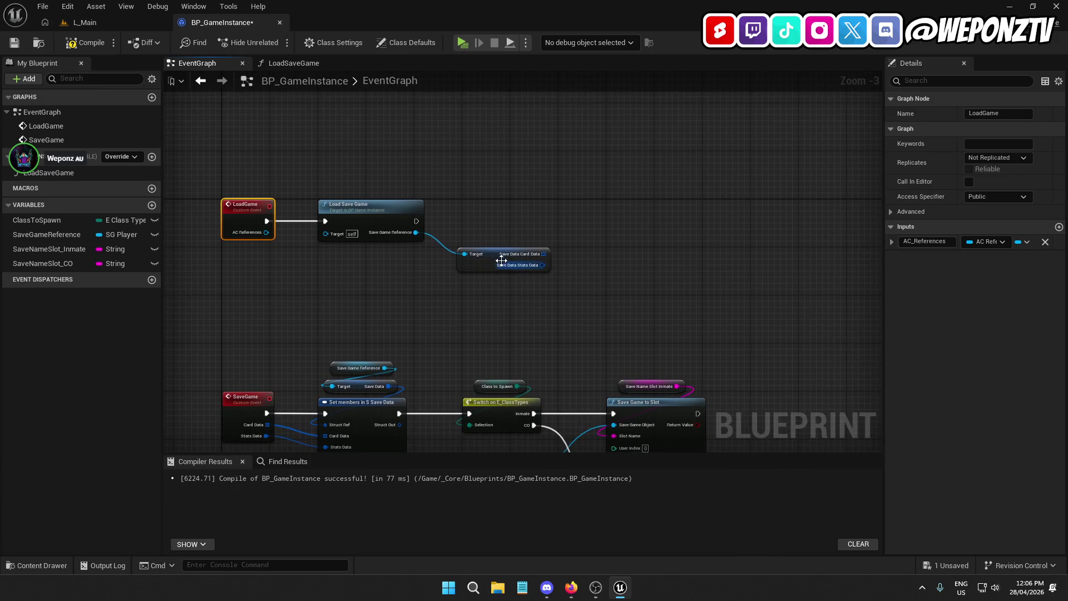
# Add an AC Cards getter from AC_References, routing the wire through a straightened reroute point.
pyautogui.scroll(1, 502, 261)
pyautogui.moveTo(330, 247); pyautogui.dragTo(593, 213)
pyautogui.write('cart')
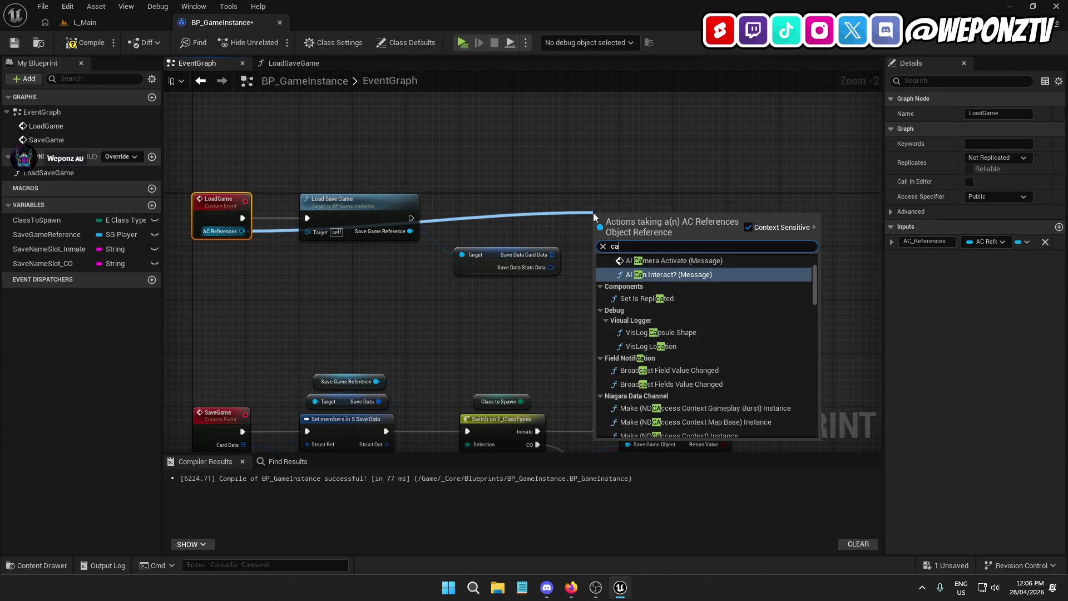
pyautogui.press('BackSpace')
pyautogui.write('d')
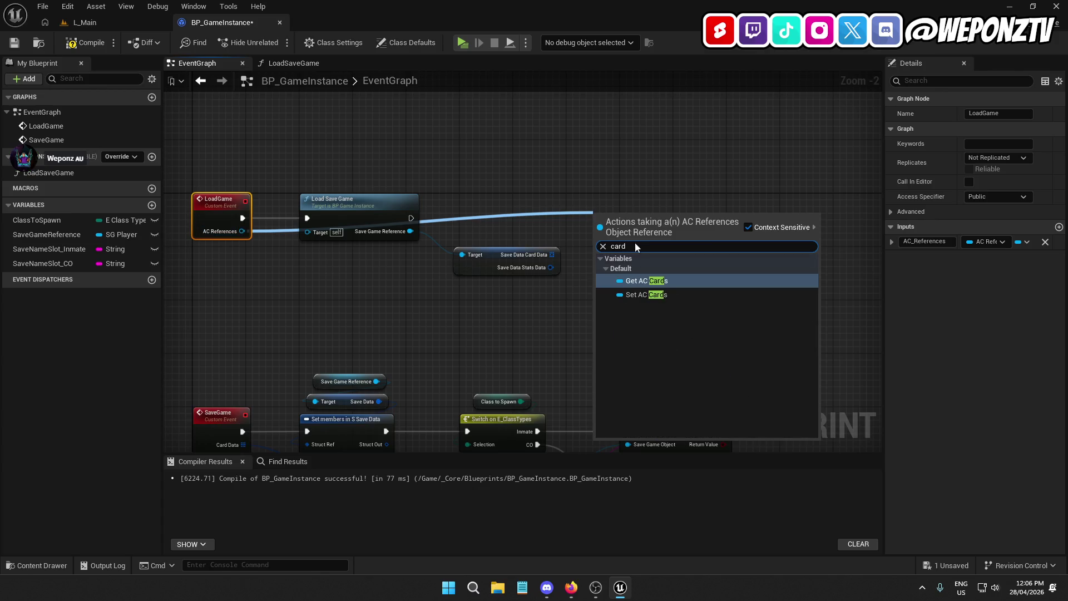
pyautogui.click(672, 281)
pyautogui.moveTo(624, 222); pyautogui.dragTo(545, 151)
pyautogui.doubleClick(422, 170)
pyautogui.moveTo(422, 169)
pyautogui.mouseDown()
pyautogui.moveTo(361, 155)
pyautogui.moveTo(539, 176)
pyautogui.mouseUp()
pyautogui.keyDown('ctrl'); pyautogui.click(550, 146); pyautogui.keyUp('ctrl')
pyautogui.press('q')
pyautogui.click(490, 176)
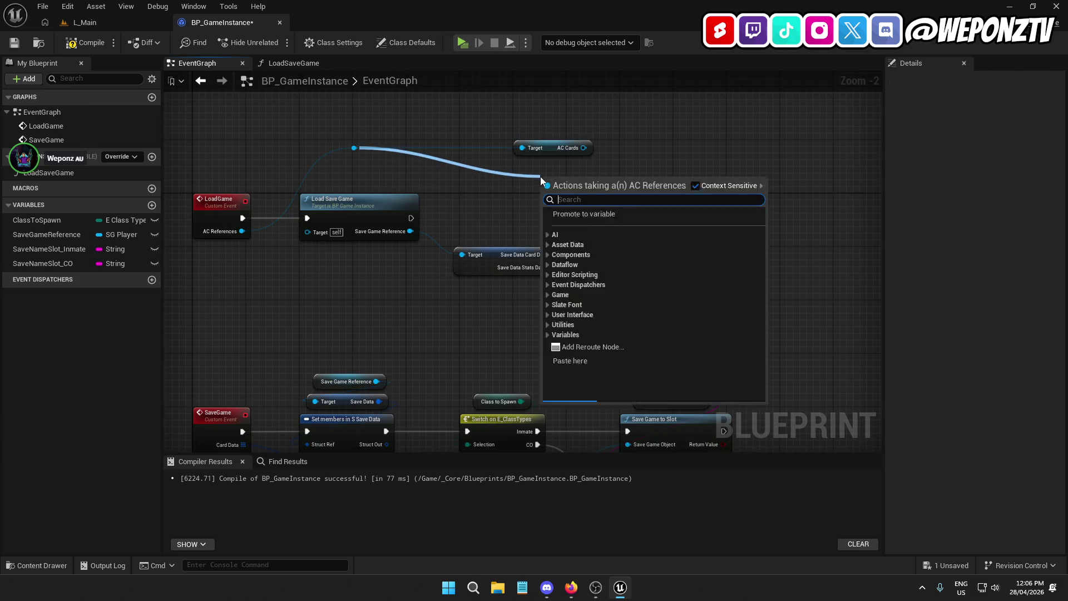
# Add an AC Stats getter under AC Cards and tidy the Save Data node positions.
pyautogui.write('card')
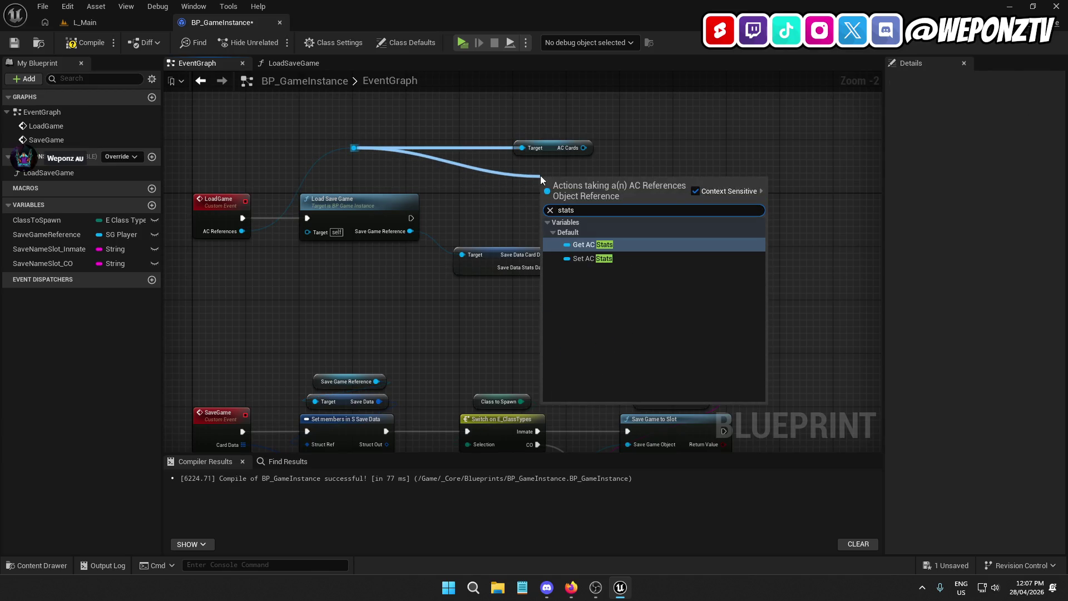
pyautogui.click(603, 244)
pyautogui.moveTo(557, 175); pyautogui.dragTo(555, 168)
pyautogui.moveTo(492, 260)
pyautogui.mouseDown()
pyautogui.moveTo(493, 272)
pyautogui.moveTo(502, 261)
pyautogui.mouseUp()
pyautogui.moveTo(580, 148)
pyautogui.mouseDown()
pyautogui.moveTo(594, 148)
pyautogui.moveTo(633, 195)
pyautogui.mouseUp()
# Add a Set Card Data node on AC Cards running after Load Save Game.
pyautogui.write('setcr')
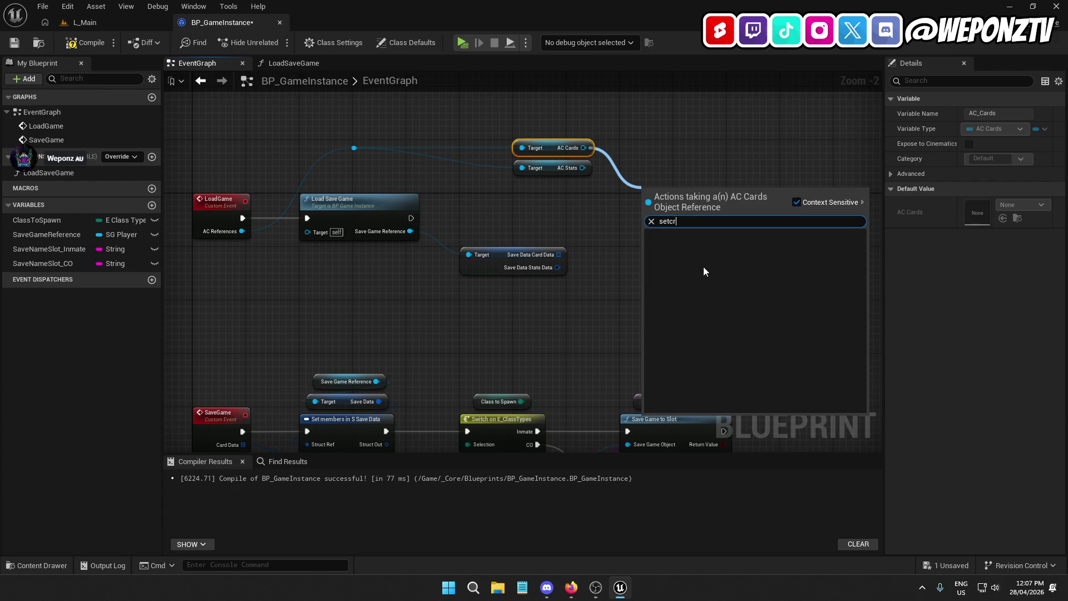
pyautogui.press('BackSpace')
pyautogui.write('ard')
pyautogui.click(739, 256)
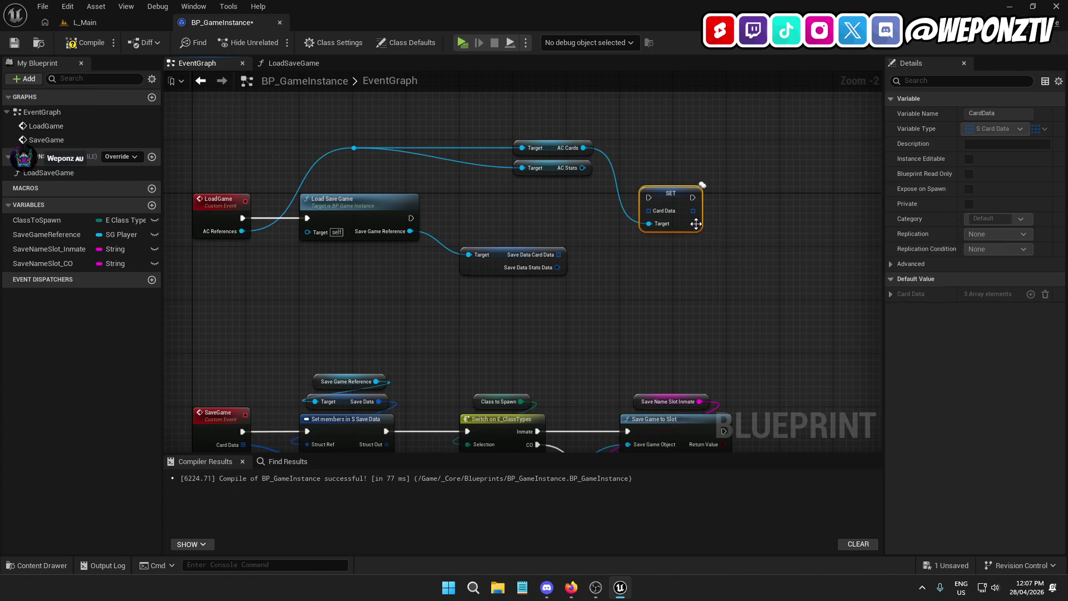
pyautogui.moveTo(696, 201)
pyautogui.mouseDown()
pyautogui.moveTo(446, 204)
pyautogui.moveTo(407, 225)
pyautogui.moveTo(675, 205)
pyautogui.moveTo(640, 209)
pyautogui.moveTo(572, 173)
pyautogui.moveTo(562, 139)
pyautogui.moveTo(536, 168)
pyautogui.moveTo(495, 168)
pyautogui.mouseUp()
# Wire Save Data's Card Data into SET Card Data, then compile and save.
pyautogui.click(549, 224)
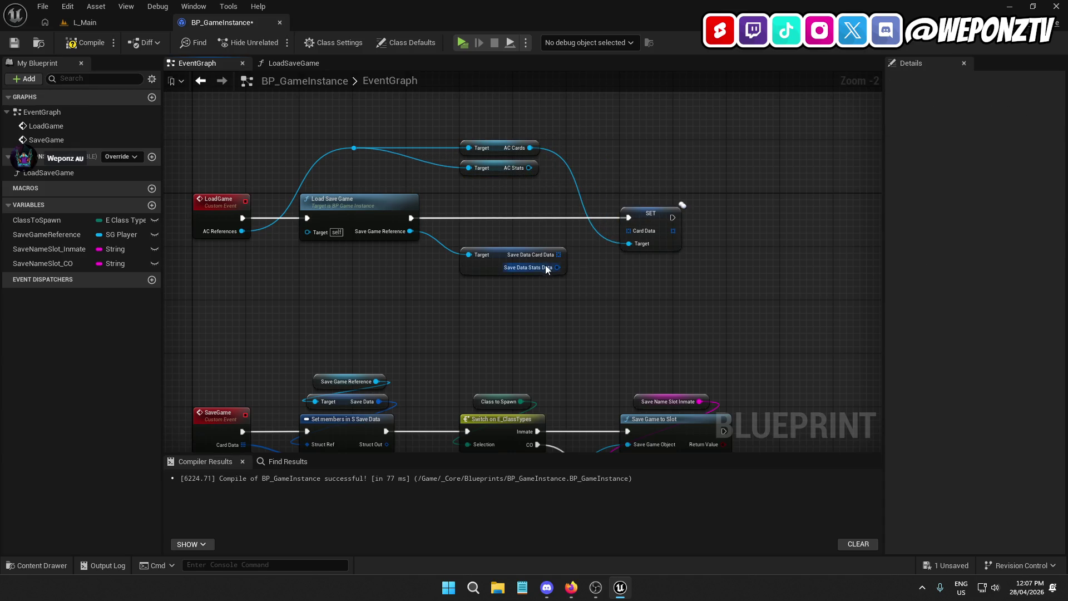
pyautogui.moveTo(559, 254); pyautogui.dragTo(630, 230)
pyautogui.moveTo(519, 172); pyautogui.dragTo(654, 176)
pyautogui.write('set')
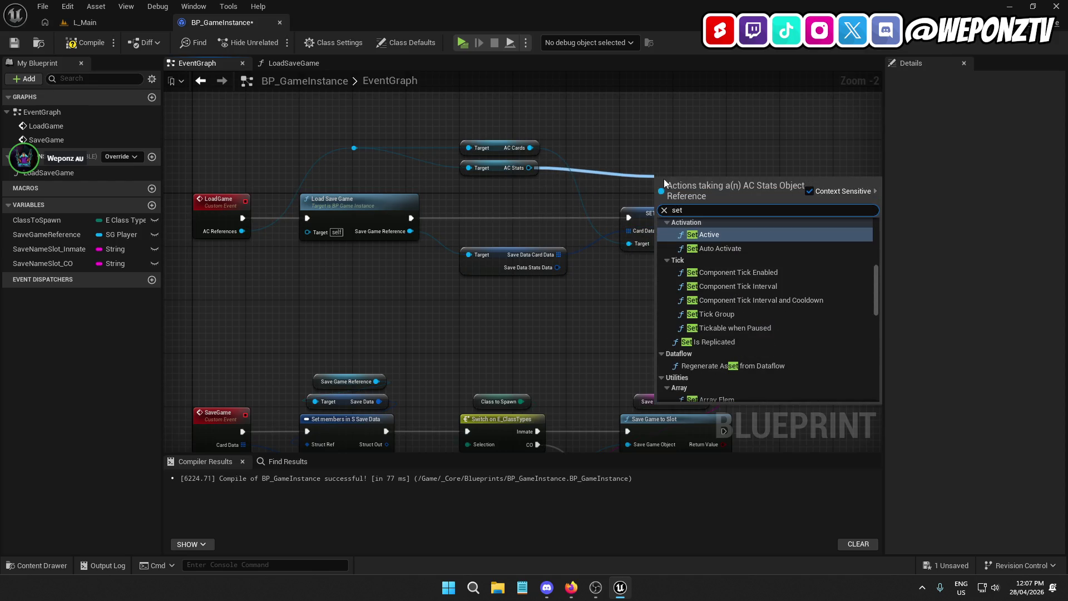
pyautogui.write('s')
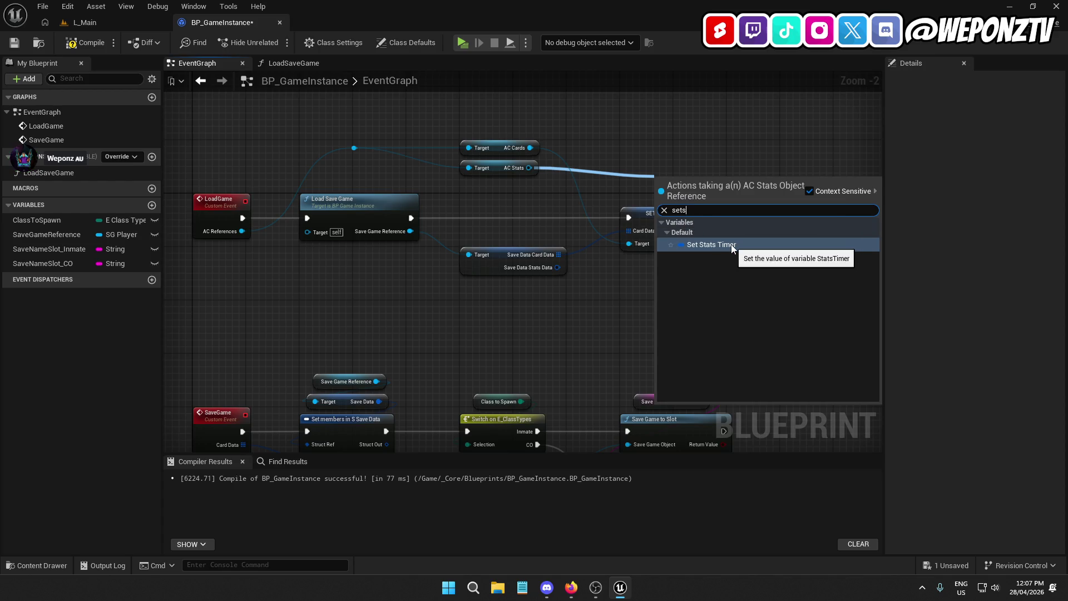
pyautogui.press('BackSpace')
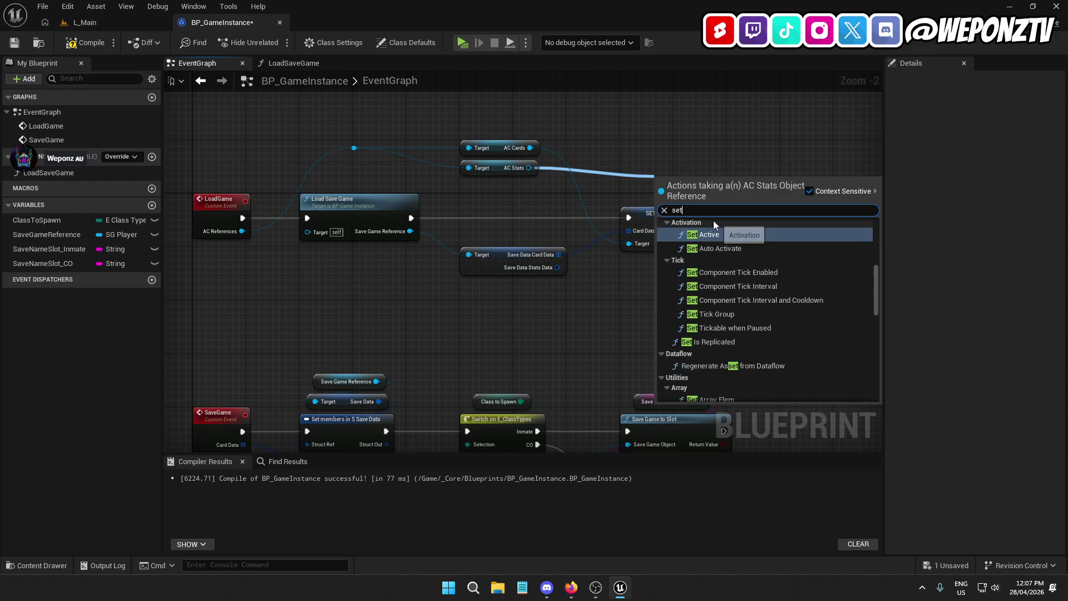
pyautogui.press('Escape')
pyautogui.click(94, 43)
pyautogui.click(15, 43)
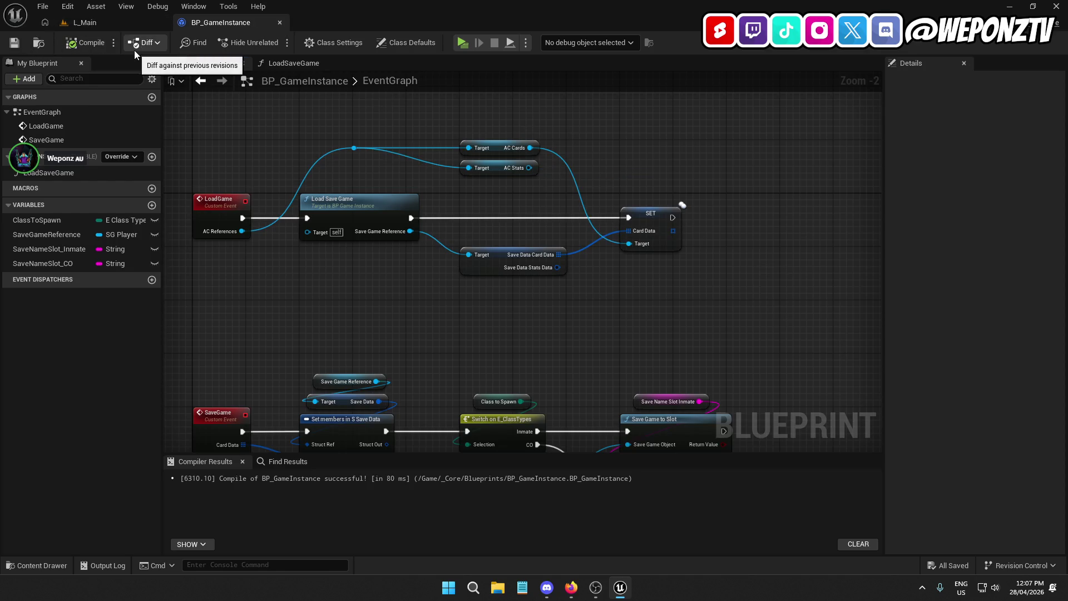
# Add a Get Stats Data node from AC Stats, trying then deleting a Set members in S Stats Data node.
pyautogui.moveTo(528, 168); pyautogui.dragTo(640, 144)
pyautogui.write('statsd')
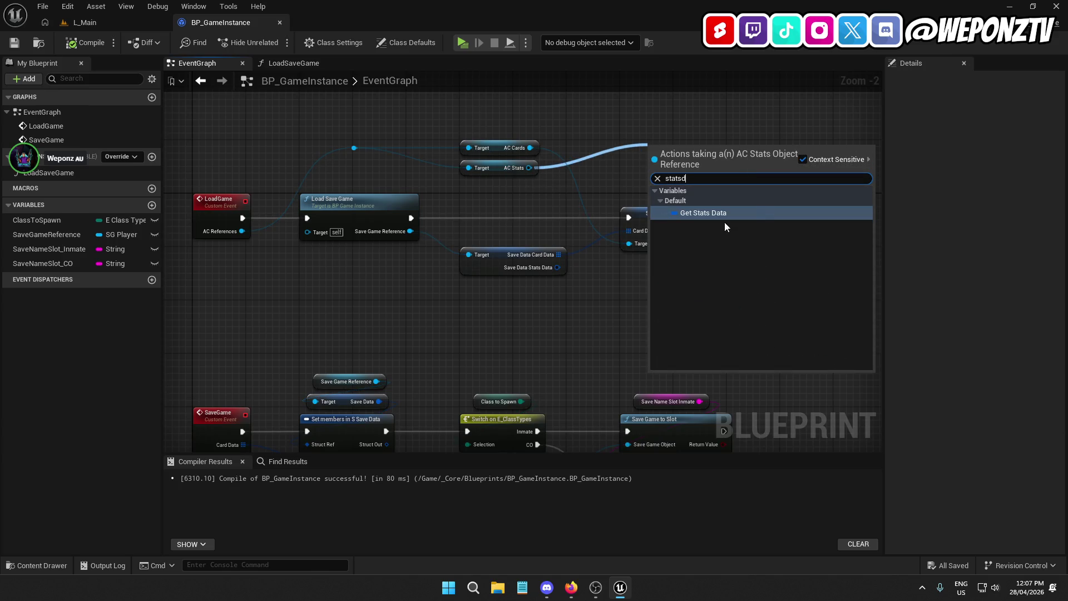
pyautogui.click(740, 213)
pyautogui.moveTo(720, 147); pyautogui.dragTo(715, 188)
pyautogui.write('set')
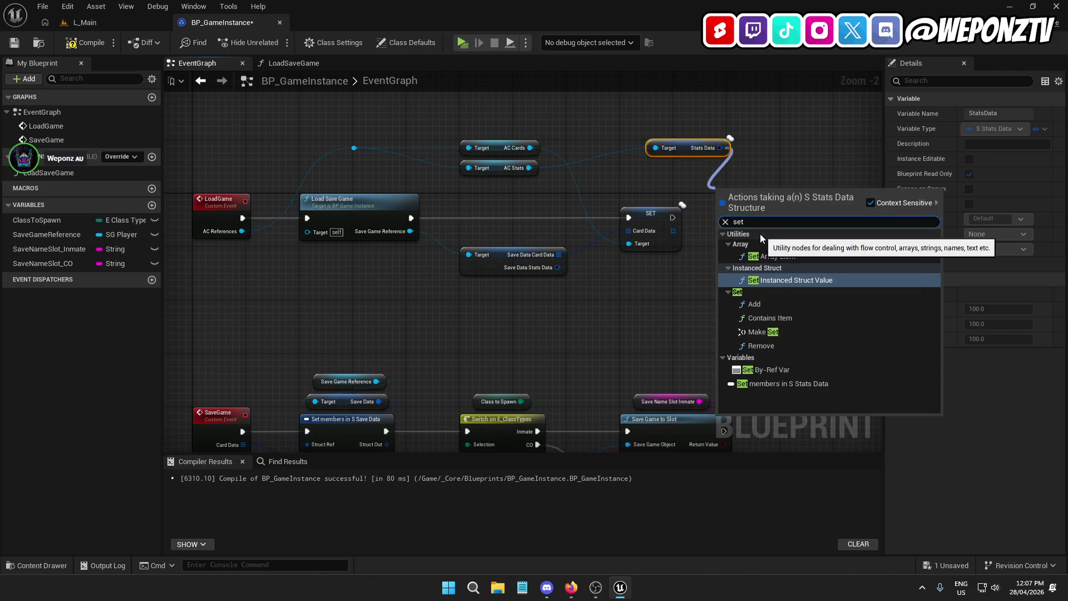
pyautogui.write('m')
pyautogui.click(798, 236)
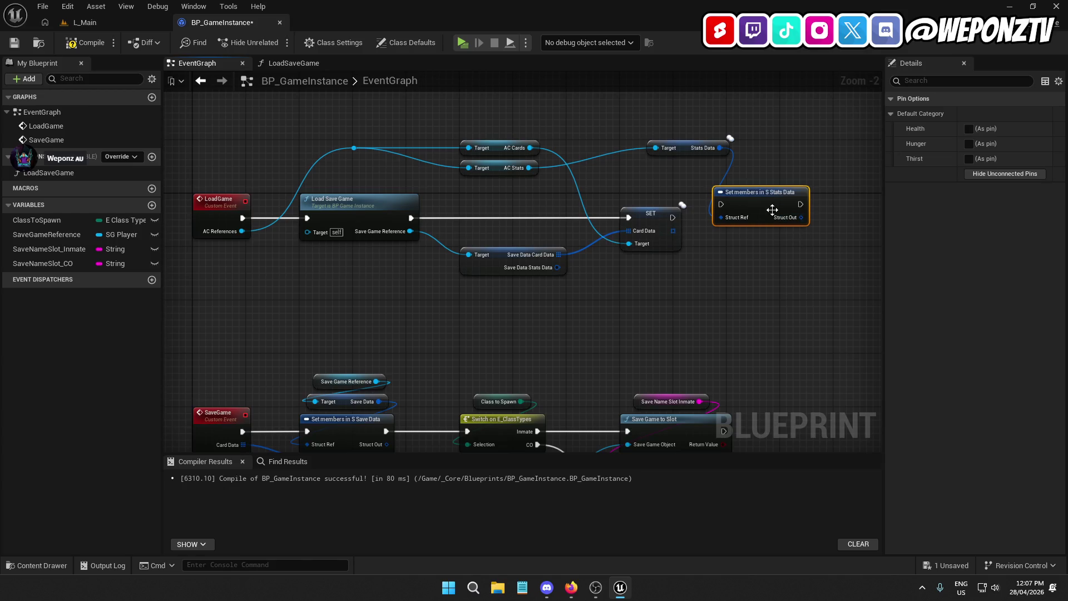
pyautogui.click(969, 144)
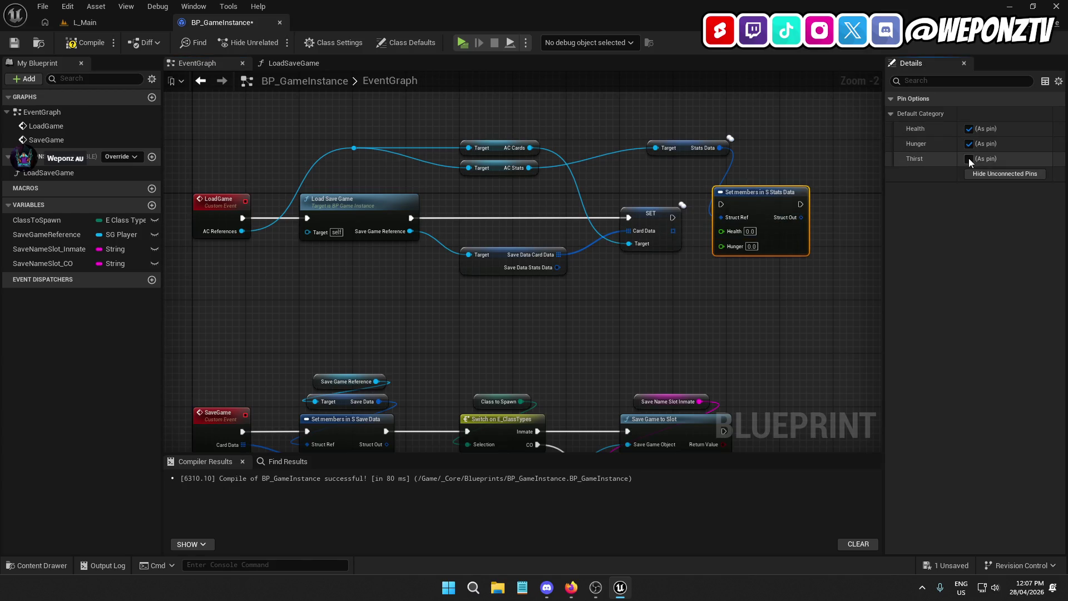
pyautogui.click(969, 159)
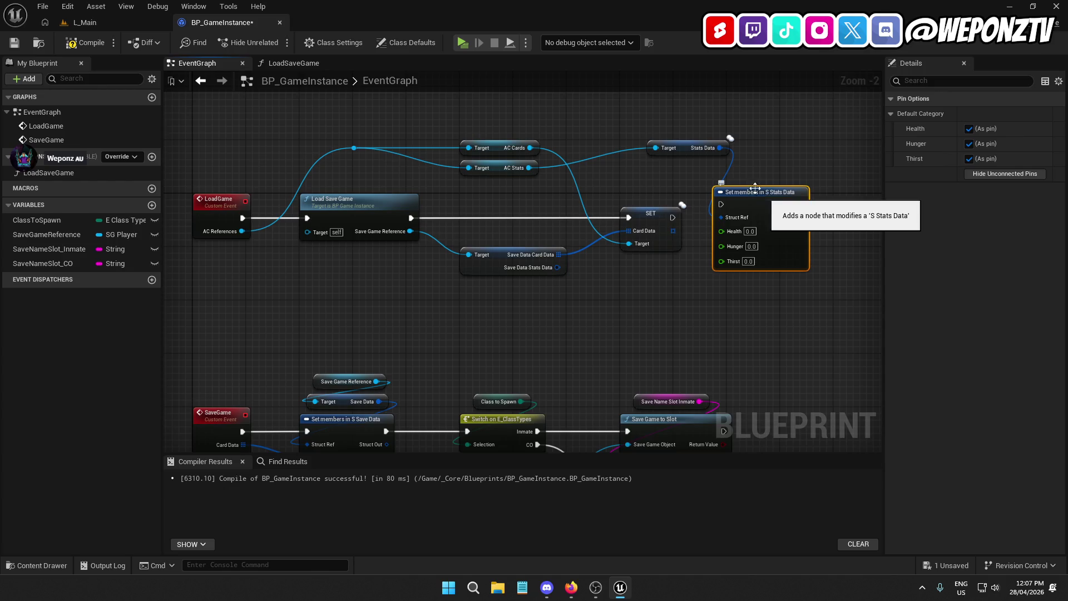
pyautogui.press('Delete')
# Recompile and save BP_GameInstance, then go back to the L_Main level editor.
pyautogui.moveTo(528, 167); pyautogui.dragTo(663, 173)
pyautogui.write('sets')
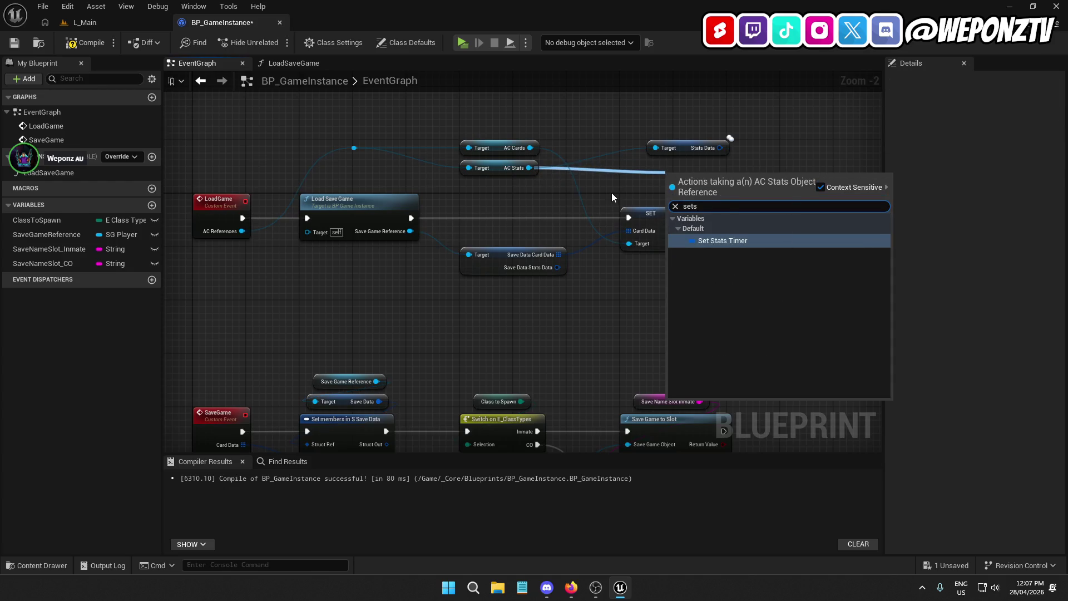
pyautogui.press('Escape')
pyautogui.click(92, 42)
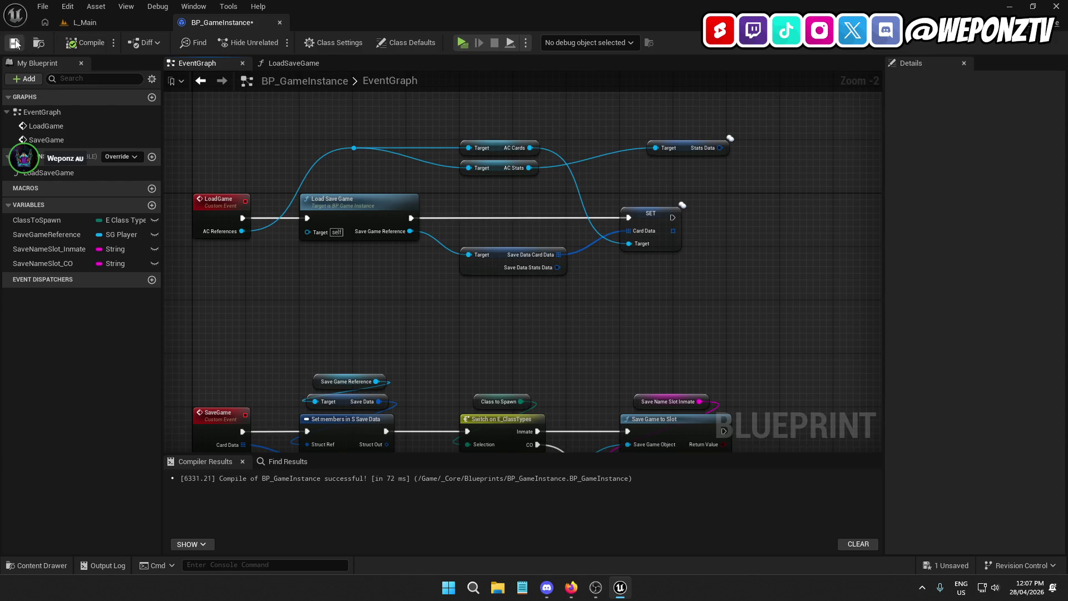
pyautogui.click(15, 43)
pyautogui.click(139, 23)
pyautogui.click(445, 356)
# Open AC_Stats from _Core/Components/Player, inspect its StatsData defaults, then go back to BP_GameInstance.
pyautogui.doubleClick(334, 440)
pyautogui.doubleClick(164, 412)
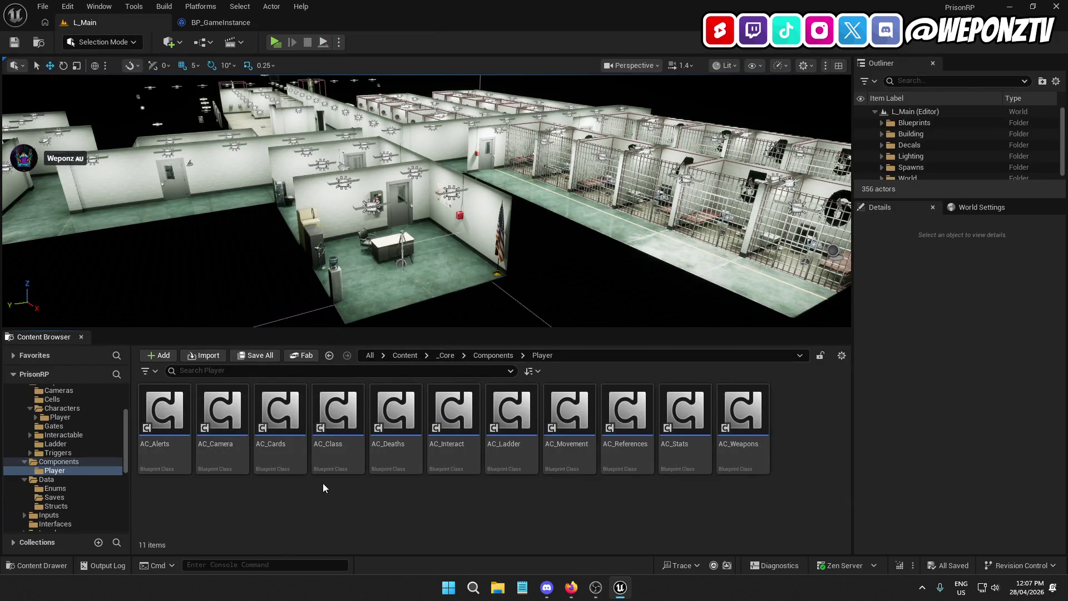
pyautogui.doubleClick(675, 452)
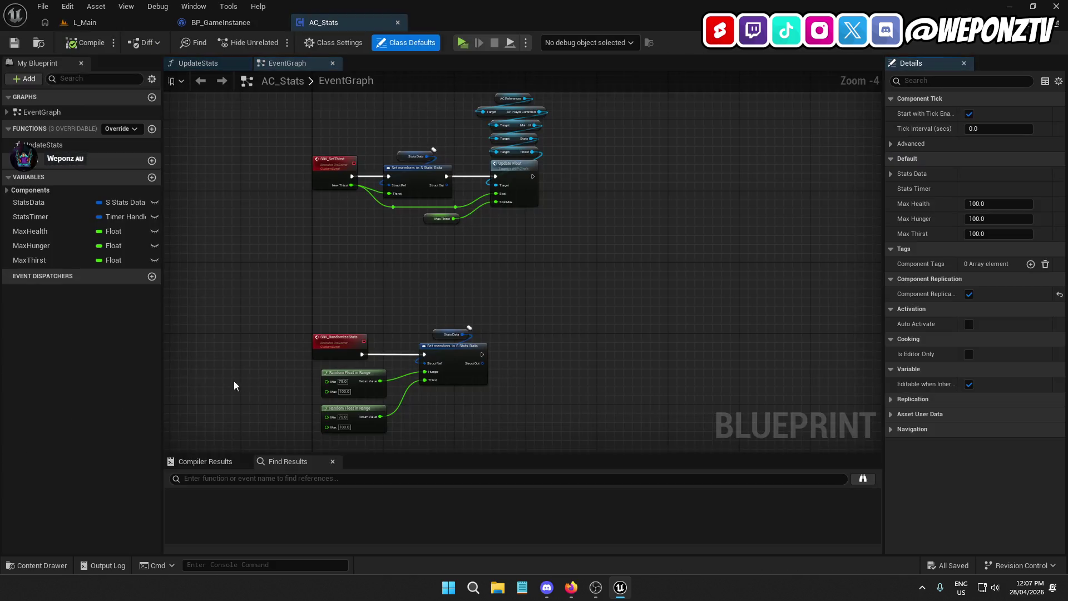
pyautogui.click(56, 202)
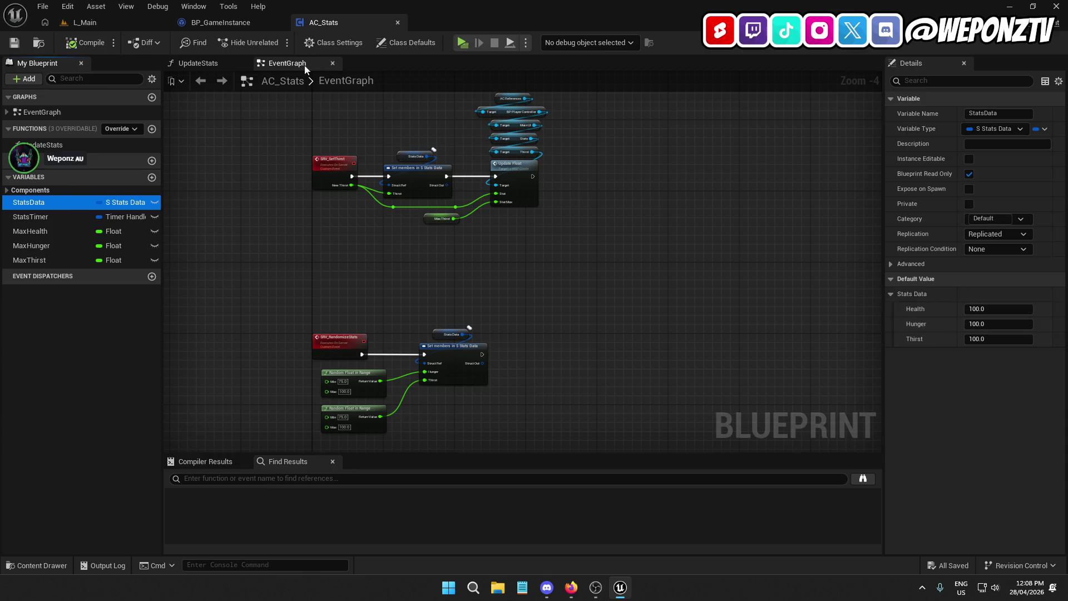
pyautogui.click(229, 22)
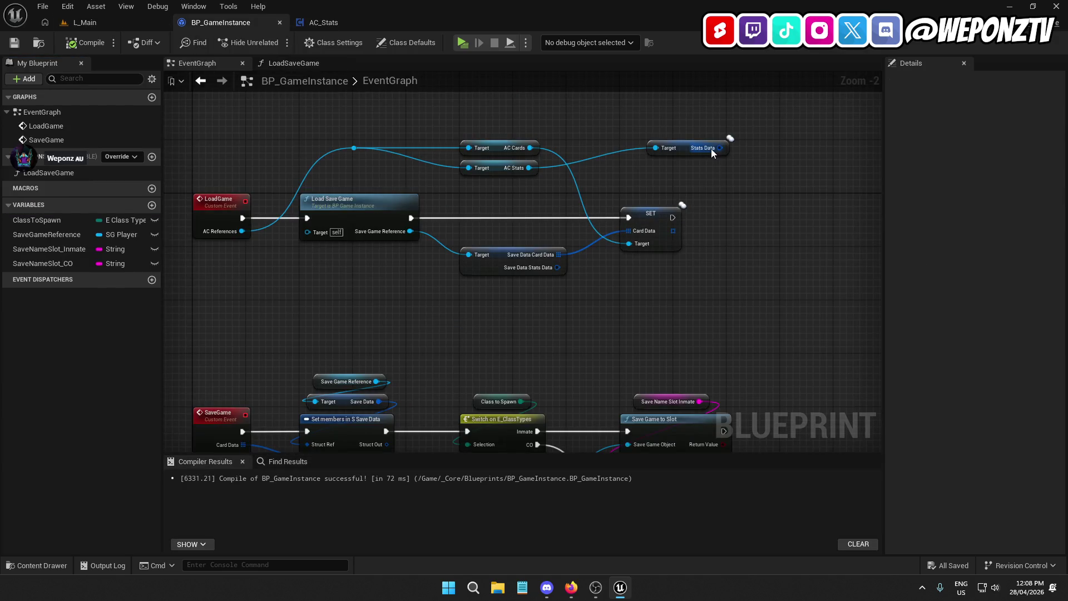
# Add a Set members in S Stats Data node from the Stats Data getter.
pyautogui.moveTo(528, 165); pyautogui.dragTo(689, 185)
pyautogui.write('setstatsdata')
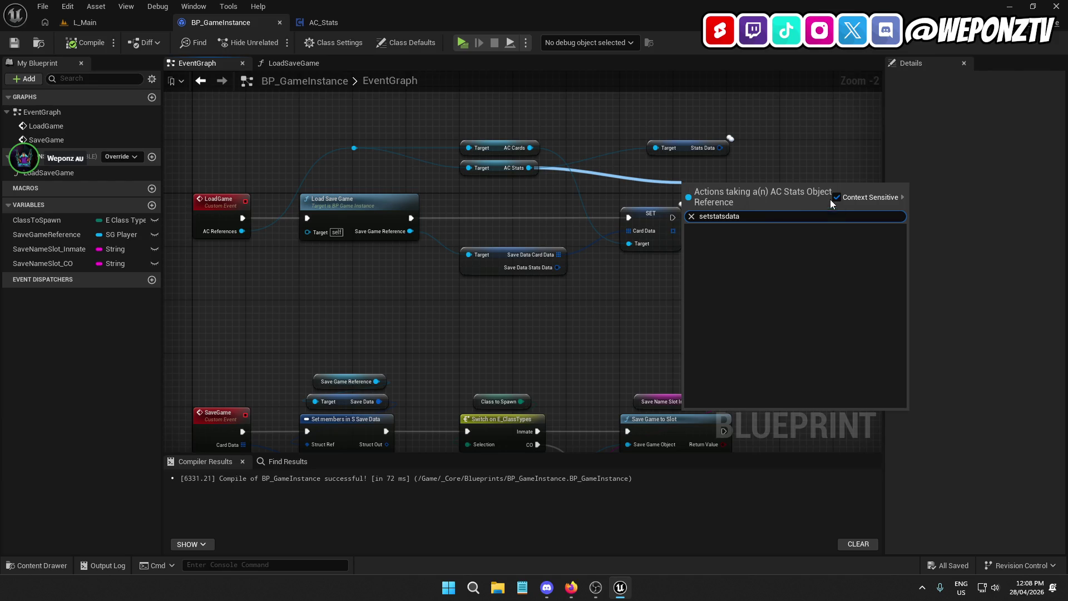
pyautogui.click(836, 198)
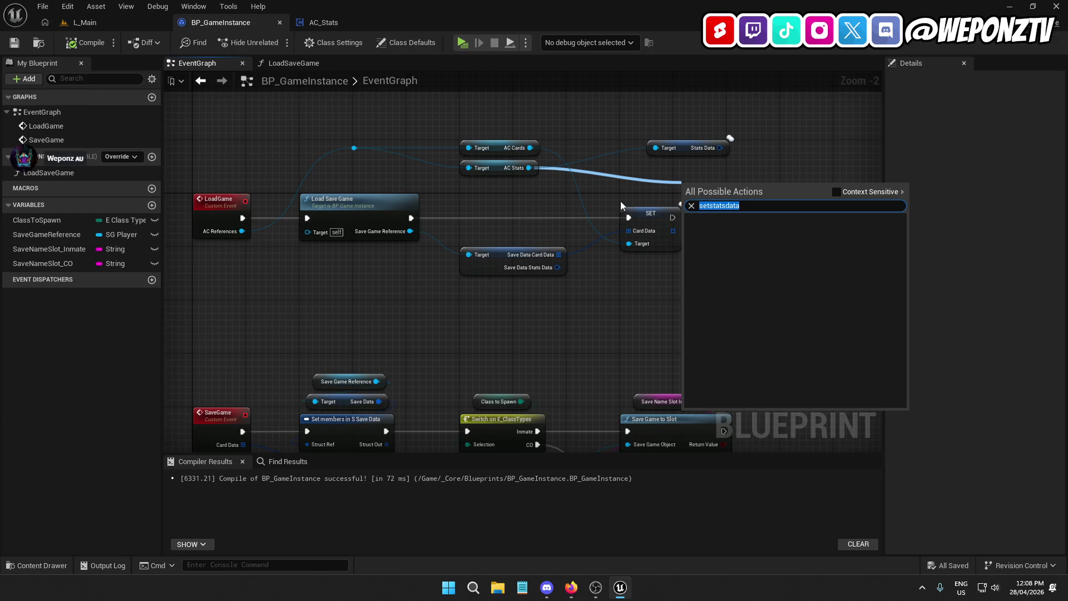
pyautogui.write('stats')
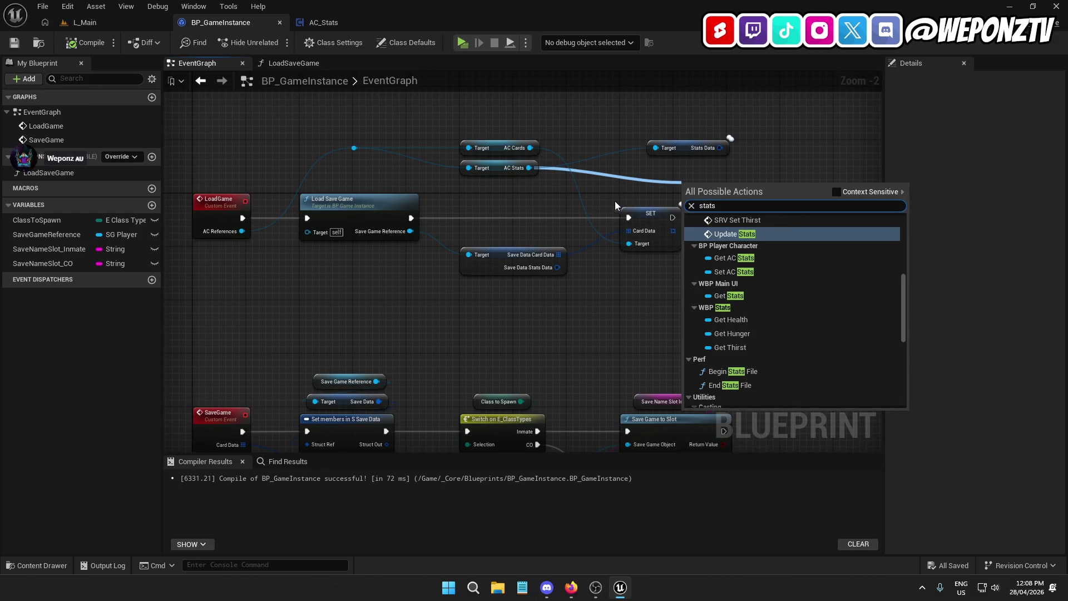
pyautogui.click(737, 143)
pyautogui.moveTo(719, 146); pyautogui.dragTo(747, 185)
pyautogui.write('setme')
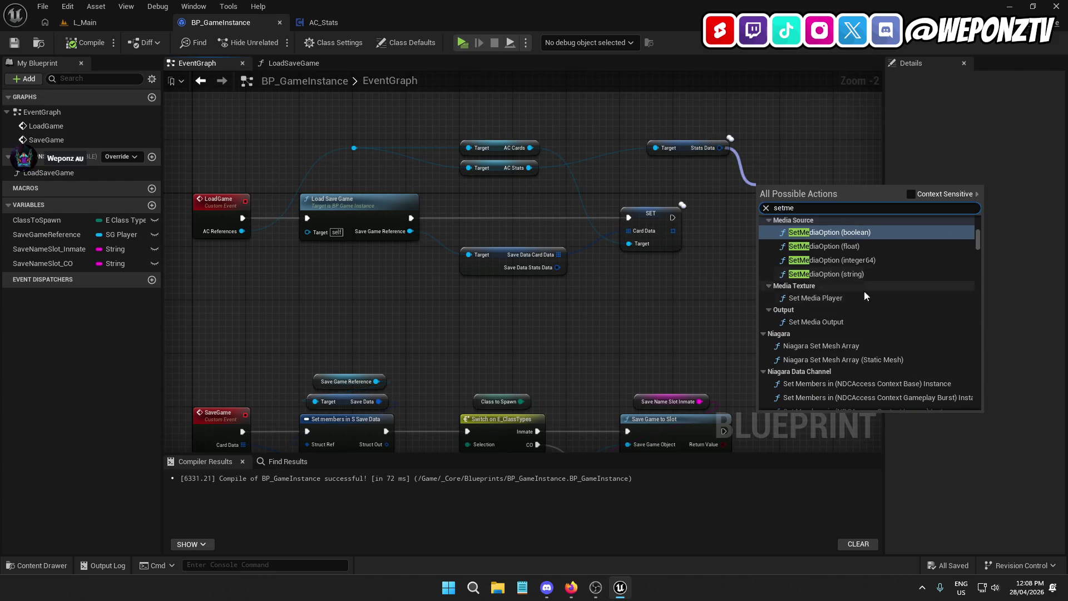
pyautogui.write('m')
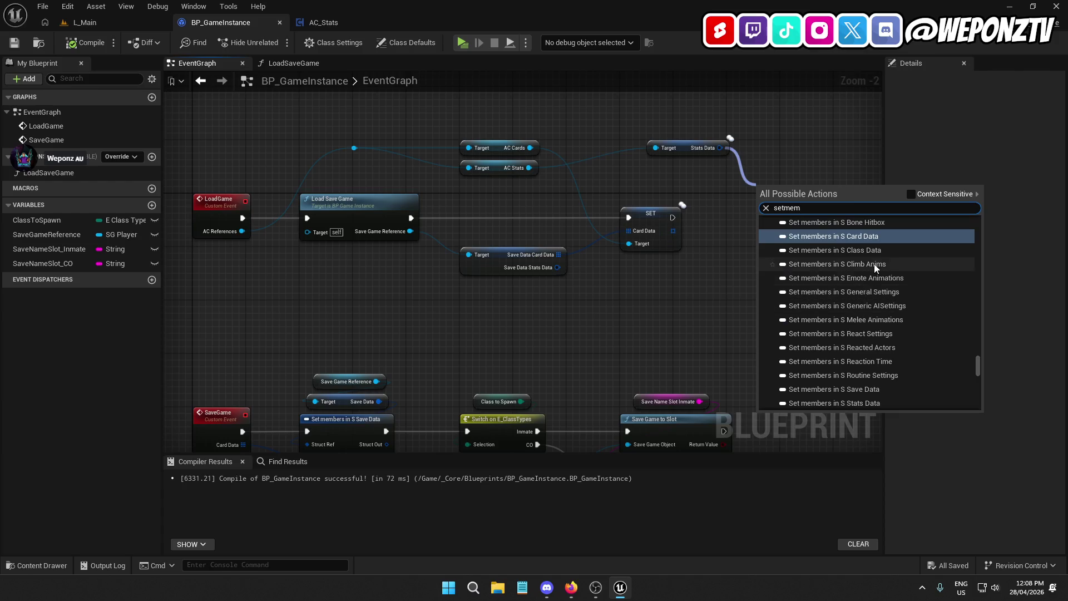
pyautogui.click(912, 194)
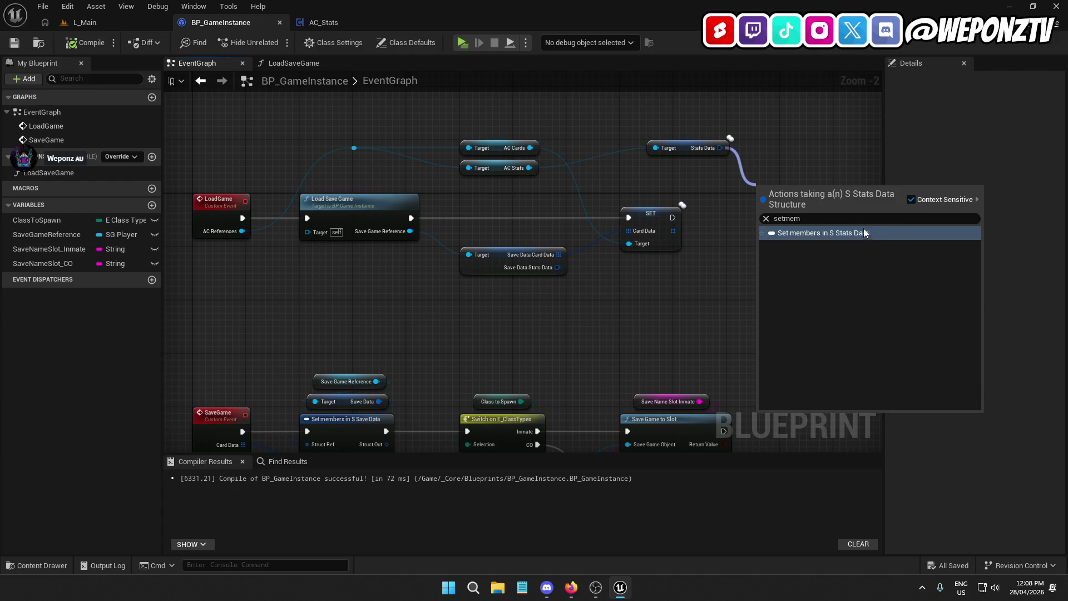
pyautogui.click(864, 233)
# Chain the setter after SET Card Data and expose Health, Hunger and Thirst pins.
pyautogui.moveTo(762, 198); pyautogui.dragTo(673, 217)
pyautogui.moveTo(791, 185); pyautogui.dragTo(764, 204)
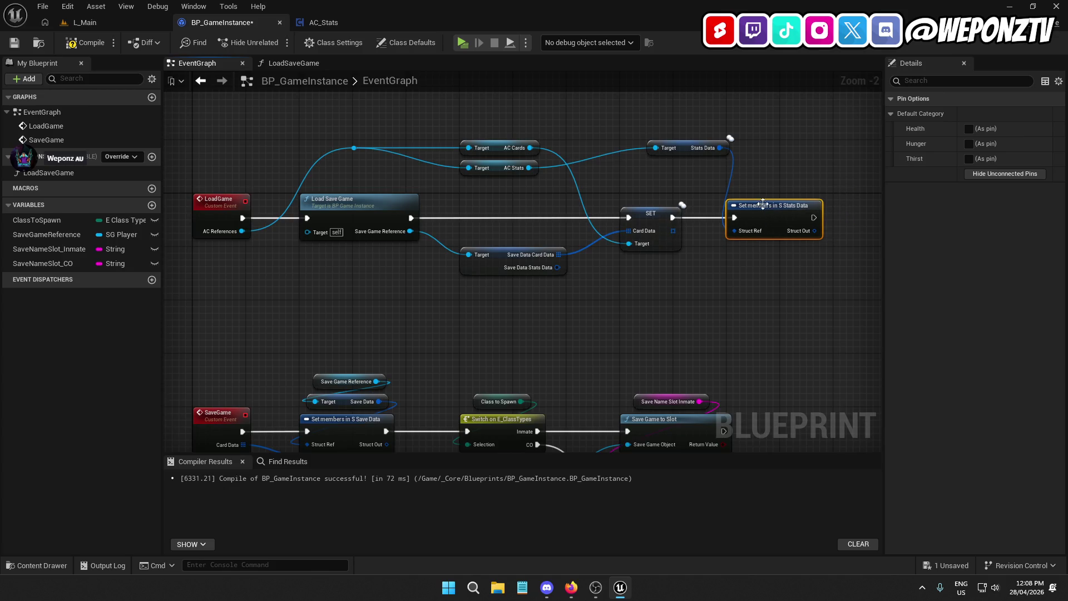
pyautogui.moveTo(690, 148); pyautogui.dragTo(764, 185)
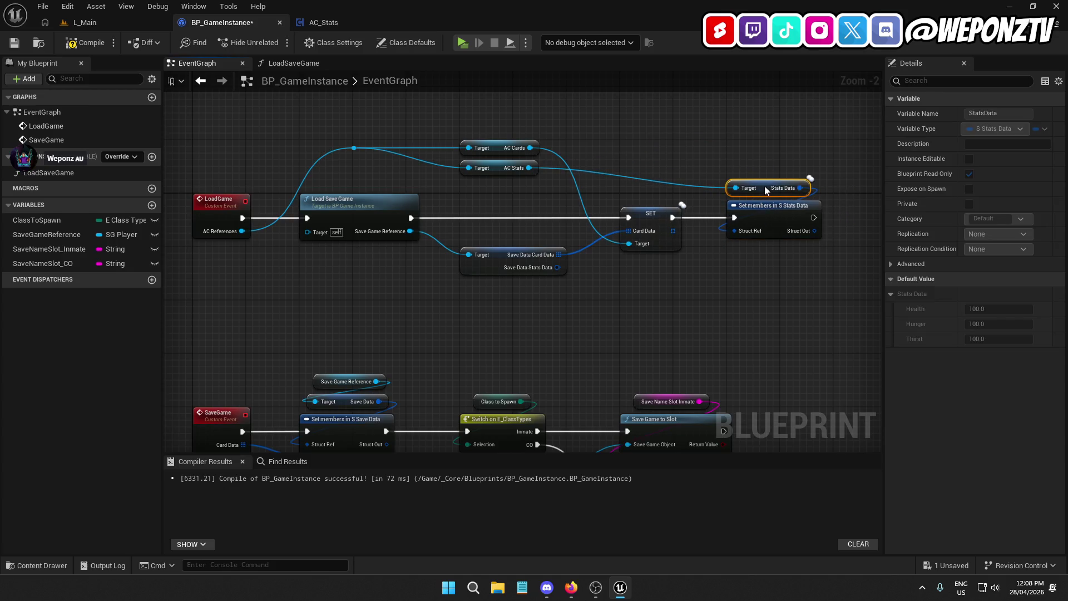
pyautogui.click(786, 217)
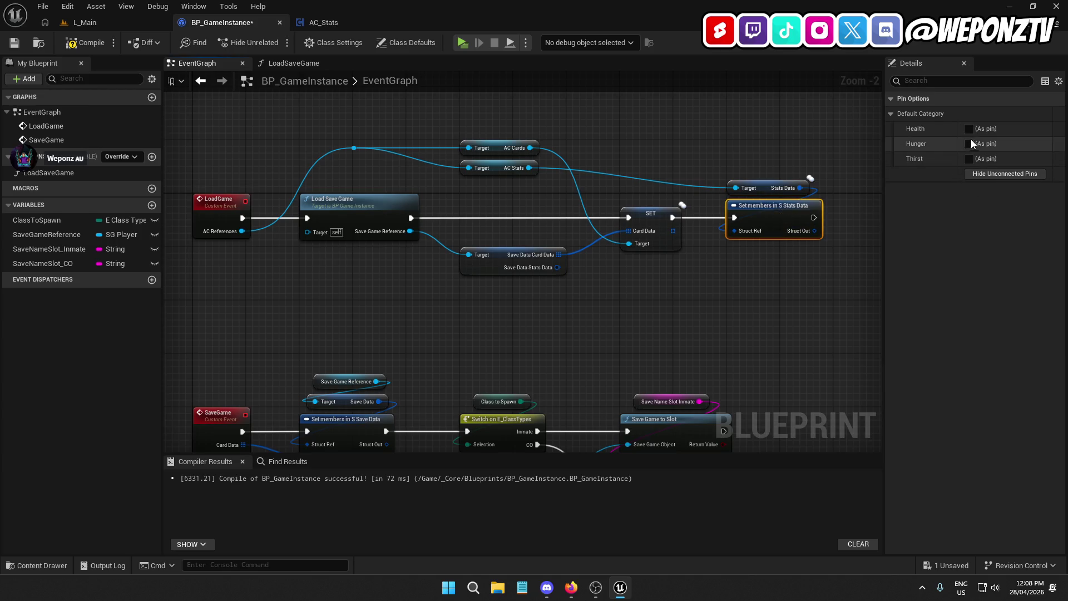
pyautogui.click(969, 129)
pyautogui.click(969, 144)
pyautogui.click(970, 160)
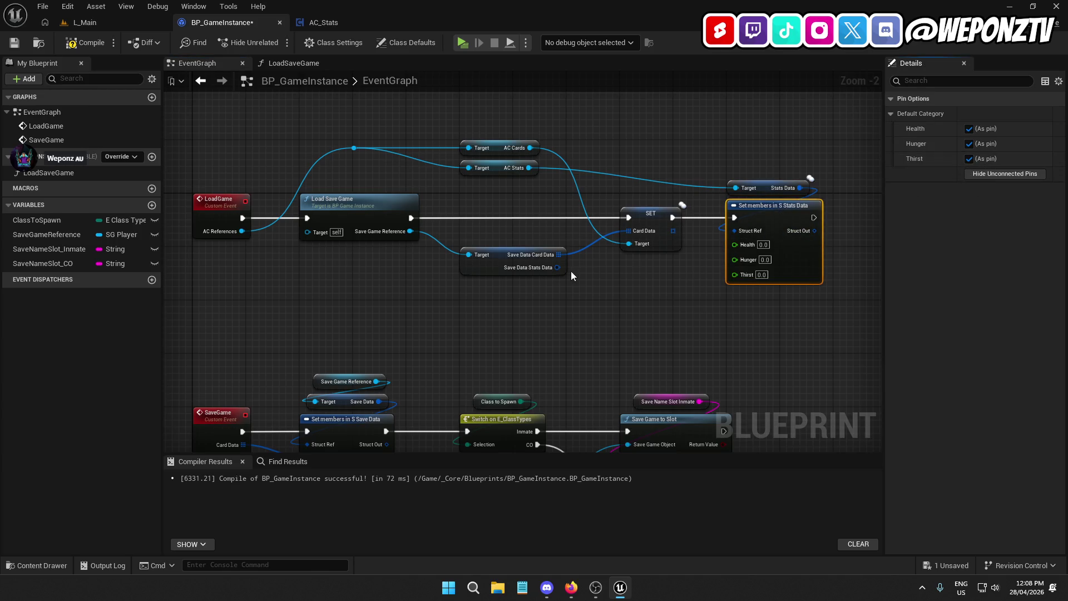
# Split Save Data's Stats Data and wire saved Health, Hunger and Thirst into the setter.
pyautogui.rightClick(555, 268)
pyautogui.click(579, 311)
pyautogui.moveTo(575, 266); pyautogui.dragTo(735, 243)
pyautogui.moveTo(574, 279); pyautogui.dragTo(735, 255)
pyautogui.moveTo(576, 293)
pyautogui.mouseDown()
pyautogui.moveTo(728, 261)
pyautogui.moveTo(735, 270)
pyautogui.moveTo(701, 350)
pyautogui.moveTo(656, 267)
pyautogui.moveTo(661, 250)
pyautogui.mouseUp()
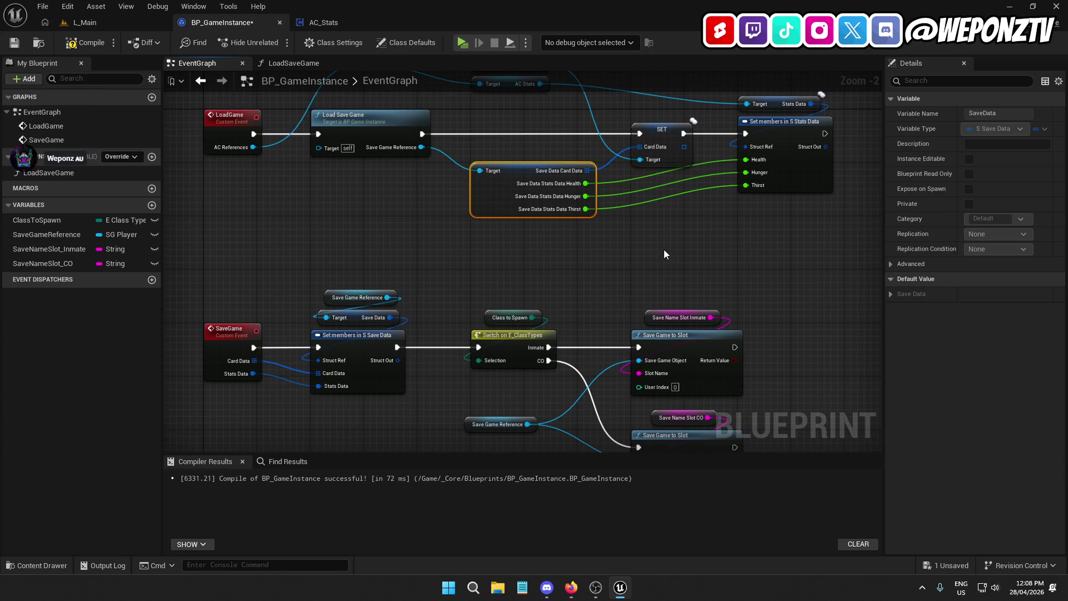
# Move the SaveGame nodes further down to tidy the graph, then compile BP_GameInstance.
pyautogui.moveTo(516, 175); pyautogui.dragTo(513, 201)
pyautogui.click(642, 264)
pyautogui.scroll(-1, 786, 281)
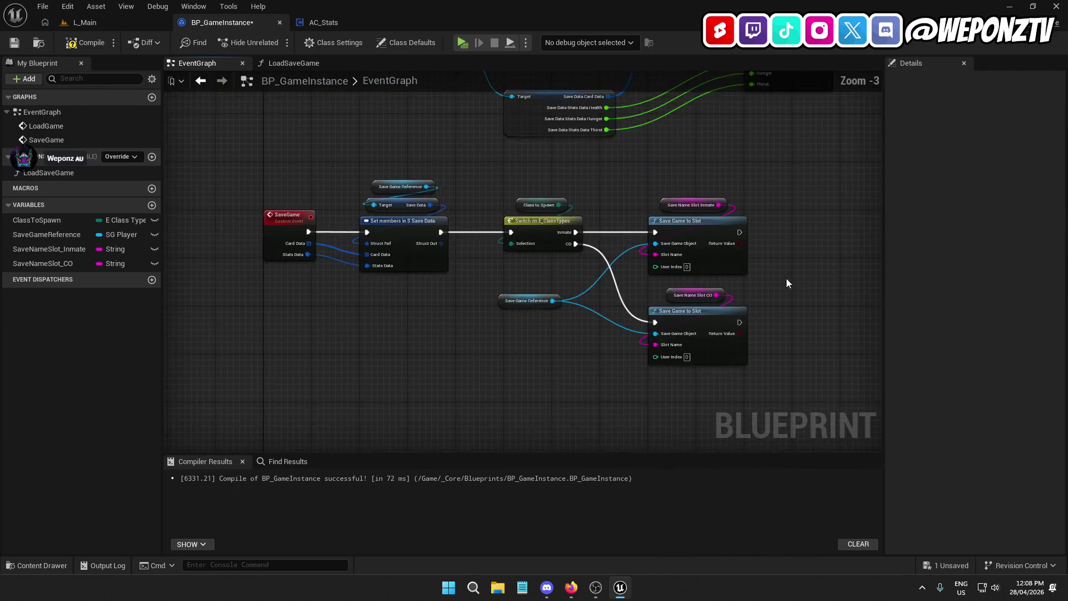
pyautogui.scroll(-1, 786, 278)
pyautogui.hotkey('ctrl', 'z')
pyautogui.hotkey('ctrl', 'z')
pyautogui.hotkey('ctrl', 'z')
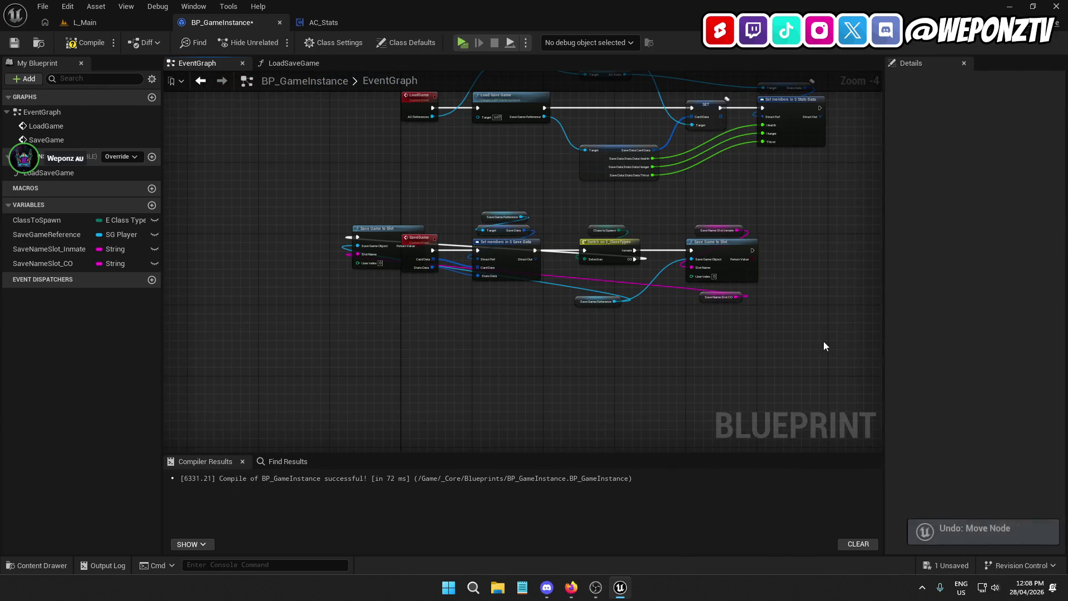
pyautogui.hotkey('ctrl', 'z')
pyautogui.moveTo(815, 374); pyautogui.dragTo(389, 201)
pyautogui.scroll(2, 419, 242)
pyautogui.moveTo(419, 241); pyautogui.dragTo(420, 348)
pyautogui.scroll(-2, 449, 232)
pyautogui.moveTo(533, 231); pyautogui.dragTo(479, 281)
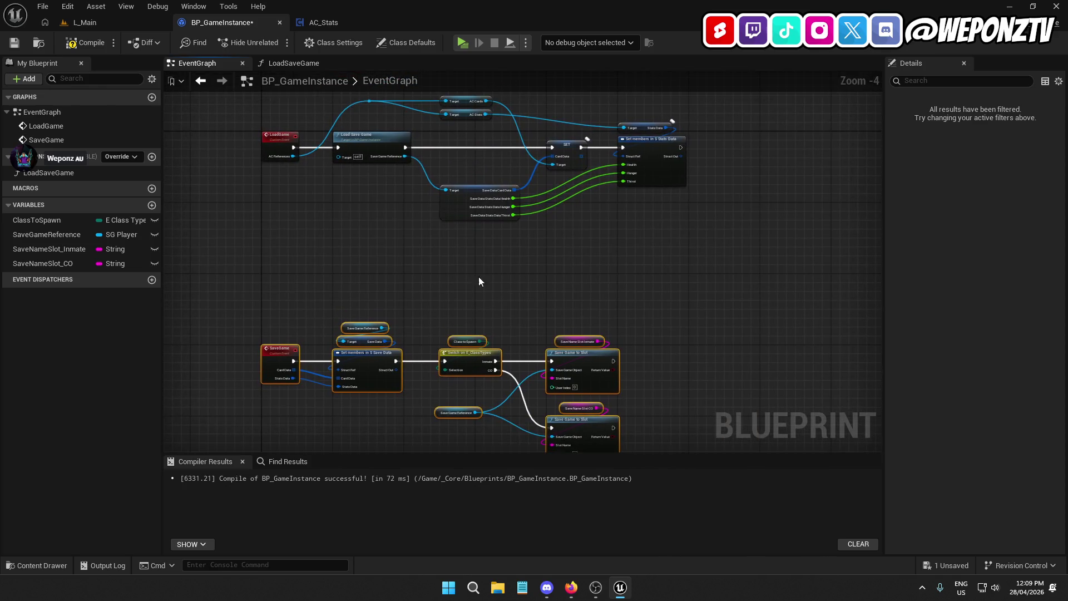
pyautogui.click(86, 43)
# Save BP_GameInstance and bring the end of BP_GameMode's SpawnPlayer graph into view.
pyautogui.click(15, 45)
pyautogui.click(128, 23)
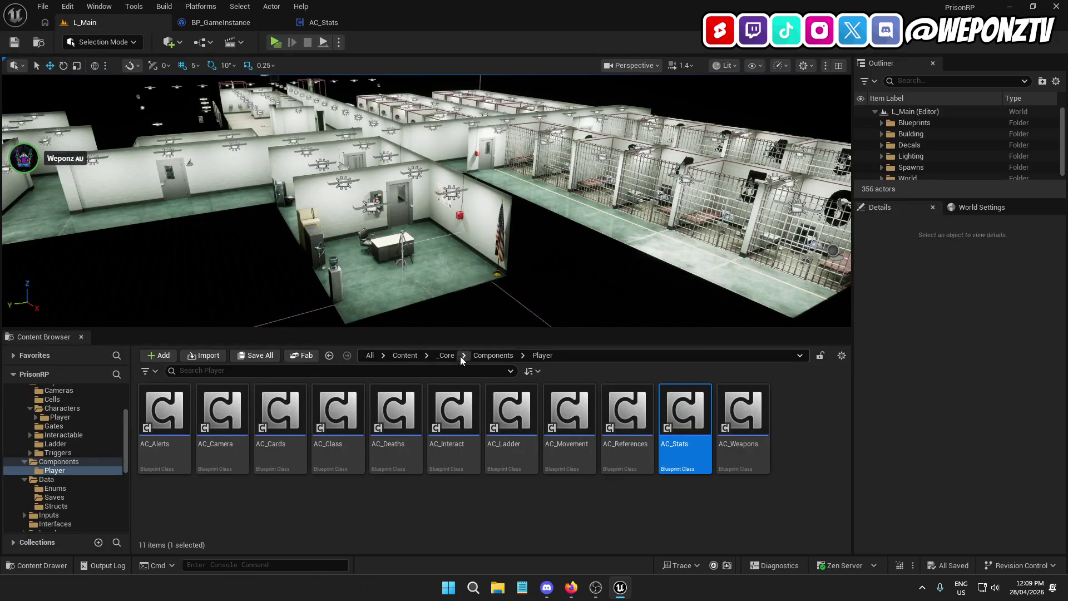
pyautogui.click(447, 354)
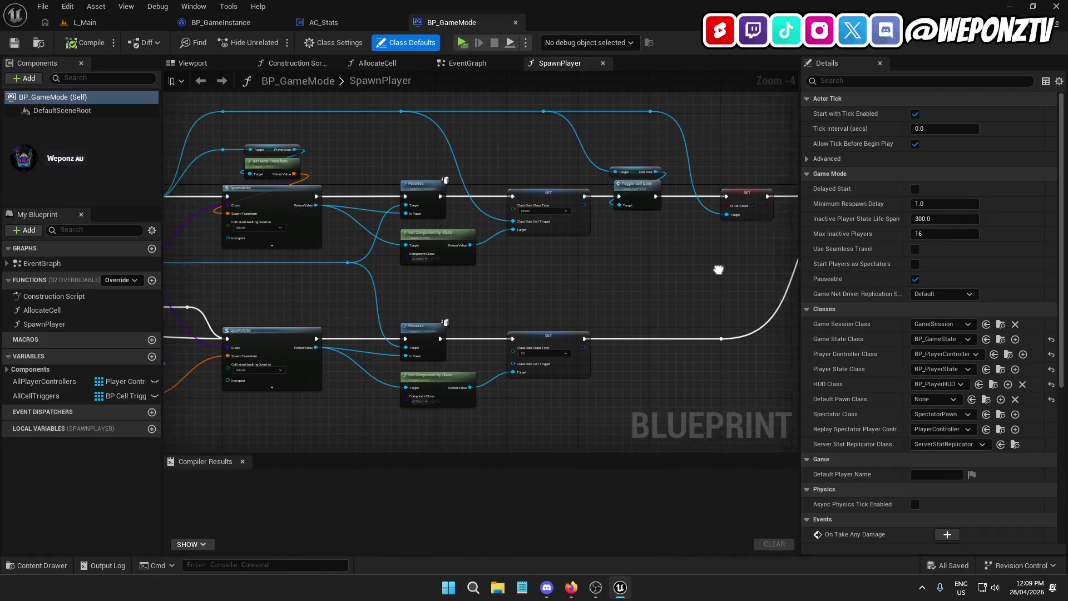
pyautogui.moveTo(718, 269); pyautogui.dragTo(746, 269)
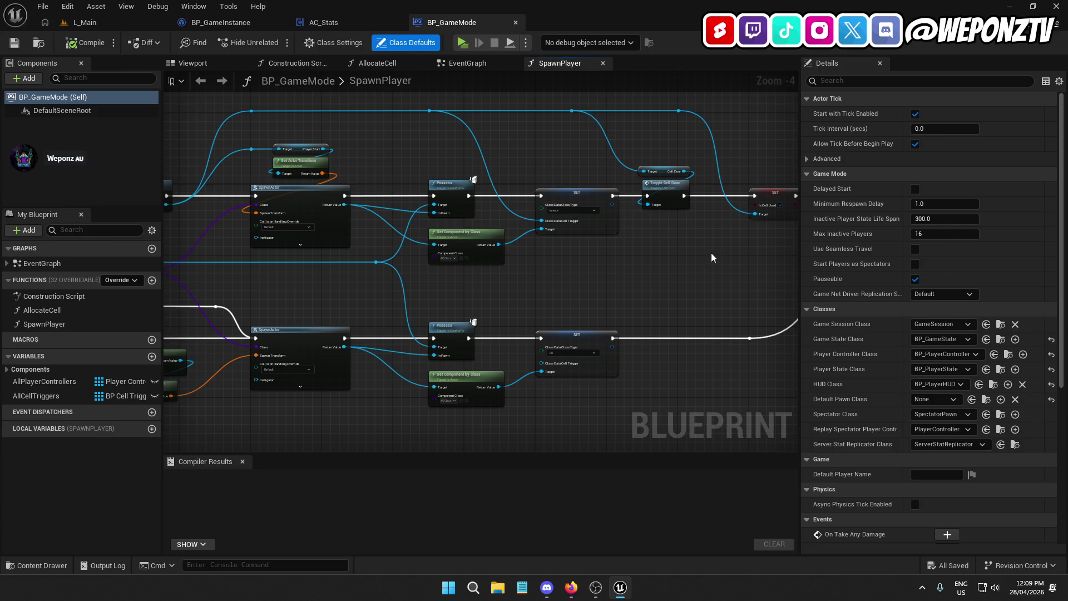
pyautogui.moveTo(711, 252); pyautogui.dragTo(477, 240)
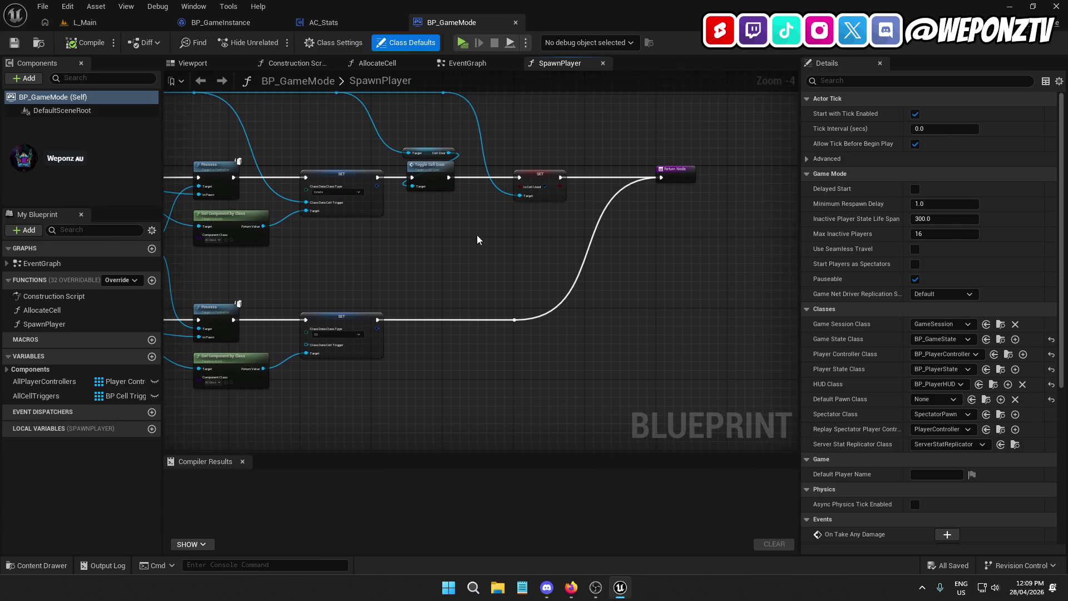
# Add a Get Game Instance node before the Return Node and search its actions for 'load'.
pyautogui.rightClick(646, 300)
pyautogui.write('gamein')
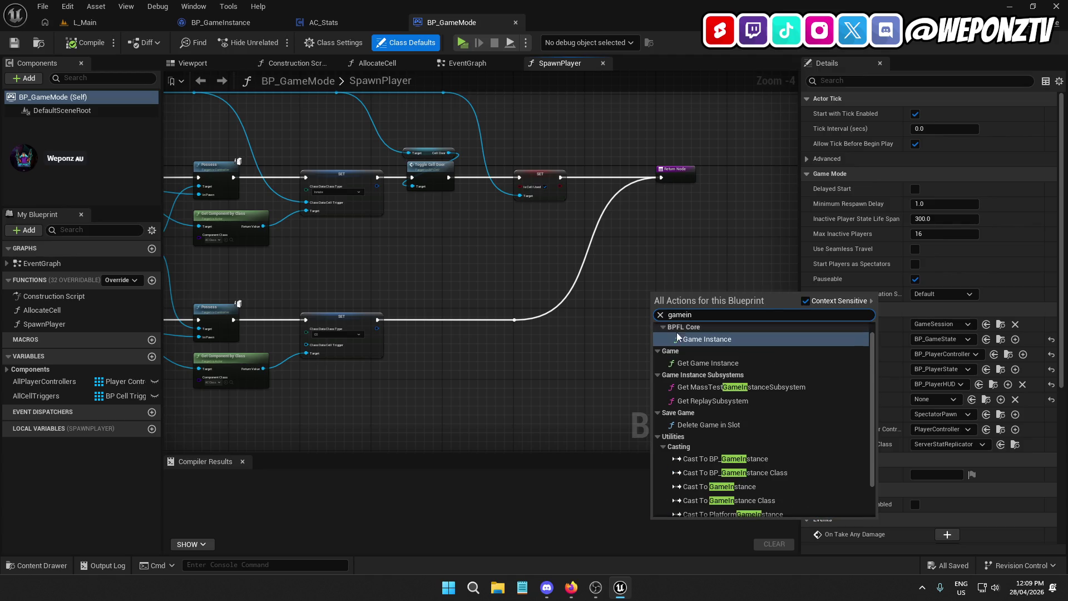
pyautogui.click(677, 332)
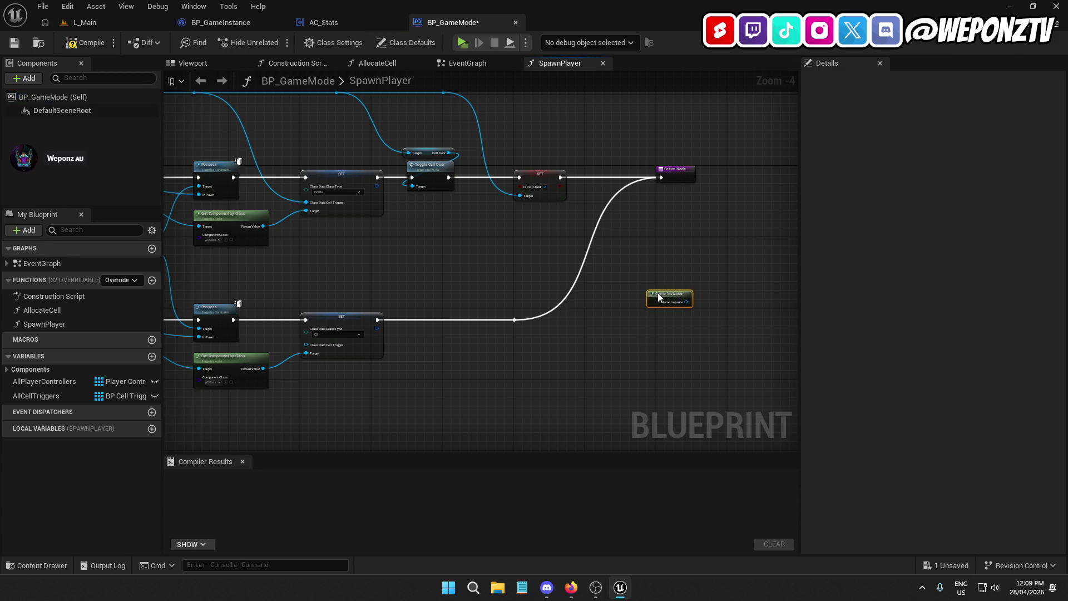
pyautogui.moveTo(597, 118); pyautogui.dragTo(605, 183)
pyautogui.moveTo(687, 237); pyautogui.dragTo(761, 239)
pyautogui.scroll(1, 650, 202)
pyautogui.moveTo(627, 193); pyautogui.dragTo(611, 240)
pyautogui.write('load')
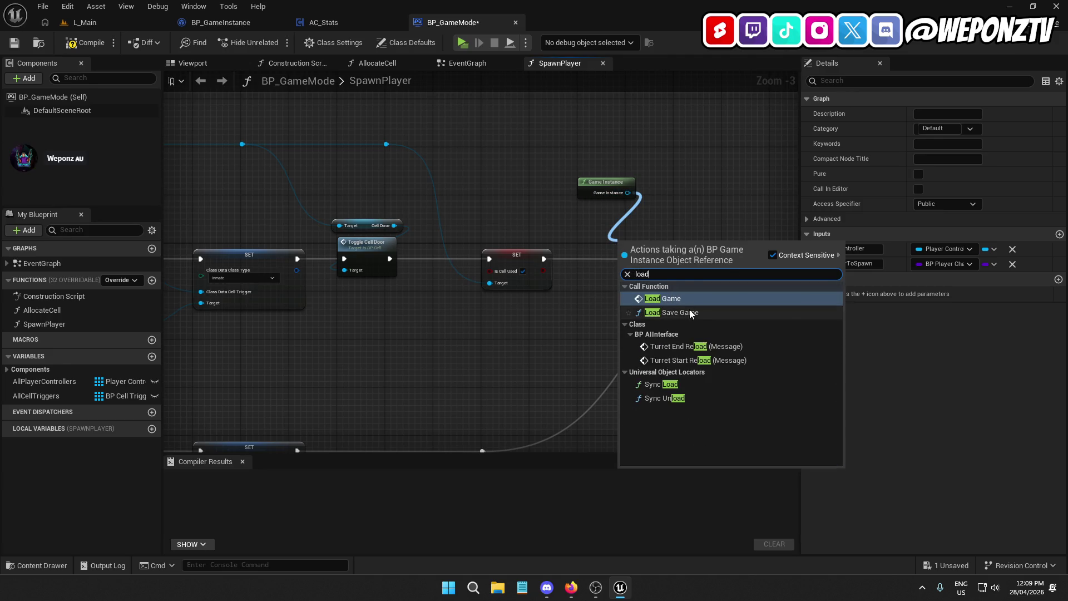
# Add a Load Game call on the game instance and position it with the getter.
pyautogui.click(690, 299)
pyautogui.moveTo(651, 245); pyautogui.dragTo(608, 215)
pyautogui.moveTo(676, 226); pyautogui.dragTo(584, 156)
pyautogui.moveTo(607, 217)
pyautogui.mouseDown()
pyautogui.moveTo(667, 242)
pyautogui.moveTo(552, 259)
pyautogui.moveTo(584, 278)
pyautogui.moveTo(614, 327)
pyautogui.moveTo(494, 260)
pyautogui.moveTo(646, 262)
pyautogui.mouseUp()
# Duplicate Get Component by Class as AC References on the spawned character, wired into Load Game via a reroute.
pyautogui.click(410, 224)
pyautogui.hotkey('ctrl', 'v')
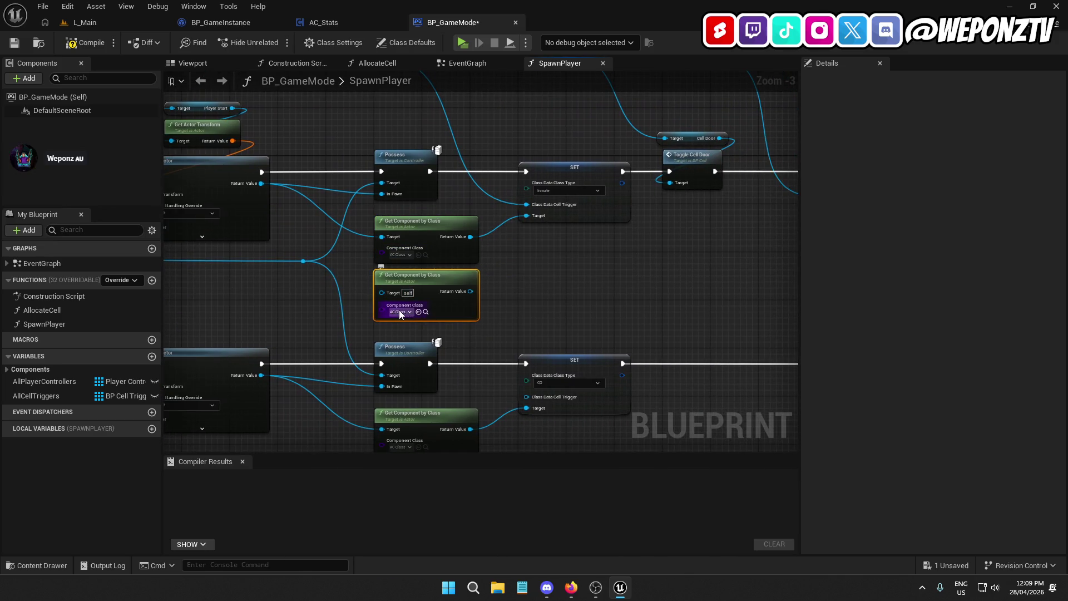
pyautogui.click(400, 313)
pyautogui.click(462, 447)
pyautogui.moveTo(382, 292)
pyautogui.mouseDown()
pyautogui.moveTo(298, 231)
pyautogui.moveTo(261, 183)
pyautogui.mouseUp()
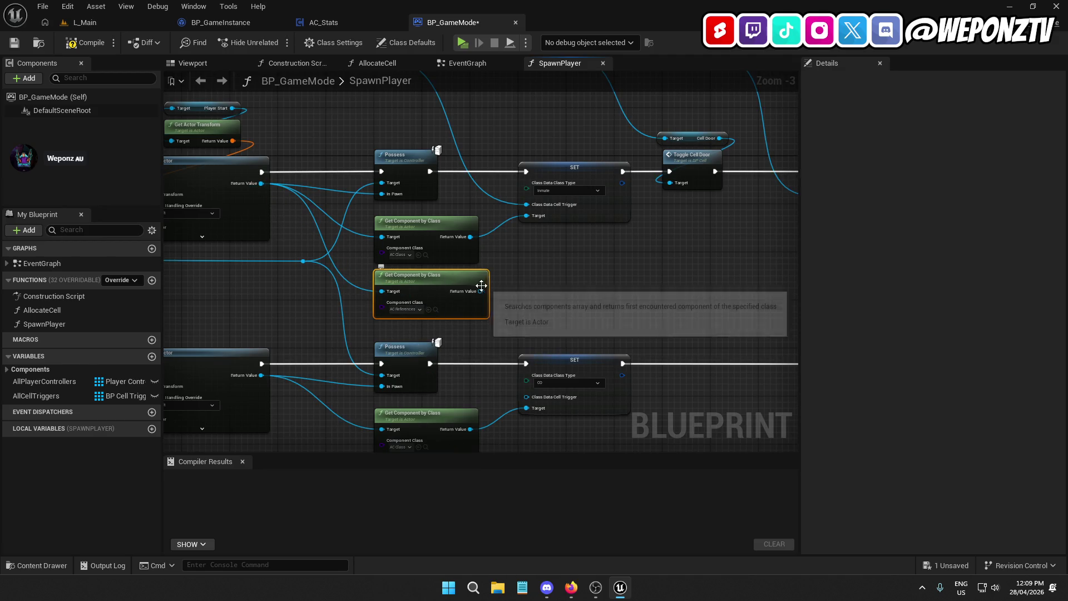
pyautogui.moveTo(481, 286); pyautogui.dragTo(402, 306)
pyautogui.moveTo(307, 299)
pyautogui.mouseDown()
pyautogui.moveTo(424, 295)
pyautogui.moveTo(760, 219)
pyautogui.moveTo(786, 199)
pyautogui.moveTo(743, 199)
pyautogui.mouseUp()
pyautogui.moveTo(525, 245)
pyautogui.mouseDown()
pyautogui.moveTo(569, 276)
pyautogui.moveTo(551, 252)
pyautogui.mouseUp()
pyautogui.doubleClick(471, 254)
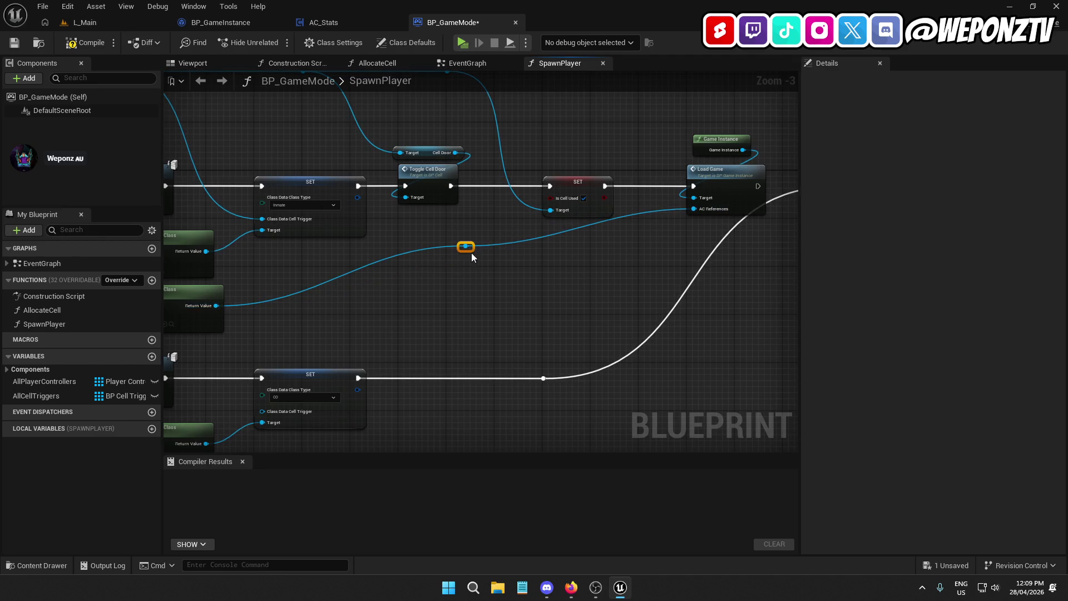
pyautogui.moveTo(473, 251); pyautogui.dragTo(404, 324)
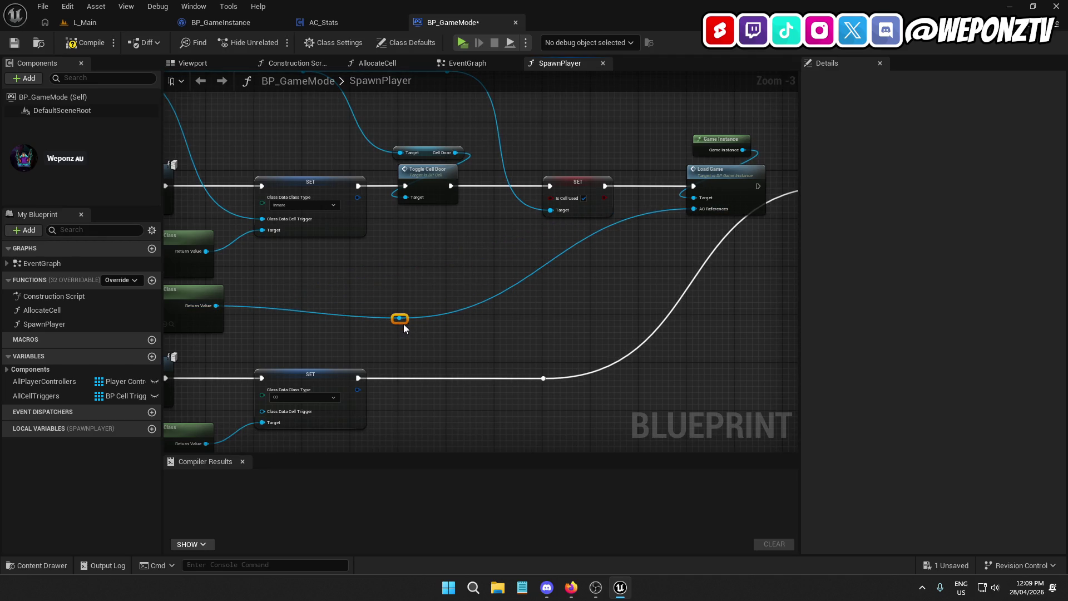
pyautogui.click(551, 301)
# Run Load Game into the Return Node and tidy the reroute points and chain layout.
pyautogui.moveTo(564, 185); pyautogui.dragTo(644, 186)
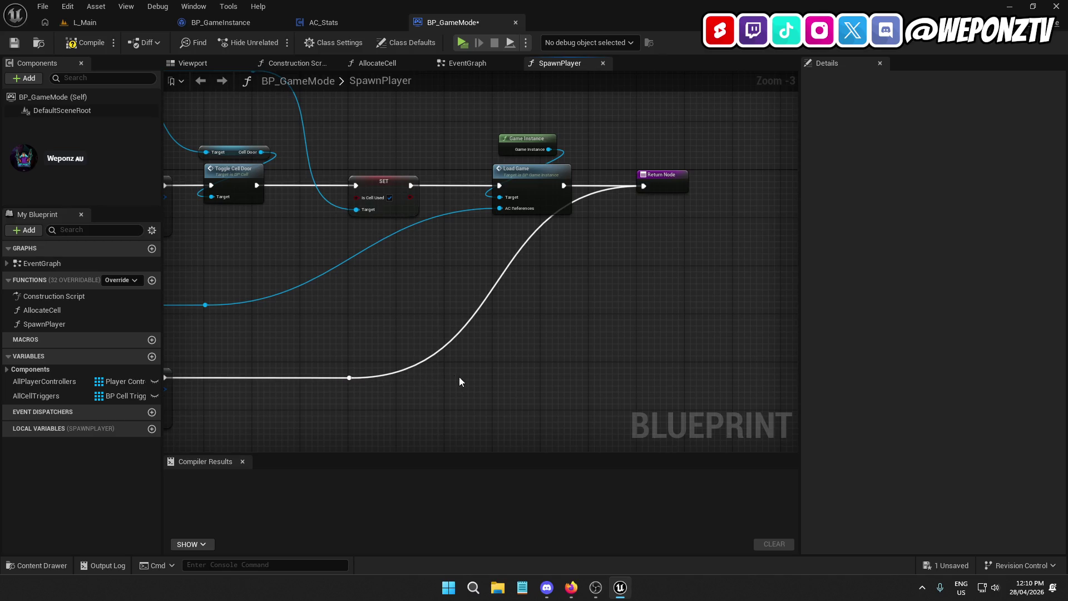
pyautogui.moveTo(349, 379)
pyautogui.mouseDown()
pyautogui.moveTo(405, 394)
pyautogui.moveTo(435, 385)
pyautogui.mouseUp()
pyautogui.press('Escape')
pyautogui.moveTo(349, 378); pyautogui.dragTo(452, 384)
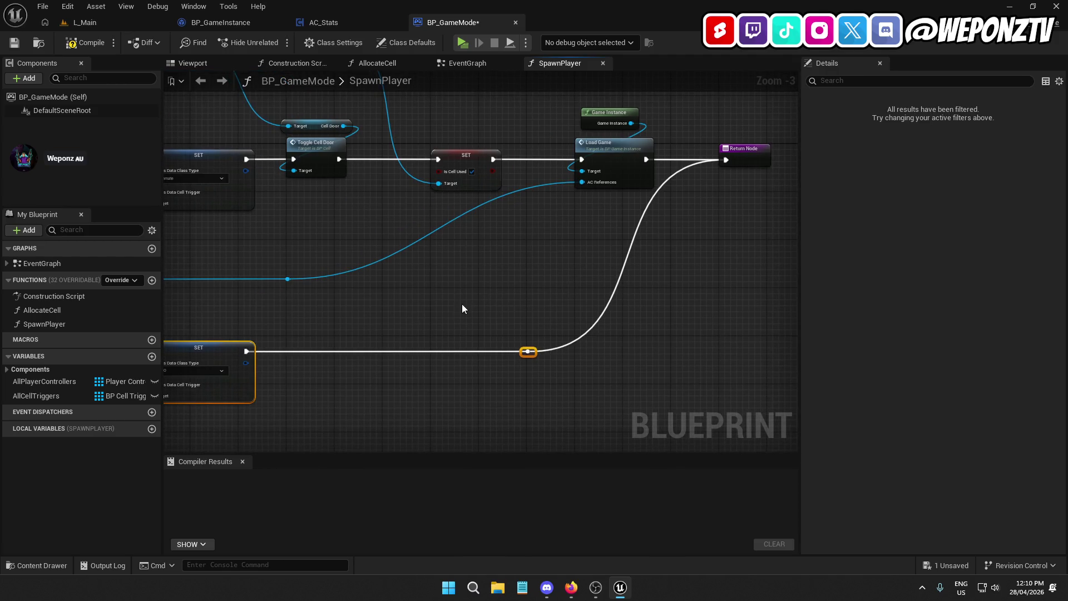
pyautogui.moveTo(462, 304); pyautogui.dragTo(559, 298)
pyautogui.moveTo(587, 260); pyautogui.dragTo(544, 173)
pyautogui.moveTo(532, 265)
pyautogui.mouseDown()
pyautogui.moveTo(432, 341)
pyautogui.moveTo(595, 271)
pyautogui.mouseUp()
pyautogui.moveTo(500, 288); pyautogui.dragTo(498, 288)
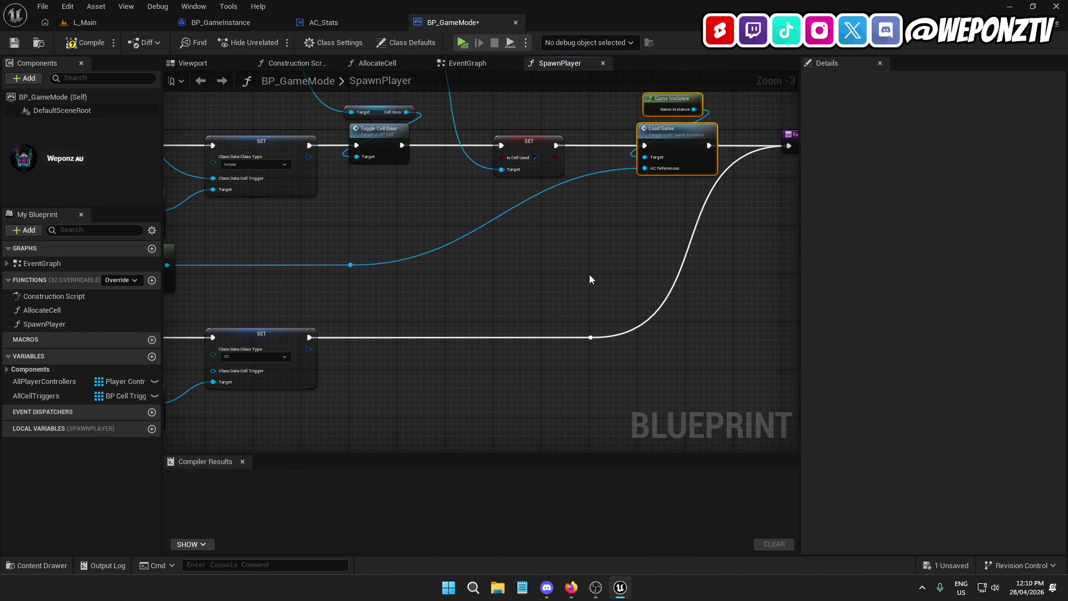
pyautogui.click(591, 337)
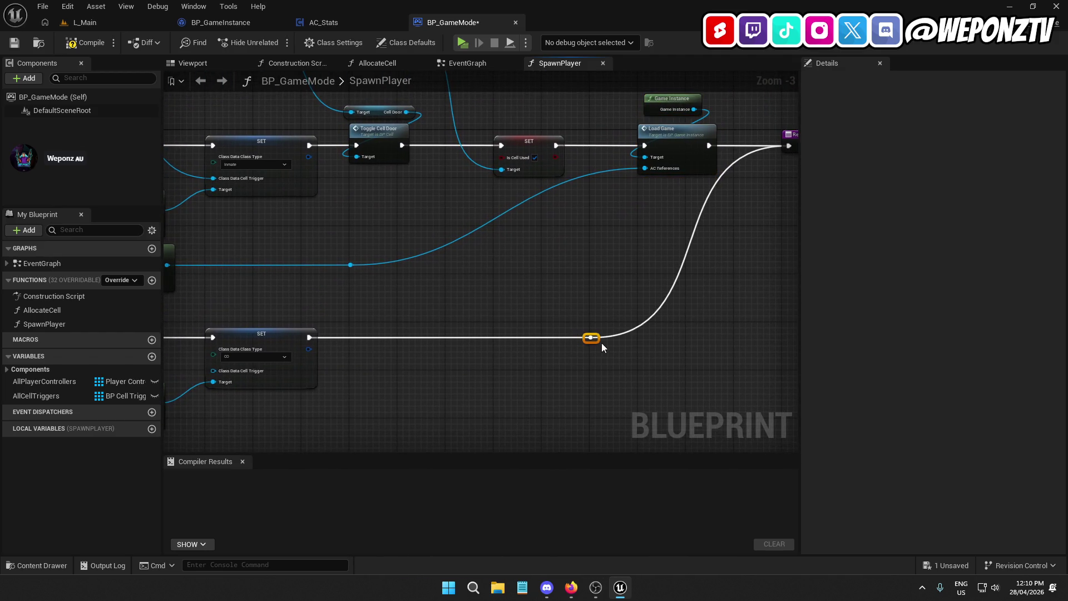
pyautogui.moveTo(588, 338); pyautogui.dragTo(797, 248)
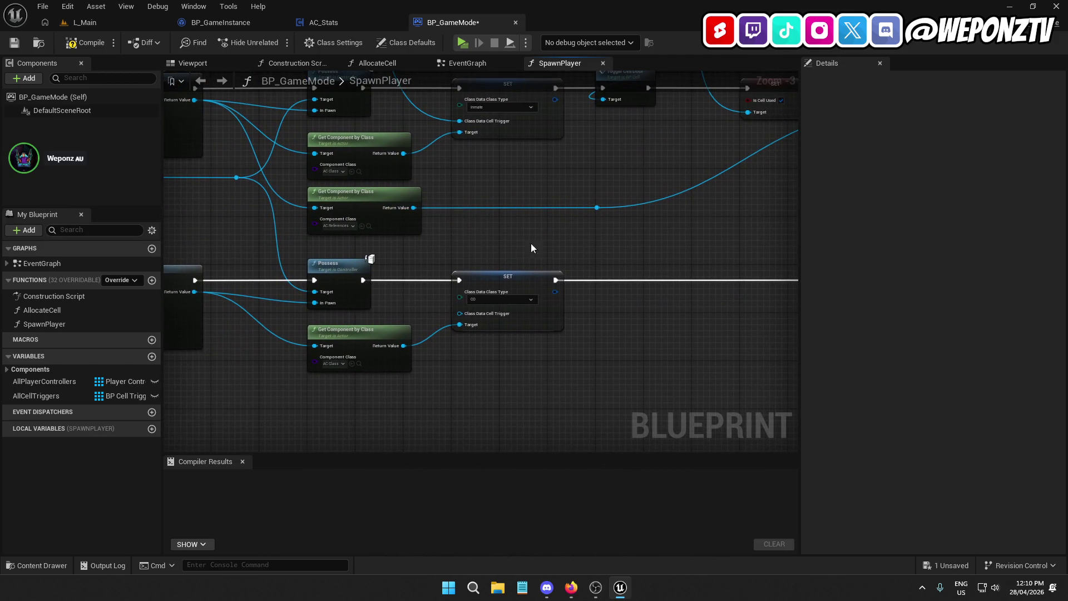
# Duplicate the AC References component getter for the CO branch and wire the CO pawn into its Target.
pyautogui.click(376, 196)
pyautogui.hotkey('ctrl', 'c')
pyautogui.moveTo(363, 330); pyautogui.dragTo(366, 274)
pyautogui.hotkey('ctrl', 'v')
pyautogui.moveTo(246, 340)
pyautogui.mouseDown()
pyautogui.moveTo(384, 337)
pyautogui.moveTo(318, 349)
pyautogui.moveTo(198, 241)
pyautogui.mouseUp()
pyautogui.moveTo(573, 325)
pyautogui.mouseDown()
pyautogui.moveTo(324, 365)
pyautogui.moveTo(432, 338)
pyautogui.mouseUp()
# Paste the Game Instance and Load Game pair onto the CO exec wire and feed it the CO player's AC References.
pyautogui.moveTo(626, 227); pyautogui.dragTo(596, 115)
pyautogui.moveTo(495, 275); pyautogui.dragTo(607, 156)
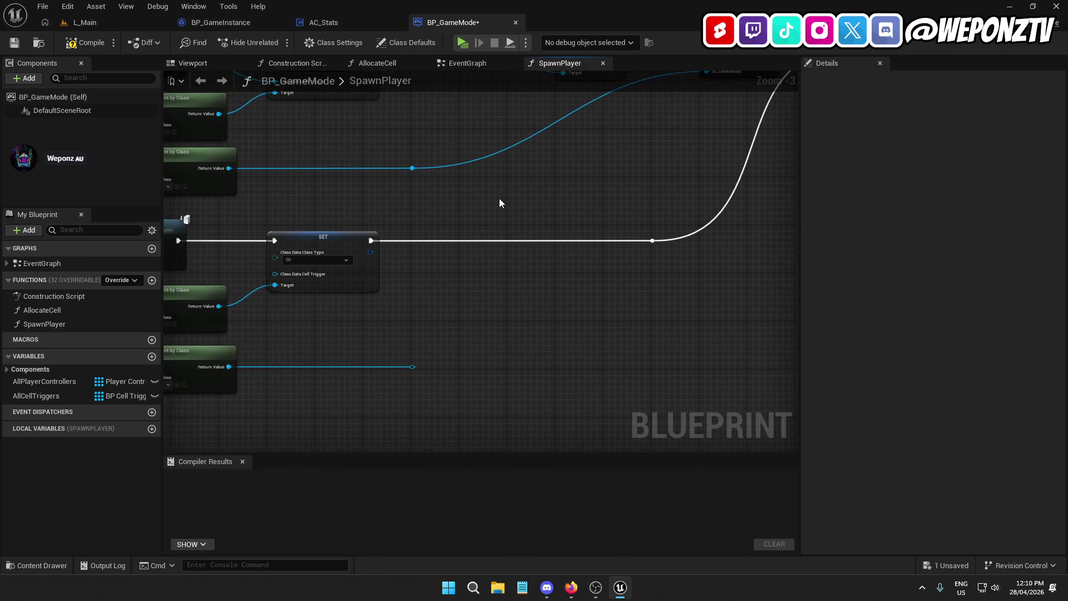
pyautogui.hotkey('ctrl', 'v')
pyautogui.moveTo(538, 239); pyautogui.dragTo(371, 240)
pyautogui.moveTo(578, 241); pyautogui.dragTo(652, 240)
pyautogui.moveTo(411, 367)
pyautogui.mouseDown()
pyautogui.moveTo(514, 263)
pyautogui.moveTo(467, 354)
pyautogui.mouseUp()
pyautogui.moveTo(546, 253)
pyautogui.mouseDown()
pyautogui.moveTo(794, 159)
pyautogui.moveTo(657, 156)
pyautogui.mouseUp()
pyautogui.doubleClick(545, 220)
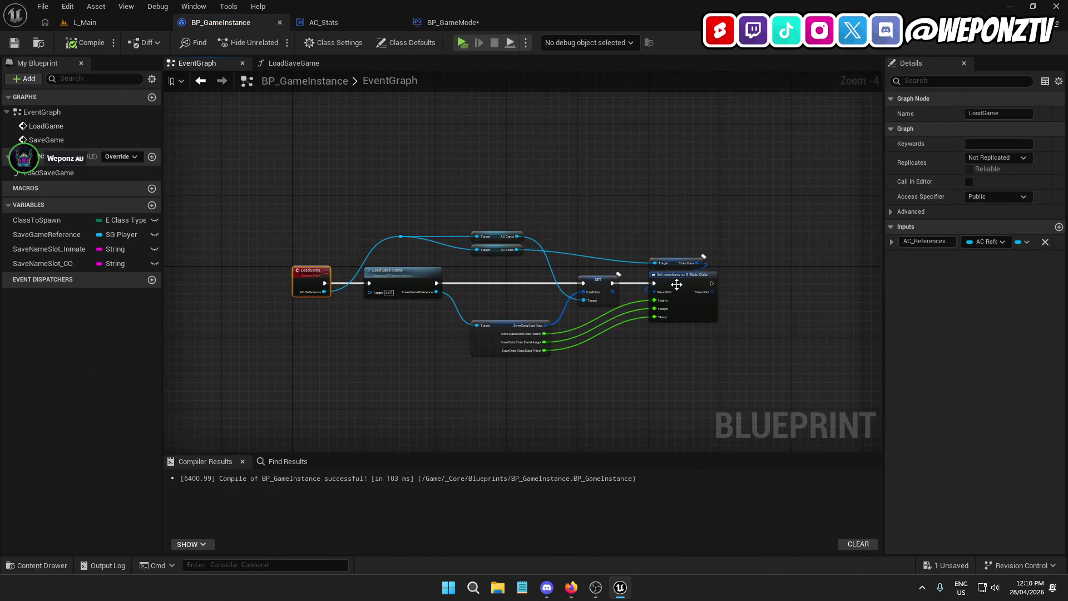
# Compile BP_GameInstance after checking its LoadGame chain and Save Game to Slot nodes.
pyautogui.click(677, 284)
pyautogui.scroll(1, 618, 342)
pyautogui.moveTo(618, 343); pyautogui.dragTo(592, 223)
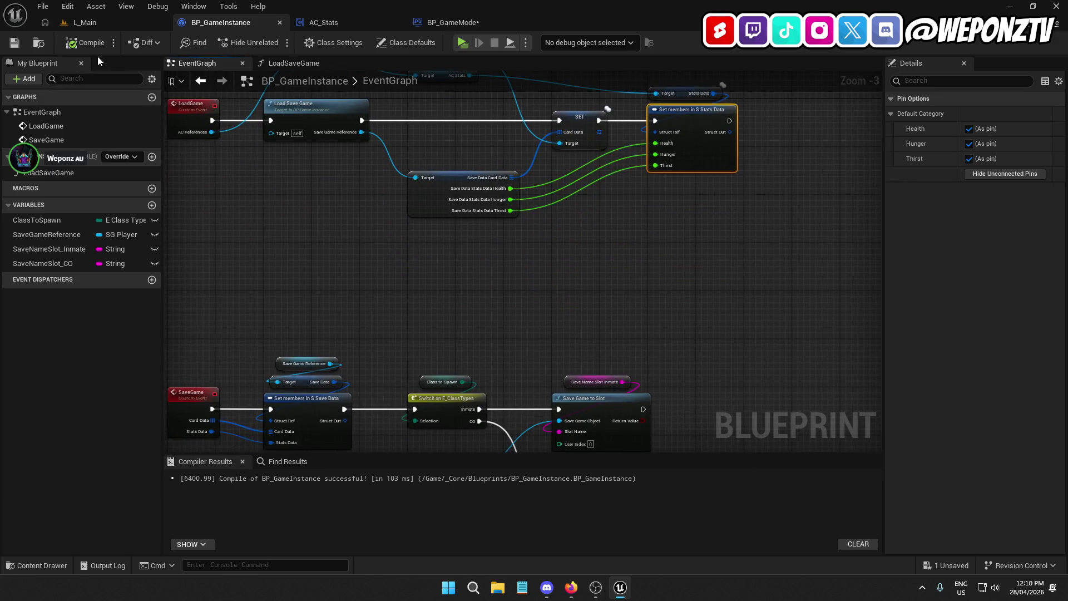
pyautogui.click(74, 48)
pyautogui.moveTo(335, 234)
pyautogui.mouseDown()
pyautogui.moveTo(509, 231)
pyautogui.moveTo(532, 211)
pyautogui.mouseUp()
pyautogui.scroll(-1, 509, 231)
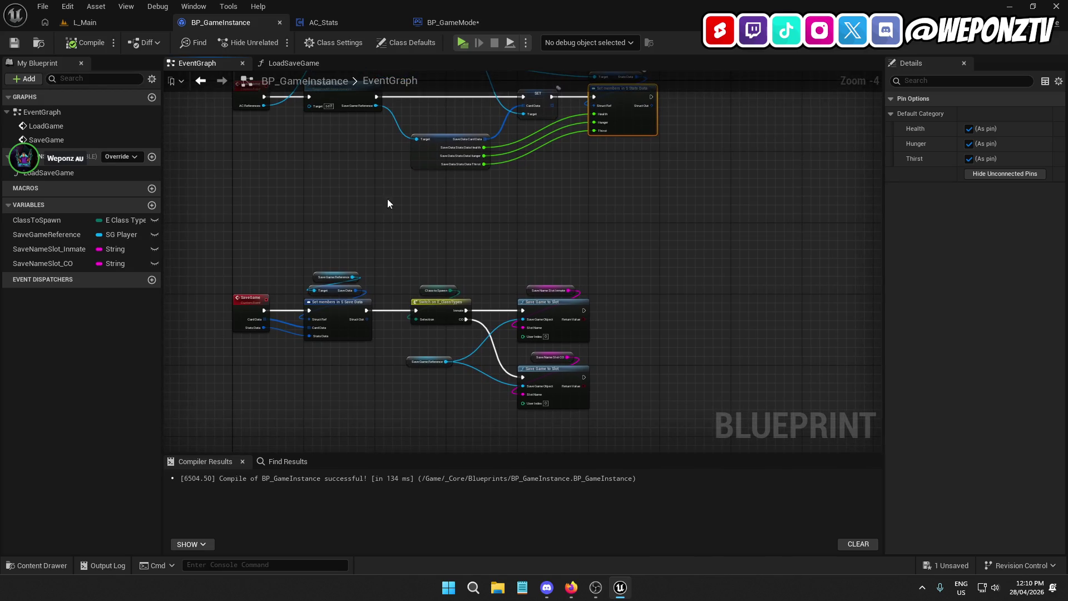
# Compile and save BP_GameMode, then bring up the AC_Stats component graph.
pyautogui.click(453, 22)
pyautogui.click(84, 43)
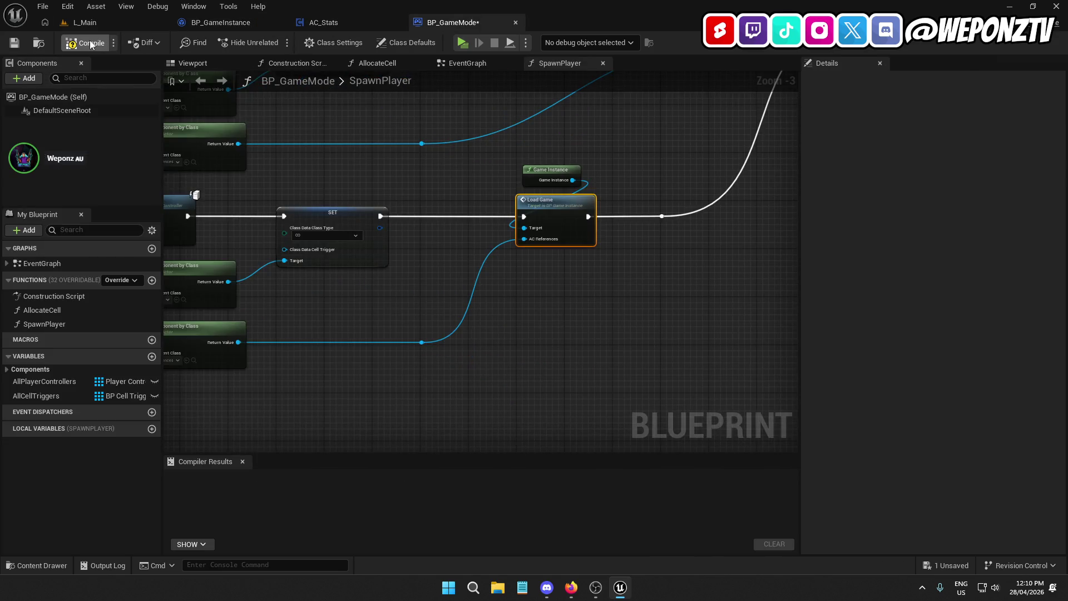
pyautogui.click(15, 44)
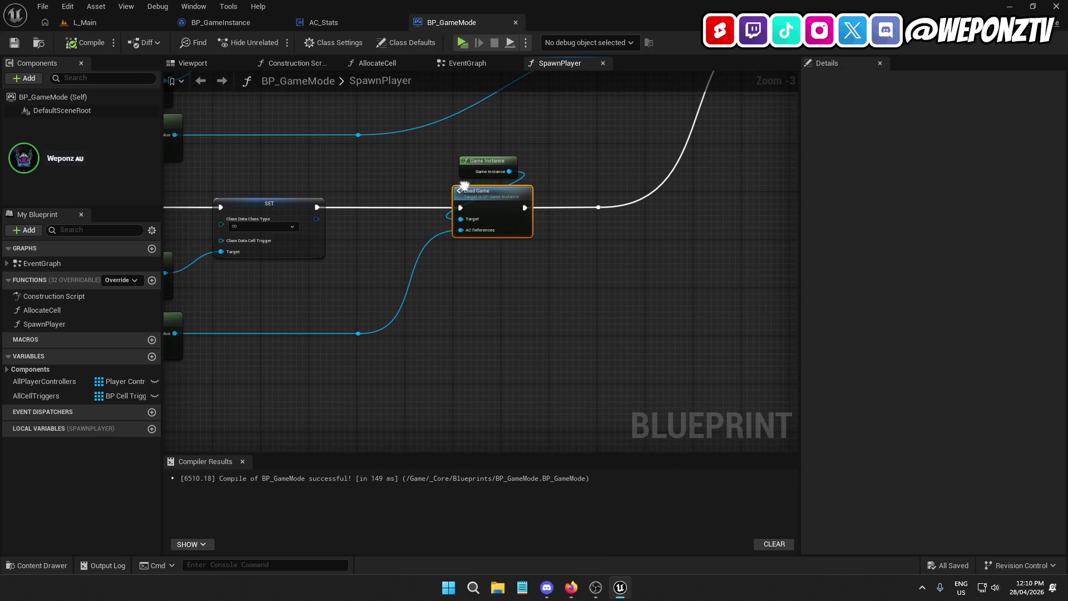
pyautogui.click(339, 20)
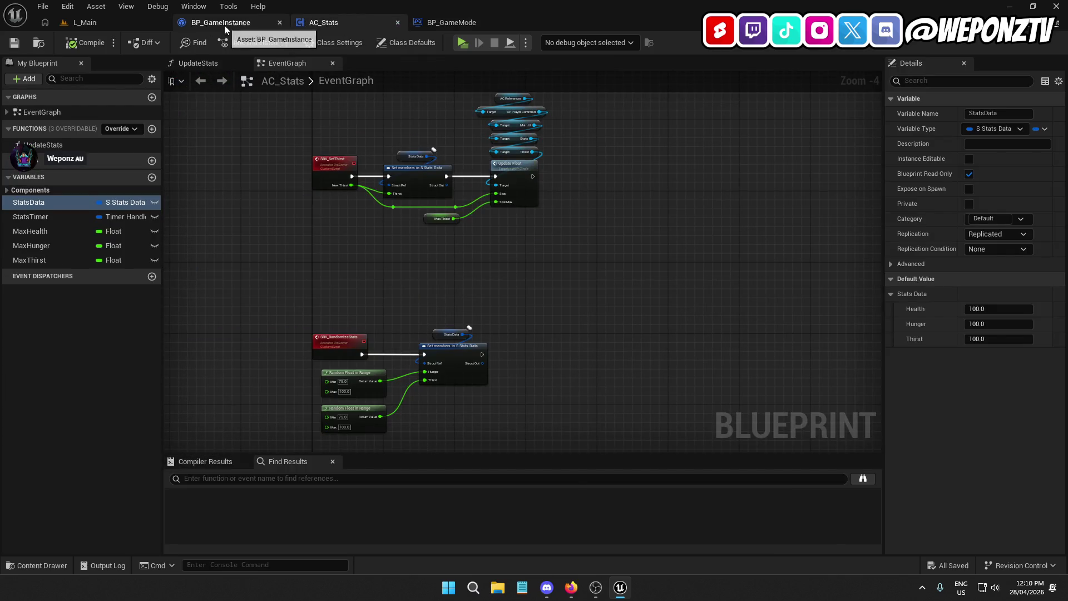
# In BP_GameInstance, inspect the SaveGame event, its Set members node and Save Game to Slot node.
pyautogui.click(224, 24)
pyautogui.scroll(2, 513, 249)
pyautogui.moveTo(334, 299); pyautogui.dragTo(422, 298)
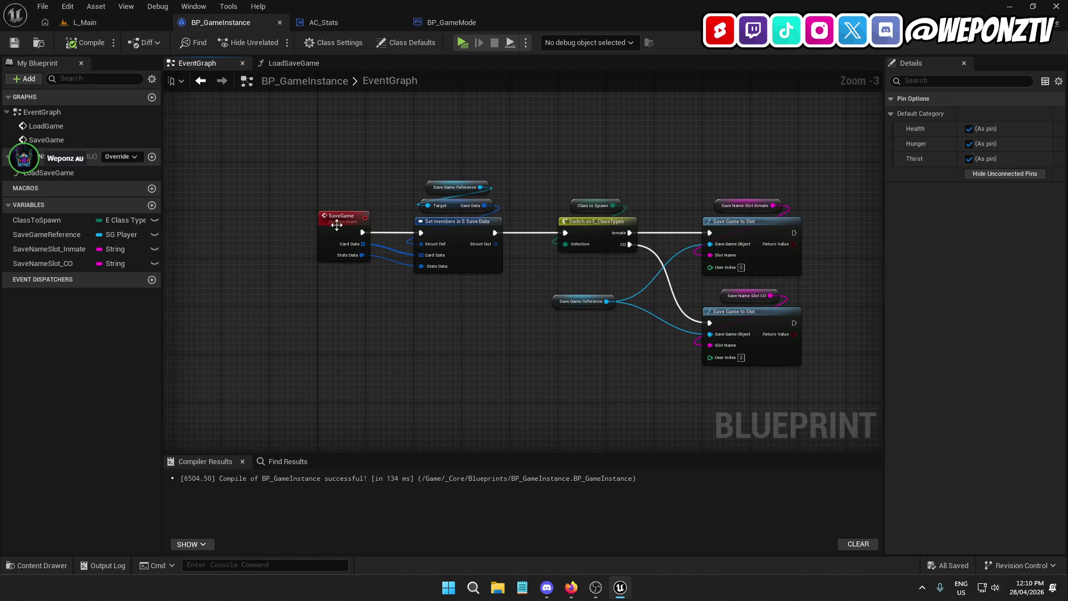
pyautogui.click(337, 228)
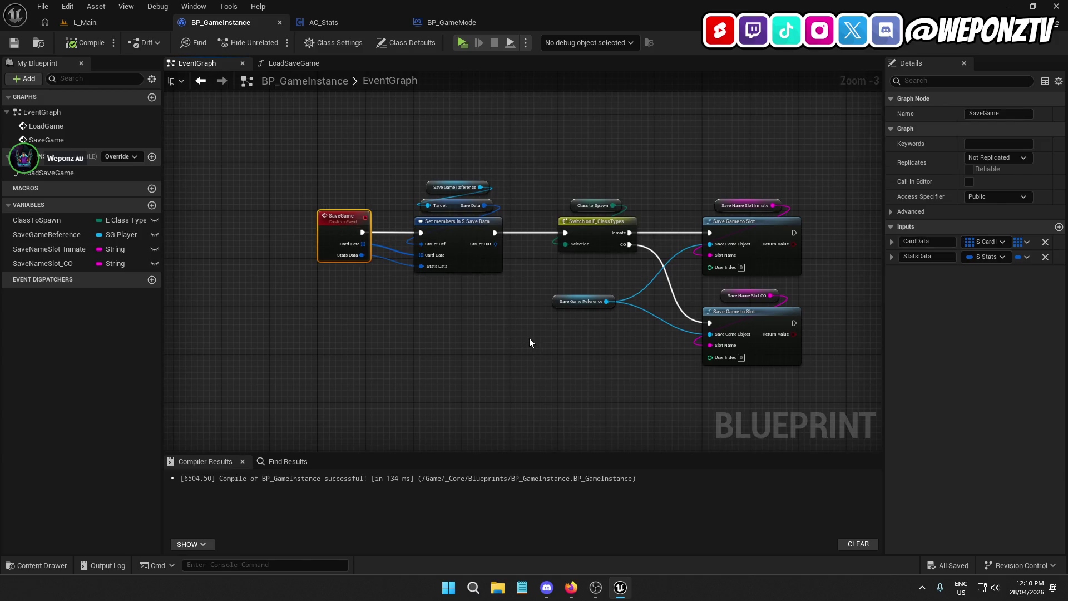
pyautogui.moveTo(621, 372); pyautogui.dragTo(511, 369)
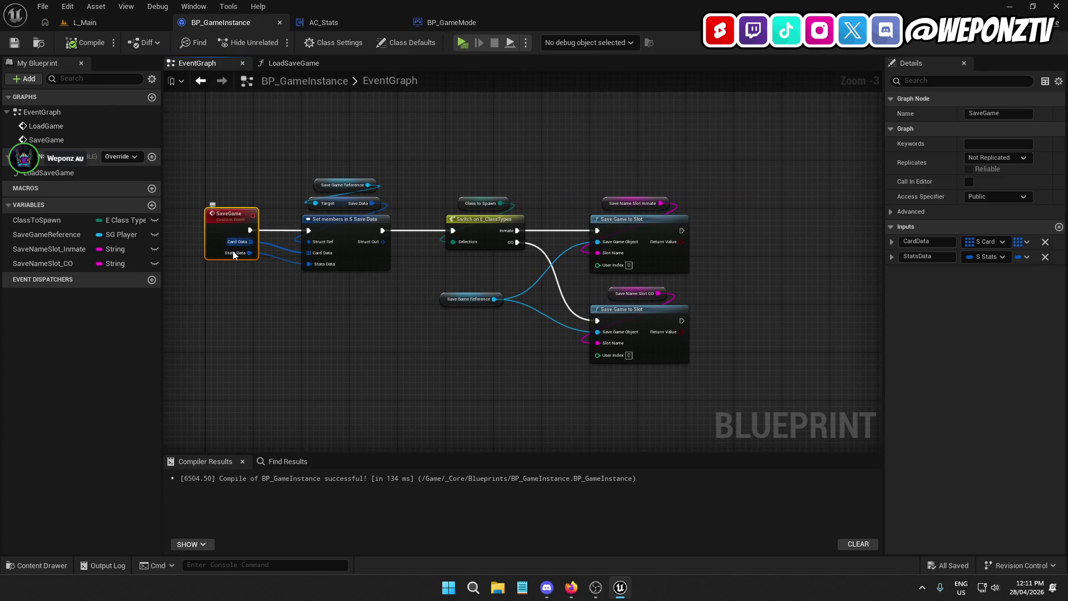
pyautogui.click(311, 235)
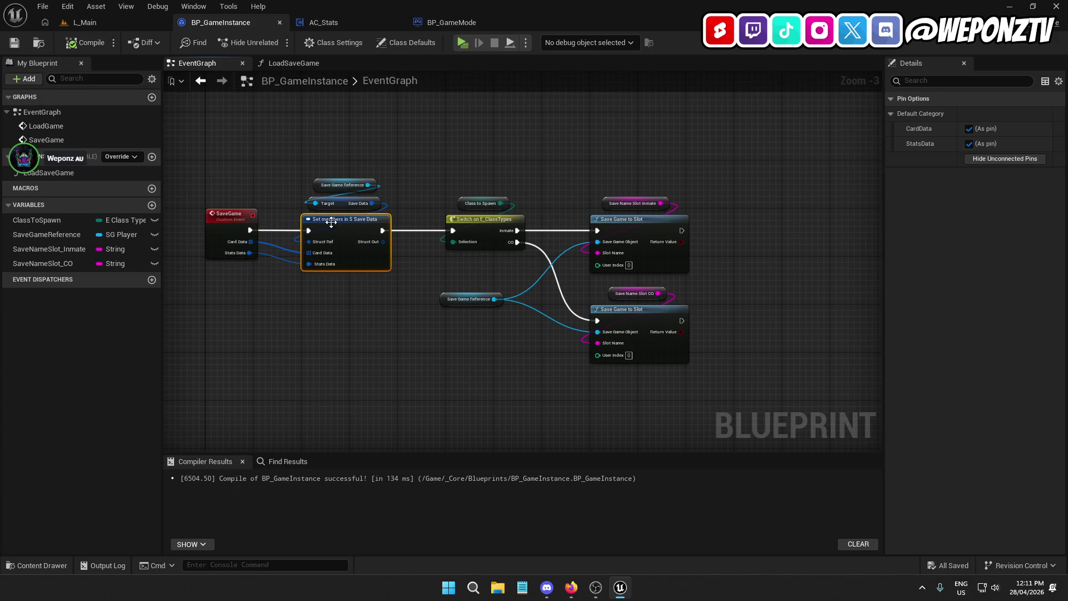
pyautogui.click(341, 180)
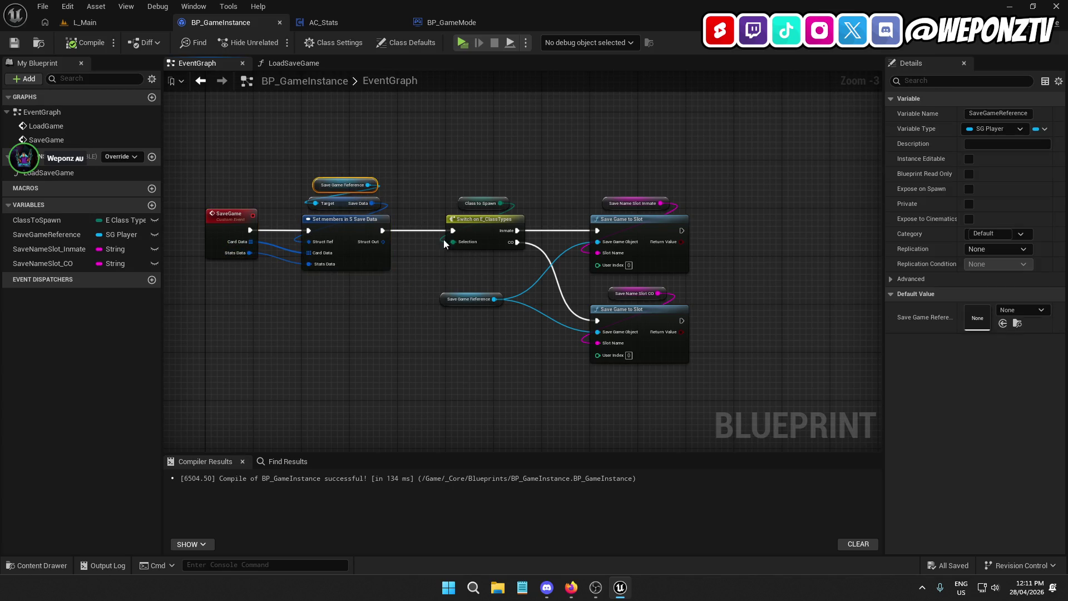
pyautogui.click(642, 231)
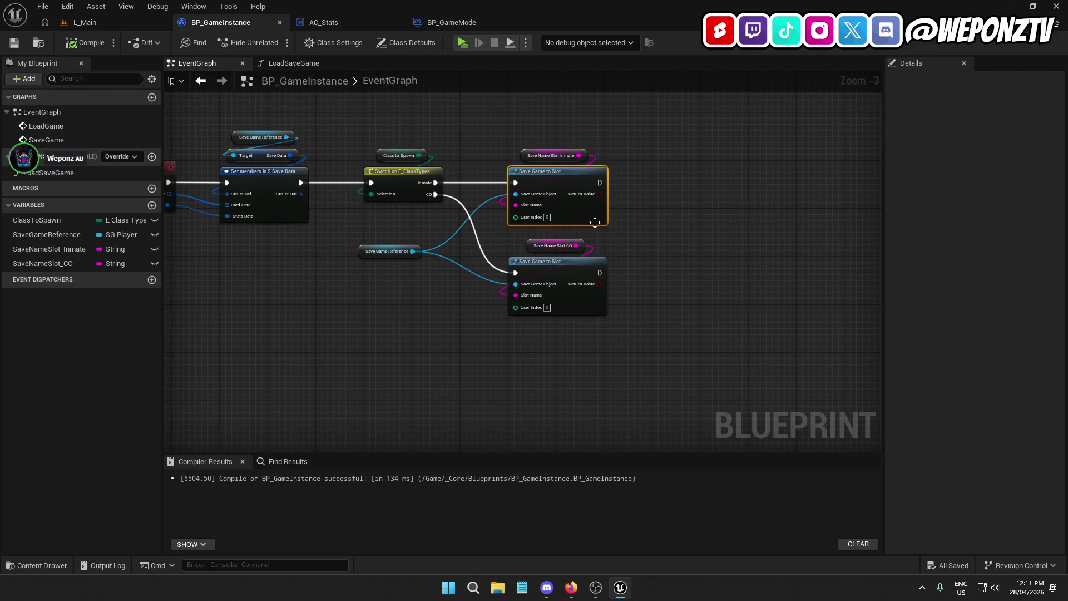
# Examine the LoadGame chain's Save Data getter and Load Save Game call.
pyautogui.moveTo(318, 232); pyautogui.dragTo(493, 375)
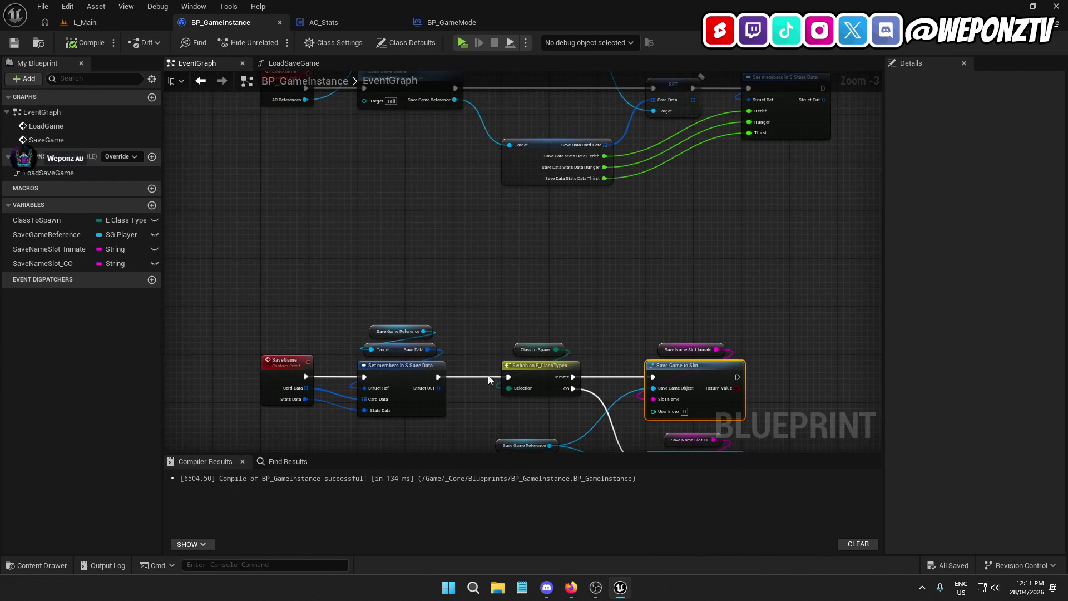
pyautogui.moveTo(493, 255)
pyautogui.mouseDown()
pyautogui.moveTo(482, 268)
pyautogui.moveTo(511, 196)
pyautogui.mouseUp()
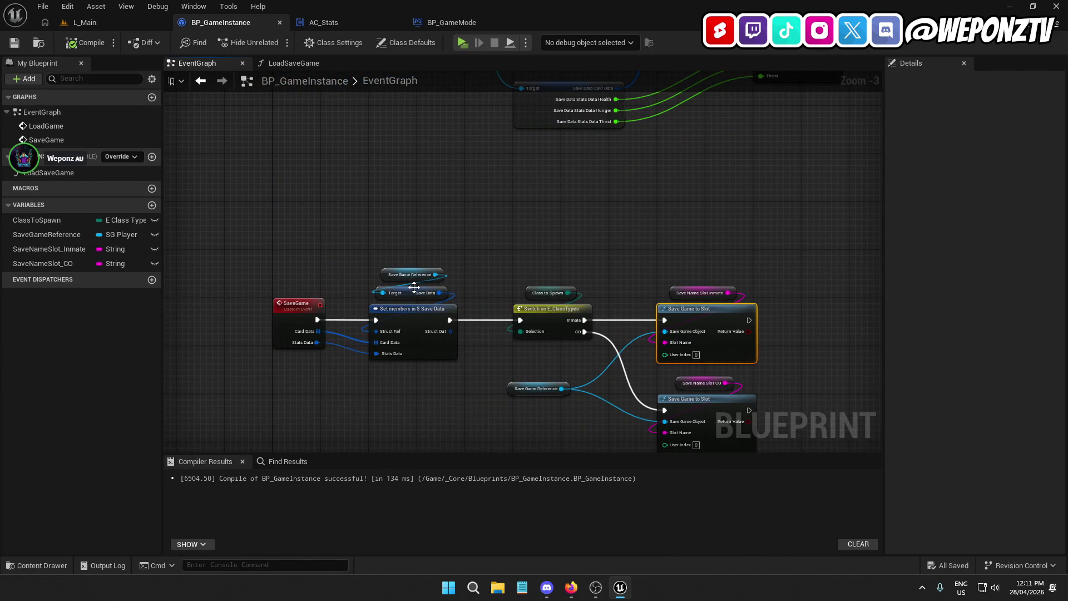
pyautogui.click(414, 287)
pyautogui.moveTo(407, 289)
pyautogui.mouseDown()
pyautogui.moveTo(512, 203)
pyautogui.moveTo(494, 356)
pyautogui.moveTo(505, 451)
pyautogui.mouseUp()
pyautogui.click(350, 244)
pyautogui.moveTo(192, 220); pyautogui.dragTo(297, 292)
pyautogui.click(297, 292)
# Look over the LoadSaveGame function graph, checking its SET, cast and return nodes.
pyautogui.doubleClick(351, 242)
pyautogui.moveTo(483, 310)
pyautogui.mouseDown()
pyautogui.moveTo(843, 291)
pyautogui.moveTo(681, 324)
pyautogui.moveTo(579, 198)
pyautogui.moveTo(510, 250)
pyautogui.moveTo(508, 320)
pyautogui.moveTo(537, 207)
pyautogui.mouseUp()
pyautogui.click(501, 149)
pyautogui.click(515, 362)
pyautogui.moveTo(528, 289); pyautogui.dragTo(456, 222)
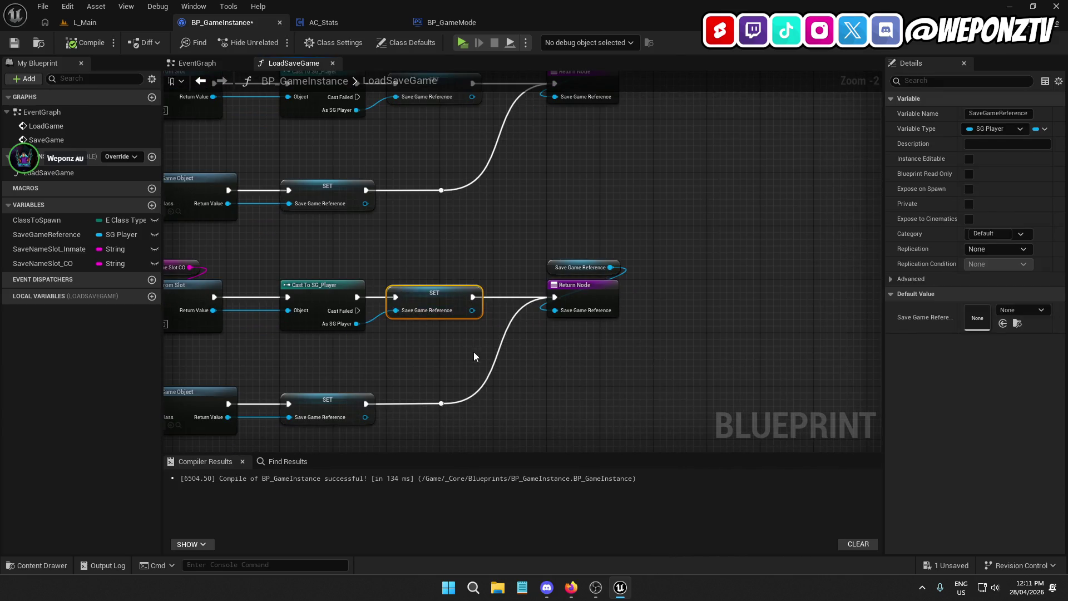
pyautogui.moveTo(259, 249); pyautogui.dragTo(419, 172)
pyautogui.moveTo(564, 279)
pyautogui.mouseDown()
pyautogui.moveTo(609, 250)
pyautogui.moveTo(565, 272)
pyautogui.moveTo(540, 417)
pyautogui.mouseUp()
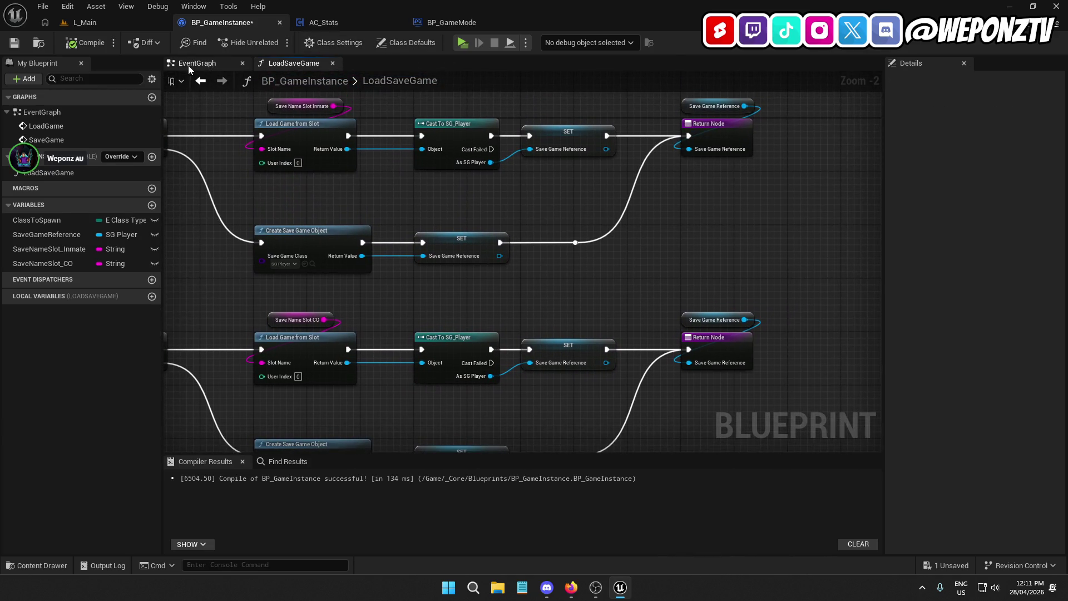
# Move the whole SaveGame node chain up beneath LoadGame and compile BP_GameInstance.
pyautogui.click(189, 63)
pyautogui.moveTo(479, 149)
pyautogui.mouseDown()
pyautogui.moveTo(513, 168)
pyautogui.moveTo(635, 177)
pyautogui.mouseUp()
pyautogui.scroll(-2, 465, 308)
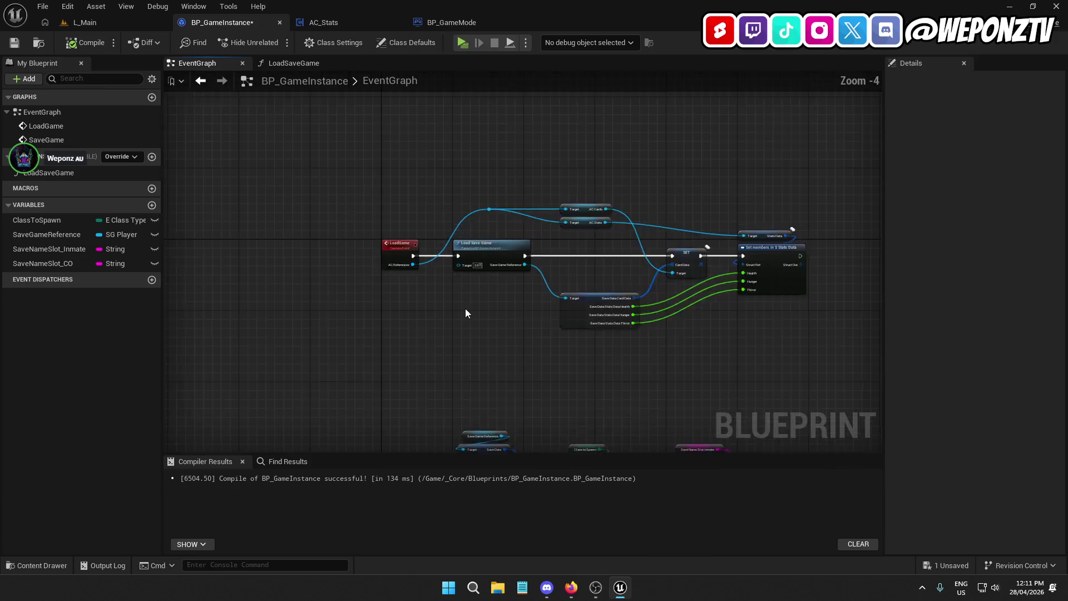
pyautogui.scroll(2, 460, 258)
pyautogui.moveTo(459, 258)
pyautogui.mouseDown()
pyautogui.moveTo(446, 331)
pyautogui.moveTo(471, 196)
pyautogui.mouseUp()
pyautogui.moveTo(827, 403); pyautogui.dragTo(290, 237)
pyautogui.moveTo(310, 288); pyautogui.dragTo(307, 239)
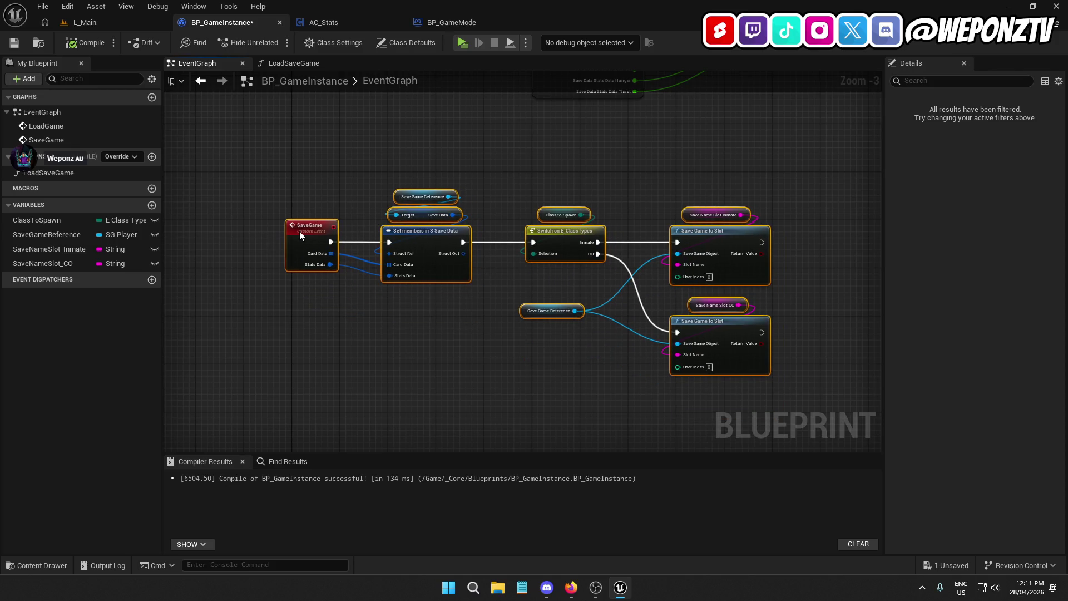
pyautogui.click(543, 144)
pyautogui.moveTo(544, 144)
pyautogui.mouseDown()
pyautogui.moveTo(501, 239)
pyautogui.moveTo(451, 267)
pyautogui.moveTo(472, 307)
pyautogui.mouseUp()
pyautogui.click(88, 42)
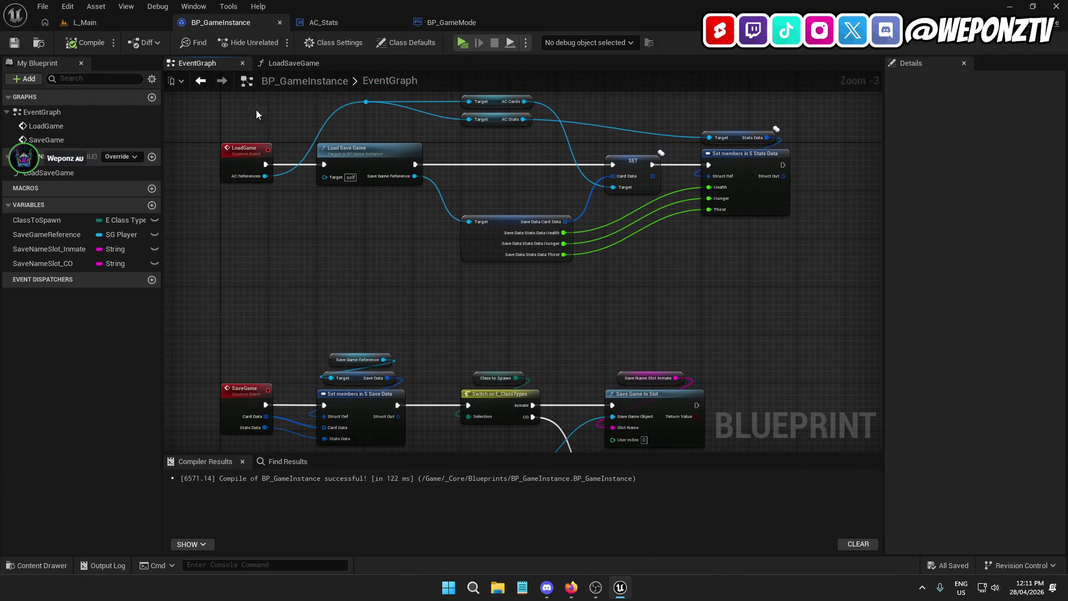
pyautogui.click(363, 23)
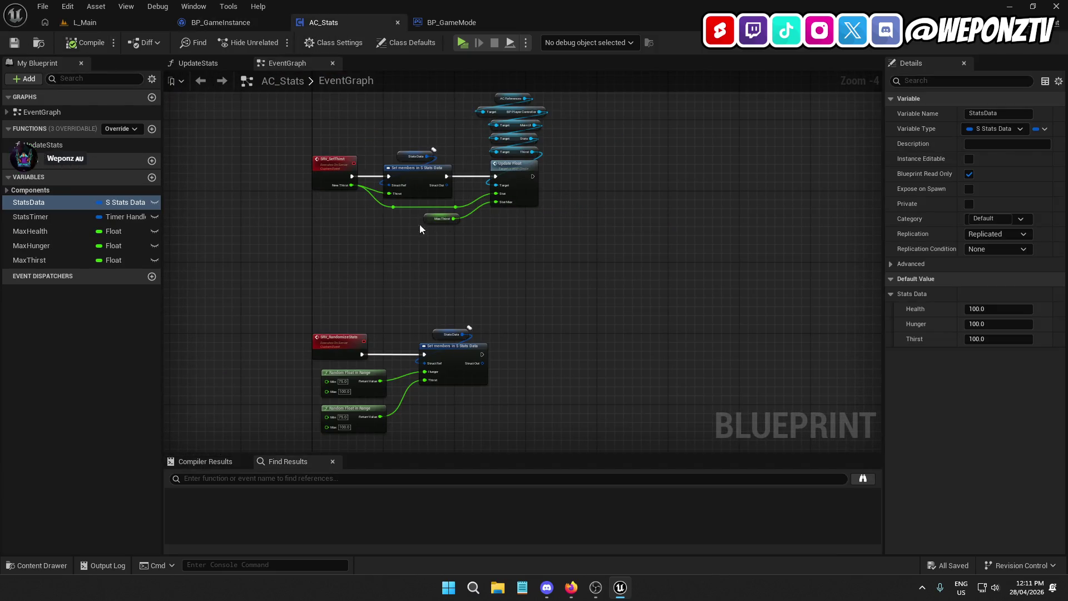
# Add a trial Game Instance node in AC_Stats, undo it with Ctrl+Z, and save the component.
pyautogui.moveTo(538, 245)
pyautogui.mouseDown()
pyautogui.moveTo(610, 205)
pyautogui.moveTo(487, 278)
pyautogui.mouseUp()
pyautogui.rightClick(512, 287)
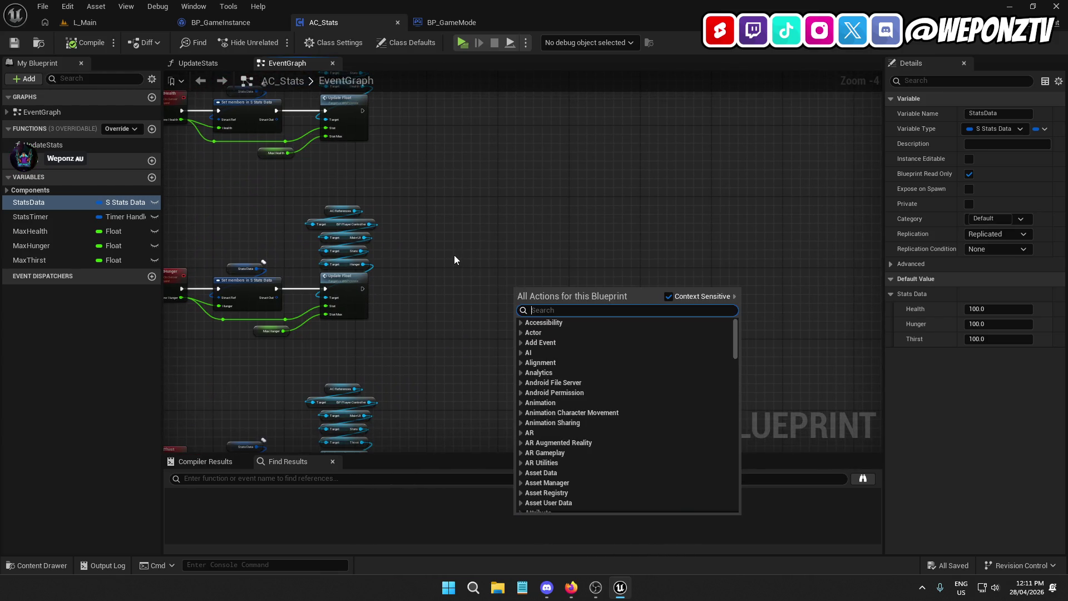
pyautogui.write('gamein')
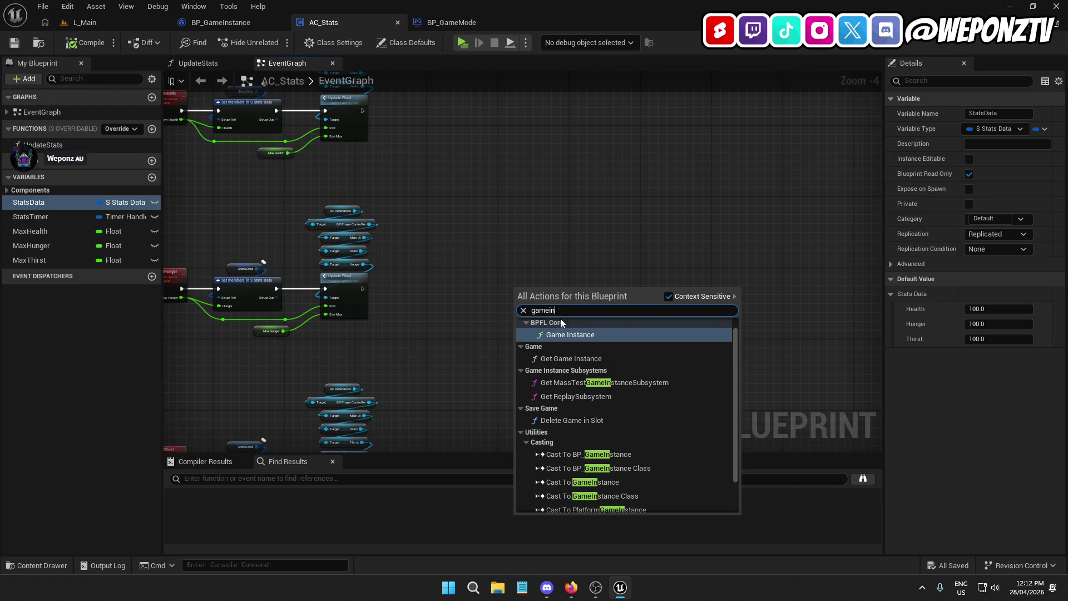
pyautogui.click(596, 335)
pyautogui.moveTo(525, 288)
pyautogui.mouseDown()
pyautogui.moveTo(489, 240)
pyautogui.moveTo(505, 302)
pyautogui.mouseUp()
pyautogui.scroll(2, 495, 266)
pyautogui.click(483, 268)
pyautogui.scroll(-2, 504, 246)
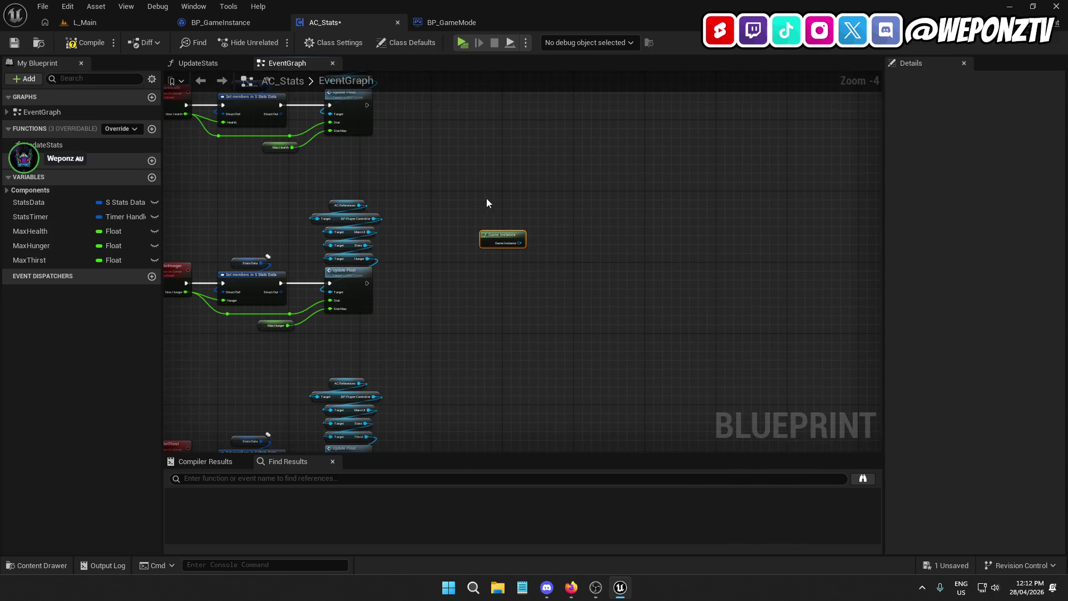
pyautogui.hotkey('ctrl', 'z')
pyautogui.scroll(-1, 497, 285)
pyautogui.moveTo(497, 285); pyautogui.dragTo(496, 366)
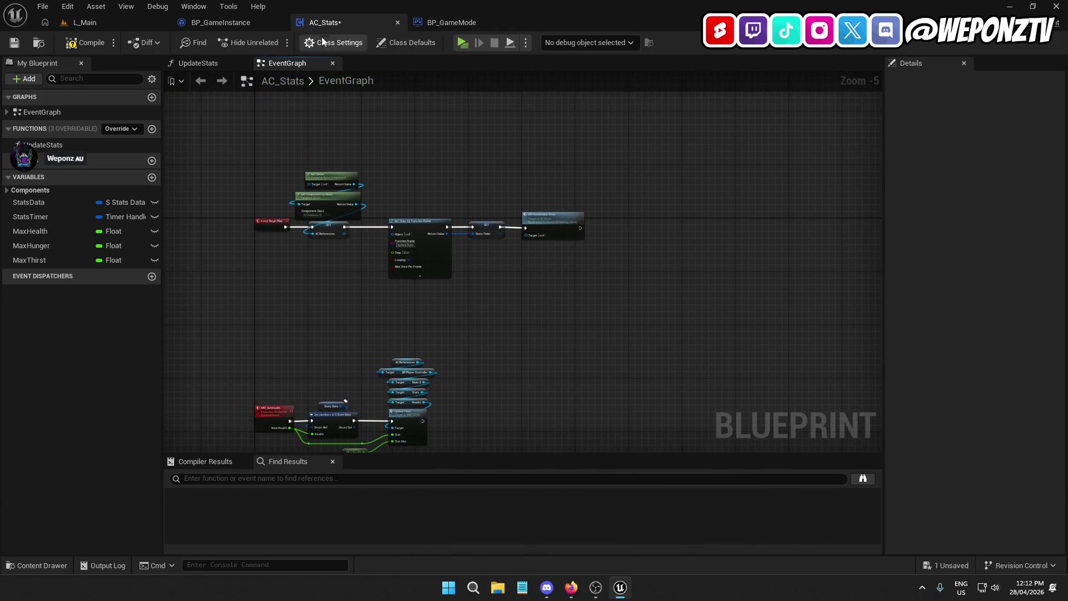
pyautogui.click(14, 42)
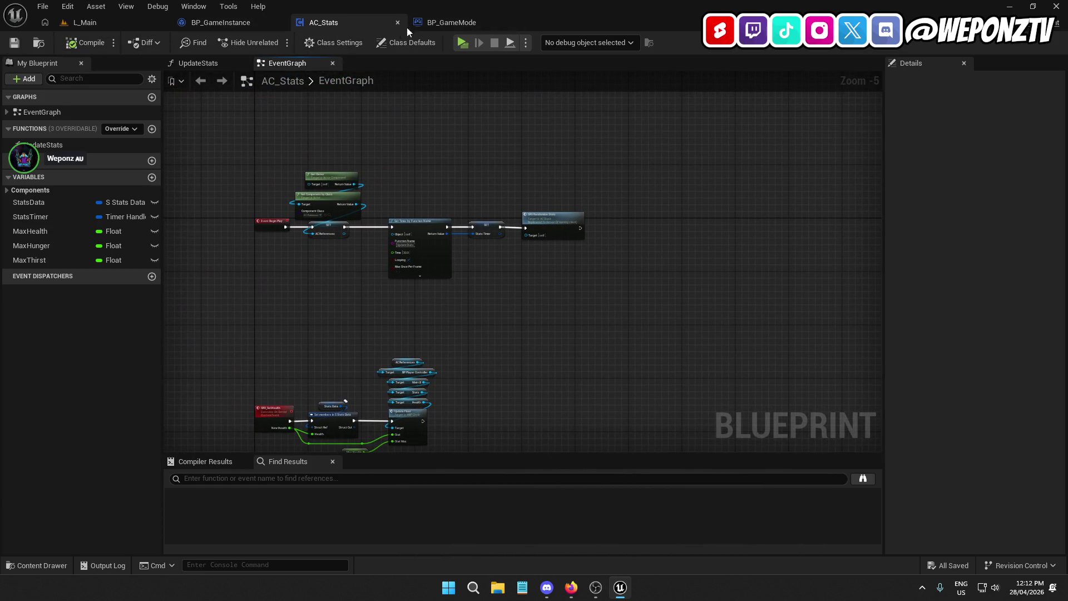
# In BP_GameInstance's LoadSaveGame function, add a Boolean variable named IsNewPlayer.
pyautogui.click(448, 22)
pyautogui.click(238, 23)
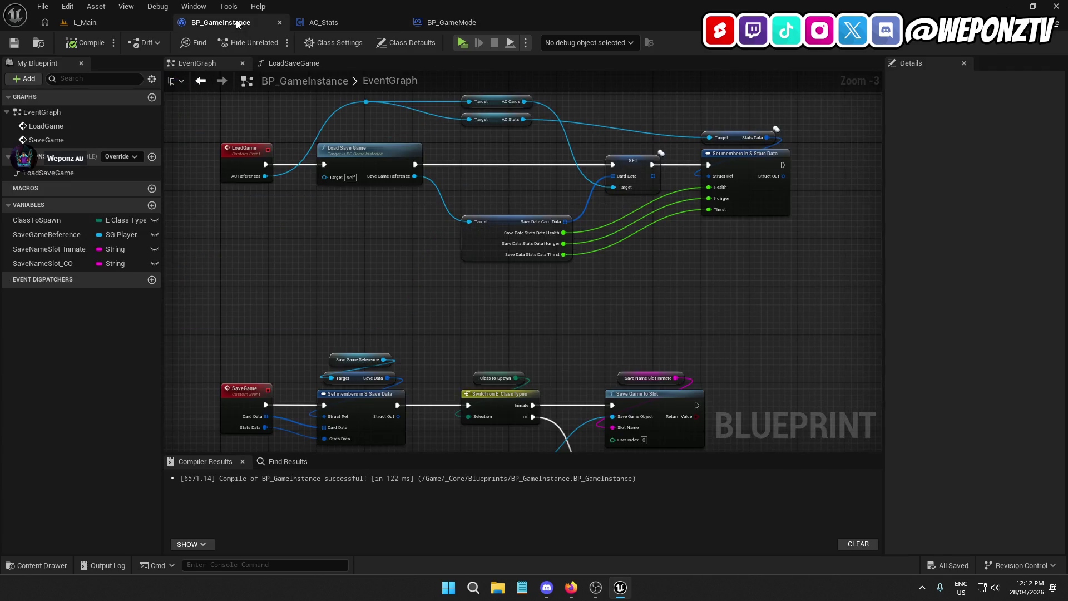
pyautogui.doubleClick(372, 148)
pyautogui.moveTo(537, 243); pyautogui.dragTo(741, 238)
pyautogui.click(152, 205)
pyautogui.write('IsNewP')
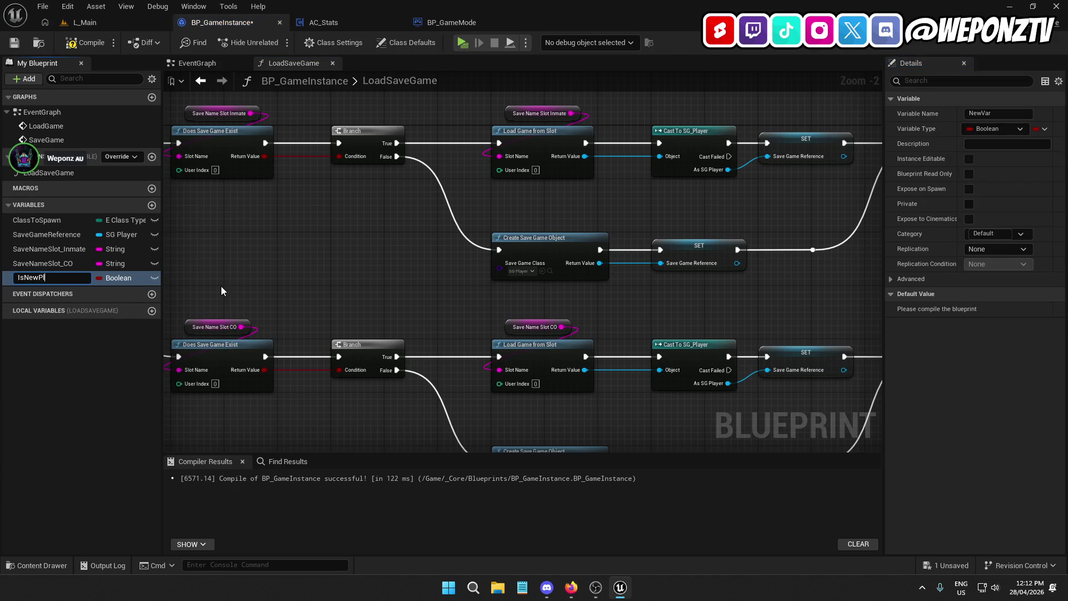
pyautogui.write('ayer')
pyautogui.press('Return')
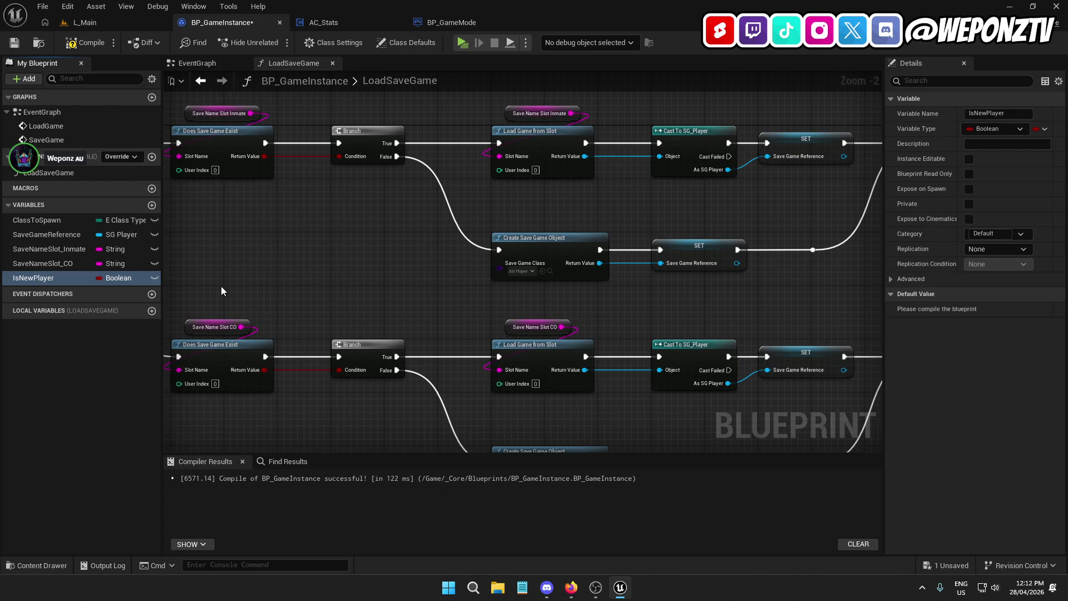
# Move the Return Node, its getter and knot to the right to make room.
pyautogui.moveTo(398, 302); pyautogui.dragTo(416, 288)
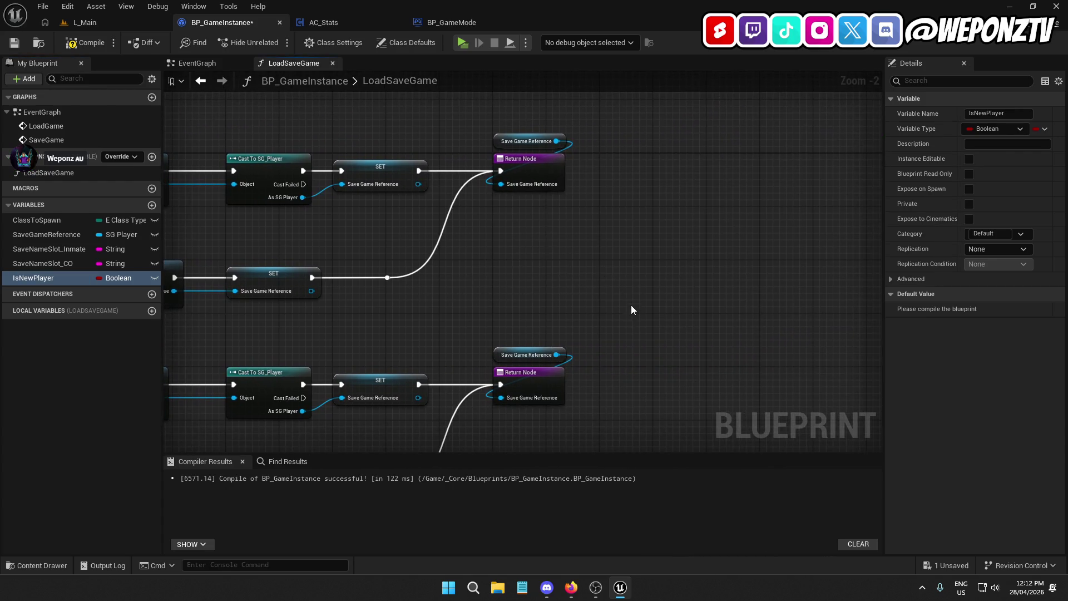
pyautogui.moveTo(626, 292)
pyautogui.mouseDown()
pyautogui.moveTo(563, 257)
pyautogui.moveTo(381, 258)
pyautogui.mouseUp()
pyautogui.moveTo(592, 231); pyautogui.dragTo(517, 128)
pyautogui.moveTo(529, 168)
pyautogui.mouseDown()
pyautogui.moveTo(647, 163)
pyautogui.moveTo(639, 167)
pyautogui.mouseUp()
pyautogui.moveTo(632, 289)
pyautogui.mouseDown()
pyautogui.moveTo(1052, 253)
pyautogui.moveTo(1065, 266)
pyautogui.moveTo(508, 237)
pyautogui.mouseUp()
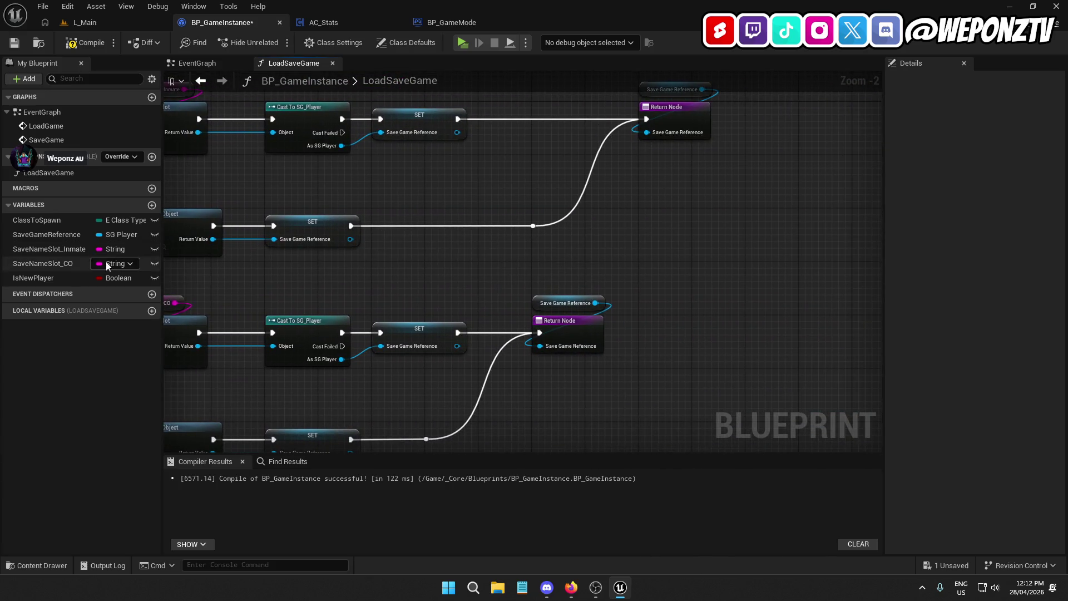
# Place a SET IsNewPlayer node ticked true before the Return Node and duplicate it.
pyautogui.click(127, 276)
pyautogui.moveTo(127, 276)
pyautogui.mouseDown()
pyautogui.moveTo(419, 212)
pyautogui.moveTo(432, 243)
pyautogui.moveTo(447, 225)
pyautogui.moveTo(351, 225)
pyautogui.mouseUp()
pyautogui.click(477, 240)
pyautogui.moveTo(500, 225)
pyautogui.mouseDown()
pyautogui.moveTo(533, 226)
pyautogui.moveTo(485, 297)
pyautogui.mouseUp()
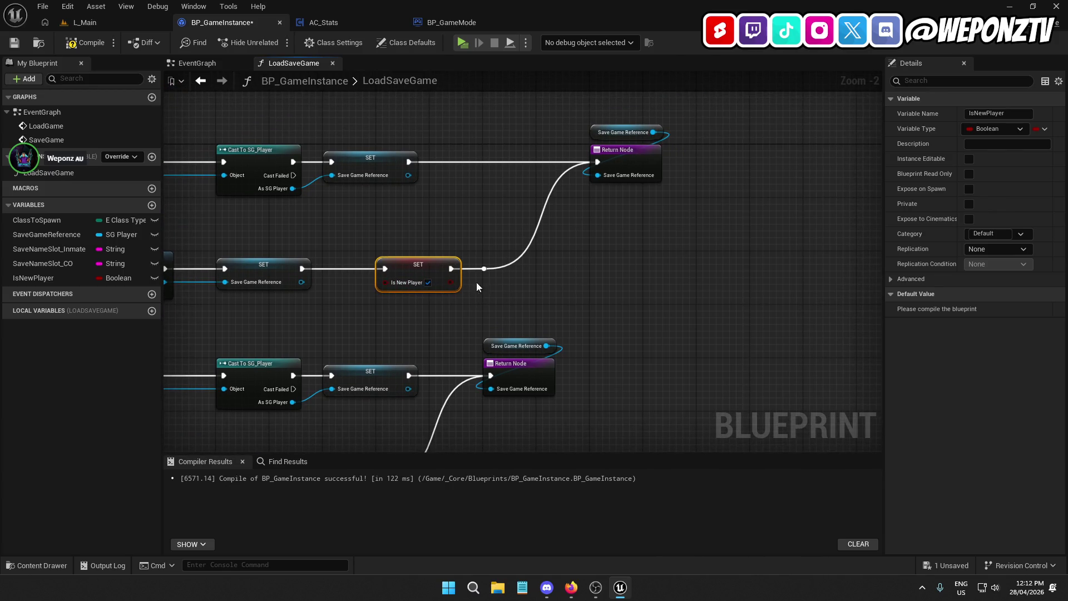
pyautogui.hotkey('ctrl', 'c')
pyautogui.hotkey('ctrl', 'v')
# Wire the pasted SET Is New Player into the upper Return Node, set to false for loaded saves.
pyautogui.moveTo(497, 169)
pyautogui.mouseDown()
pyautogui.moveTo(492, 158)
pyautogui.moveTo(517, 161)
pyautogui.moveTo(463, 157)
pyautogui.mouseUp()
pyautogui.press('Escape')
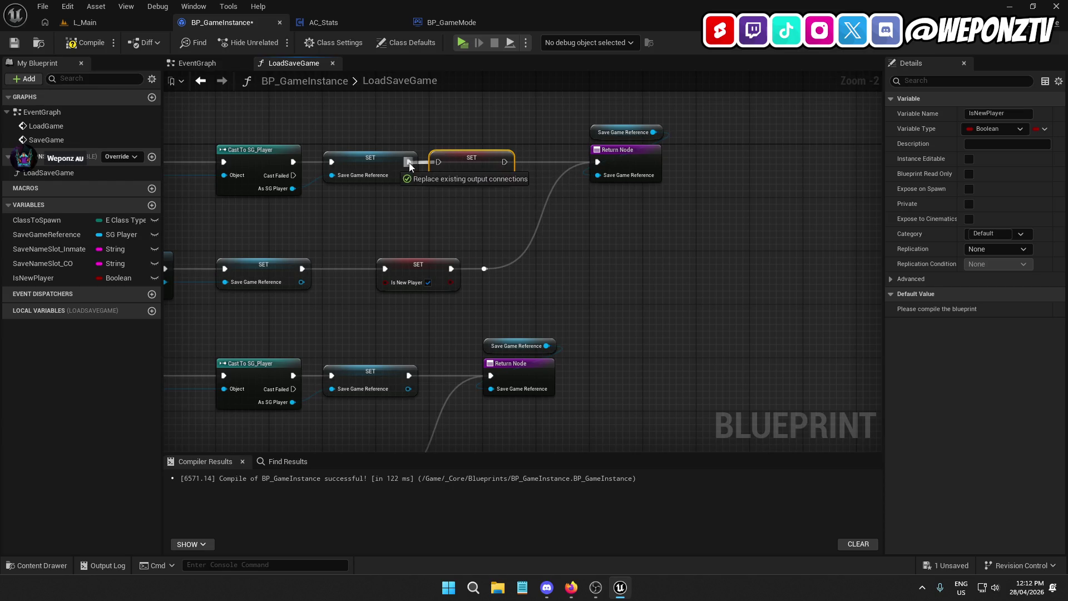
pyautogui.moveTo(513, 302)
pyautogui.mouseDown()
pyautogui.moveTo(396, 255)
pyautogui.moveTo(465, 271)
pyautogui.mouseUp()
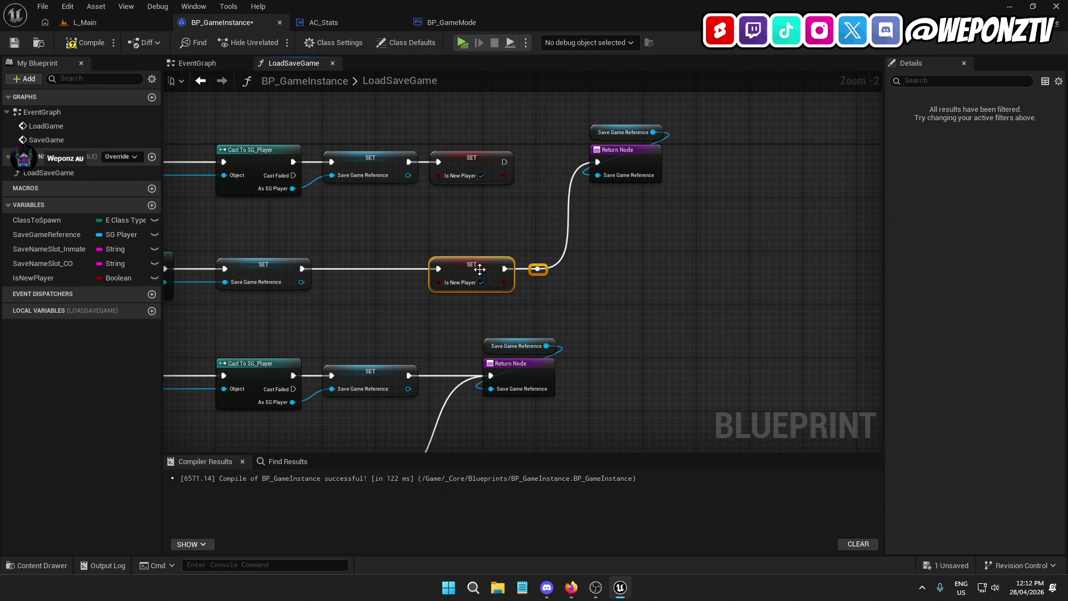
pyautogui.click(643, 225)
pyautogui.moveTo(662, 217); pyautogui.dragTo(591, 119)
pyautogui.moveTo(648, 161); pyautogui.dragTo(701, 165)
pyautogui.moveTo(504, 162); pyautogui.dragTo(651, 162)
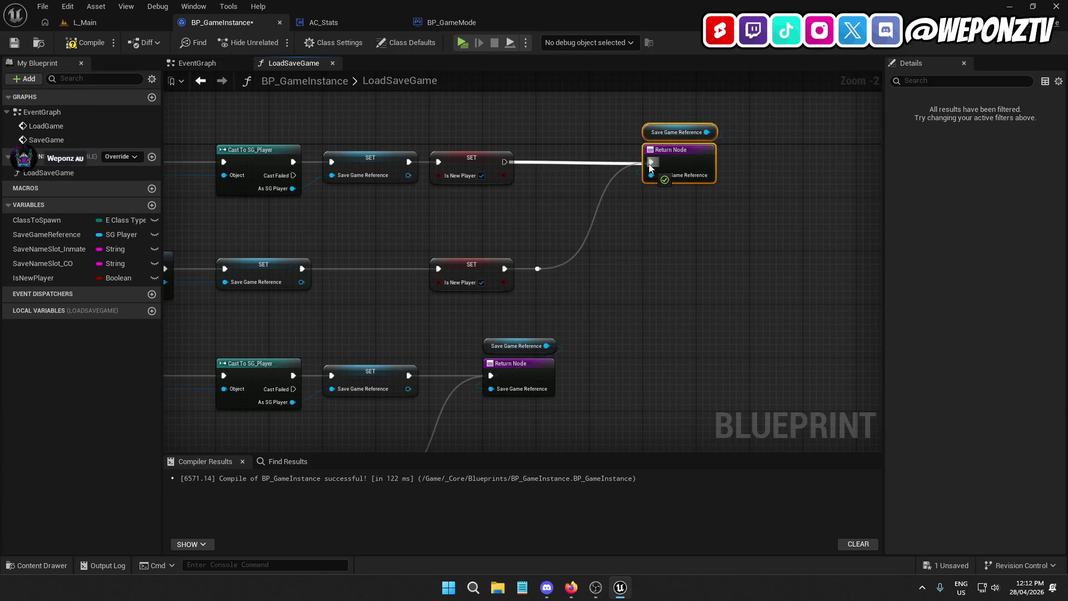
pyautogui.click(481, 175)
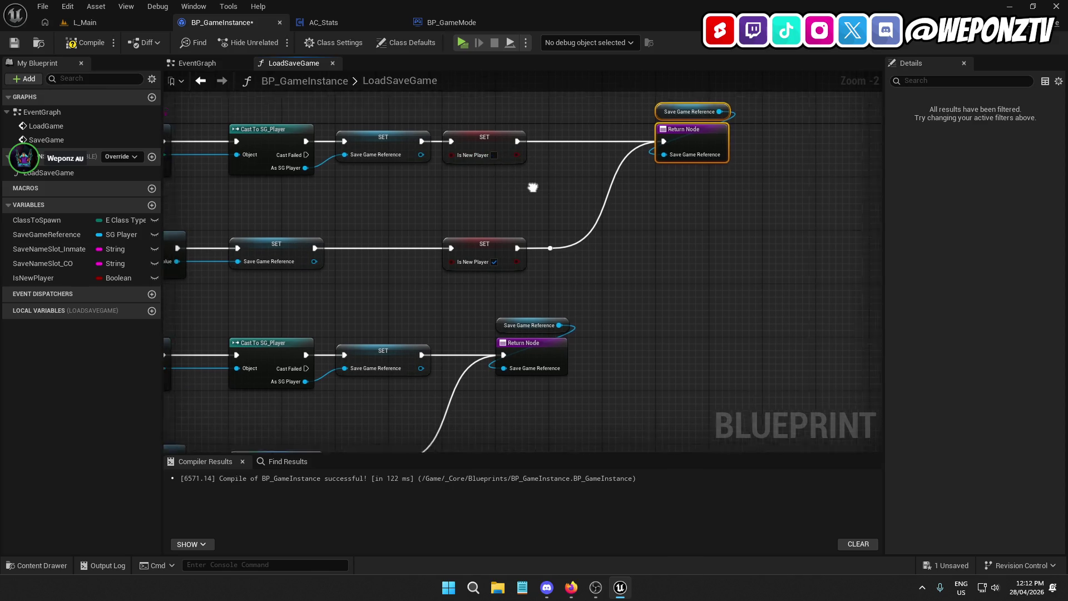
# Paste copies of the Is New Player setters into the lower chain, replacing the knot before its Return Node.
pyautogui.moveTo(559, 255)
pyautogui.mouseDown()
pyautogui.moveTo(515, 158)
pyautogui.moveTo(482, 114)
pyautogui.mouseUp()
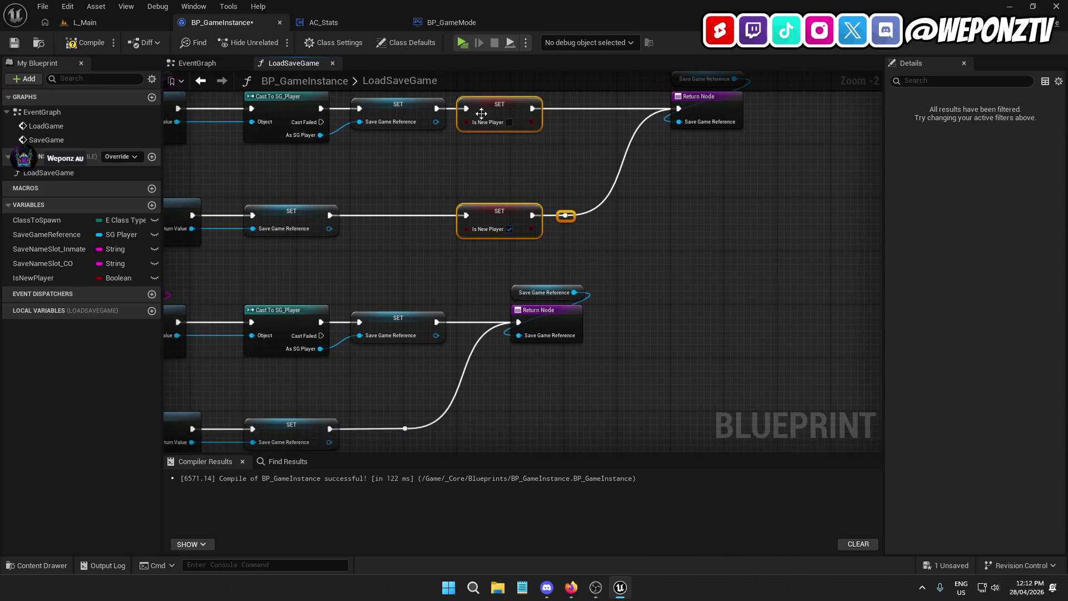
pyautogui.moveTo(585, 381)
pyautogui.mouseDown()
pyautogui.moveTo(545, 304)
pyautogui.moveTo(753, 320)
pyautogui.mouseUp()
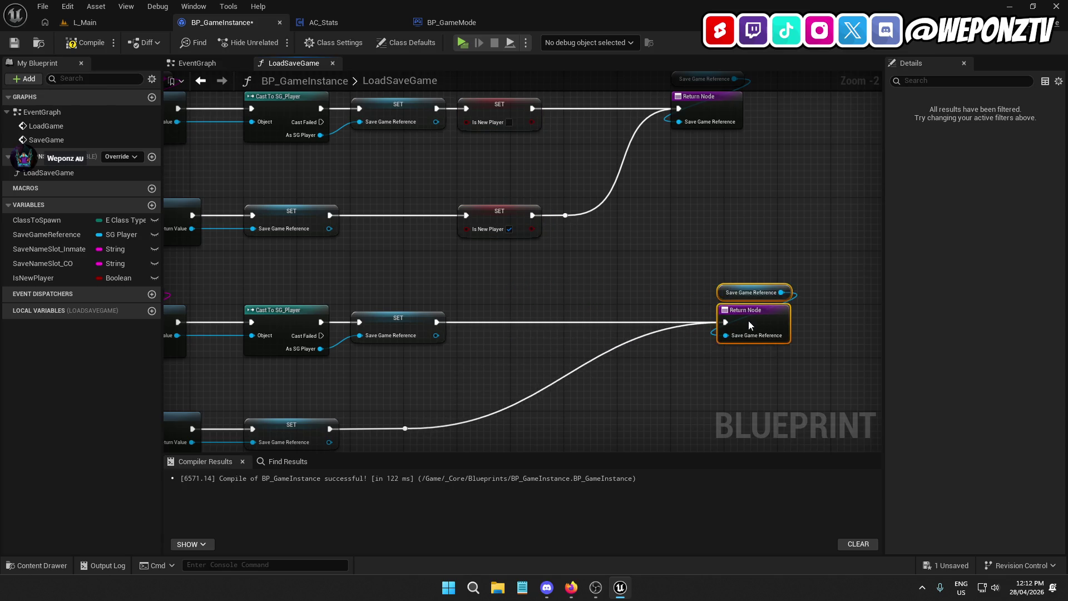
pyautogui.click(405, 428)
pyautogui.press('Delete')
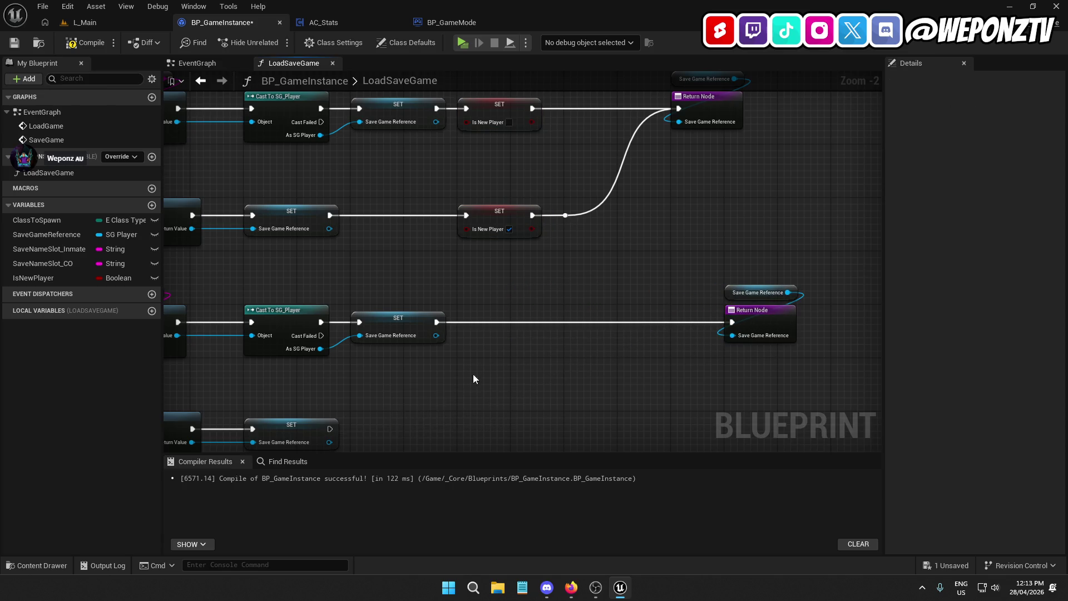
pyautogui.hotkey('ctrl', 'v')
pyautogui.moveTo(505, 298)
pyautogui.mouseDown()
pyautogui.moveTo(505, 321)
pyautogui.moveTo(437, 322)
pyautogui.mouseUp()
pyautogui.moveTo(377, 338); pyautogui.dragTo(513, 338)
pyautogui.moveTo(612, 339); pyautogui.dragTo(779, 232)
# Connect the lower setter to the repositioned Return Node, then compile and save BP_GameInstance.
pyautogui.moveTo(634, 381); pyautogui.dragTo(628, 276)
pyautogui.moveTo(653, 343); pyautogui.dragTo(431, 353)
pyautogui.moveTo(468, 395); pyautogui.dragTo(501, 264)
pyautogui.click(84, 42)
pyautogui.click(14, 42)
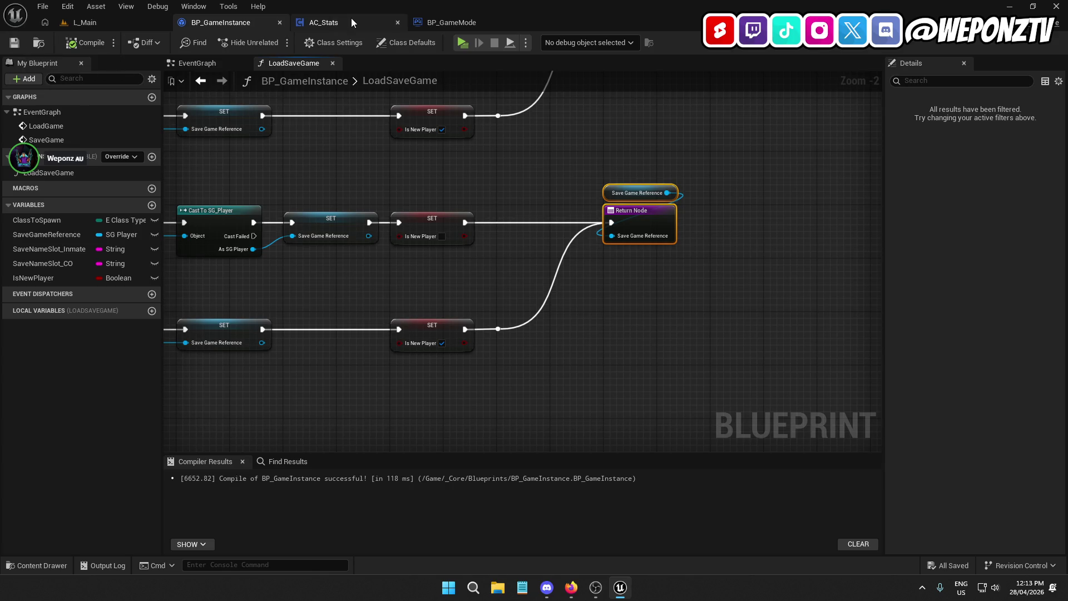
# In AC_Stats, move SRV Randomize Stats aside and add a Get Game Instance node.
pyautogui.click(351, 21)
pyautogui.moveTo(551, 289)
pyautogui.mouseDown()
pyautogui.moveTo(698, 295)
pyautogui.moveTo(682, 295)
pyautogui.mouseUp()
pyautogui.moveTo(497, 273)
pyautogui.mouseDown()
pyautogui.moveTo(703, 195)
pyautogui.moveTo(576, 211)
pyautogui.mouseUp()
pyautogui.rightClick(524, 176)
pyautogui.write('gamein')
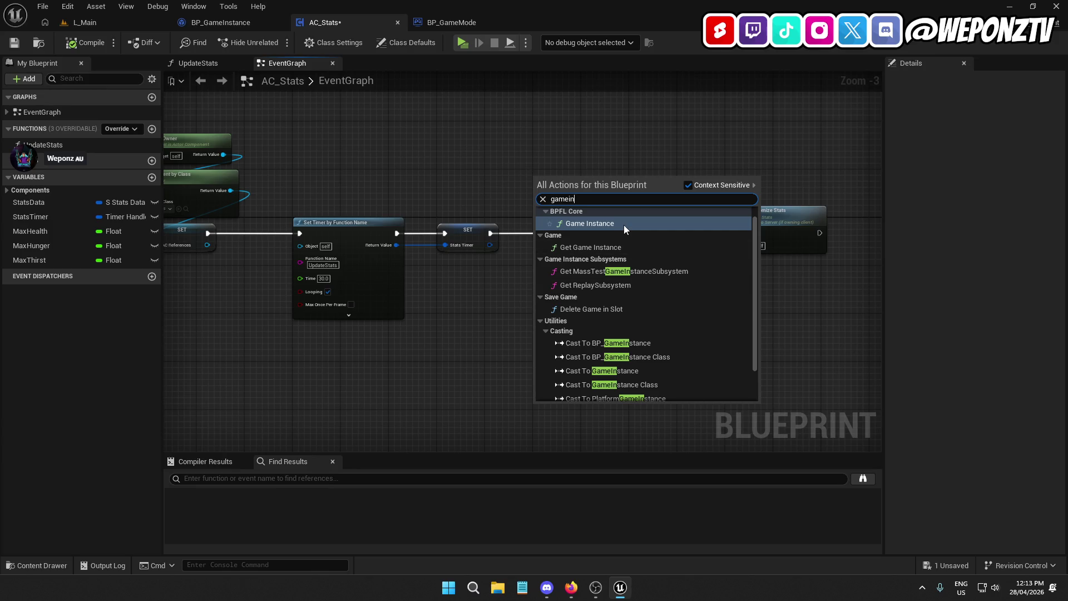
pyautogui.click(623, 224)
# Pull a Get Is New Player node from the Game Instance output.
pyautogui.scroll(2, 576, 203)
pyautogui.moveTo(586, 196); pyautogui.dragTo(564, 222)
pyautogui.write('stats')
pyautogui.press('BackSpace')
pyautogui.press('BackSpace')
pyautogui.press('BackSpace')
pyautogui.write('isn')
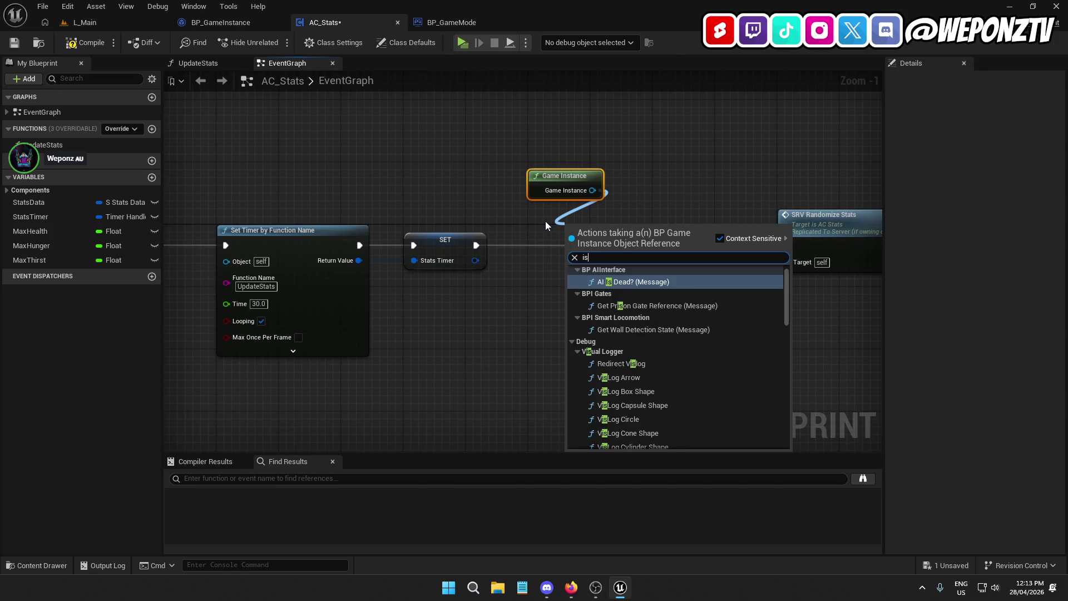
pyautogui.click(638, 292)
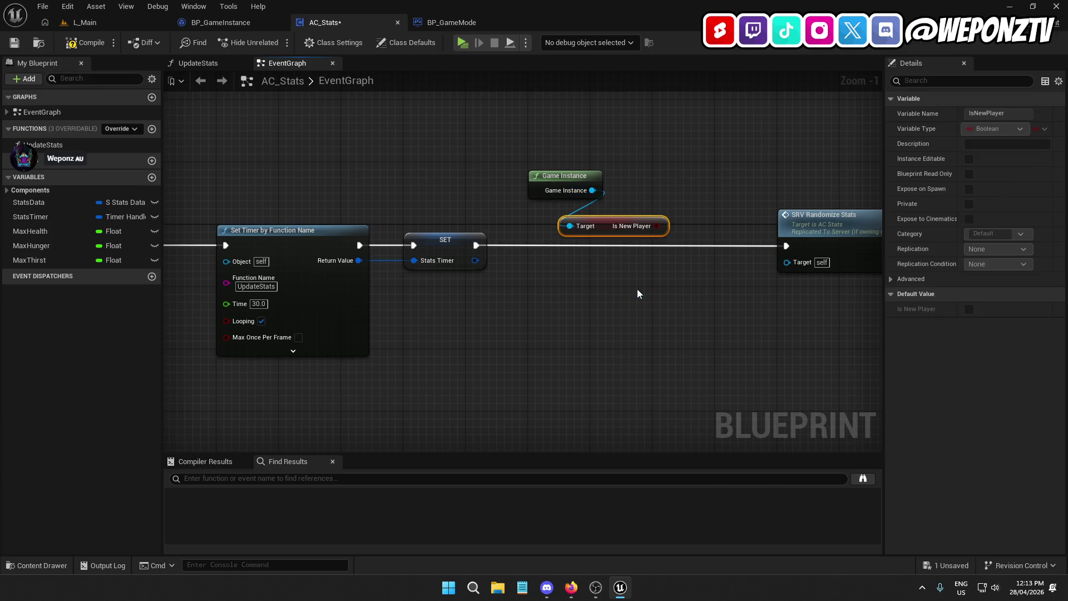
pyautogui.moveTo(605, 228); pyautogui.dragTo(552, 212)
pyautogui.moveTo(553, 216)
pyautogui.mouseDown()
pyautogui.moveTo(548, 236)
pyautogui.moveTo(542, 229)
pyautogui.moveTo(557, 245)
pyautogui.moveTo(477, 245)
pyautogui.mouseUp()
# Add a Branch on Is New Player after the timer SET, with True calling SRV Randomize Stats.
pyautogui.click(559, 232)
pyautogui.moveTo(641, 214); pyautogui.dragTo(566, 177)
pyautogui.moveTo(554, 212); pyautogui.dragTo(562, 205)
pyautogui.moveTo(616, 245)
pyautogui.mouseDown()
pyautogui.moveTo(786, 245)
pyautogui.moveTo(743, 220)
pyautogui.moveTo(740, 231)
pyautogui.moveTo(750, 225)
pyautogui.mouseUp()
pyautogui.moveTo(618, 210); pyautogui.dragTo(565, 255)
pyautogui.click(607, 292)
pyautogui.click(579, 237)
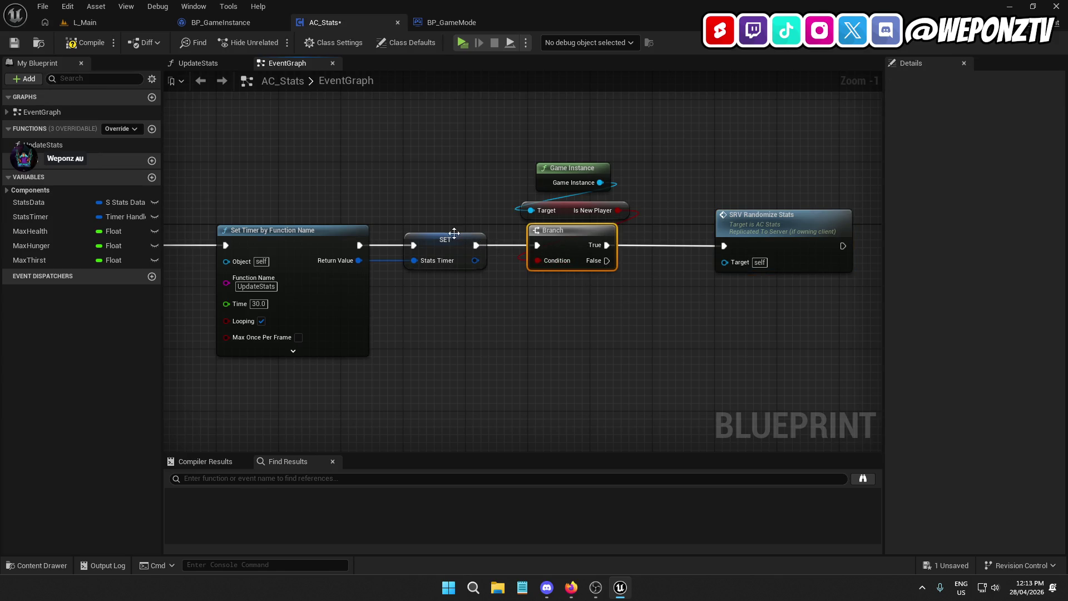
pyautogui.click(693, 324)
# Tidy SRV Randomize Stats beside the Branch and save AC_Stats.
pyautogui.click(746, 229)
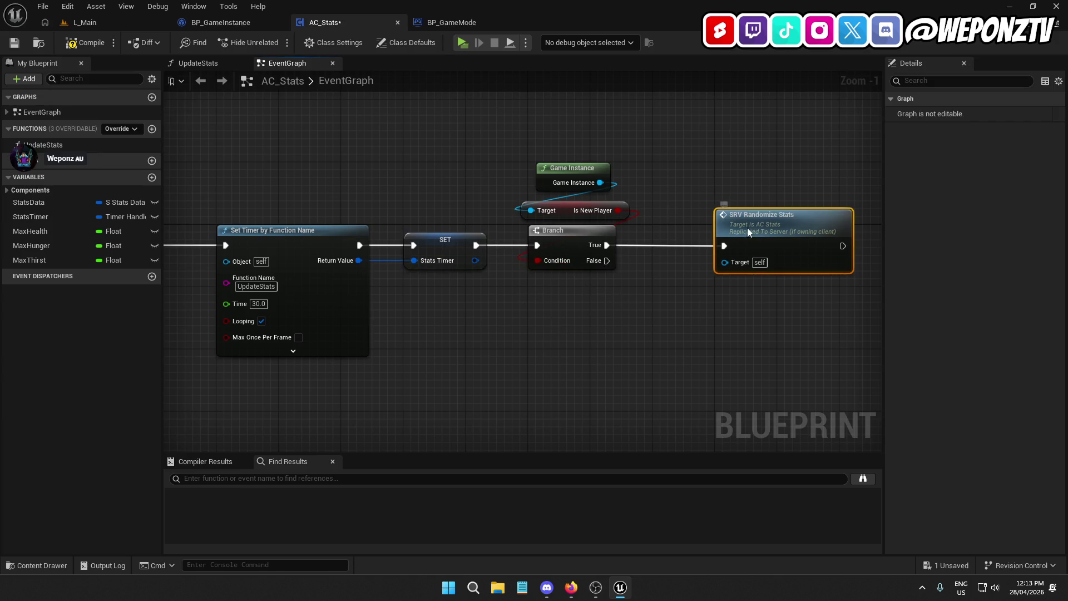
pyautogui.moveTo(747, 229); pyautogui.dragTo(696, 232)
pyautogui.keyDown('ctrl'); pyautogui.click(585, 233); pyautogui.keyUp('ctrl')
pyautogui.click(593, 349)
pyautogui.moveTo(597, 232); pyautogui.dragTo(568, 174)
pyautogui.click(544, 113)
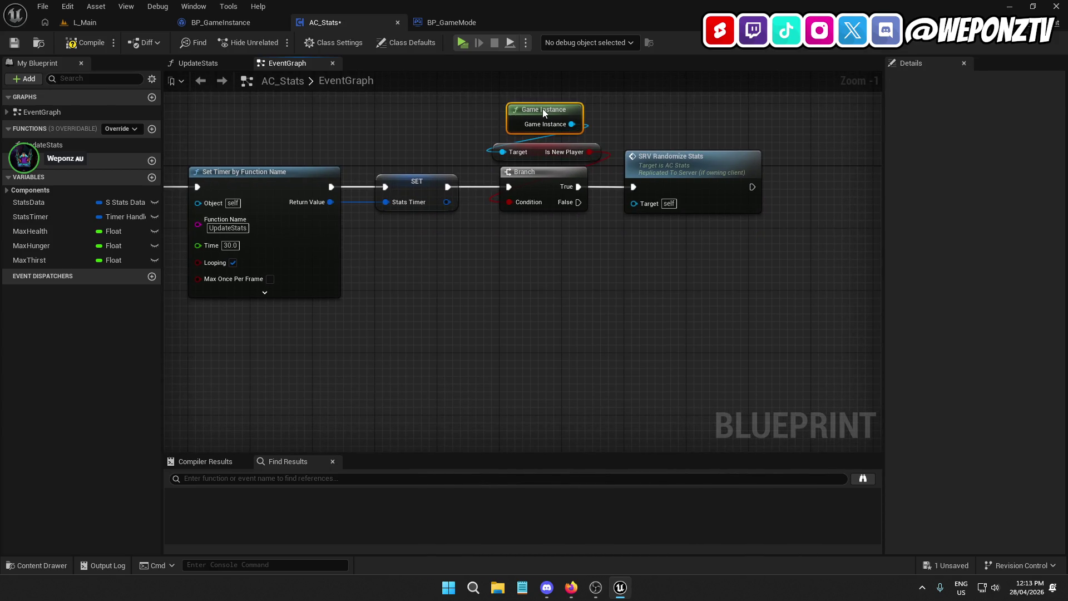
pyautogui.click(20, 42)
pyautogui.click(237, 24)
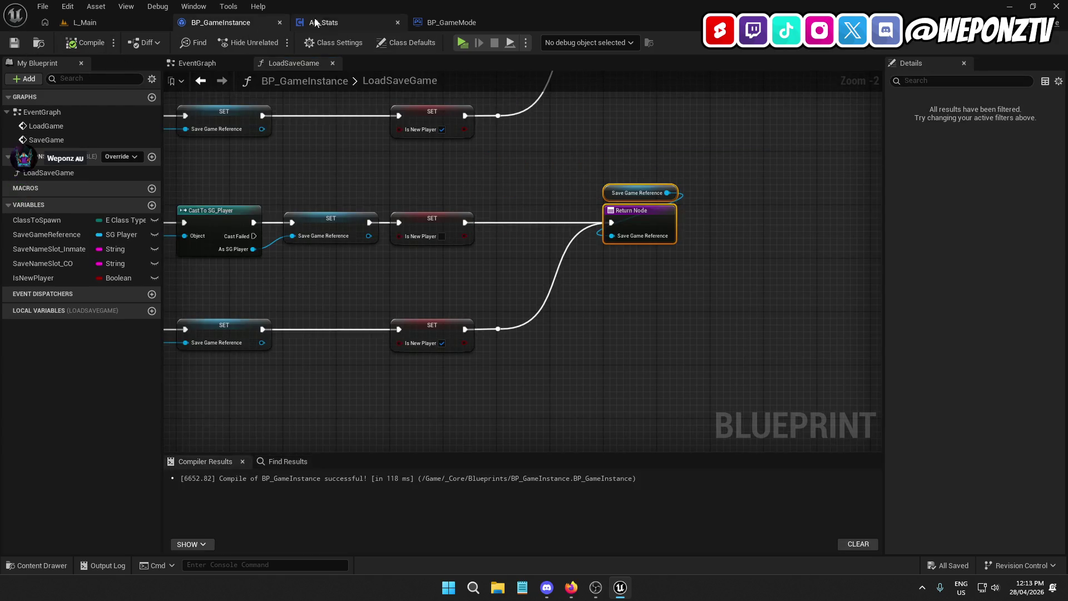
pyautogui.click(314, 22)
pyautogui.scroll(-4, 485, 322)
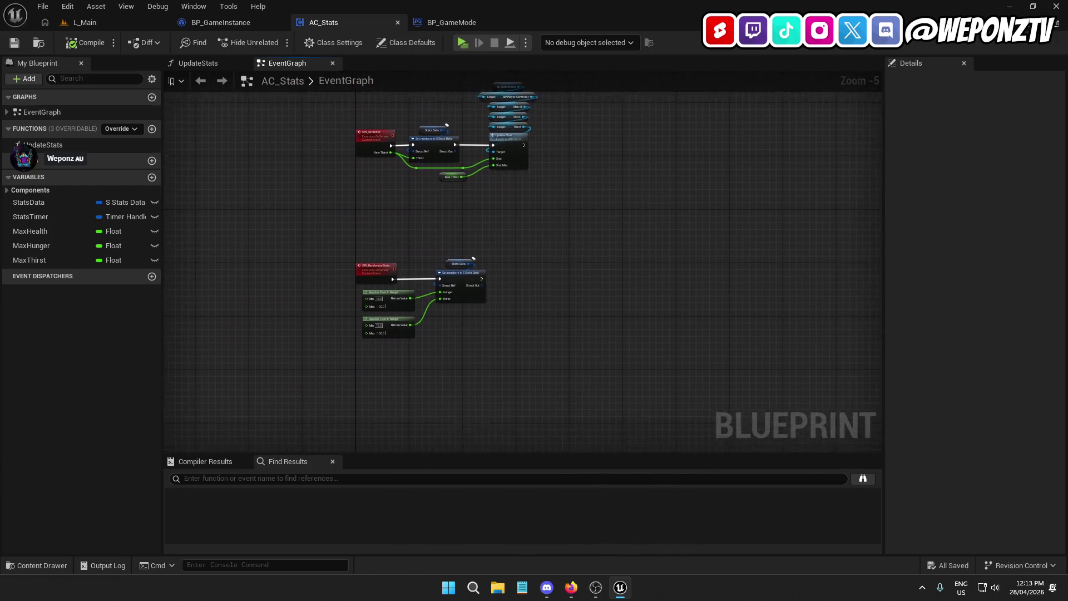
pyautogui.scroll(3, 554, 333)
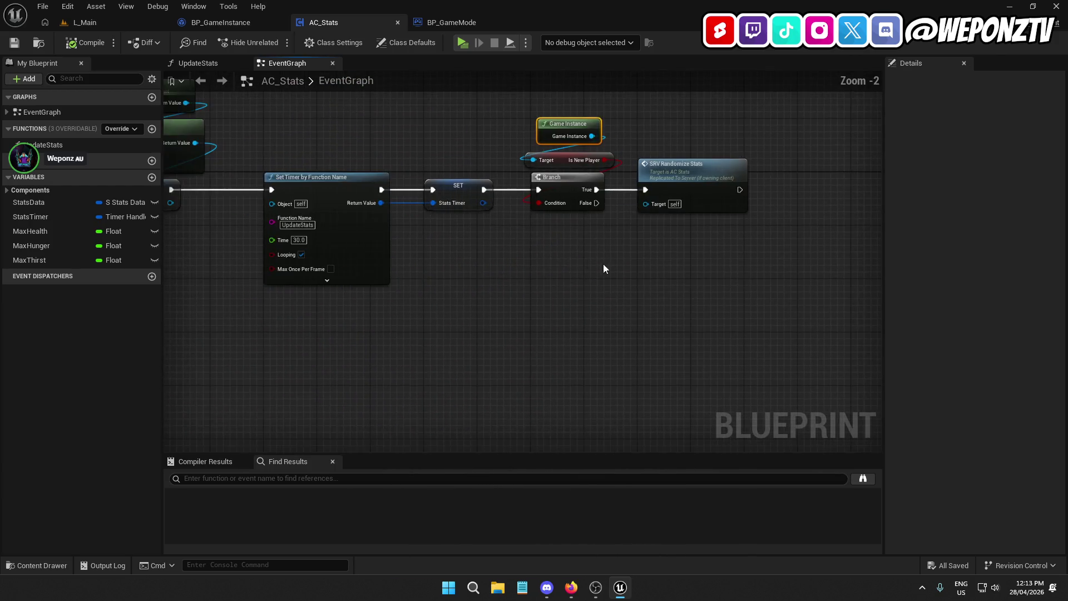
pyautogui.moveTo(604, 269); pyautogui.dragTo(443, 319)
pyautogui.click(519, 228)
pyautogui.click(515, 326)
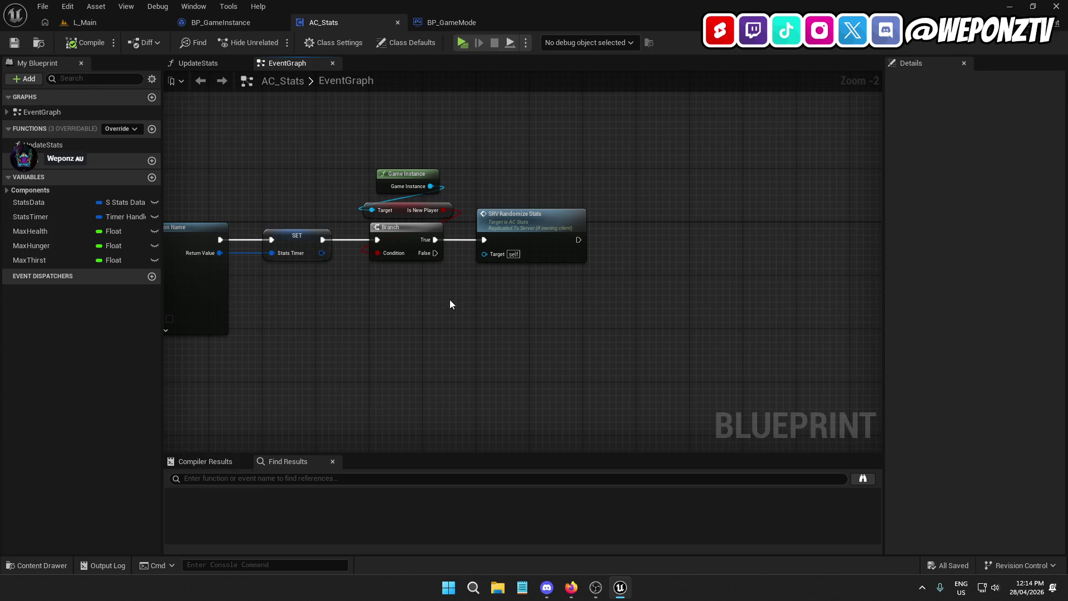
pyautogui.click(52, 204)
pyautogui.click(516, 221)
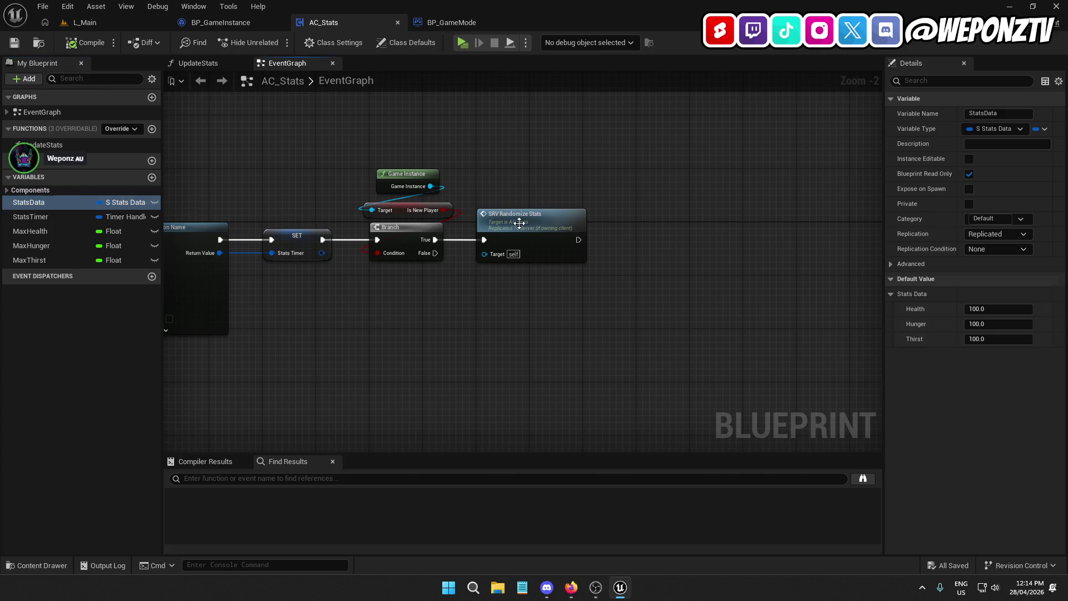
pyautogui.moveTo(498, 359); pyautogui.dragTo(561, 266)
pyautogui.scroll(-2, 513, 250)
pyautogui.moveTo(395, 308); pyautogui.dragTo(422, 253)
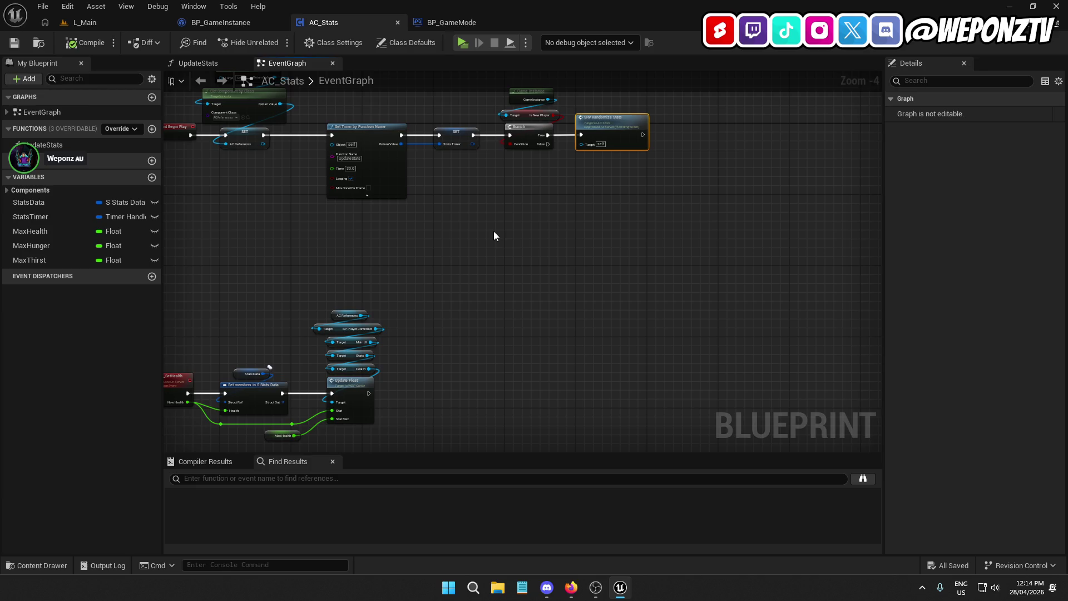
pyautogui.scroll(3, 572, 293)
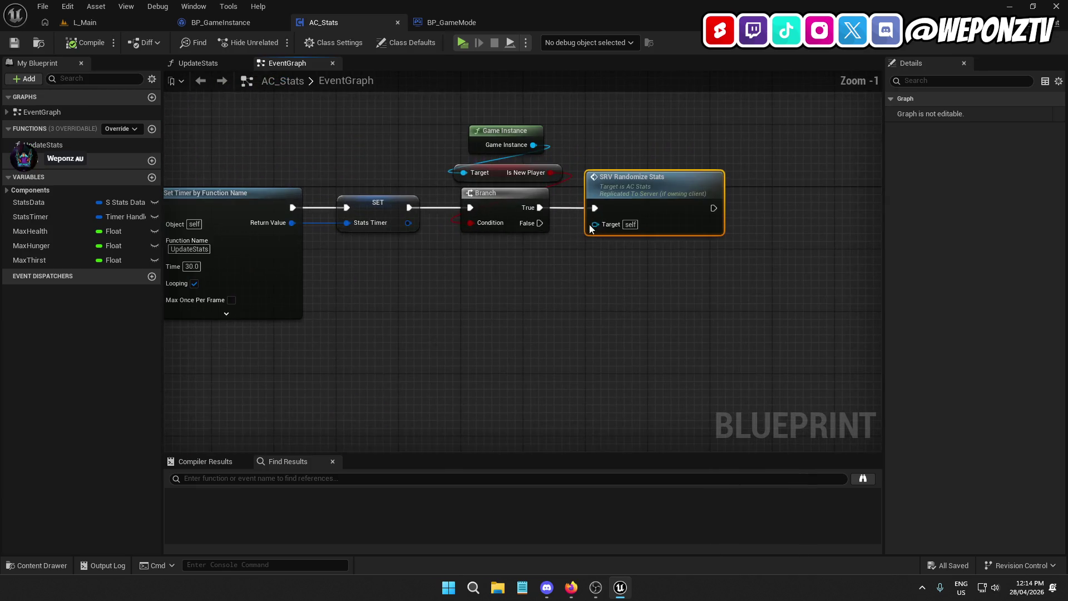
pyautogui.click(508, 299)
pyautogui.scroll(-3, 499, 276)
pyautogui.scroll(1, 526, 193)
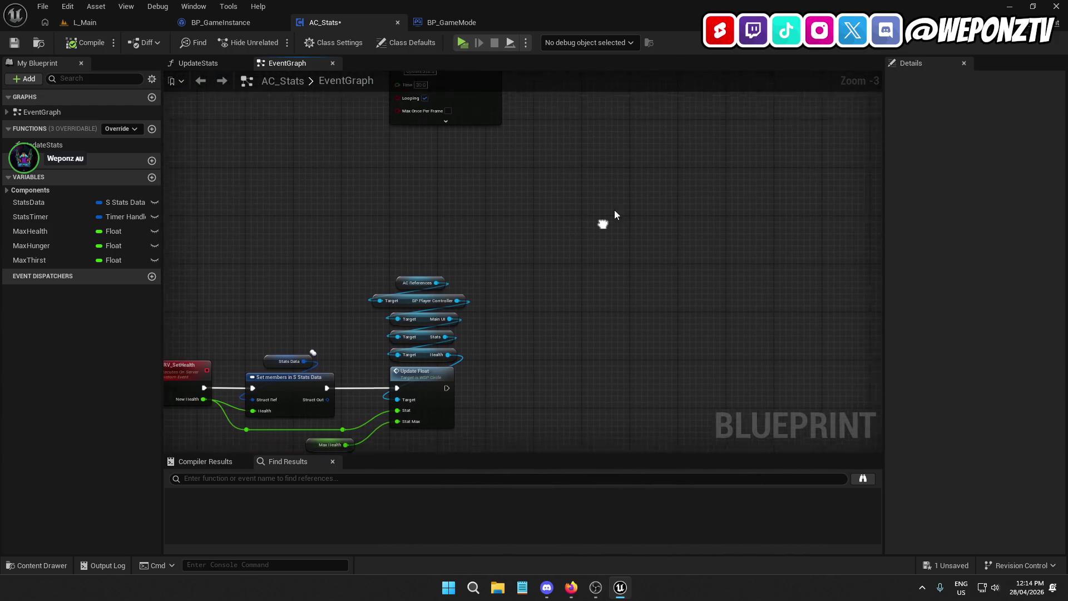
pyautogui.scroll(-5, 443, 341)
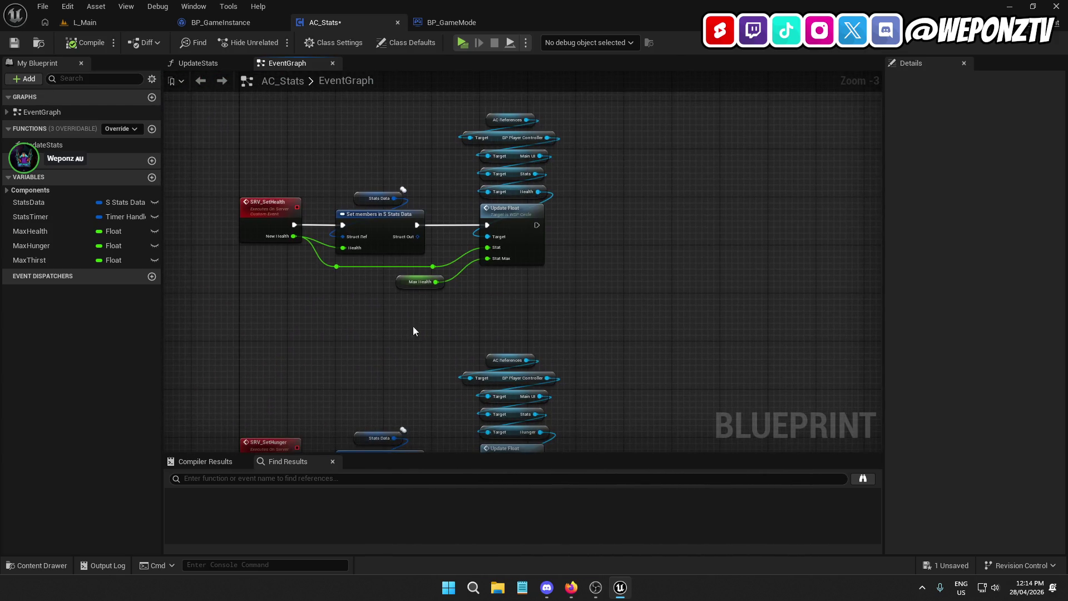
pyautogui.scroll(-8, 545, 283)
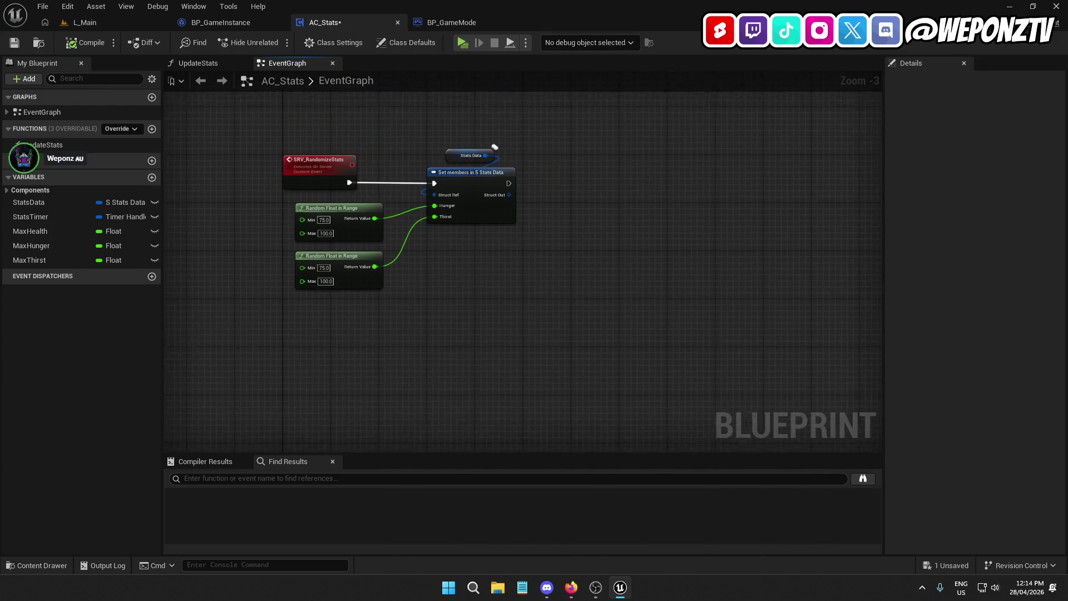
pyautogui.scroll(-2, 545, 217)
pyautogui.moveTo(541, 263); pyautogui.dragTo(435, 302)
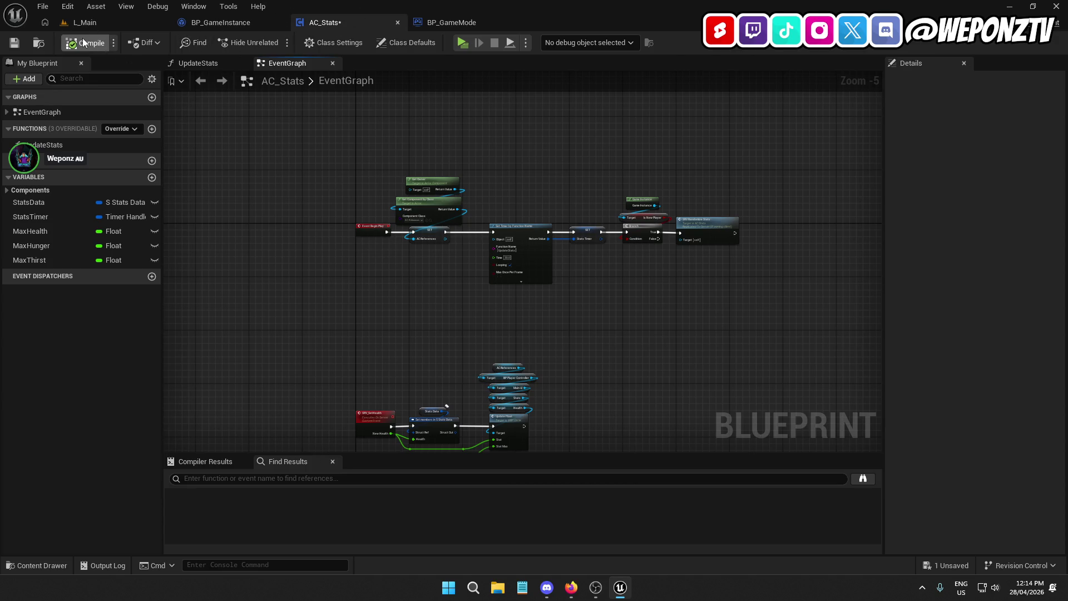
pyautogui.click(13, 46)
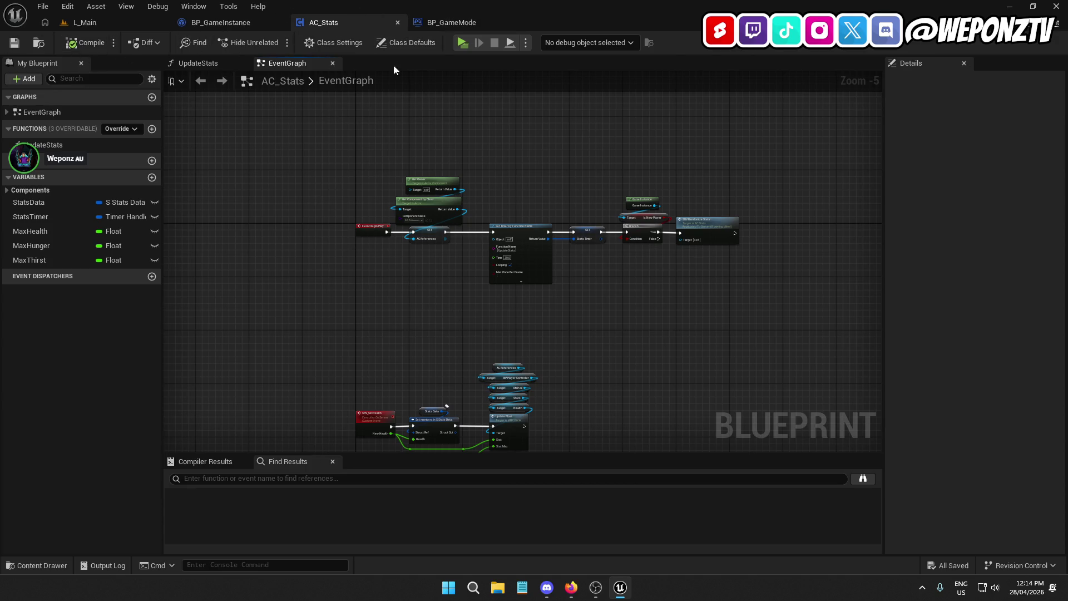
pyautogui.click(230, 22)
pyautogui.scroll(-1, 496, 194)
pyautogui.moveTo(653, 350)
pyautogui.mouseDown()
pyautogui.moveTo(708, 269)
pyautogui.moveTo(598, 200)
pyautogui.mouseUp()
pyautogui.moveTo(452, 262)
pyautogui.mouseDown()
pyautogui.moveTo(329, 275)
pyautogui.moveTo(541, 269)
pyautogui.moveTo(703, 288)
pyautogui.mouseUp()
pyautogui.moveTo(596, 210)
pyautogui.mouseDown()
pyautogui.moveTo(346, 160)
pyautogui.moveTo(234, 183)
pyautogui.moveTo(179, 219)
pyautogui.moveTo(211, 267)
pyautogui.moveTo(187, 292)
pyautogui.moveTo(231, 292)
pyautogui.moveTo(161, 327)
pyautogui.moveTo(114, 324)
pyautogui.moveTo(217, 314)
pyautogui.mouseUp()
pyautogui.click(215, 64)
# Inspect the Load Save Game node, the CardData setter and the Set members in S Stats Data node.
pyautogui.moveTo(345, 176)
pyautogui.mouseDown()
pyautogui.moveTo(363, 248)
pyautogui.moveTo(352, 193)
pyautogui.mouseUp()
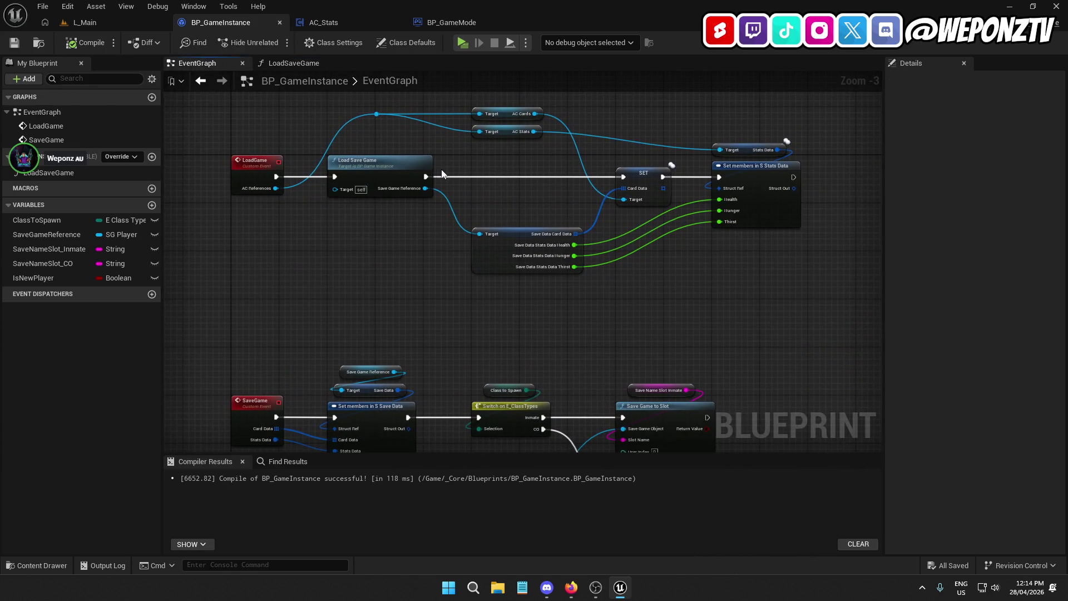
pyautogui.click(426, 167)
pyautogui.click(645, 174)
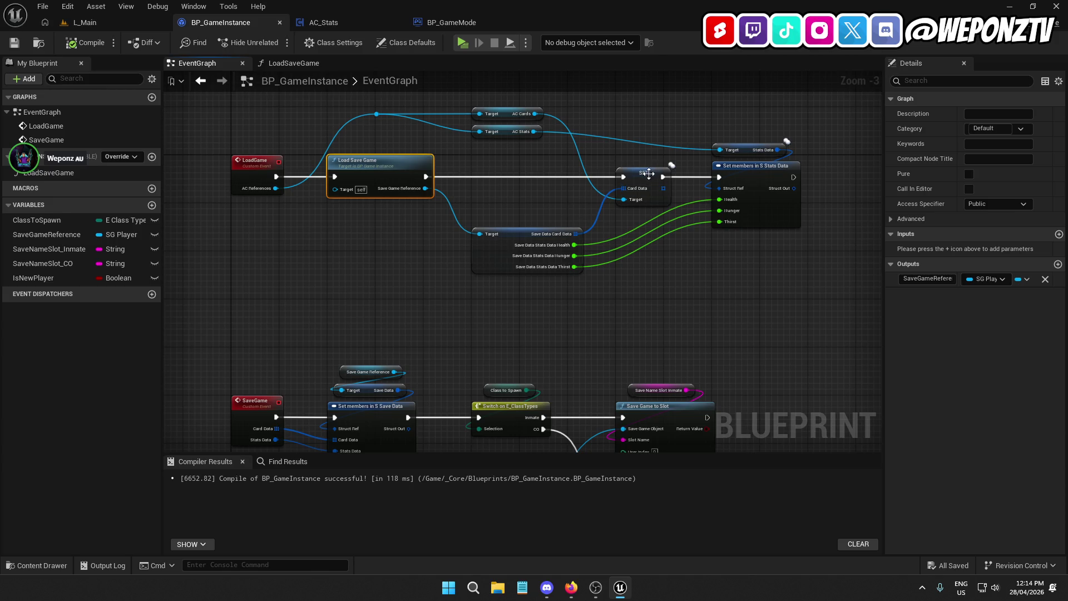
pyautogui.click(761, 178)
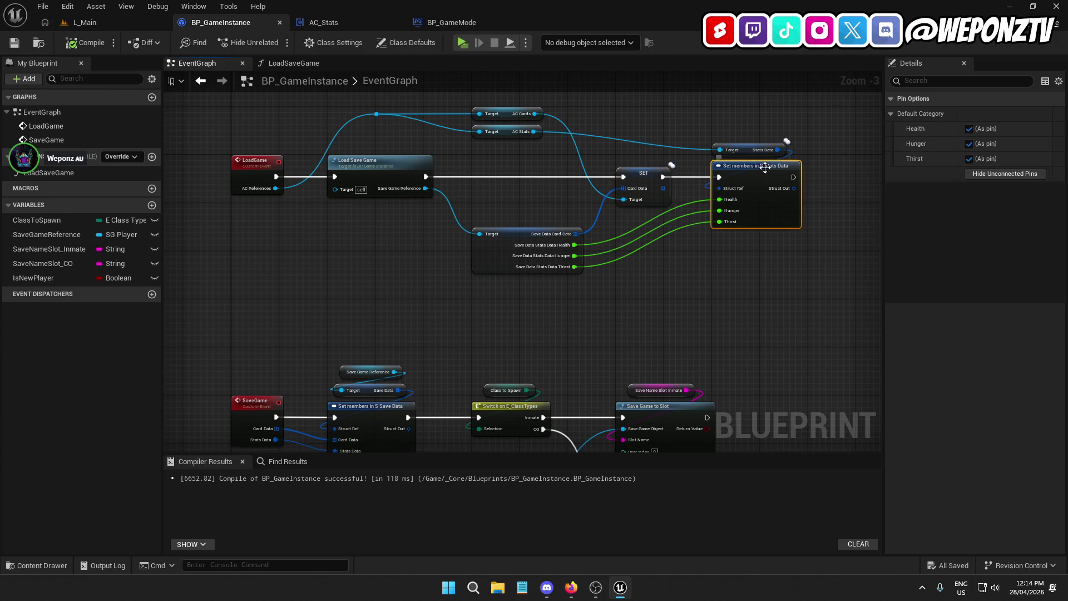
pyautogui.click(657, 172)
# Review the SaveGame chain's SaveNameSlot_Inmate and SaveNameSlot_CO variables alongside the load chain.
pyautogui.moveTo(619, 313); pyautogui.dragTo(596, 114)
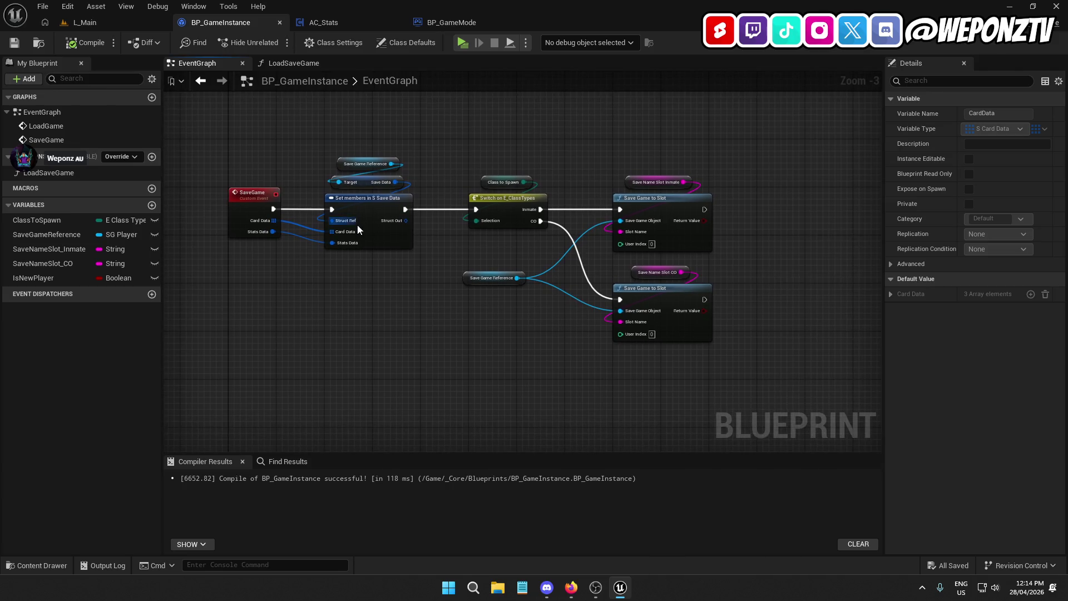
pyautogui.moveTo(544, 143); pyautogui.dragTo(432, 387)
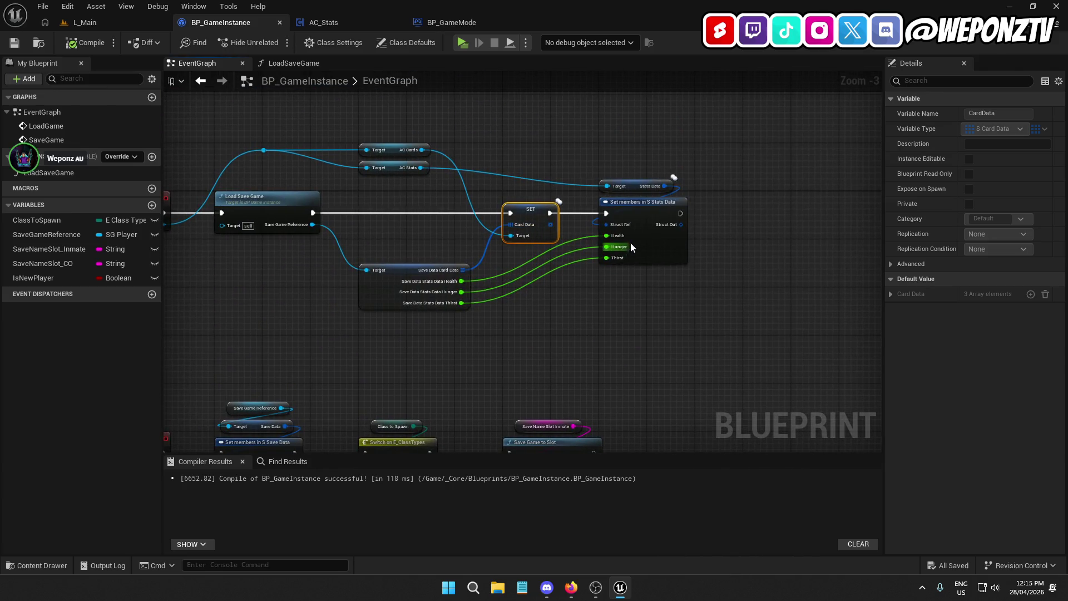
pyautogui.moveTo(507, 328)
pyautogui.mouseDown()
pyautogui.moveTo(560, 241)
pyautogui.moveTo(659, 208)
pyautogui.mouseUp()
pyautogui.click(677, 208)
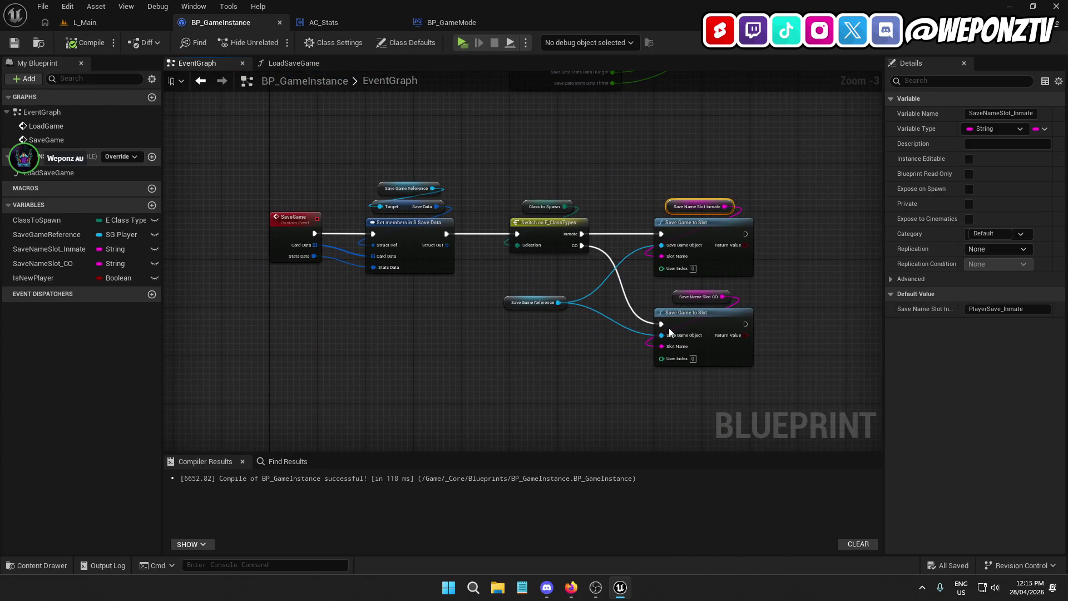
pyautogui.click(676, 300)
pyautogui.moveTo(593, 378)
pyautogui.mouseDown()
pyautogui.moveTo(534, 381)
pyautogui.moveTo(434, 295)
pyautogui.mouseUp()
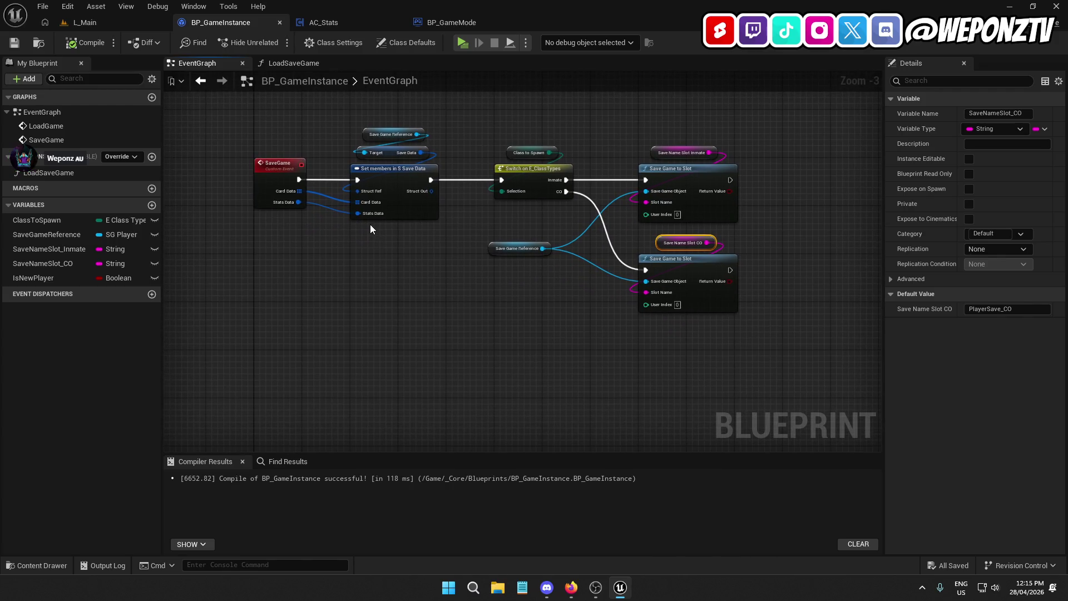
pyautogui.moveTo(398, 248)
pyautogui.mouseDown()
pyautogui.moveTo(412, 369)
pyautogui.moveTo(369, 519)
pyautogui.moveTo(405, 497)
pyautogui.mouseUp()
pyautogui.moveTo(375, 286); pyautogui.dragTo(329, 216)
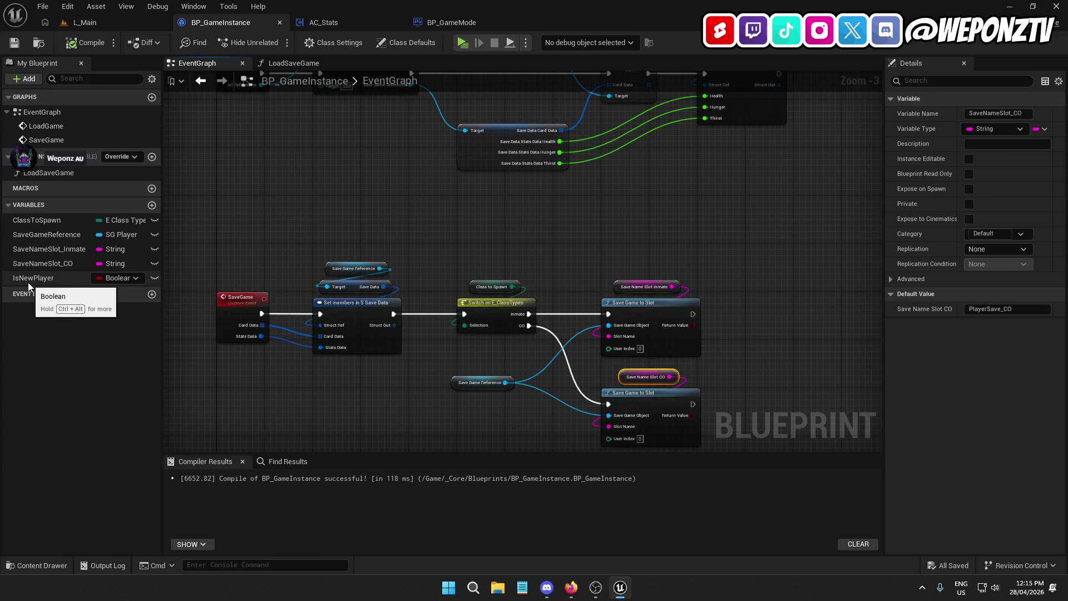
# Rename SaveNameSlot_Inmate and SaveNameSlot_CO to SaveGameSlot_Inmate and SaveGameSlot_CO.
pyautogui.click(47, 252)
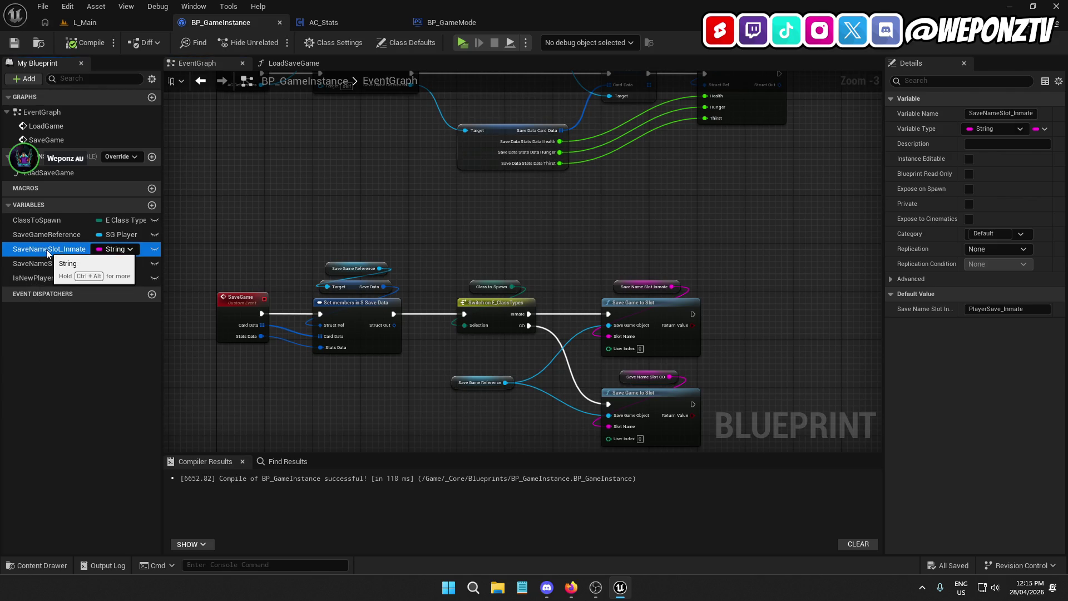
pyautogui.click(37, 250)
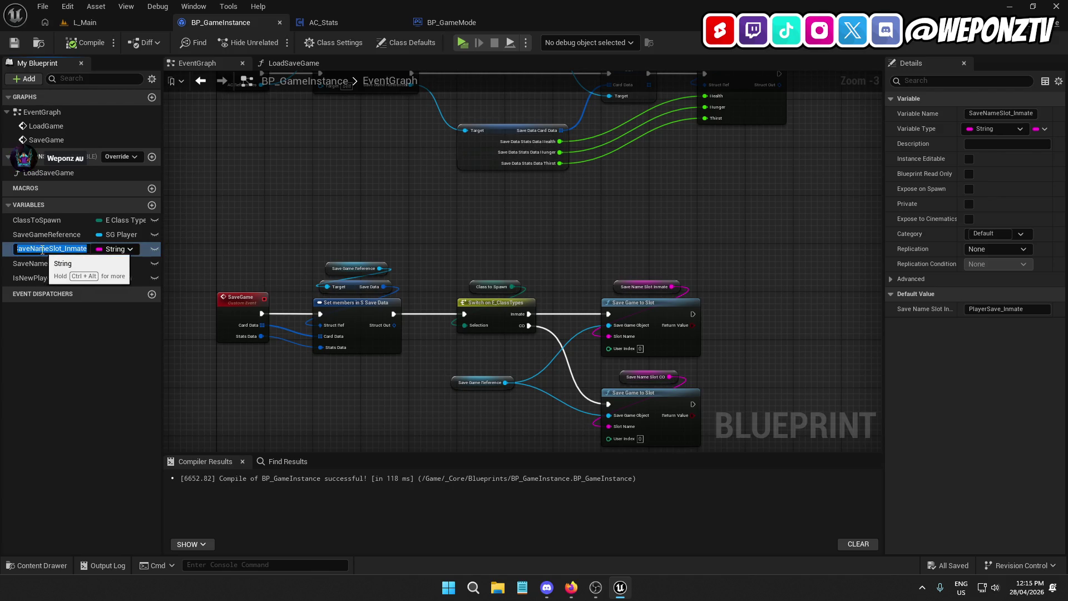
pyautogui.click(37, 250)
pyautogui.press('BackSpace')
pyautogui.write('G')
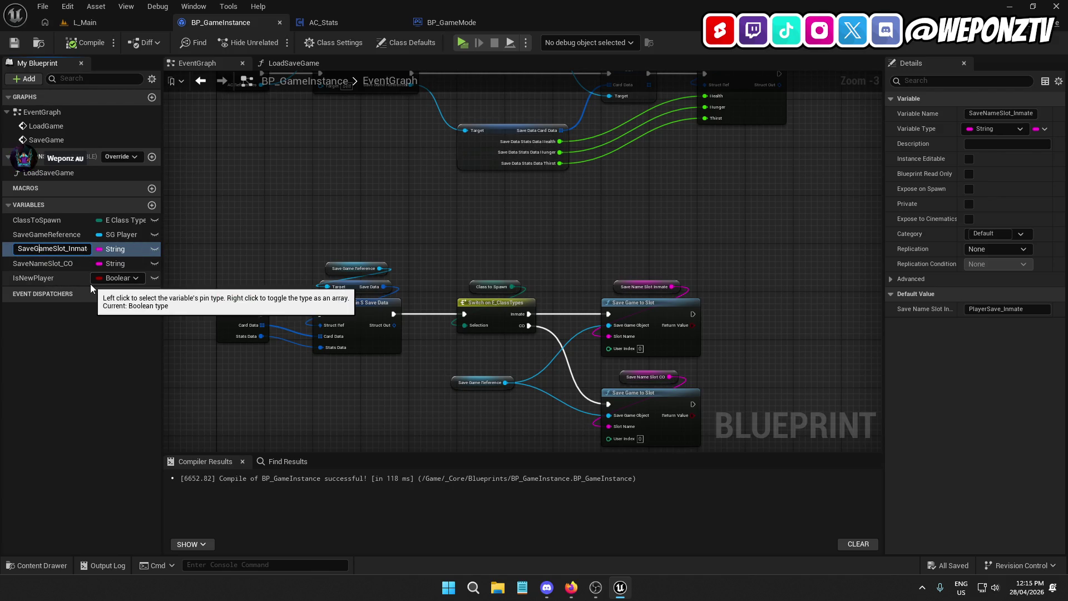
pyautogui.press('Return')
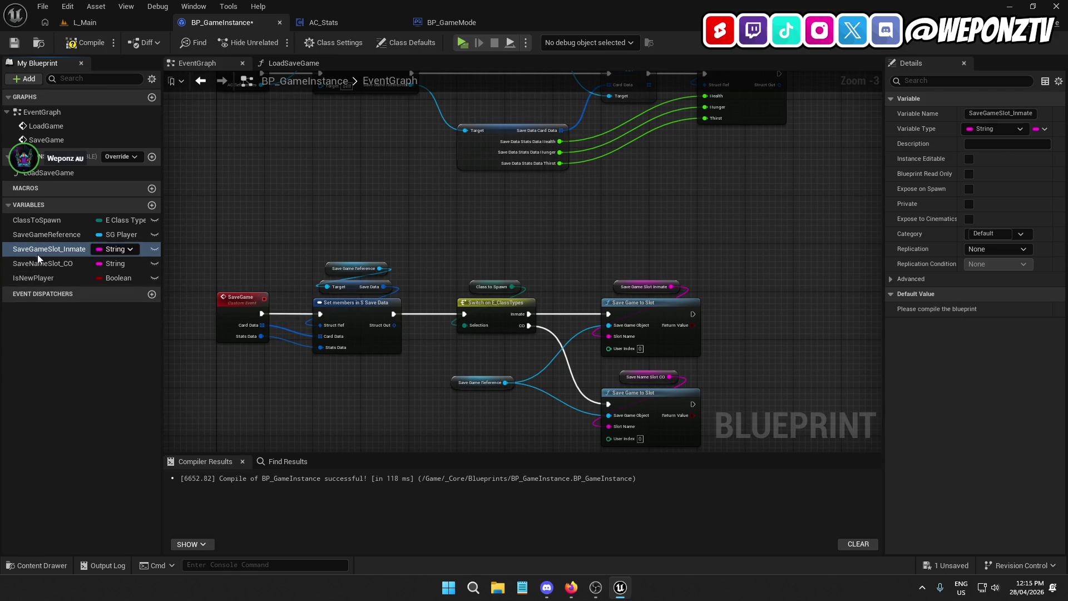
pyautogui.click(33, 265)
pyautogui.click(40, 264)
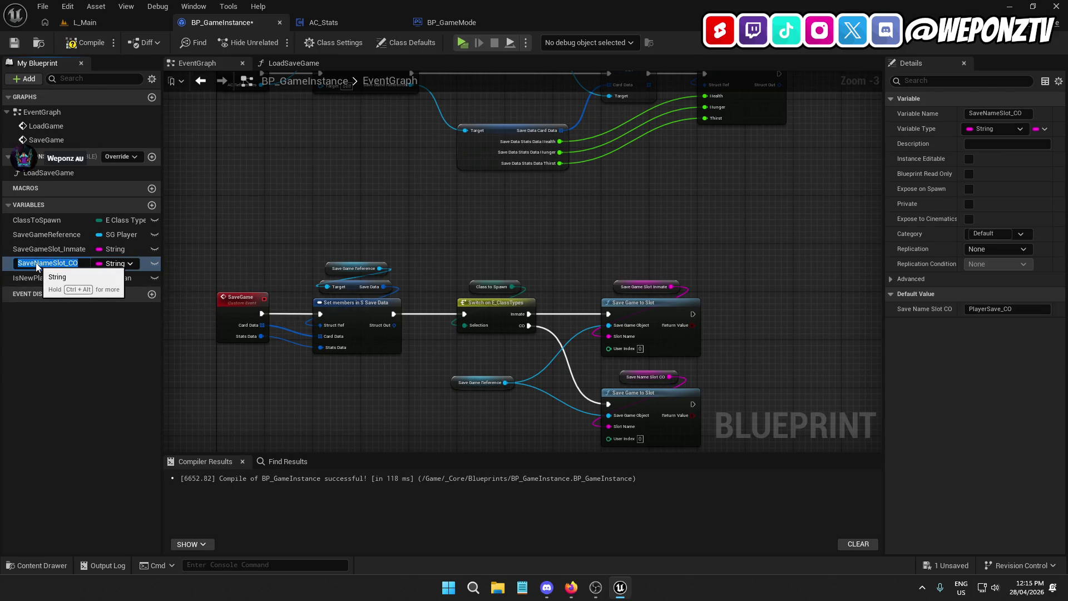
pyautogui.press('End')
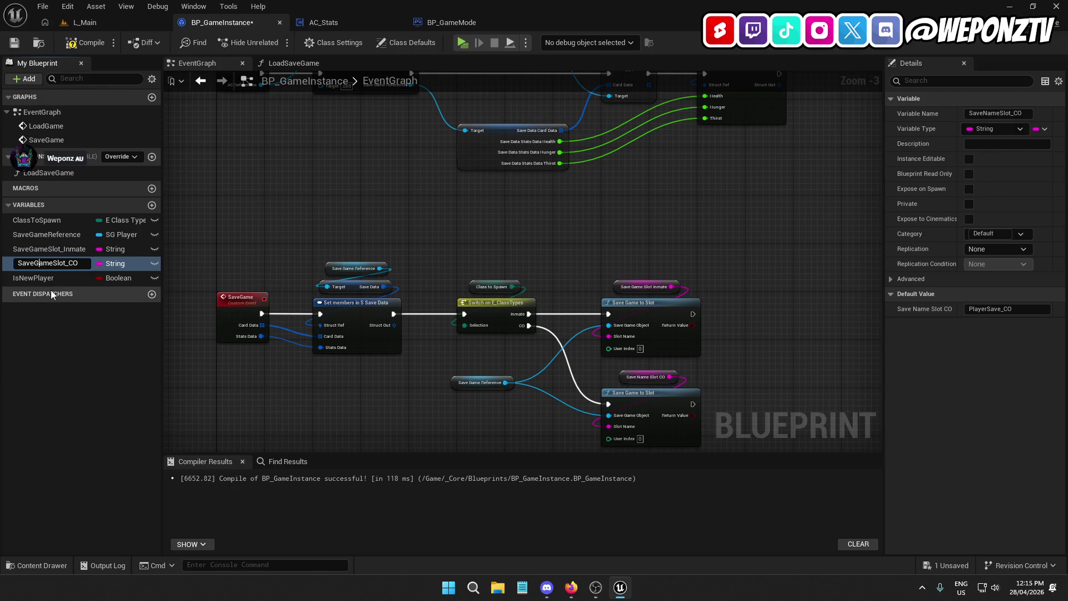
pyautogui.press('BackSpace')
pyautogui.write('G')
pyautogui.press('Return')
# Compile and save BP_GameInstance, keep ClassToSpawn defaulting to Inmate, then go to AC_Stats.
pyautogui.click(83, 43)
pyautogui.hotkey('ctrl', 's')
pyautogui.click(66, 249)
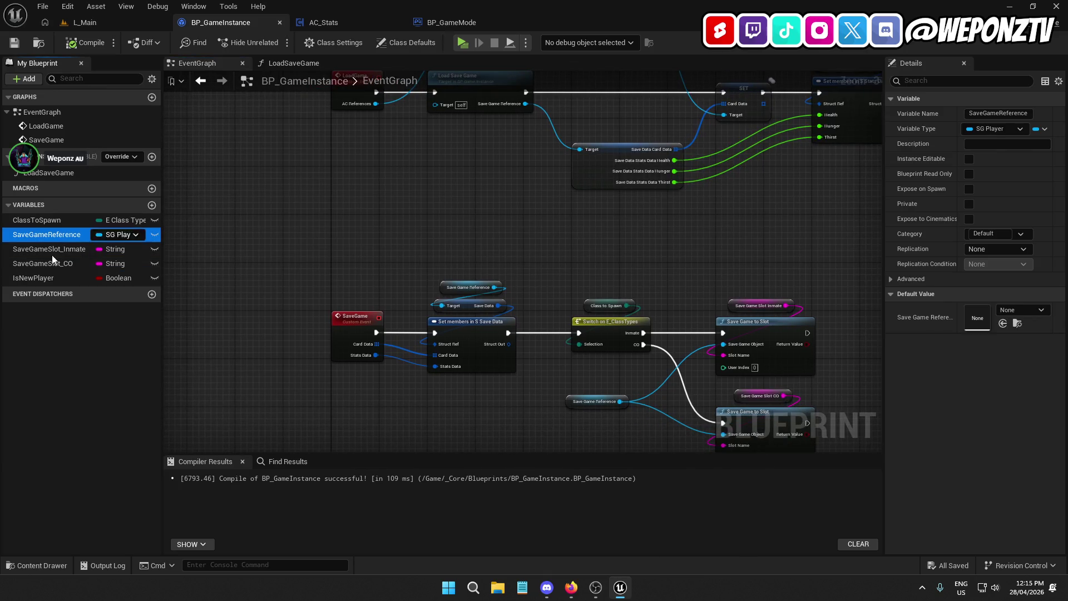
pyautogui.click(59, 220)
pyautogui.moveTo(345, 231); pyautogui.dragTo(427, 188)
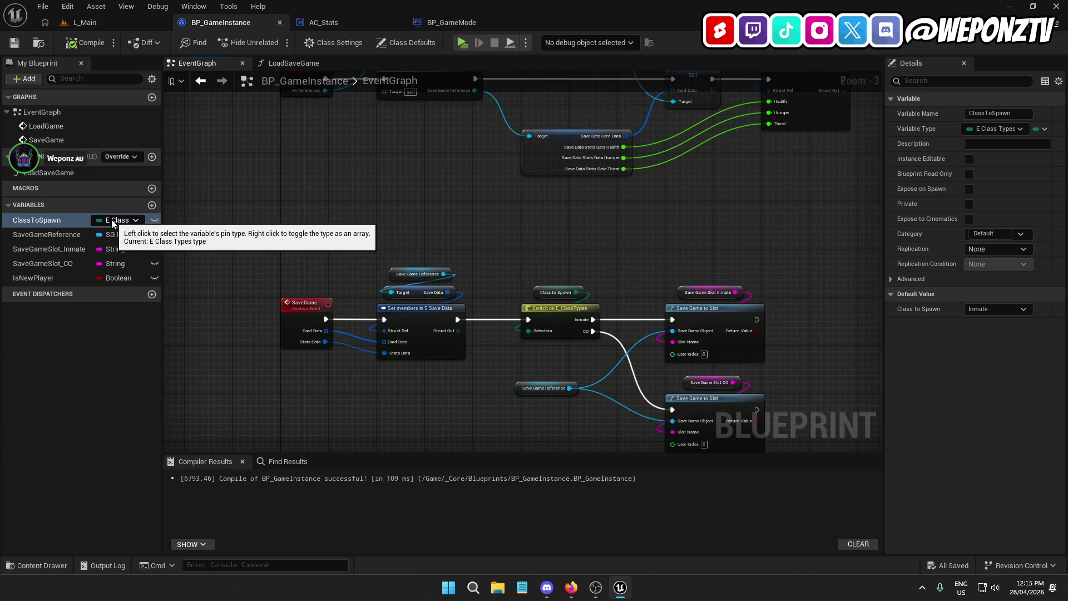
pyautogui.click(1005, 311)
pyautogui.click(999, 315)
pyautogui.click(106, 278)
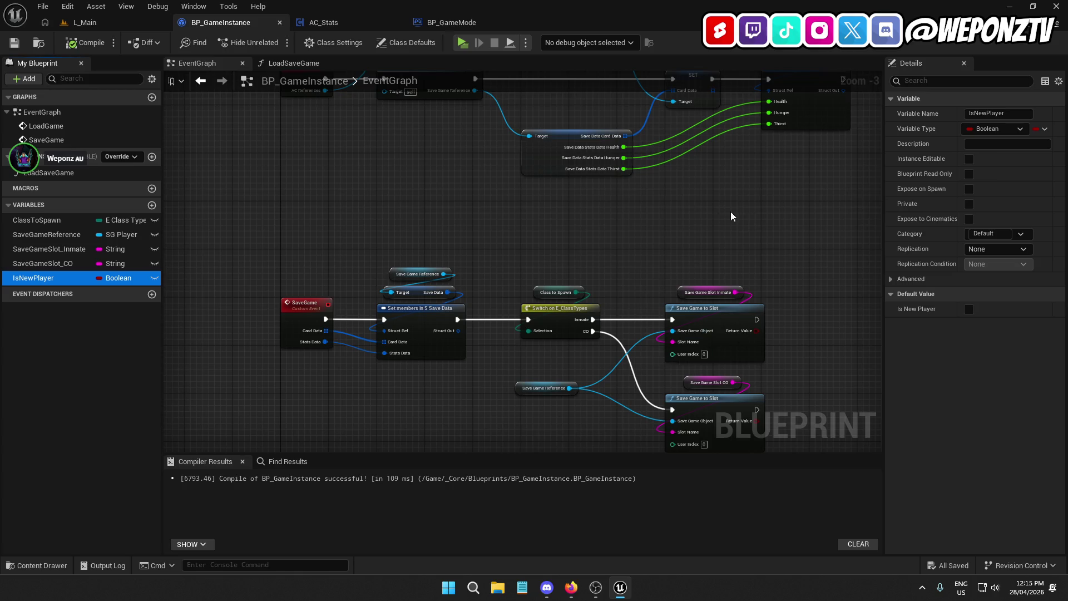
pyautogui.moveTo(731, 217); pyautogui.dragTo(609, 237)
pyautogui.click(342, 23)
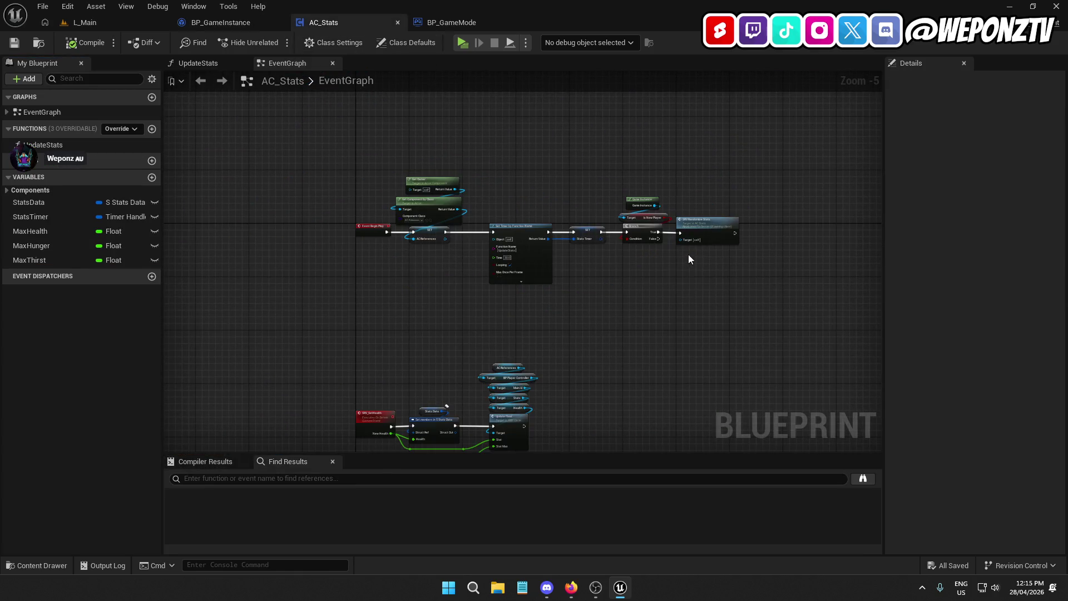
# Visit the L_Main level editor, then return to BP_GameInstance's Save Game to Slot nodes.
pyautogui.scroll(2, 659, 315)
pyautogui.click(96, 6)
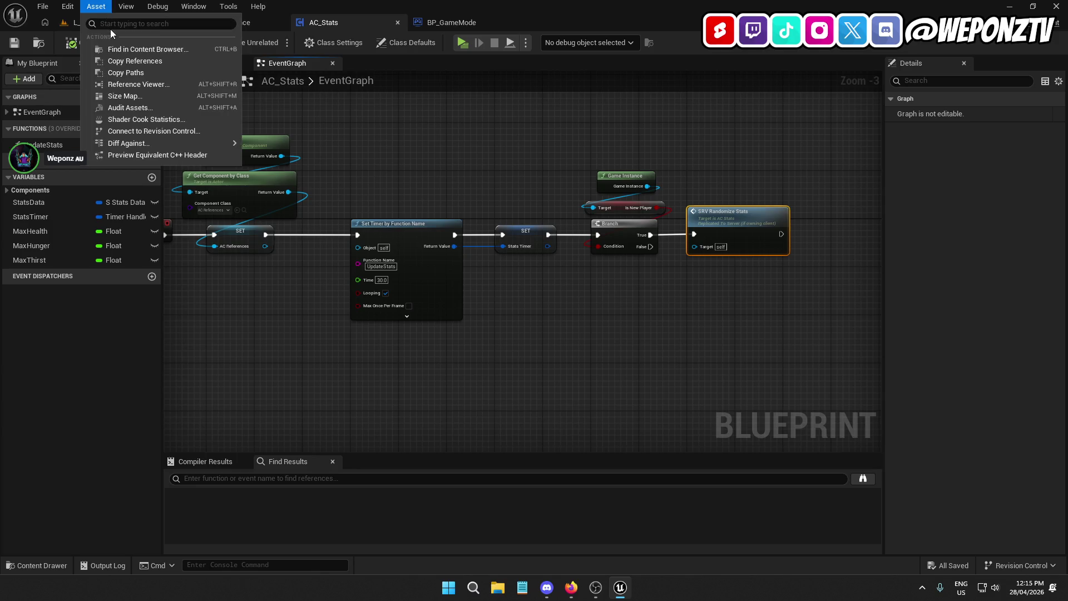
pyautogui.click(111, 34)
pyautogui.click(221, 22)
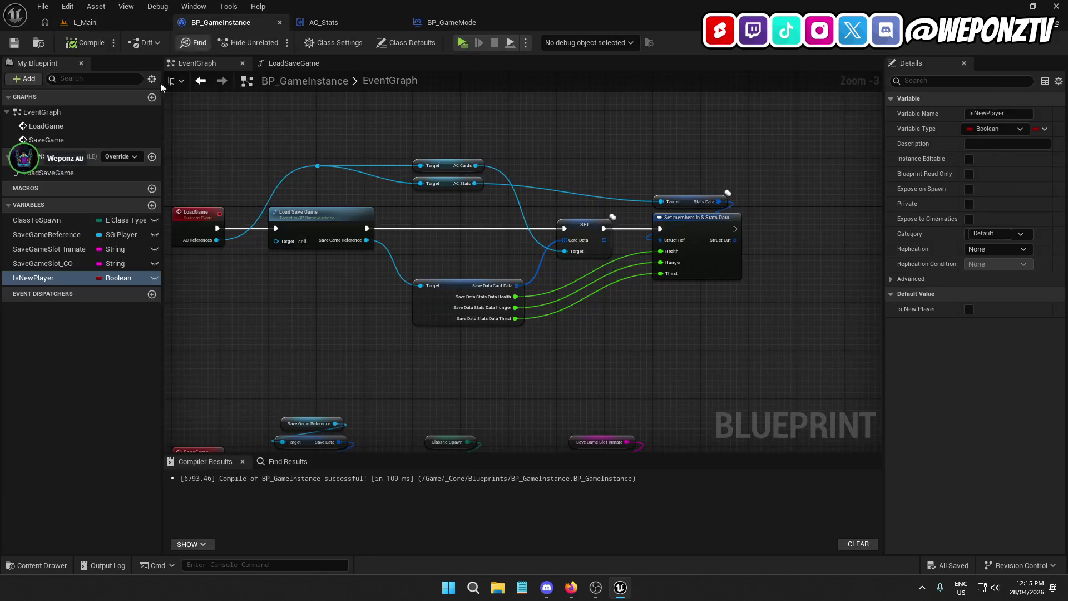
pyautogui.click(47, 233)
pyautogui.moveTo(213, 305); pyautogui.dragTo(231, 269)
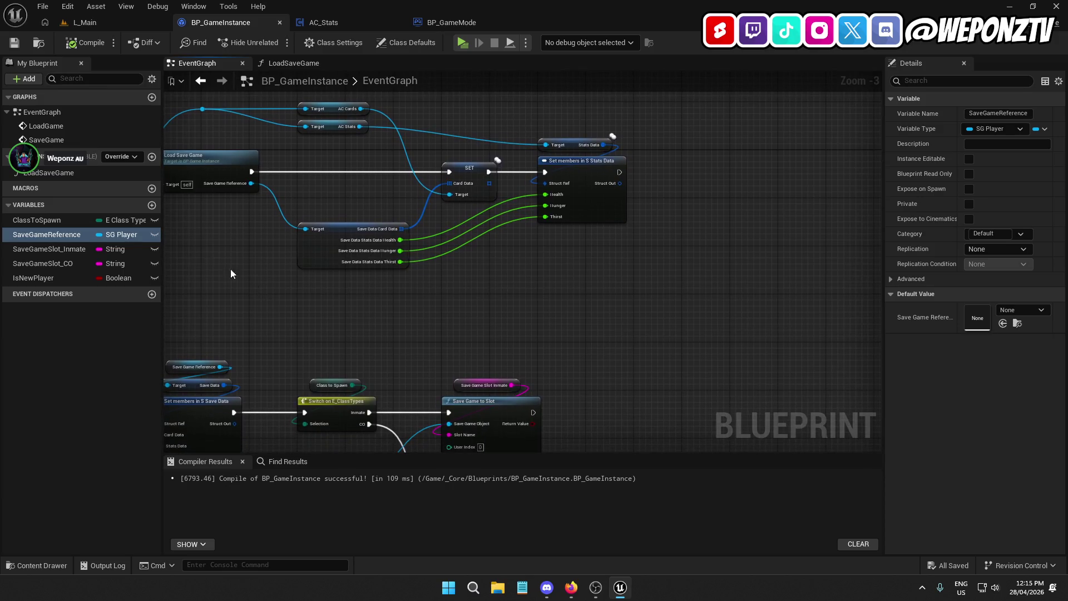
pyautogui.moveTo(403, 312); pyautogui.dragTo(400, 295)
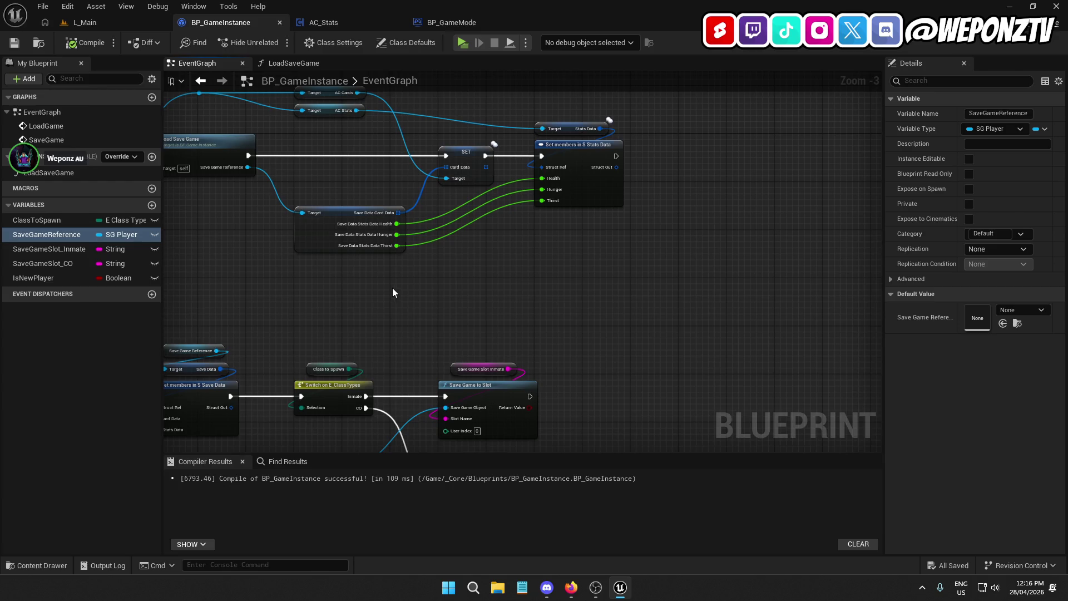
pyautogui.moveTo(472, 294)
pyautogui.mouseDown()
pyautogui.moveTo(512, 374)
pyautogui.moveTo(532, 337)
pyautogui.moveTo(504, 258)
pyautogui.moveTo(656, 341)
pyautogui.moveTo(484, 257)
pyautogui.moveTo(556, 250)
pyautogui.mouseUp()
# Bring up BP_GameMode's SpawnPlayer graph showing both Load Game calls.
pyautogui.click(461, 22)
pyautogui.click(509, 375)
pyautogui.scroll(-2, 514, 382)
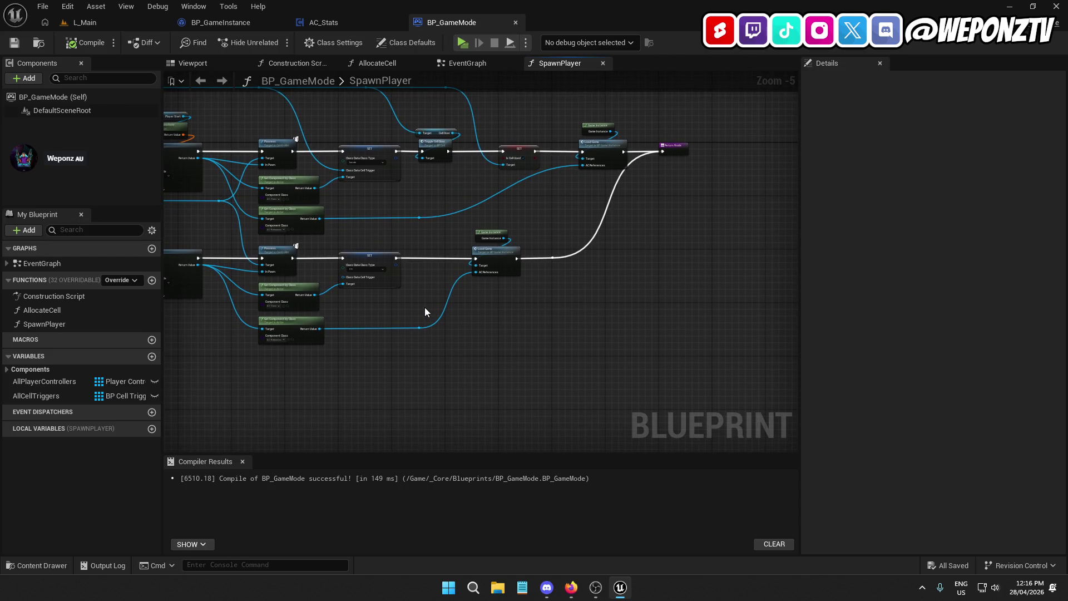
# Centre SpawnPlayer's two Load Game calls, then inspect BP_GameInstance's two Save Game to Slot nodes.
pyautogui.moveTo(425, 307)
pyautogui.mouseDown()
pyautogui.moveTo(555, 327)
pyautogui.moveTo(711, 315)
pyautogui.moveTo(465, 320)
pyautogui.mouseUp()
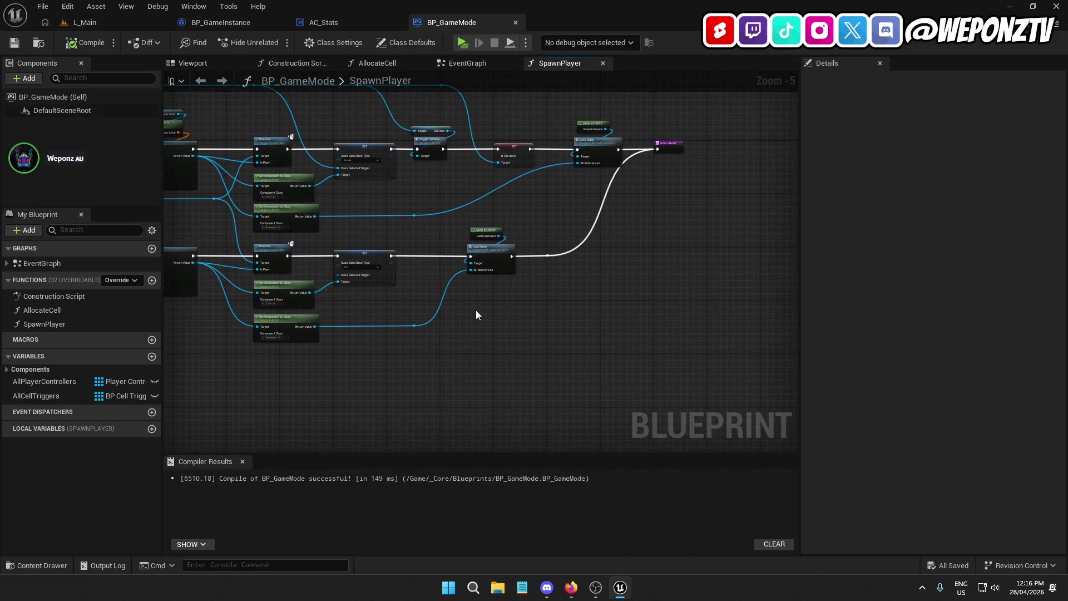
pyautogui.scroll(1, 553, 226)
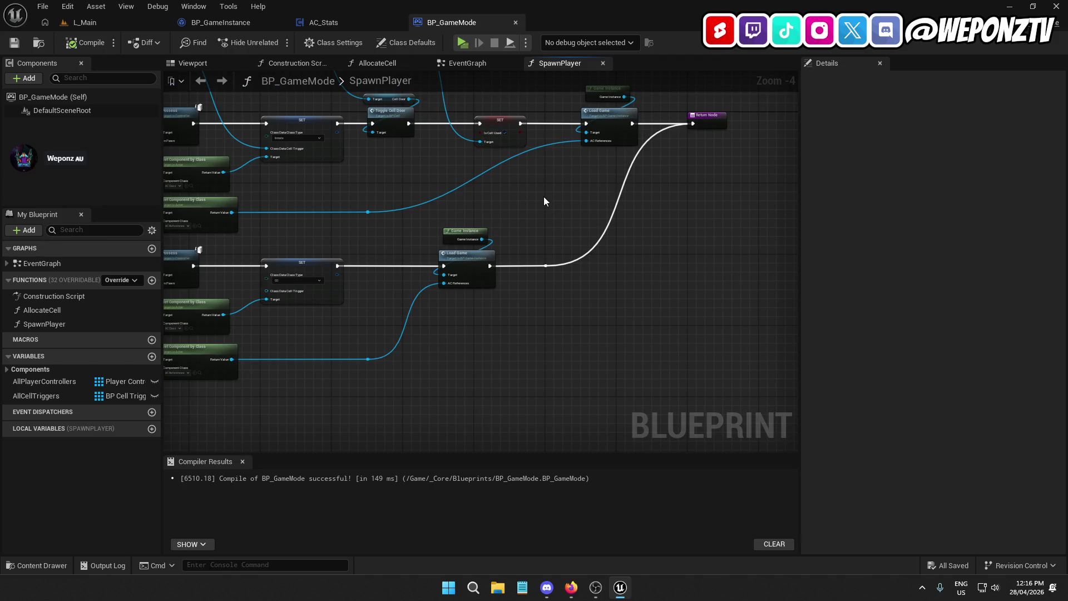
pyautogui.moveTo(544, 202); pyautogui.dragTo(518, 220)
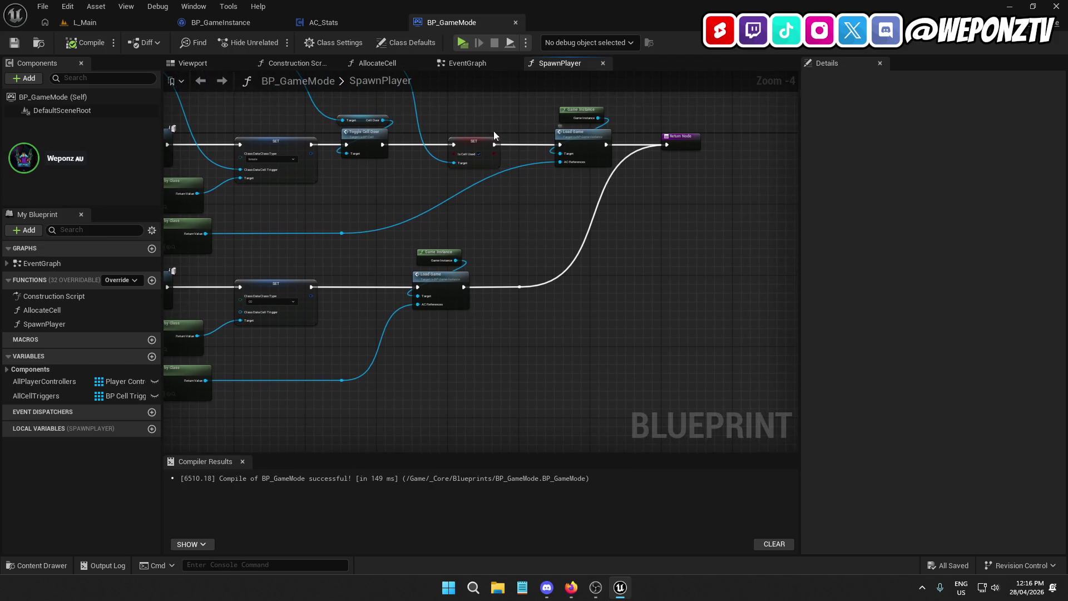
pyautogui.click(333, 22)
pyautogui.click(262, 20)
pyautogui.moveTo(665, 259)
pyautogui.mouseDown()
pyautogui.moveTo(561, 217)
pyautogui.moveTo(529, 183)
pyautogui.moveTo(417, 248)
pyautogui.mouseUp()
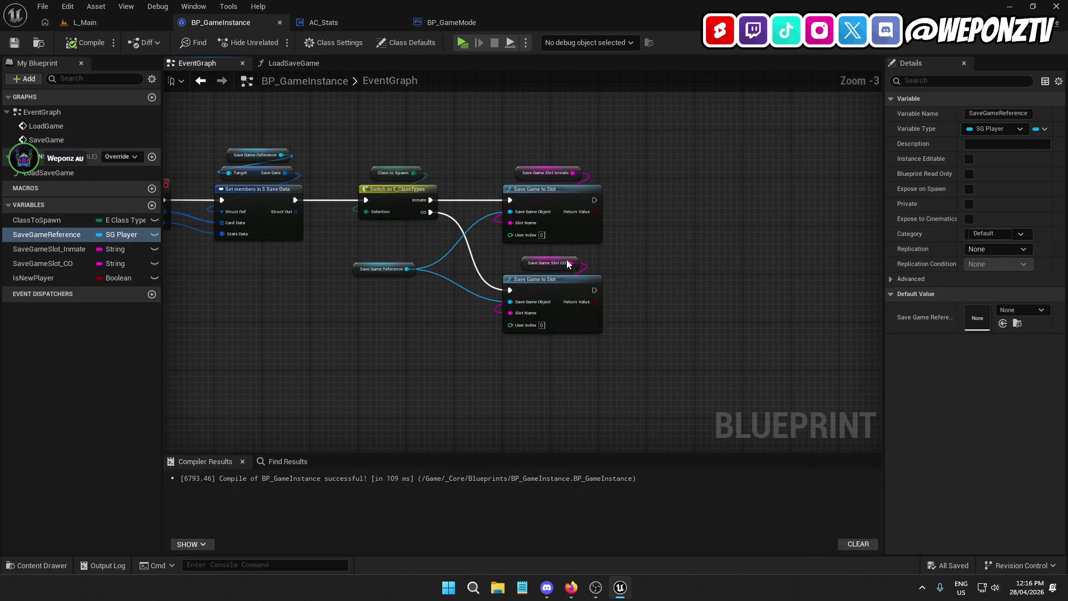
pyautogui.click(540, 292)
pyautogui.scroll(-2, 666, 263)
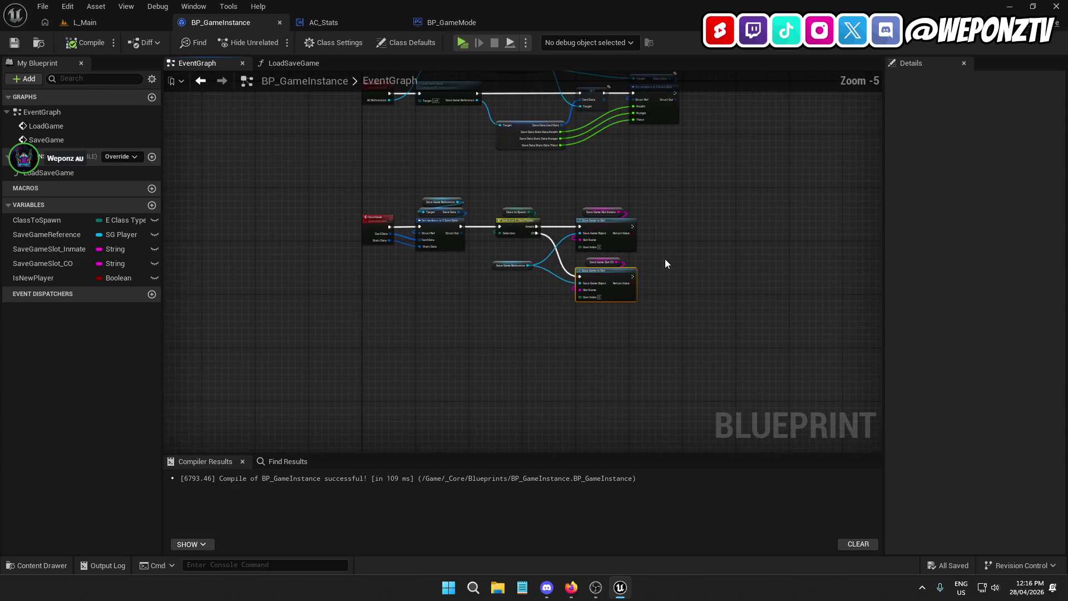
pyautogui.scroll(2, 665, 258)
# Check AC_Stats' lower nodes, close BP_GameInstance and return to the L_Main level editor.
pyautogui.click(330, 24)
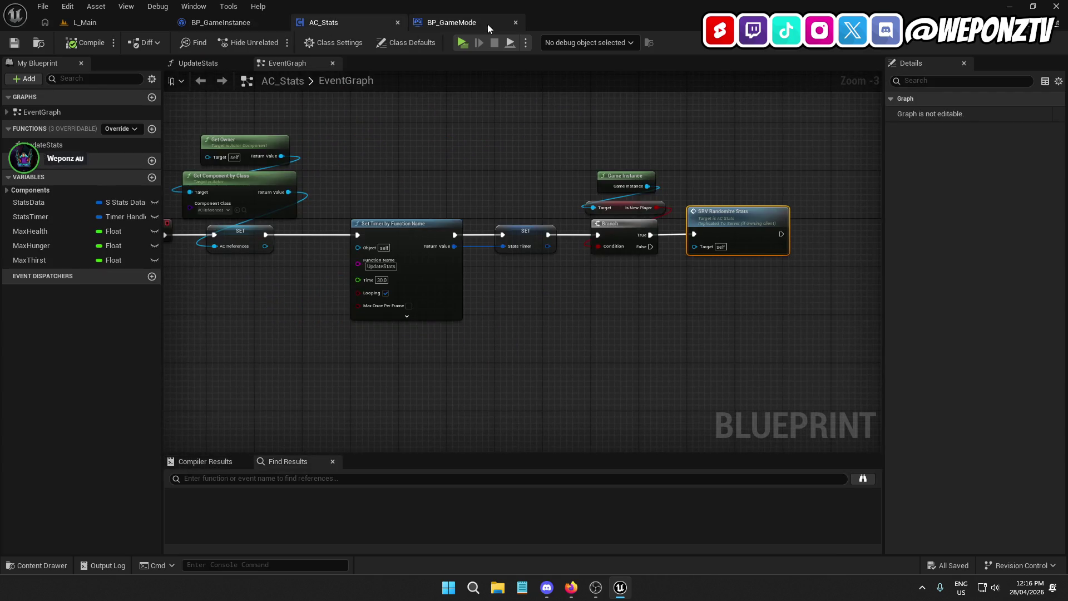
pyautogui.moveTo(492, 143)
pyautogui.mouseDown()
pyautogui.moveTo(627, 161)
pyautogui.moveTo(436, 121)
pyautogui.moveTo(404, 100)
pyautogui.mouseUp()
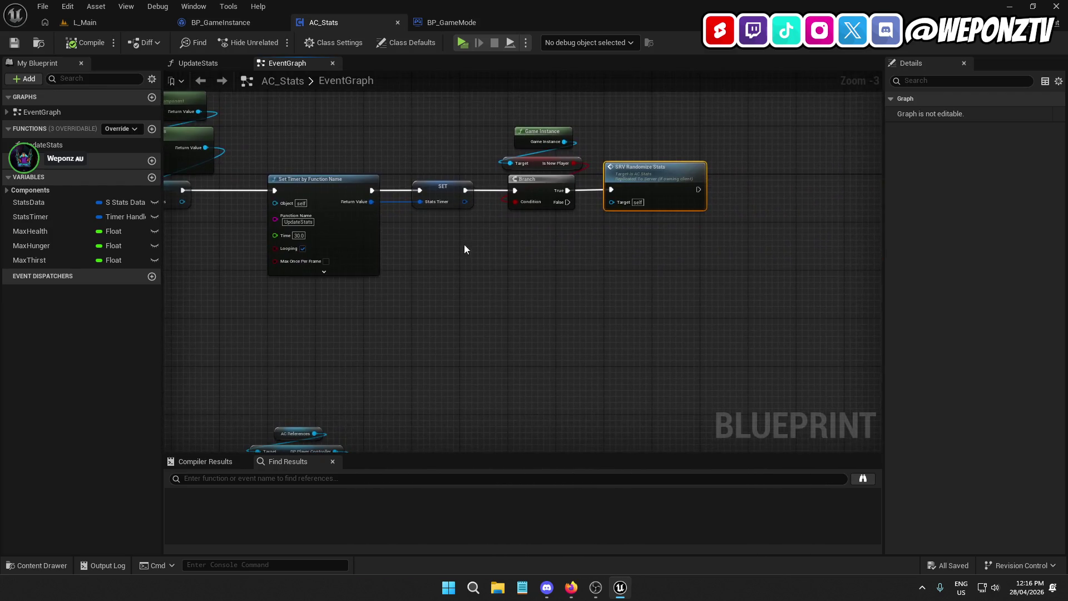
pyautogui.scroll(-2, 465, 249)
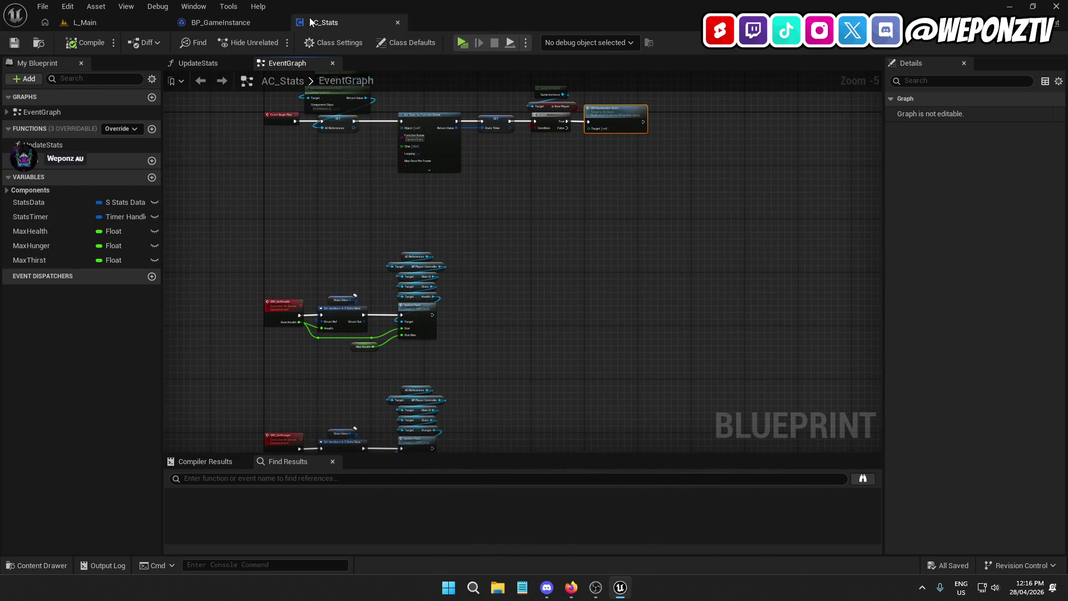
pyautogui.click(269, 22)
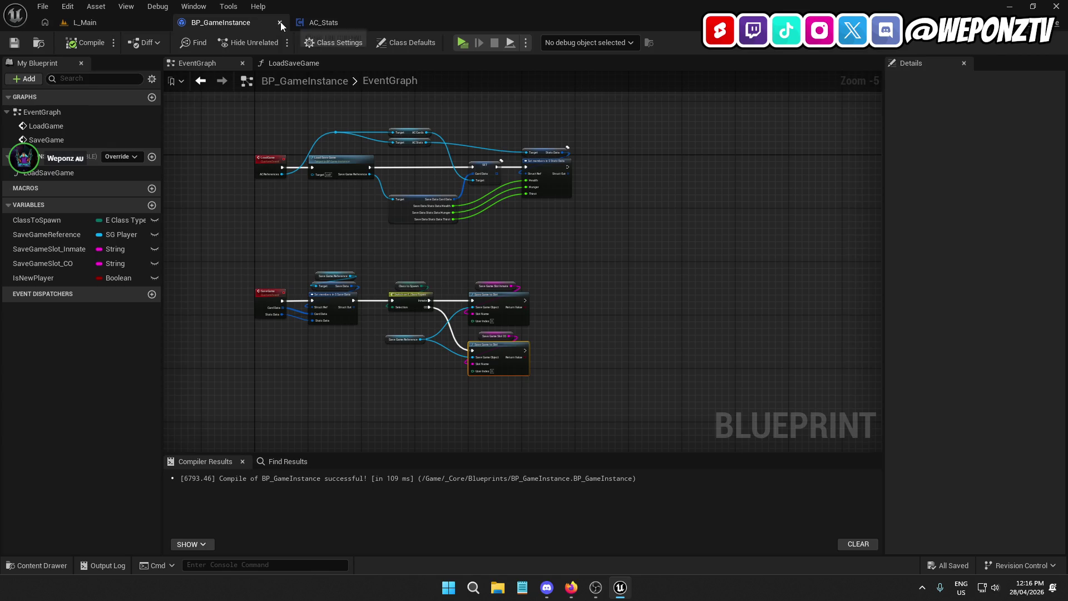
pyautogui.click(280, 23)
pyautogui.click(129, 26)
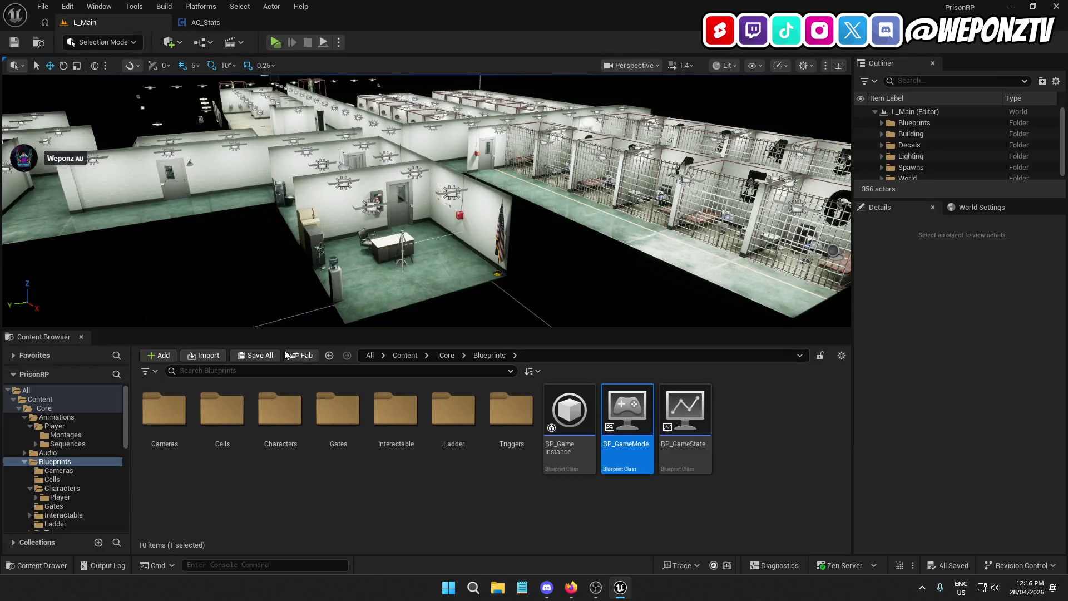
pyautogui.click(446, 356)
pyautogui.doubleClick(338, 426)
pyautogui.click(185, 411)
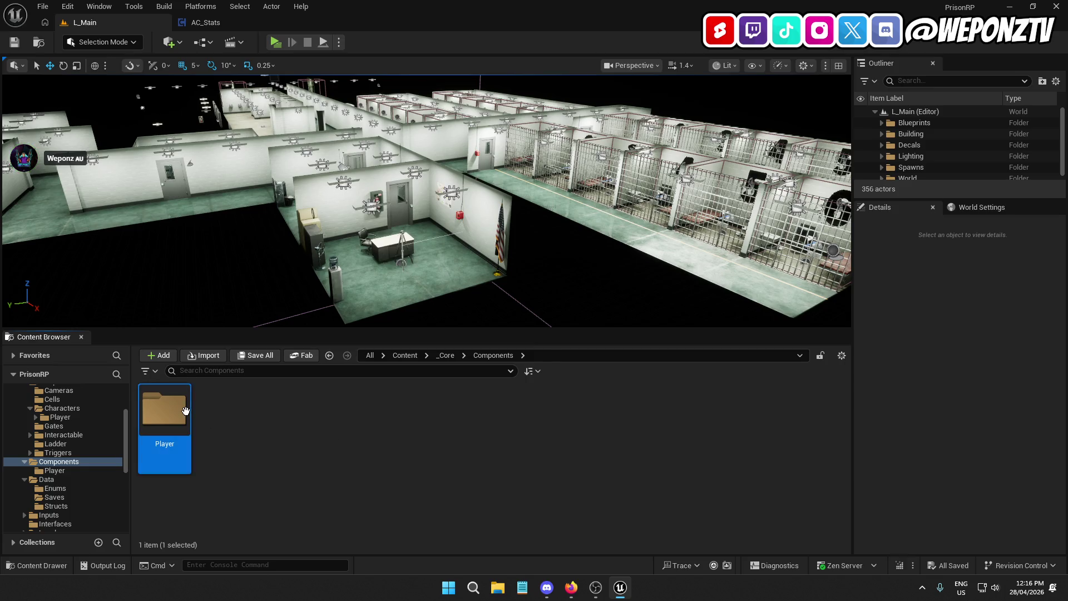
pyautogui.doubleClick(185, 411)
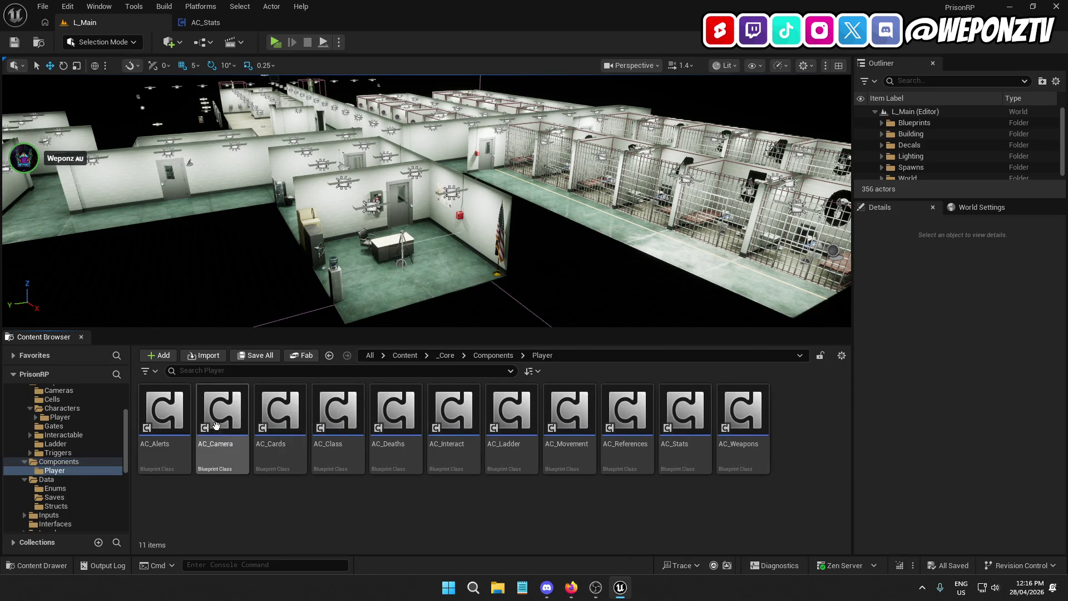
pyautogui.doubleClick(396, 415)
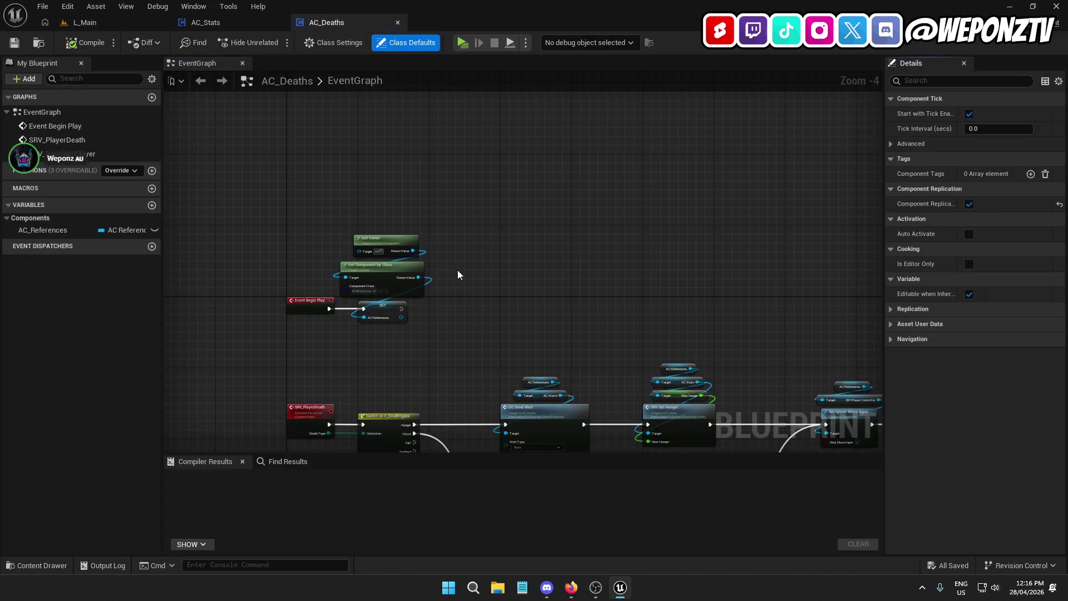
pyautogui.scroll(-1, 457, 275)
pyautogui.moveTo(465, 282); pyautogui.dragTo(459, 221)
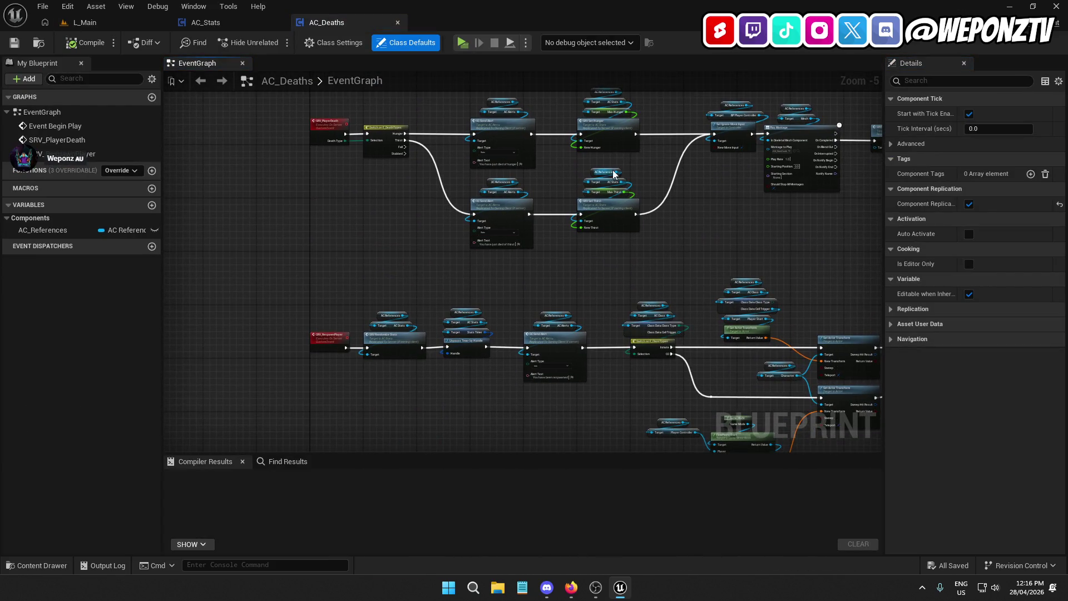
pyautogui.scroll(1, 615, 174)
pyautogui.moveTo(634, 180); pyautogui.dragTo(552, 129)
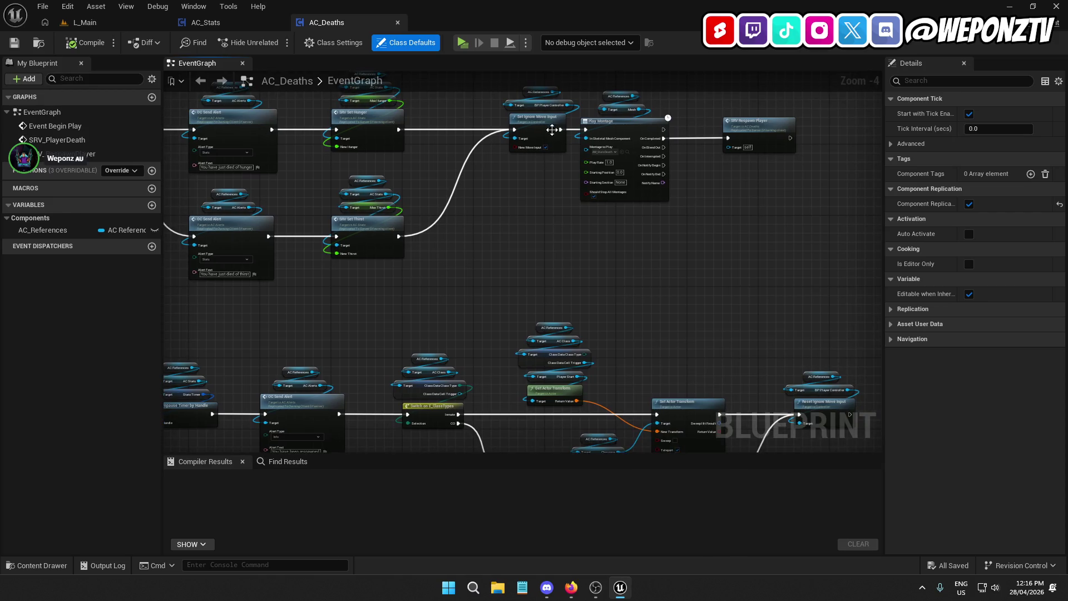
pyautogui.moveTo(603, 255); pyautogui.dragTo(829, 231)
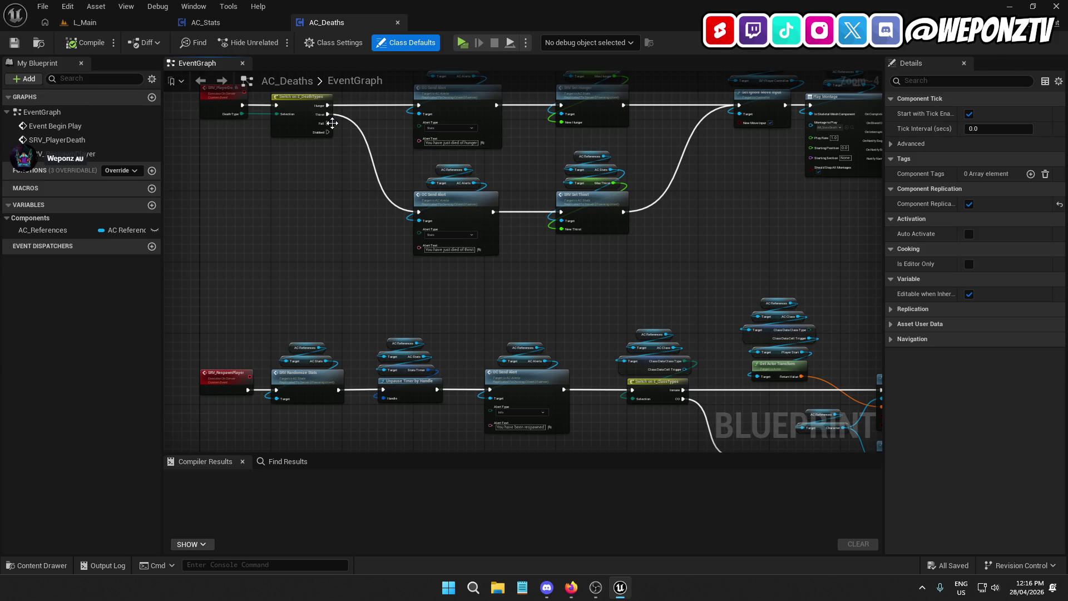
pyautogui.moveTo(329, 132)
pyautogui.mouseDown()
pyautogui.moveTo(345, 272)
pyautogui.moveTo(392, 301)
pyautogui.mouseUp()
pyautogui.press('Escape')
pyautogui.scroll(-1, 482, 229)
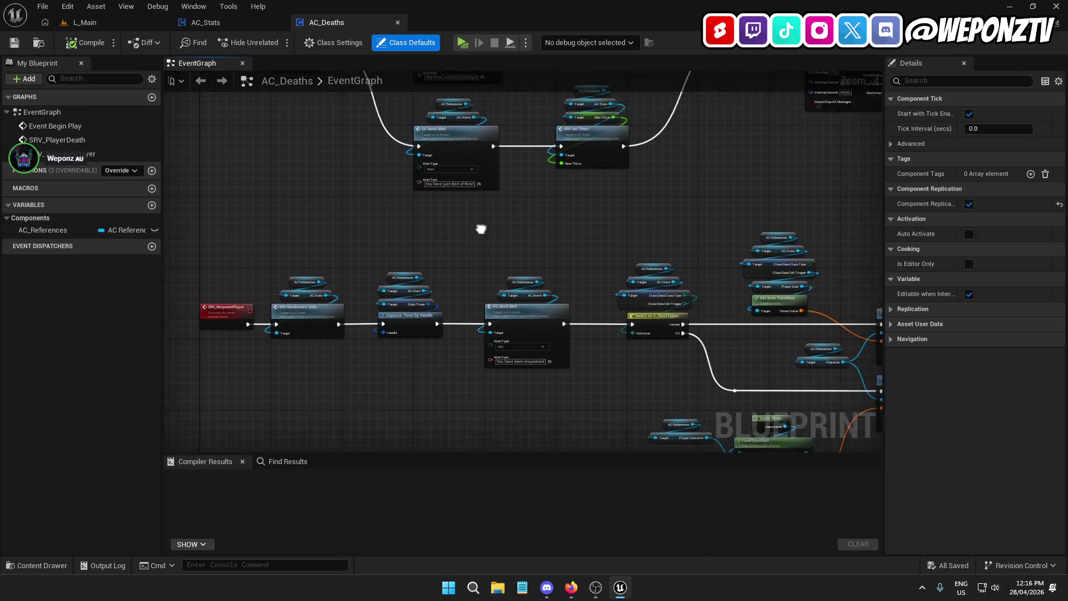
pyautogui.scroll(1, 347, 155)
pyautogui.scroll(-3, 341, 341)
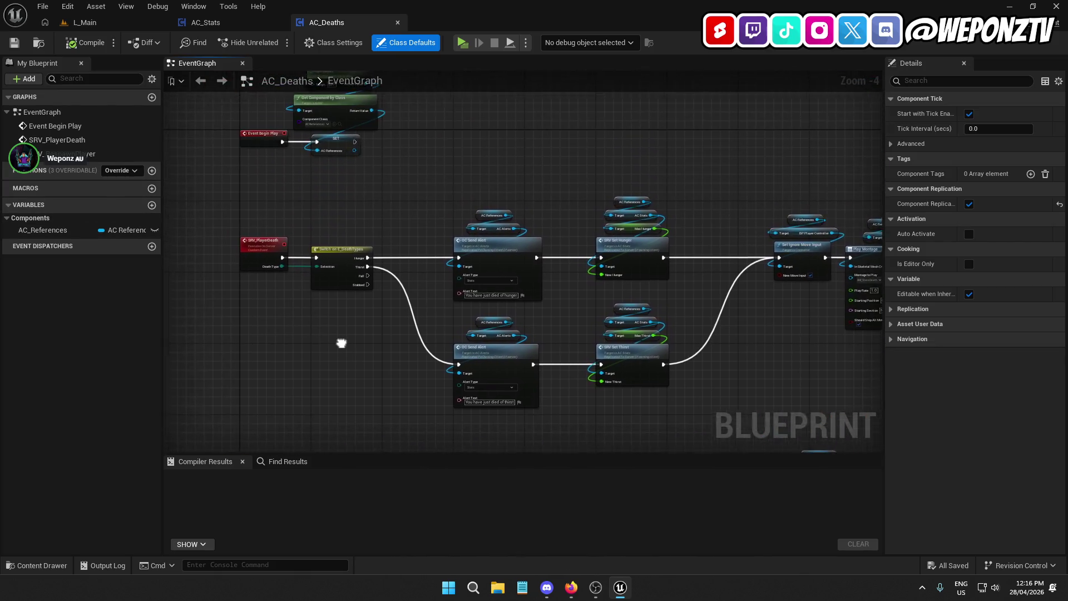
pyautogui.scroll(3, 453, 223)
pyautogui.scroll(-3, 454, 223)
pyautogui.scroll(3, 483, 310)
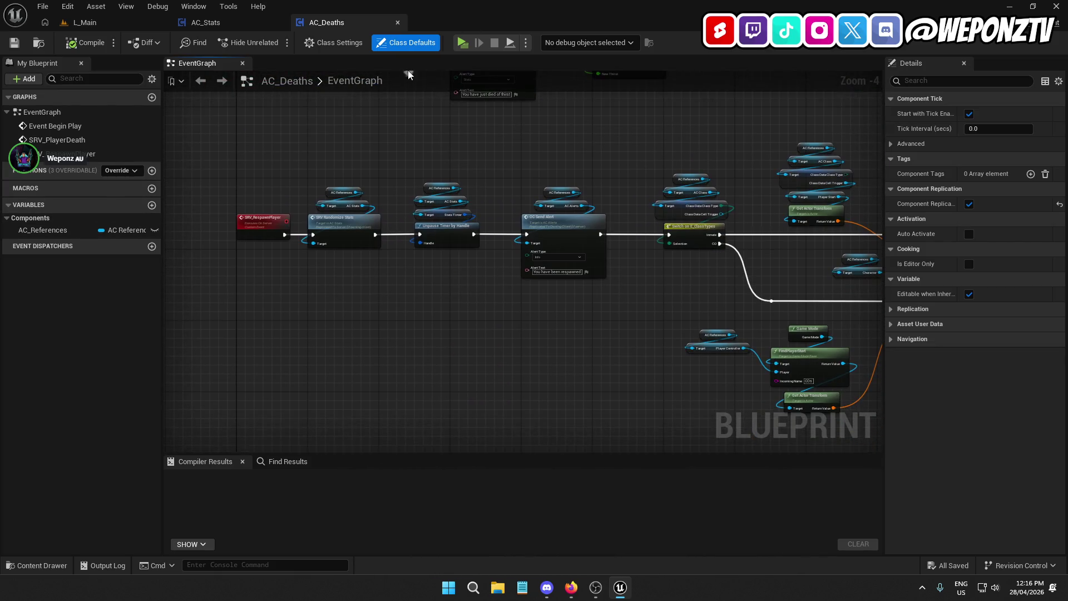
pyautogui.scroll(-3, 439, 305)
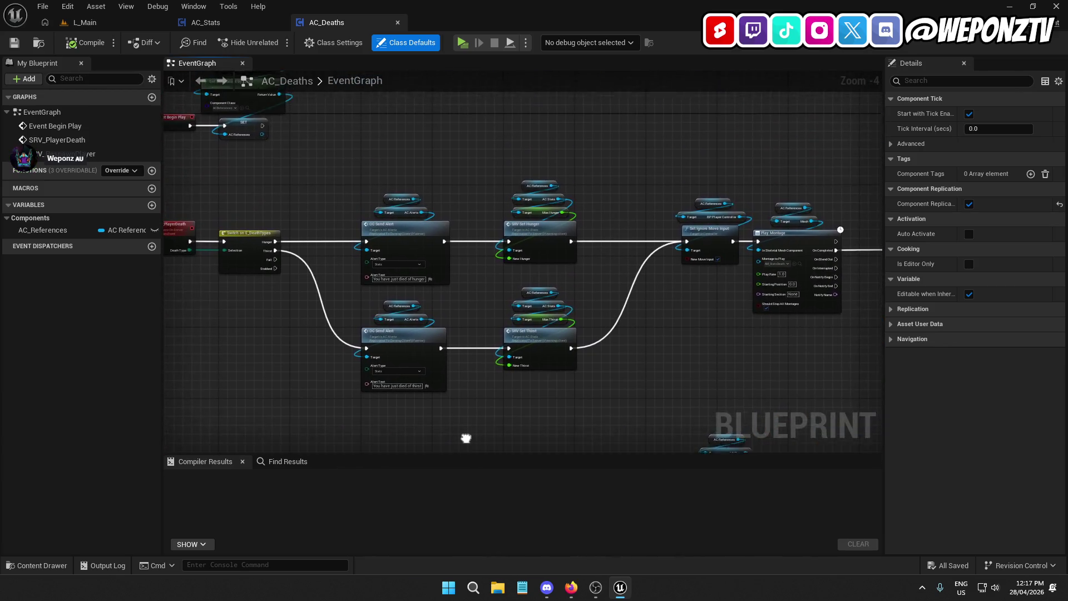
pyautogui.scroll(3, 467, 436)
pyautogui.moveTo(723, 261)
pyautogui.mouseDown()
pyautogui.moveTo(723, 287)
pyautogui.moveTo(314, 264)
pyautogui.moveTo(298, 312)
pyautogui.mouseUp()
pyautogui.moveTo(319, 245)
pyautogui.mouseDown()
pyautogui.moveTo(349, 277)
pyautogui.moveTo(298, 215)
pyautogui.mouseUp()
# Inspect AC_Stats' SRV_SetHealth event and its Update Float node.
pyautogui.click(228, 25)
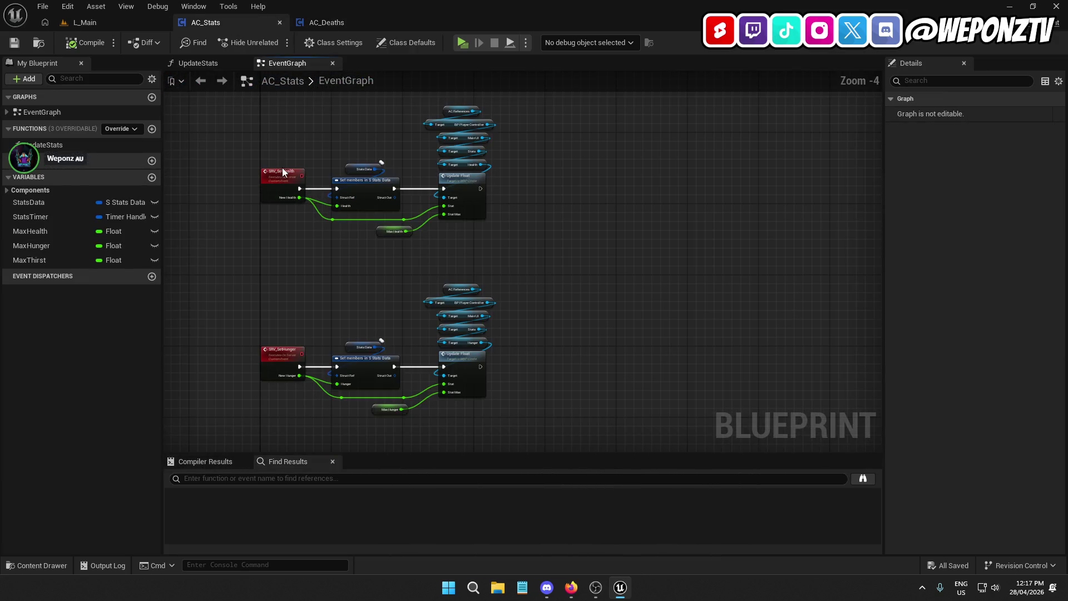
pyautogui.click(283, 171)
pyautogui.click(461, 190)
pyautogui.moveTo(534, 198); pyautogui.dragTo(298, 327)
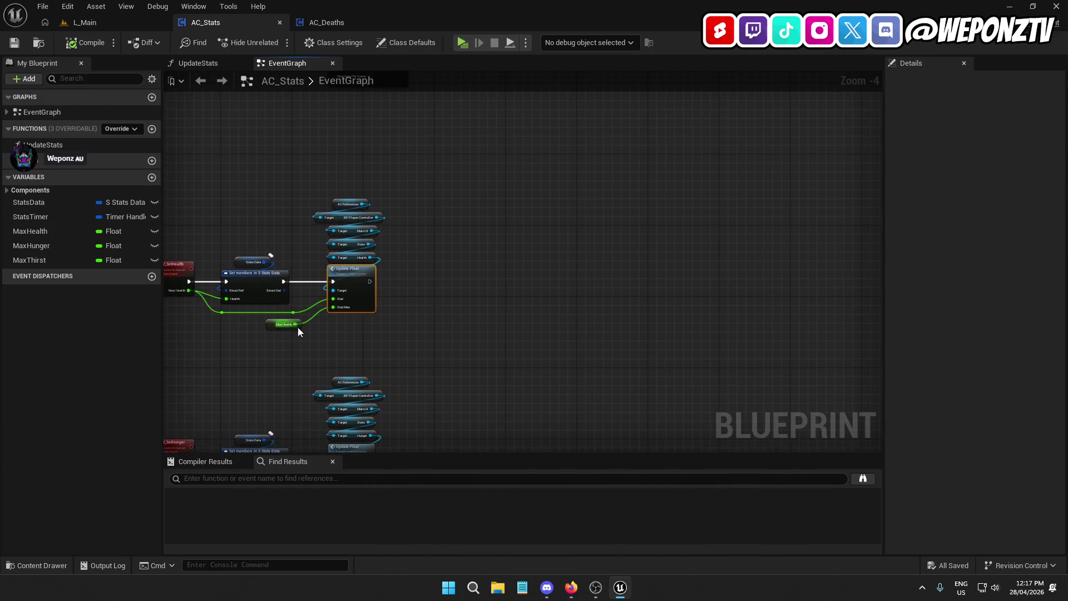
pyautogui.scroll(2, 393, 240)
pyautogui.click(409, 235)
pyautogui.moveTo(486, 156); pyautogui.dragTo(273, 192)
# Compare AC_Deaths' respawn chain with AC_Stats, viewing the Play Montage section and nodes below.
pyautogui.click(349, 30)
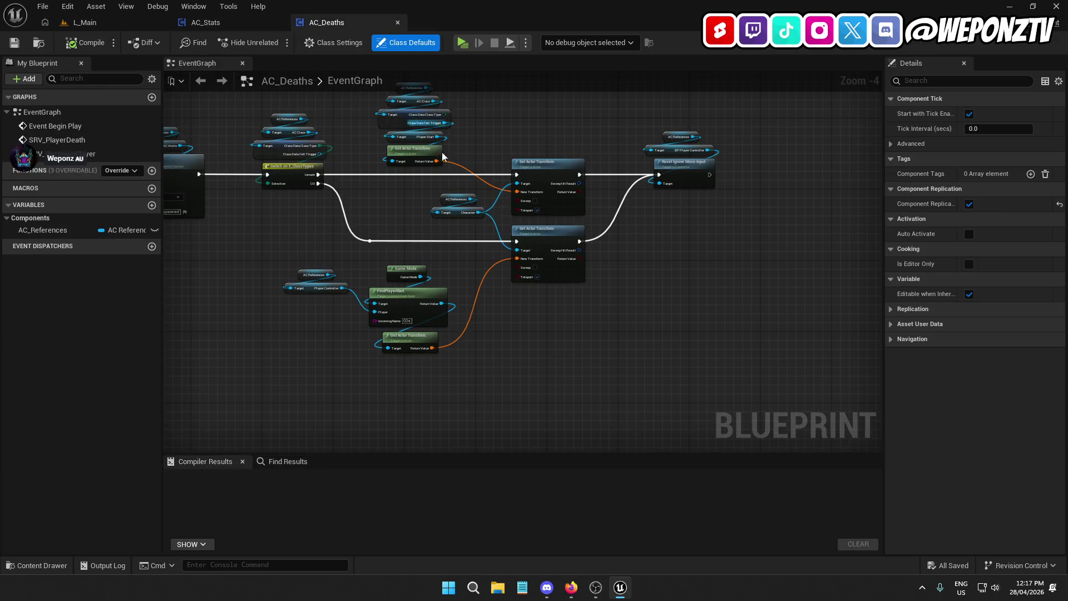
pyautogui.moveTo(313, 228); pyautogui.dragTo(551, 228)
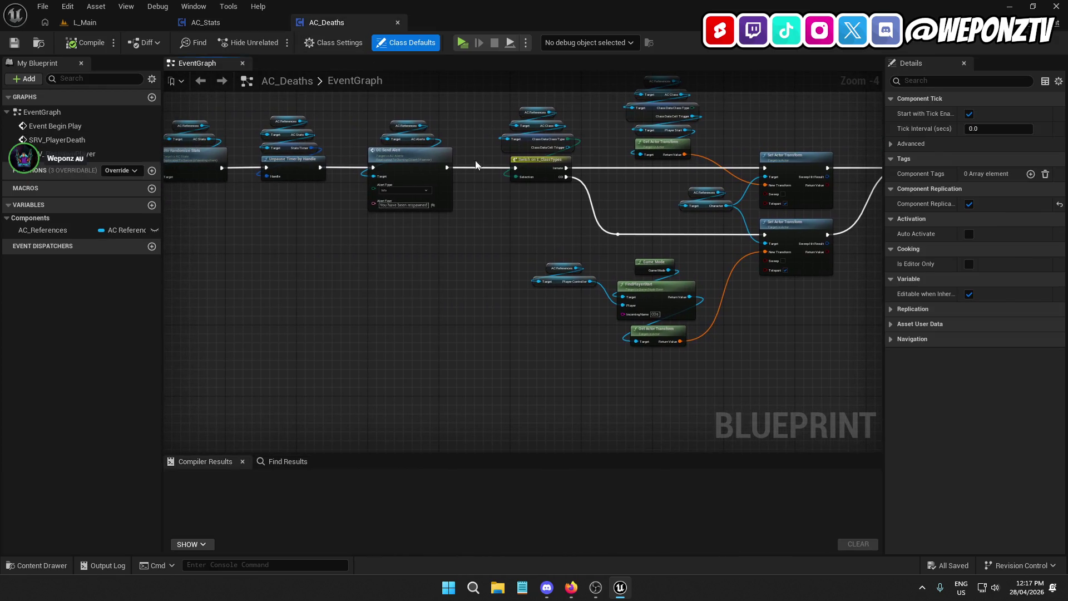
pyautogui.click(238, 22)
pyautogui.scroll(-2, 533, 283)
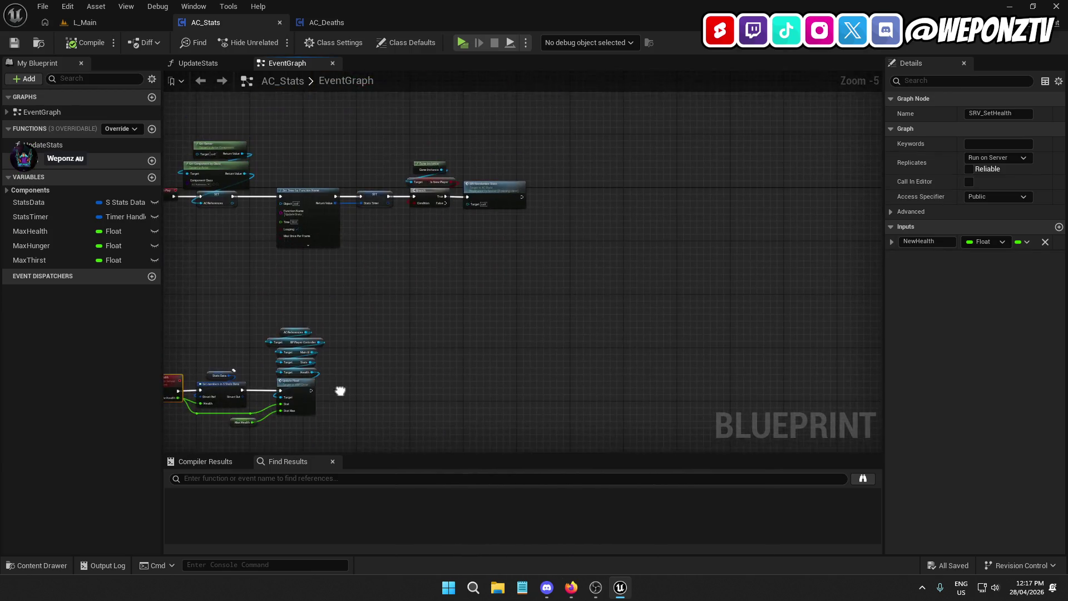
pyautogui.click(338, 25)
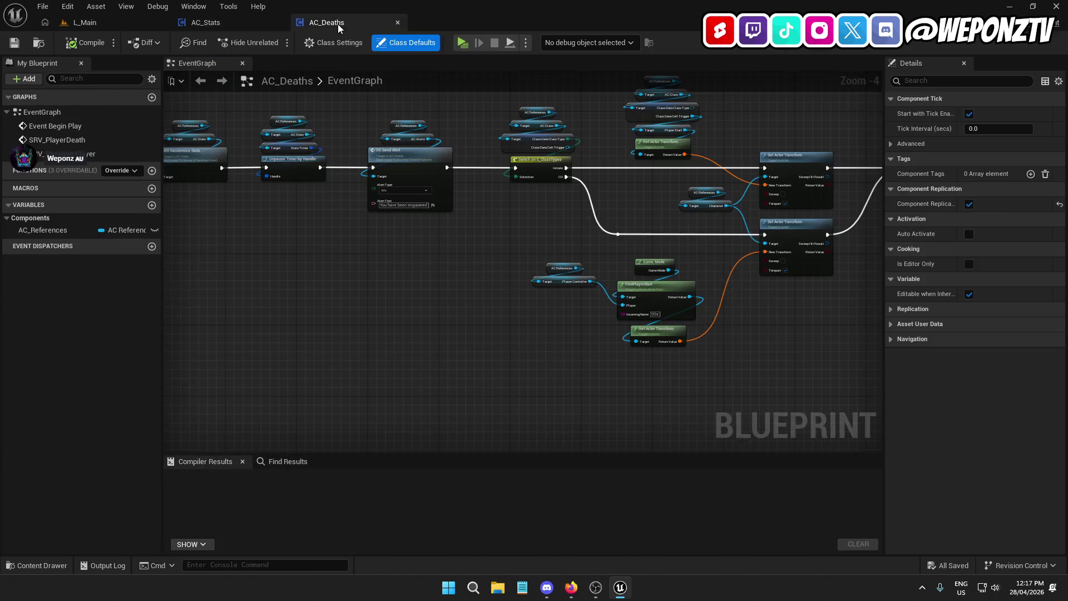
pyautogui.scroll(1, 620, 234)
pyautogui.moveTo(619, 233)
pyautogui.mouseDown()
pyautogui.moveTo(619, 243)
pyautogui.moveTo(582, 191)
pyautogui.moveTo(790, 386)
pyautogui.moveTo(756, 139)
pyautogui.moveTo(627, 161)
pyautogui.mouseUp()
pyautogui.moveTo(709, 325)
pyautogui.mouseDown()
pyautogui.moveTo(649, 322)
pyautogui.moveTo(603, 227)
pyautogui.moveTo(486, 103)
pyautogui.mouseUp()
pyautogui.scroll(-2, 486, 225)
# Select the whole SRV_RespawnPlayer chain and move it lower and to the right.
pyautogui.moveTo(171, 177); pyautogui.dragTo(366, 167)
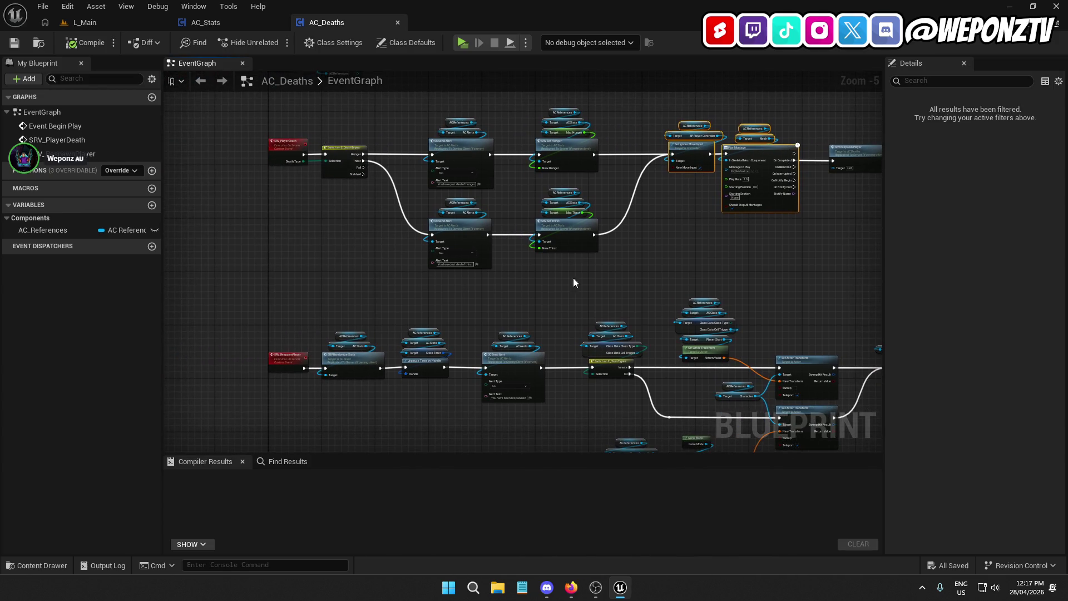
pyautogui.moveTo(575, 282); pyautogui.dragTo(555, 246)
pyautogui.click(644, 160)
pyautogui.scroll(2, 622, 178)
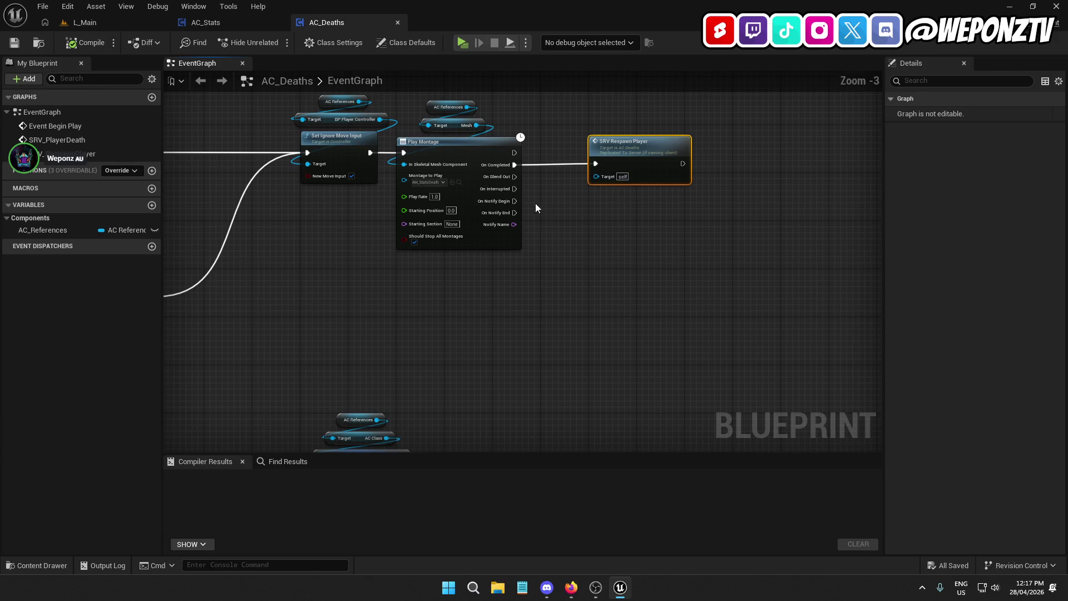
pyautogui.click(577, 274)
pyautogui.scroll(-3, 556, 267)
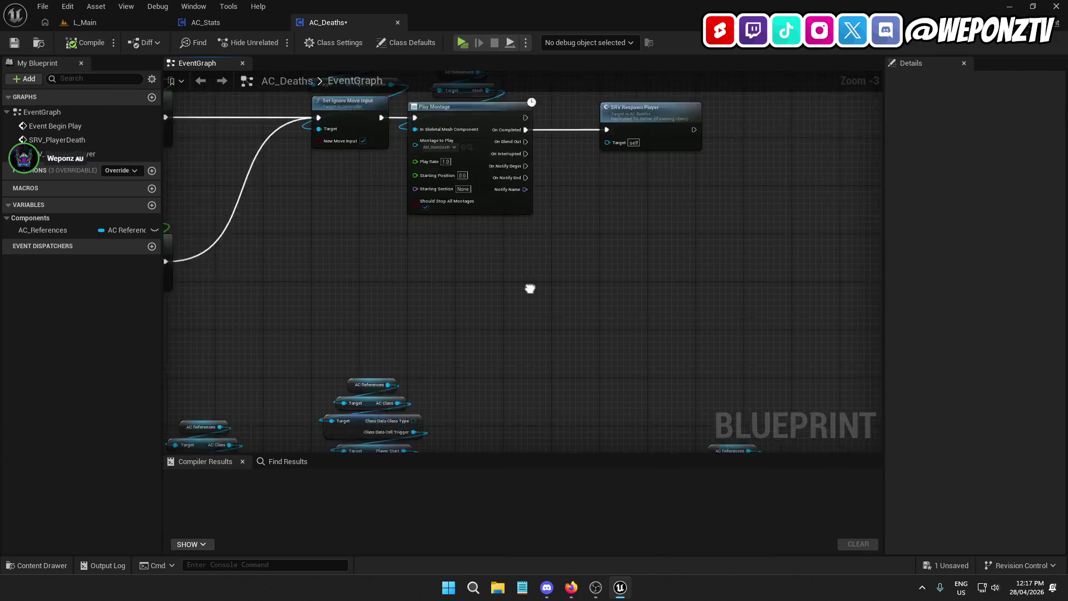
pyautogui.moveTo(675, 279); pyautogui.dragTo(369, 192)
pyautogui.click(208, 150)
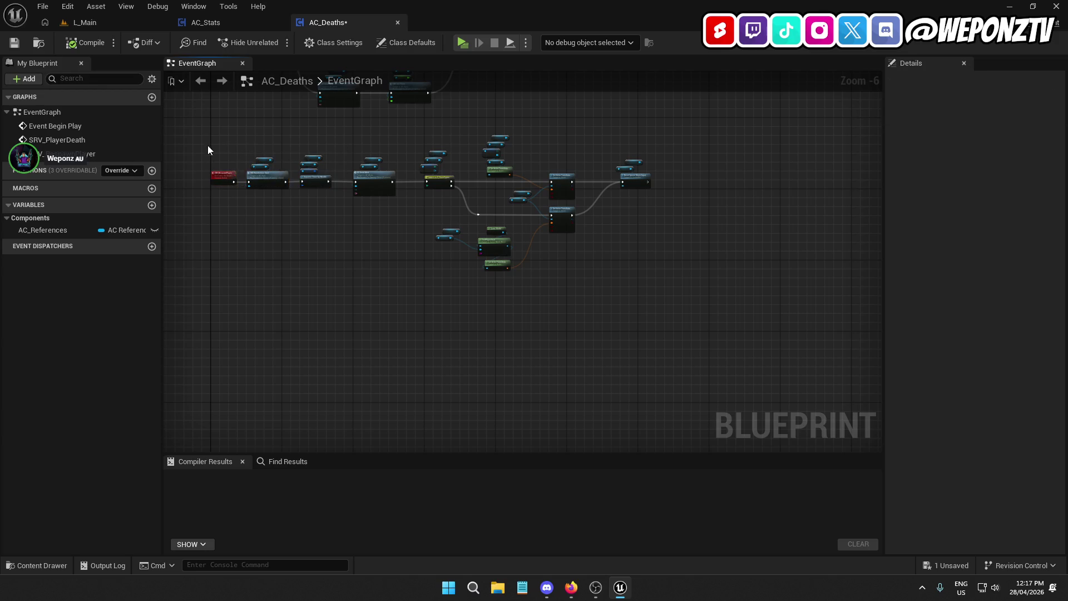
pyautogui.moveTo(698, 296); pyautogui.dragTo(186, 130)
pyautogui.scroll(4, 195, 167)
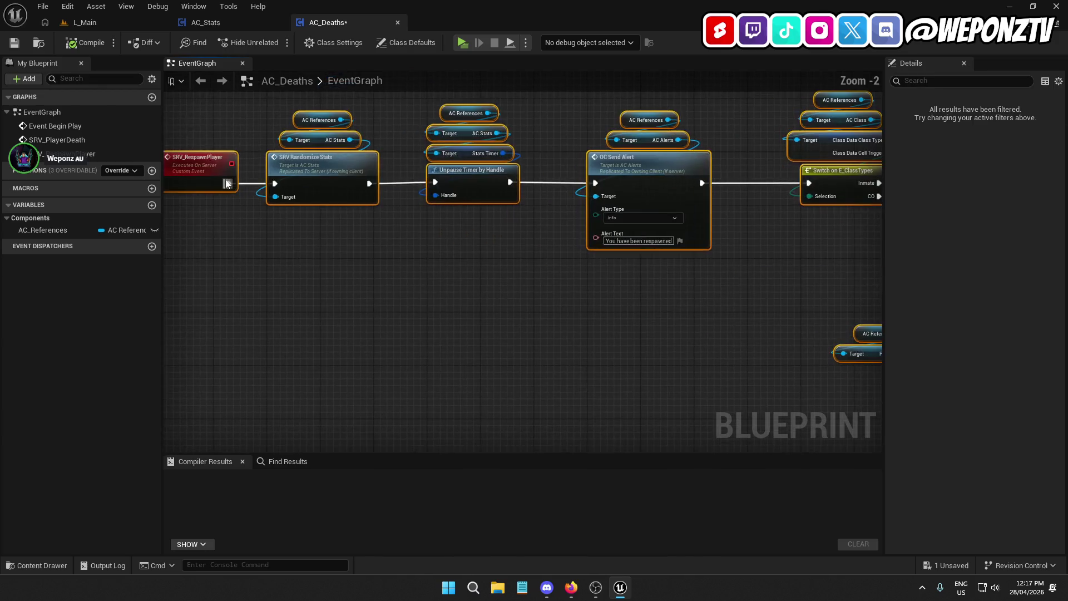
pyautogui.moveTo(199, 190)
pyautogui.mouseDown()
pyautogui.moveTo(198, 276)
pyautogui.moveTo(191, 269)
pyautogui.moveTo(384, 267)
pyautogui.mouseUp()
pyautogui.scroll(-3, 568, 155)
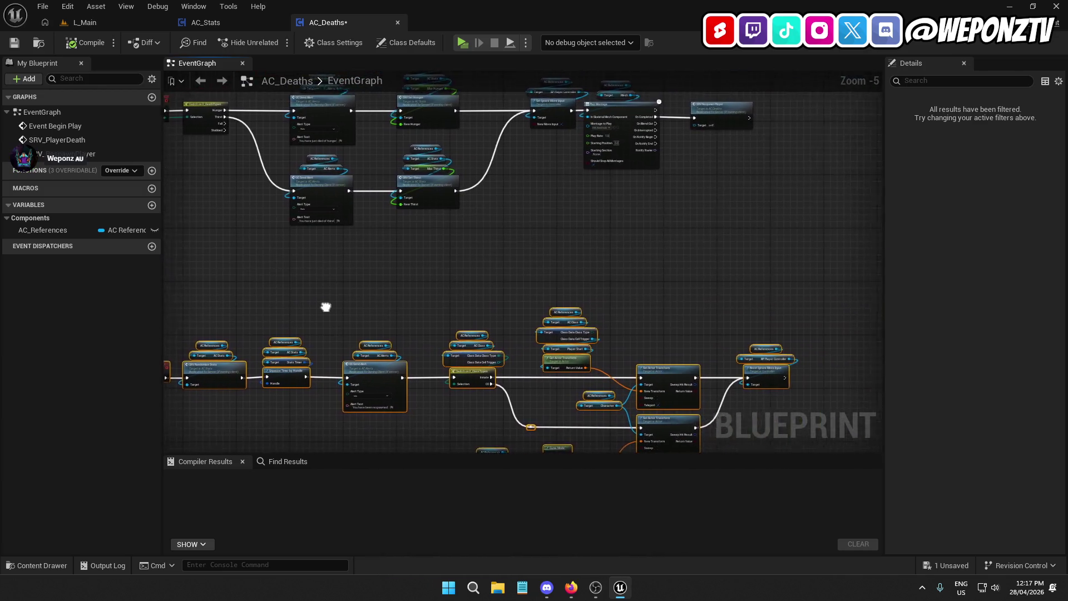
# Compile AC_Deaths, check the SRV_PlayerDeath and Switch on E_DeathTypes nodes, then open _Core in L_Main.
pyautogui.click(81, 42)
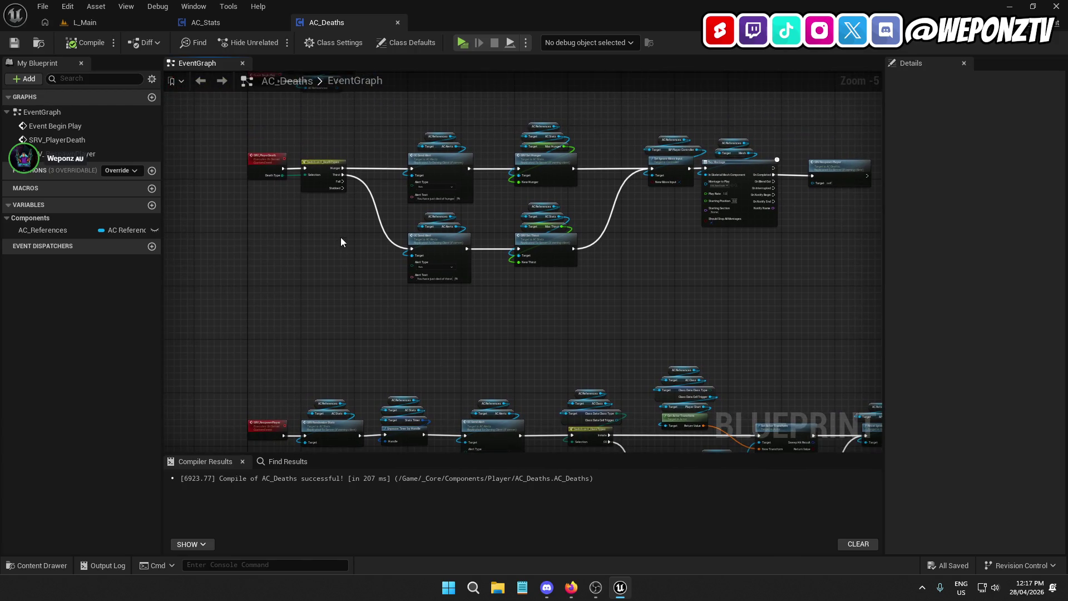
pyautogui.scroll(2, 323, 205)
pyautogui.click(322, 154)
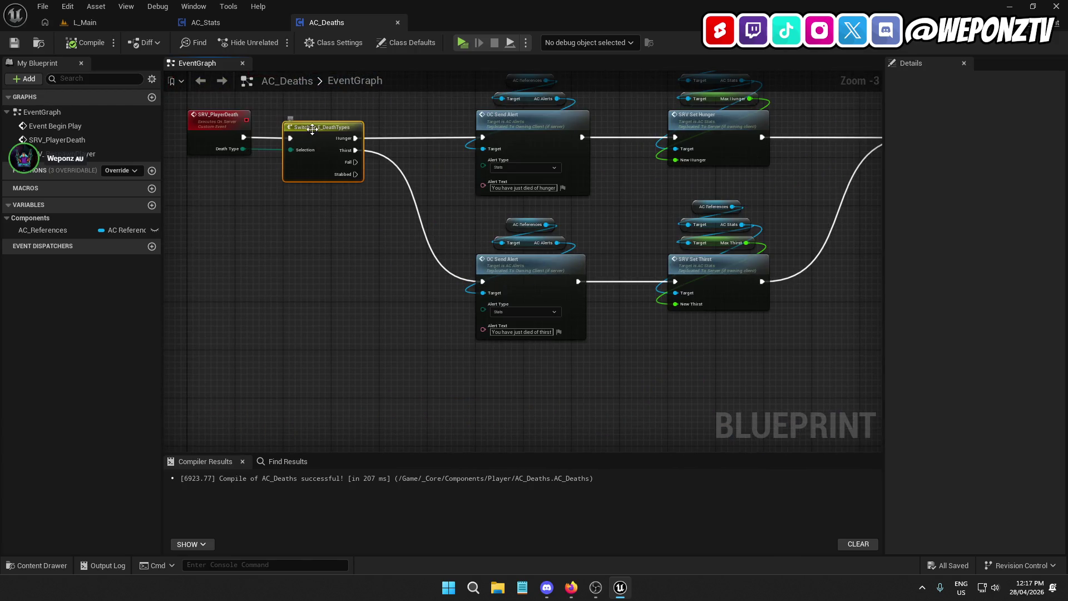
pyautogui.keyDown('shift'); pyautogui.click(216, 118); pyautogui.keyUp('shift')
pyautogui.click(273, 270)
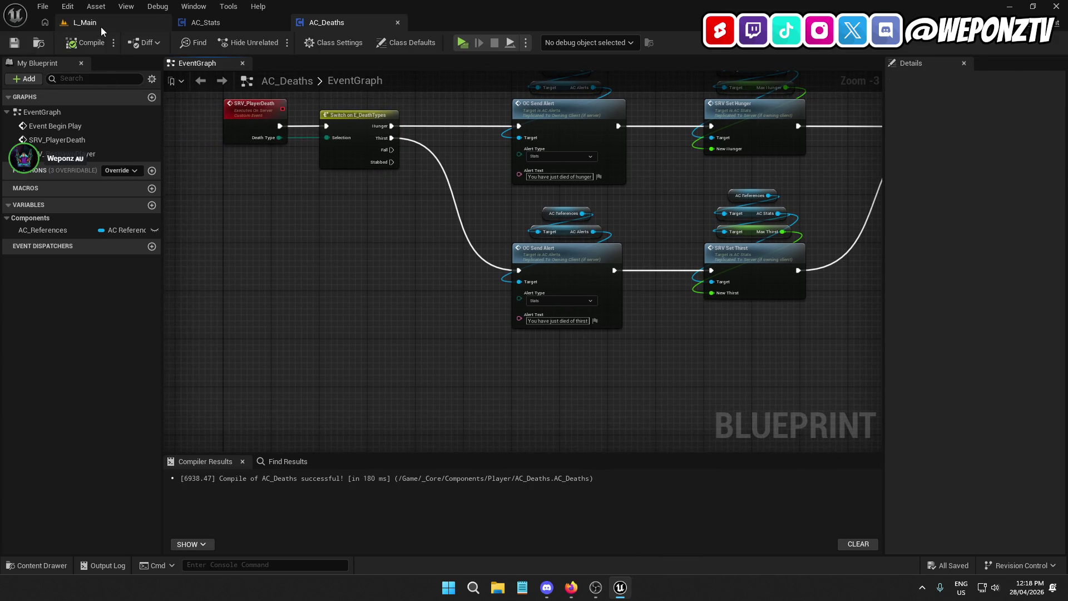
pyautogui.click(84, 22)
pyautogui.click(448, 356)
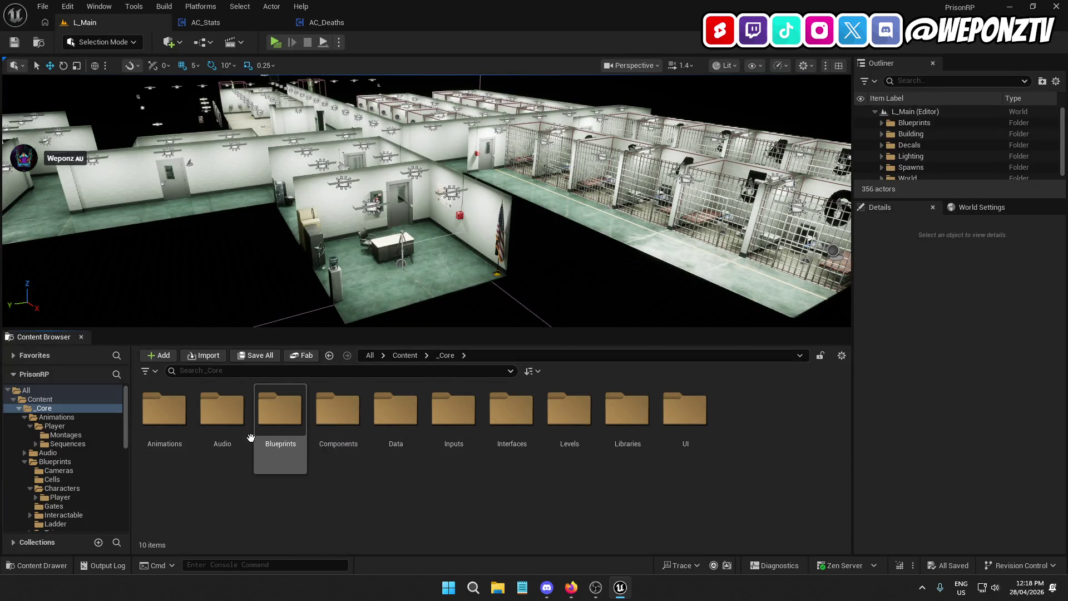
# Open BP_PlayerCharacter from the Blueprints/Characters/Player folder.
pyautogui.doubleClick(296, 427)
pyautogui.doubleClick(278, 423)
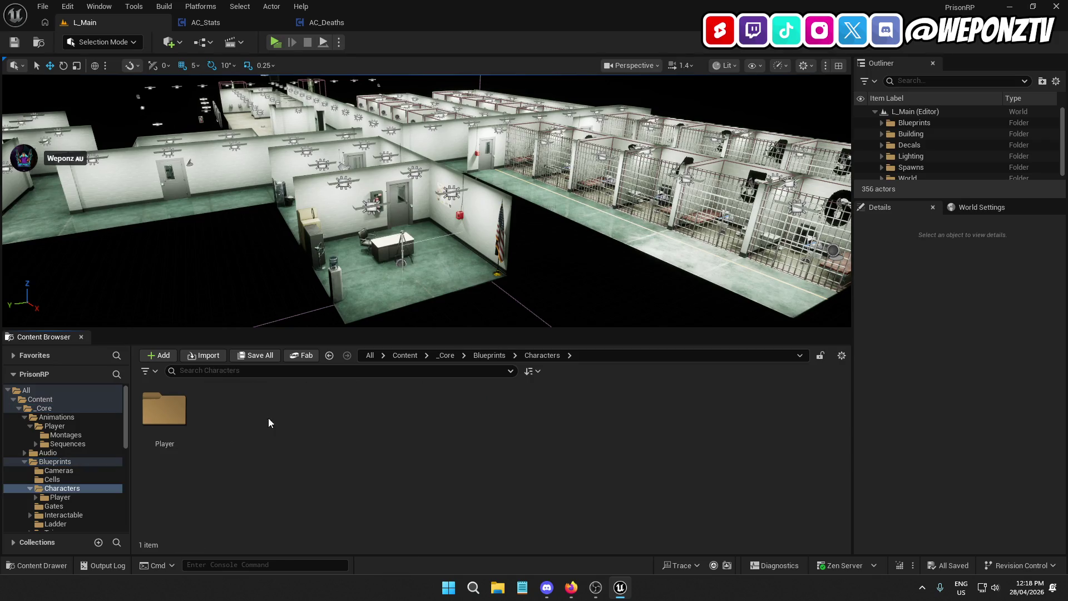
pyautogui.click(183, 412)
pyautogui.doubleClick(183, 413)
pyautogui.click(217, 410)
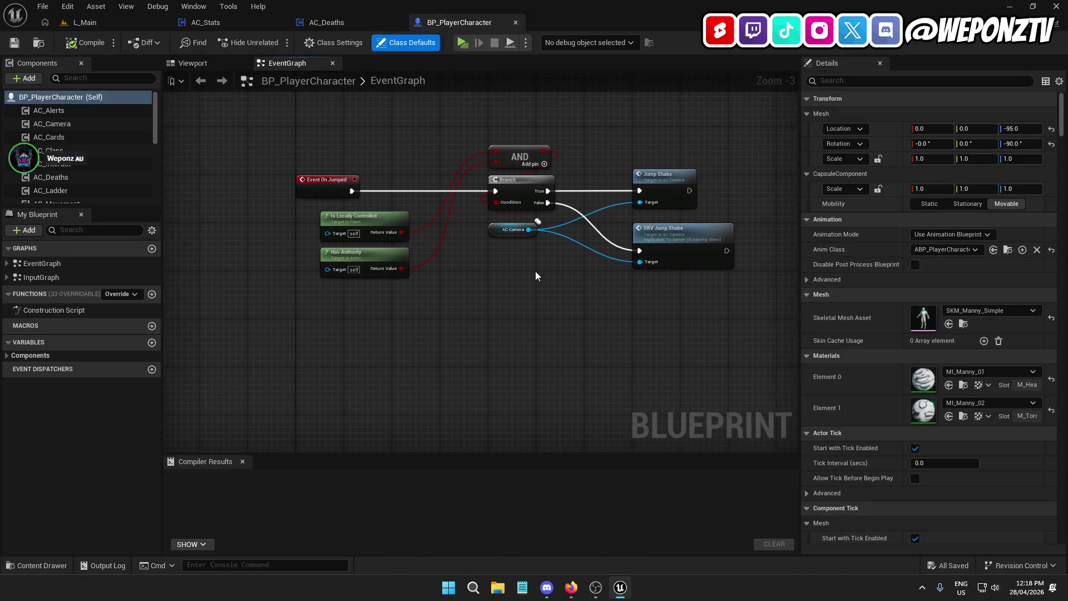
# Try adding an Is Falling check on Character Movement, then delete it.
pyautogui.rightClick(493, 359)
pyautogui.write('isf')
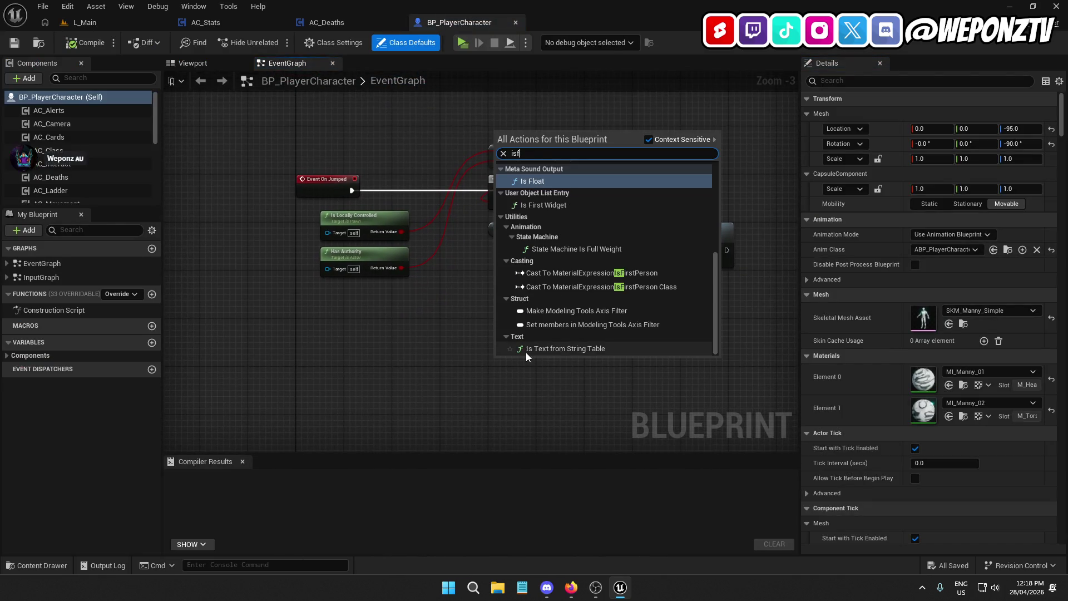
pyautogui.press('BackSpace')
pyautogui.press('BackSpace')
pyautogui.press('BackSpace')
pyautogui.write('falling')
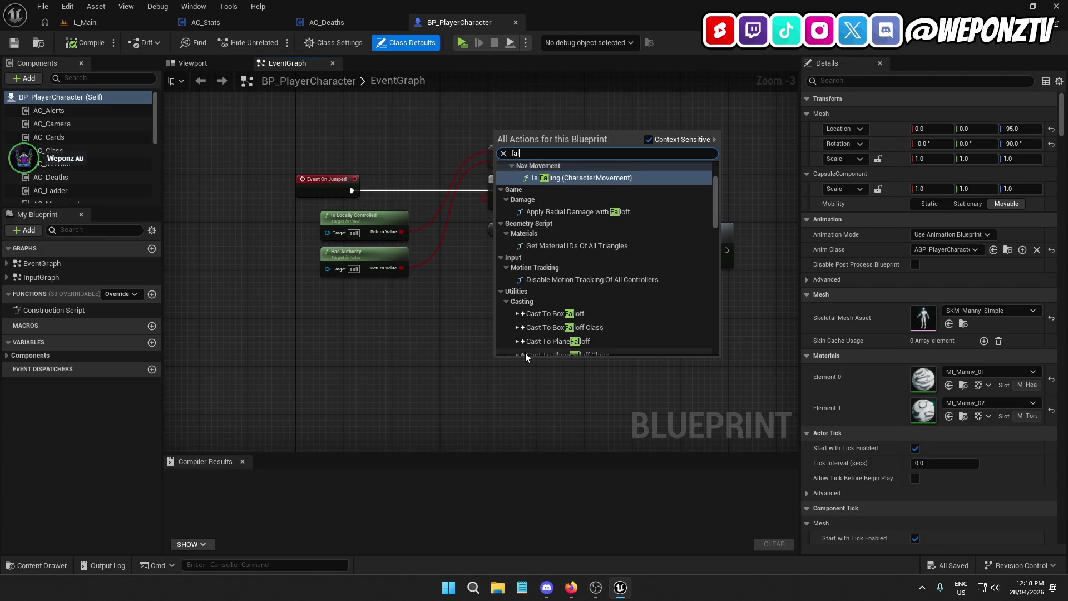
pyautogui.click(621, 199)
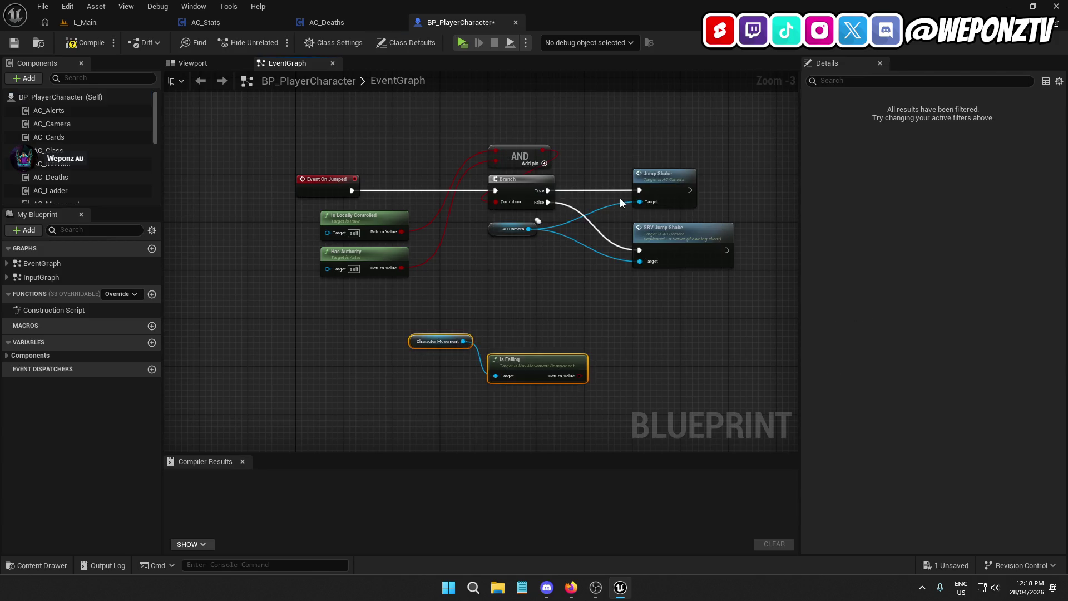
pyautogui.press('Delete')
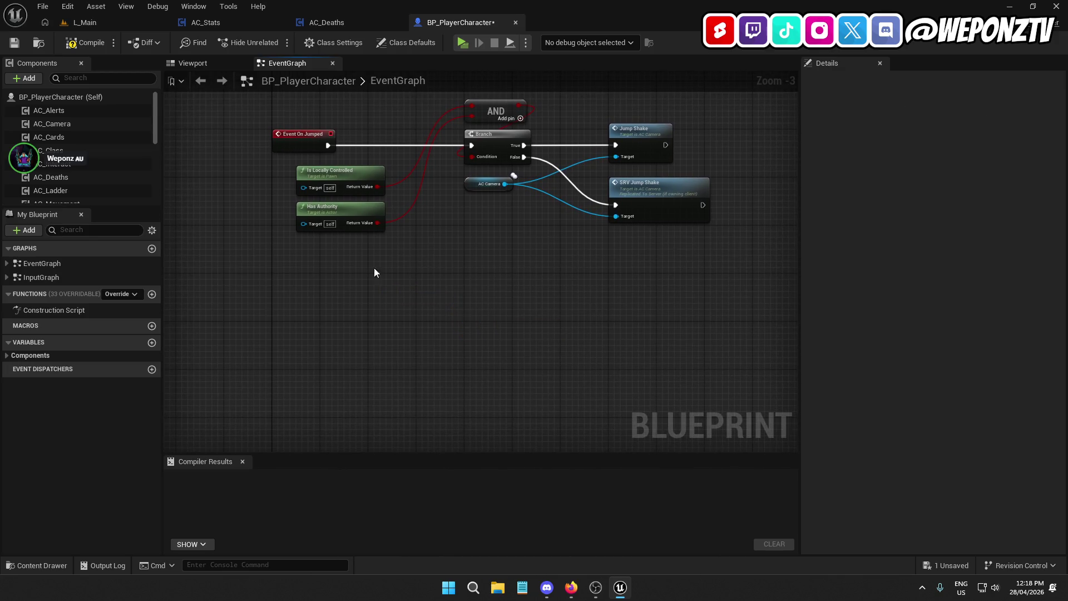
# Review the Mesh, Character Movement and capsule component properties and the character's class defaults.
pyautogui.scroll(-3, 88, 152)
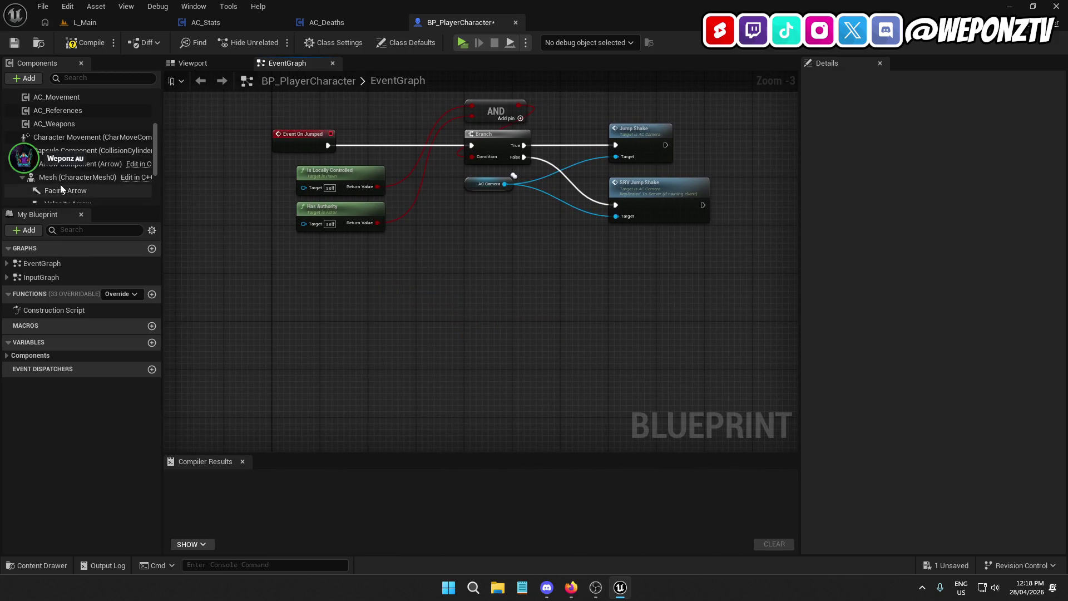
pyautogui.click(61, 178)
pyautogui.scroll(-15, 869, 305)
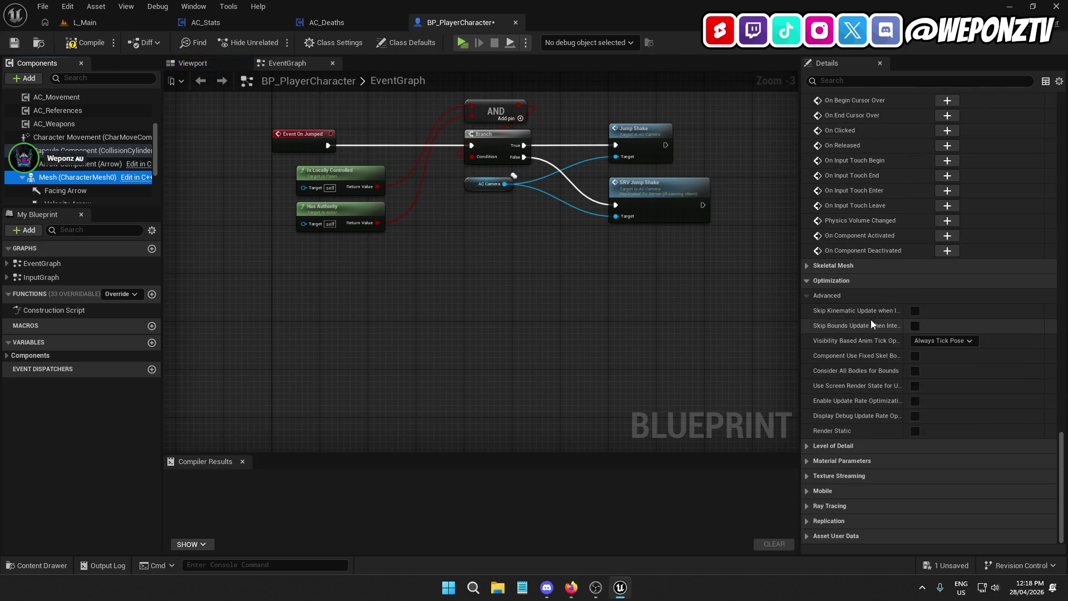
pyautogui.scroll(6, 878, 312)
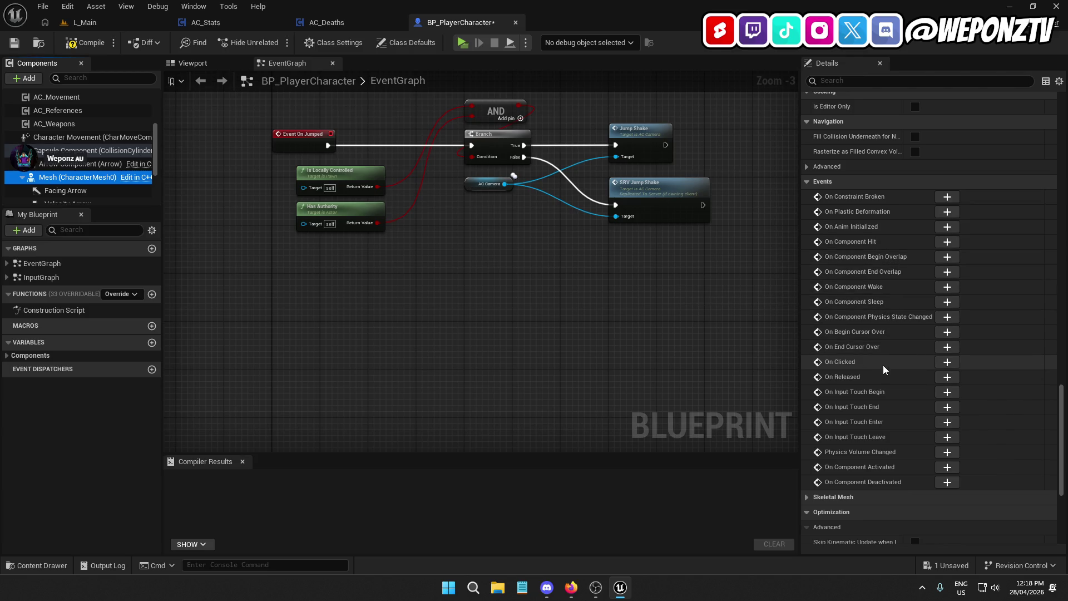
pyautogui.scroll(-3, 105, 180)
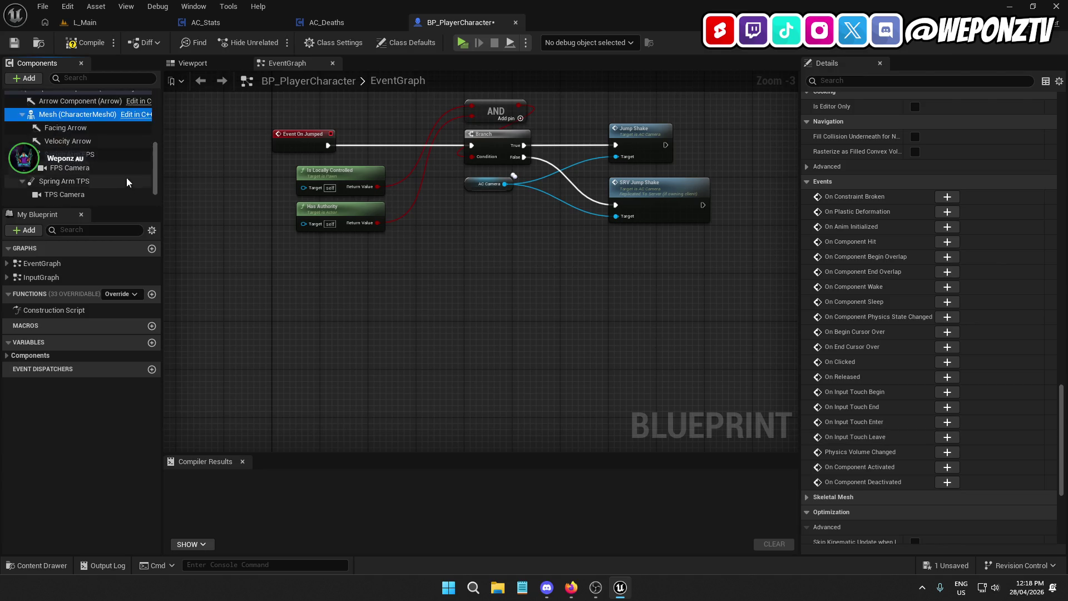
pyautogui.scroll(3, 97, 176)
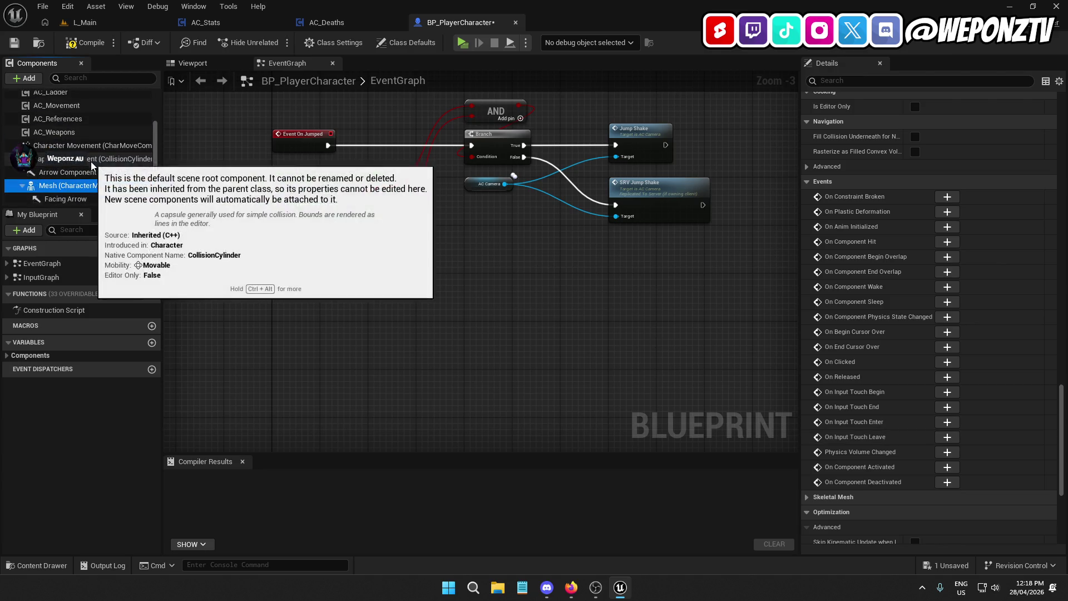
pyautogui.click(81, 146)
pyautogui.scroll(-10, 890, 312)
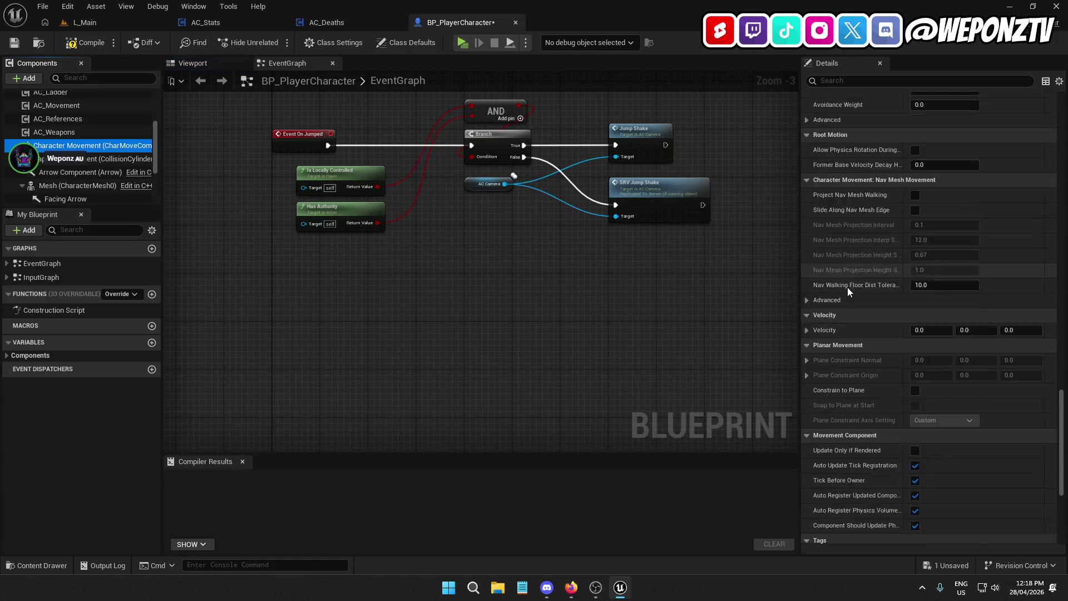
pyautogui.scroll(-1, 873, 287)
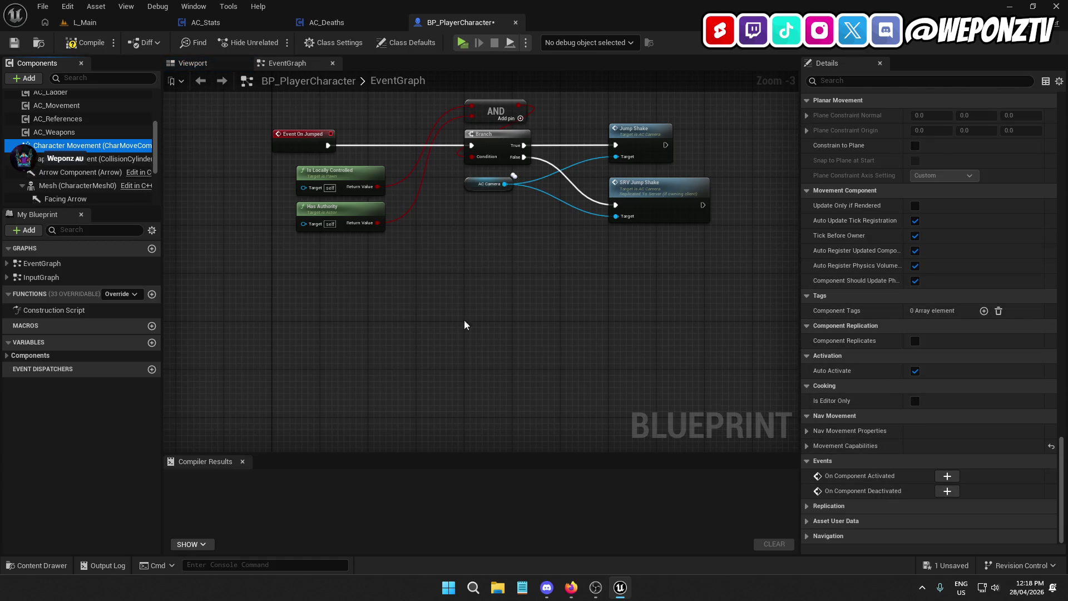
pyautogui.scroll(1, 195, 262)
pyautogui.scroll(1, 66, 187)
pyautogui.scroll(-1, 65, 187)
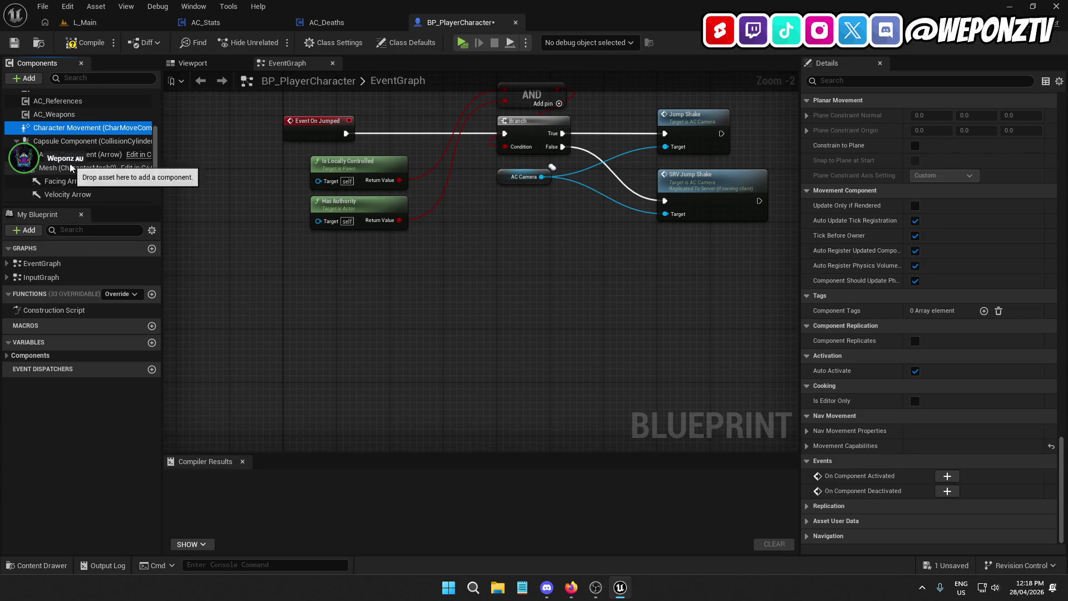
pyautogui.click(57, 142)
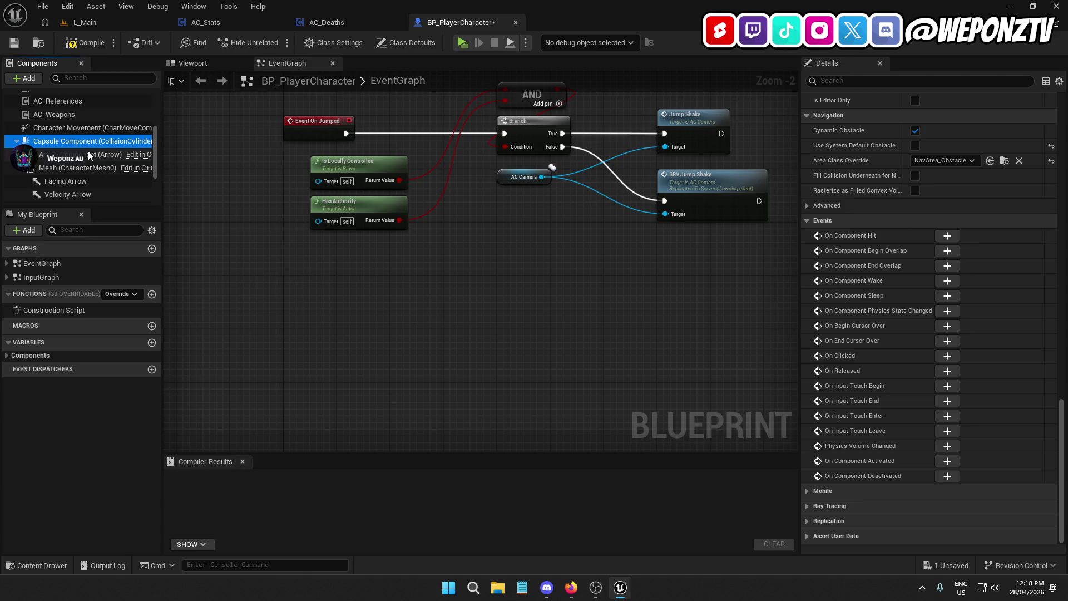
pyautogui.scroll(5, 89, 149)
pyautogui.click(79, 101)
# Add an Event On Landed node below the jump logic, compile, and return to L_Main.
pyautogui.moveTo(550, 305)
pyautogui.mouseDown()
pyautogui.moveTo(590, 321)
pyautogui.moveTo(581, 412)
pyautogui.mouseUp()
pyautogui.rightClick(489, 389)
pyautogui.write('eventon')
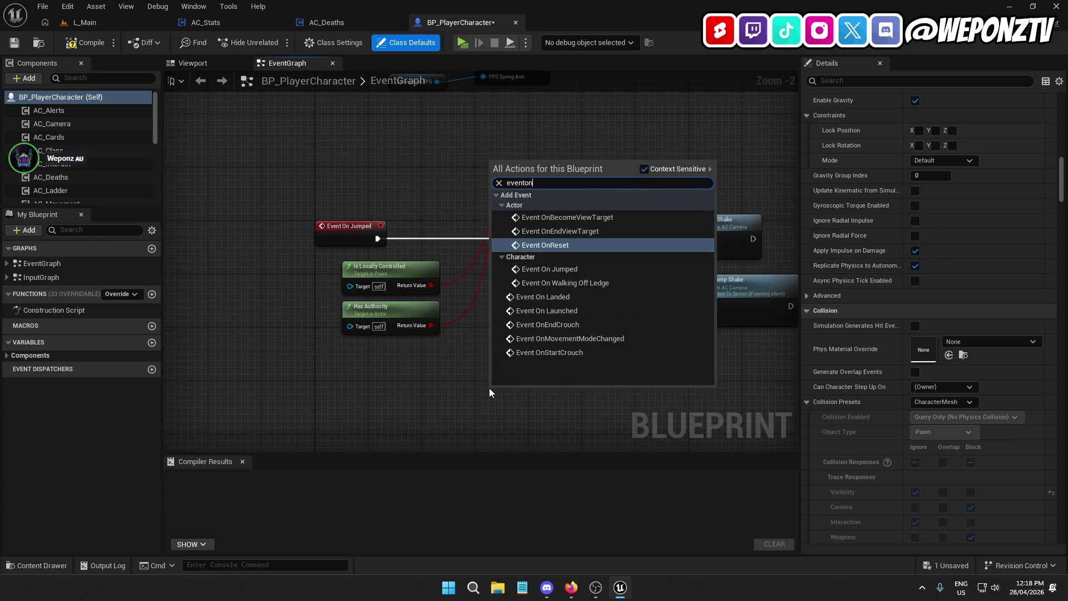
pyautogui.click(560, 296)
pyautogui.moveTo(489, 400)
pyautogui.mouseDown()
pyautogui.moveTo(489, 285)
pyautogui.moveTo(352, 392)
pyautogui.moveTo(371, 589)
pyautogui.moveTo(327, 433)
pyautogui.mouseUp()
pyautogui.moveTo(376, 366)
pyautogui.mouseDown()
pyautogui.moveTo(376, 546)
pyautogui.moveTo(418, 198)
pyautogui.moveTo(404, 186)
pyautogui.moveTo(361, 223)
pyautogui.moveTo(446, 265)
pyautogui.moveTo(349, 312)
pyautogui.mouseUp()
pyautogui.click(92, 42)
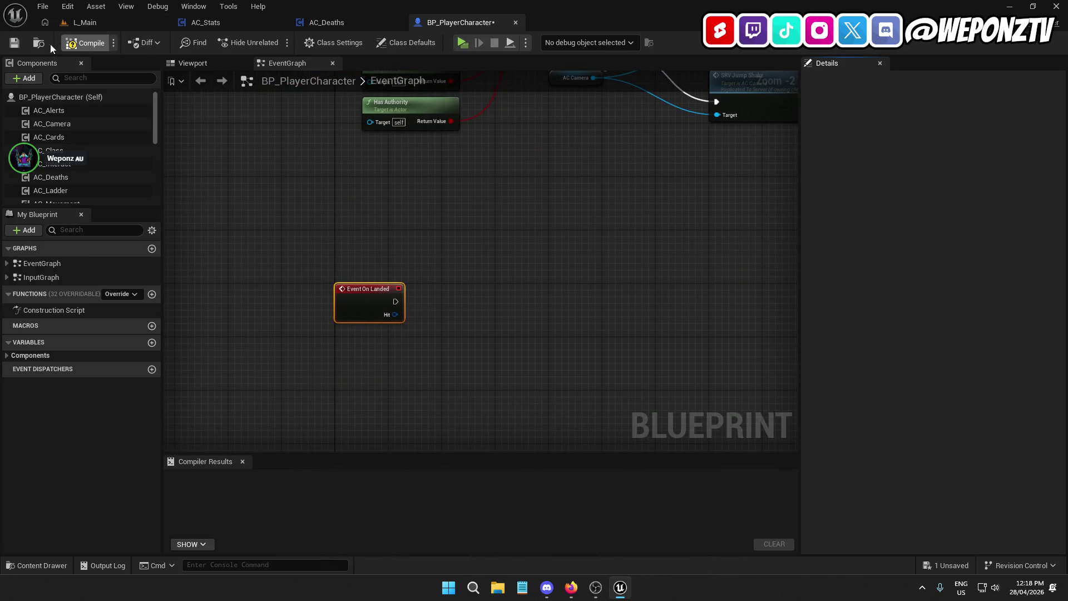
pyautogui.click(102, 24)
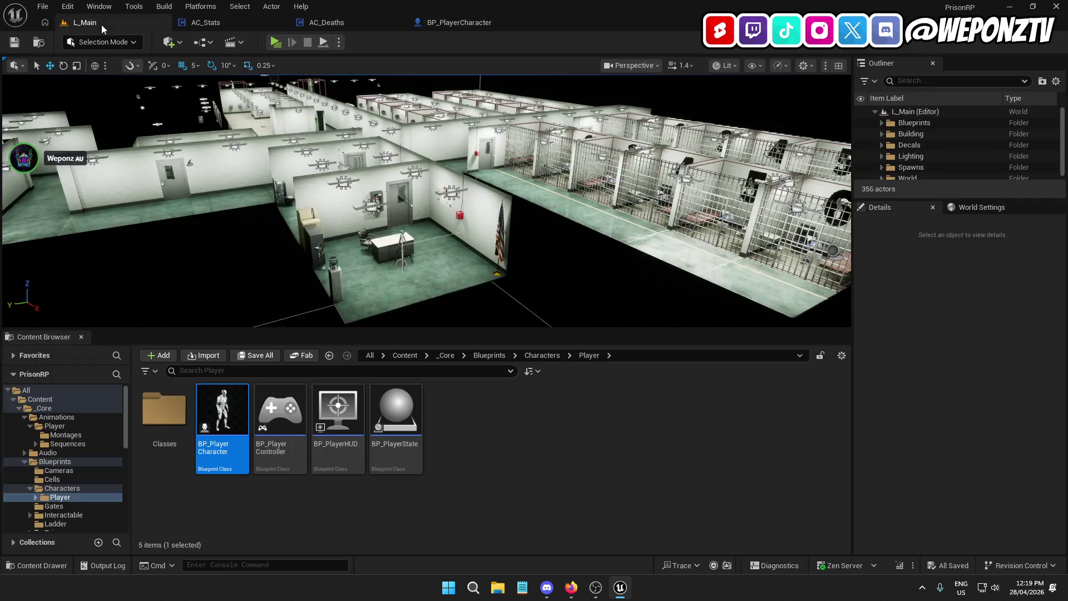
# Navigate to the _Core/Animations/Player/Montages folder in the Content Browser.
pyautogui.click(445, 355)
pyautogui.doubleClick(164, 409)
pyautogui.doubleClick(169, 409)
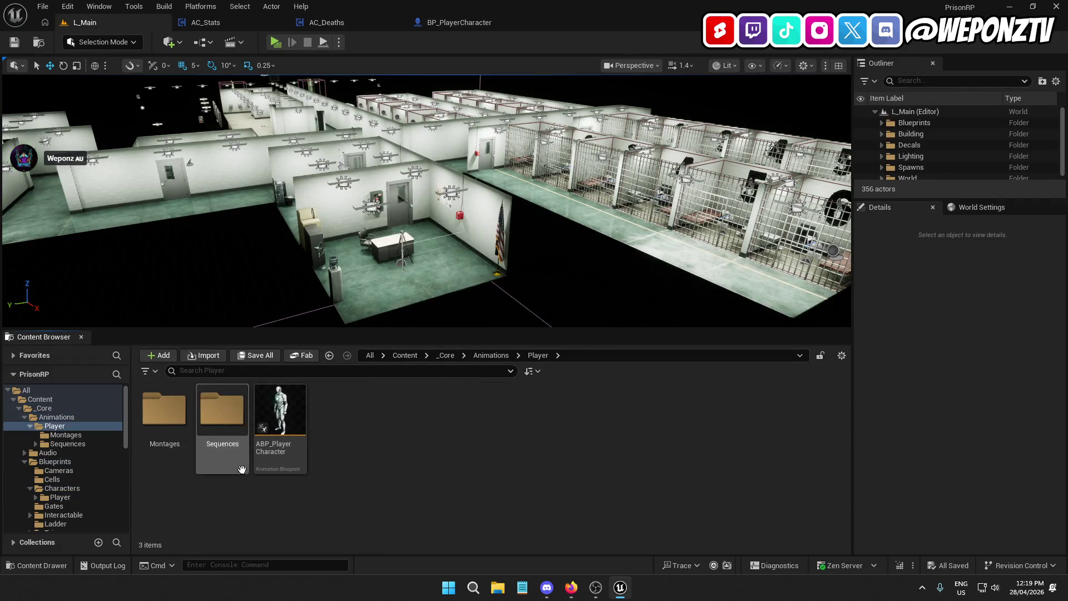
pyautogui.doubleClick(222, 409)
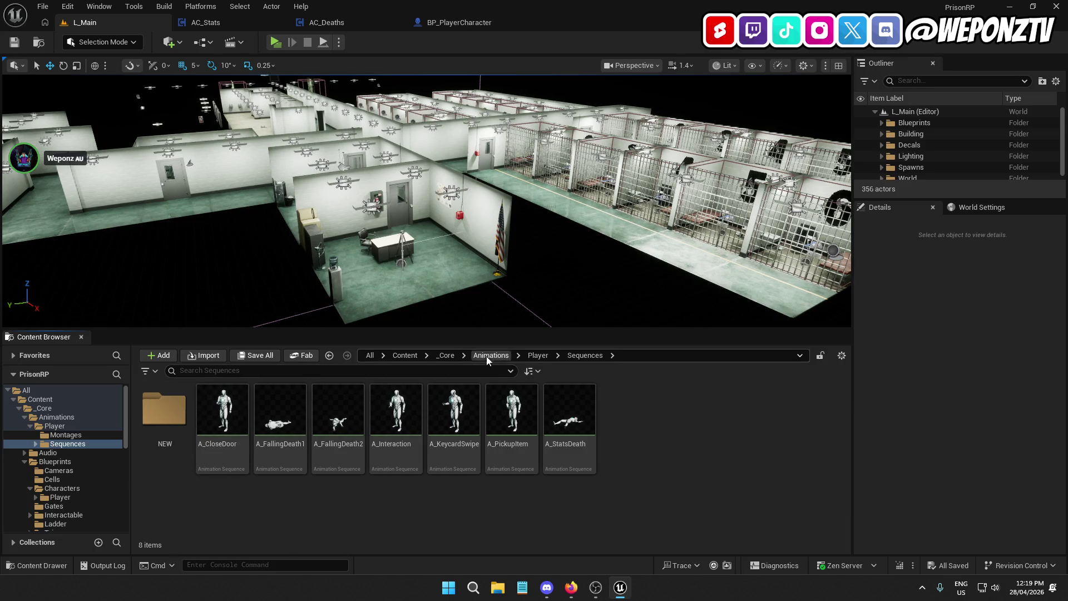
pyautogui.click(528, 356)
pyautogui.click(149, 417)
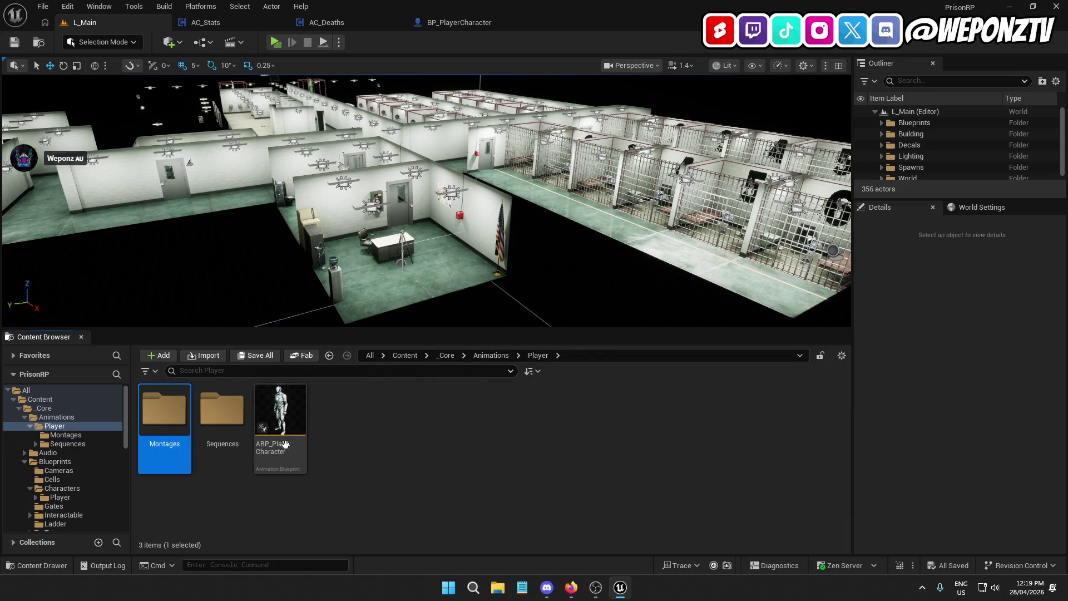
pyautogui.doubleClick(148, 417)
# Create an Animation Montage on SK_Mannequin named AM_FallingDeath1 and open it.
pyautogui.rightClick(490, 459)
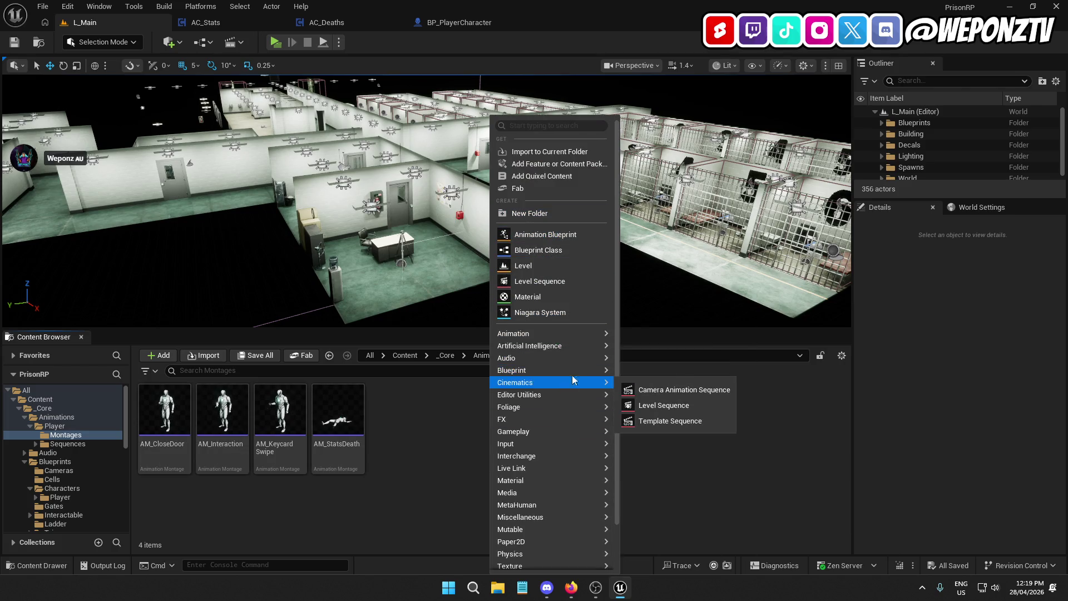
pyautogui.moveTo(582, 335)
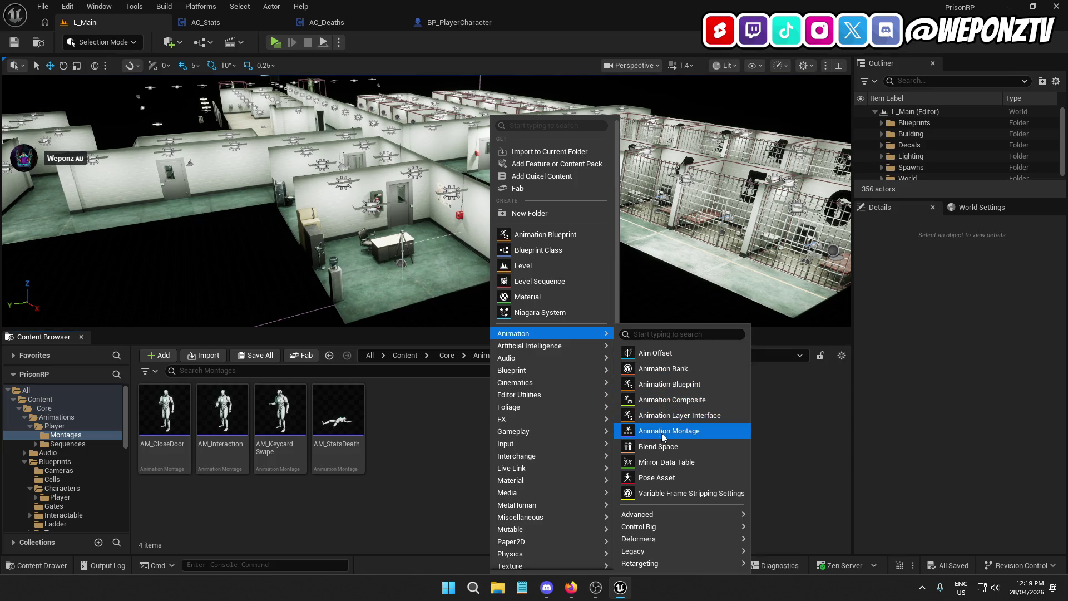
pyautogui.click(662, 432)
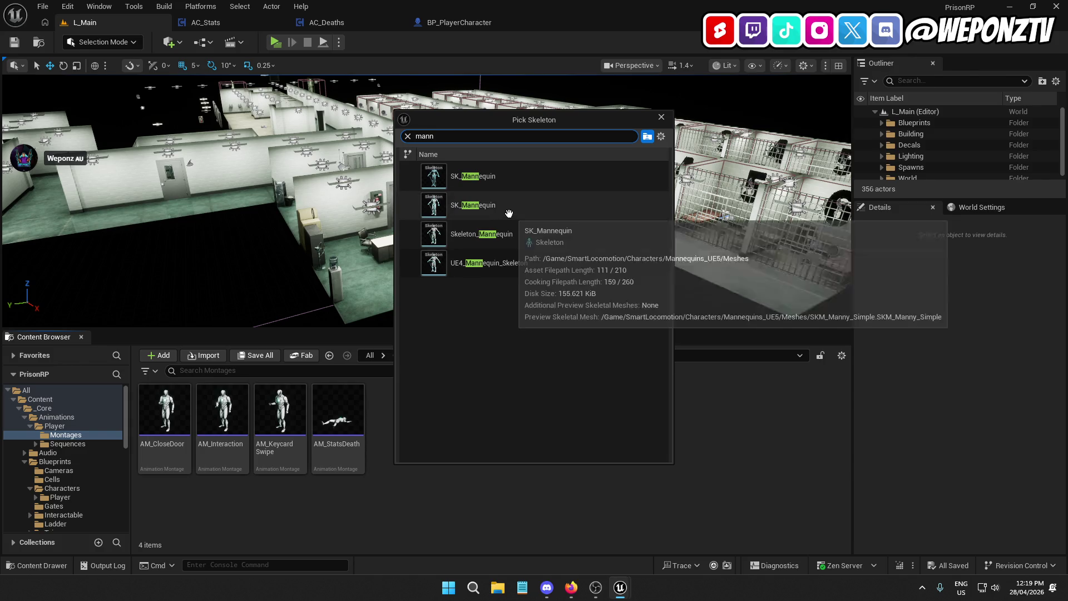
pyautogui.write('mann')
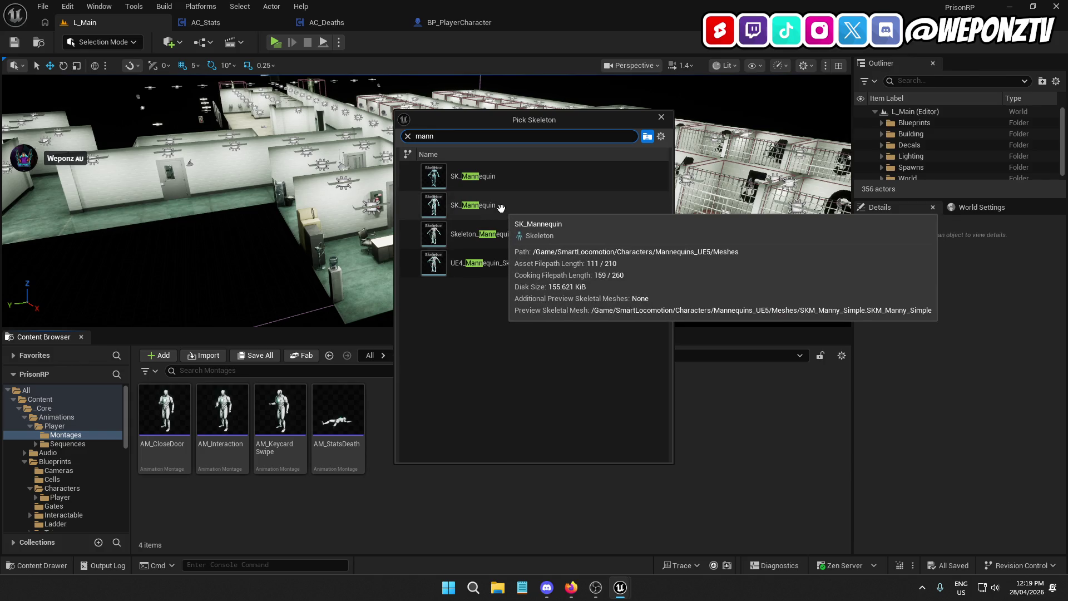
pyautogui.click(501, 206)
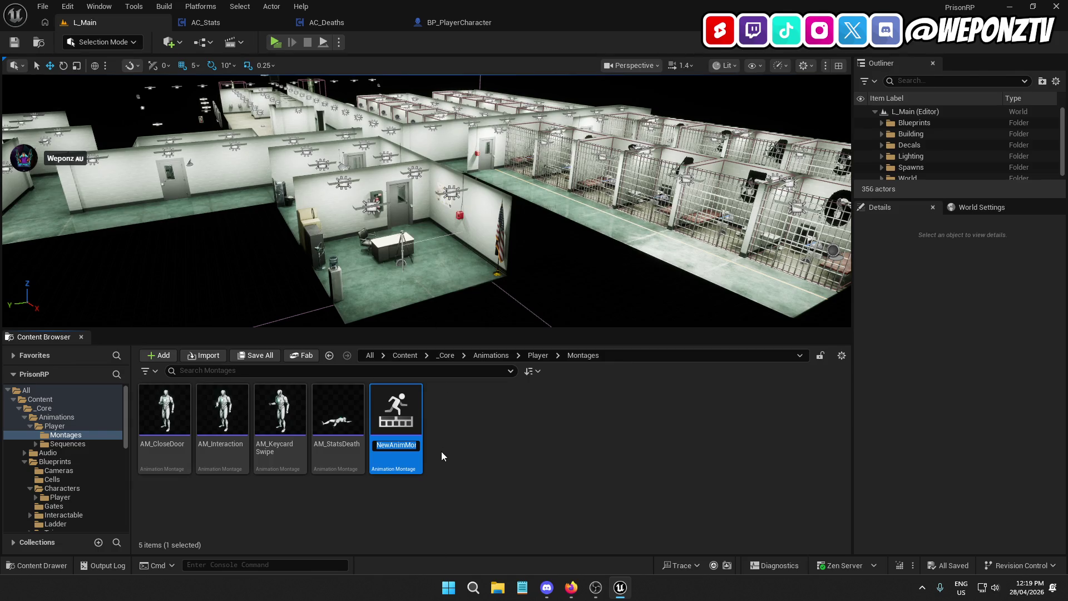
pyautogui.write('AM_')
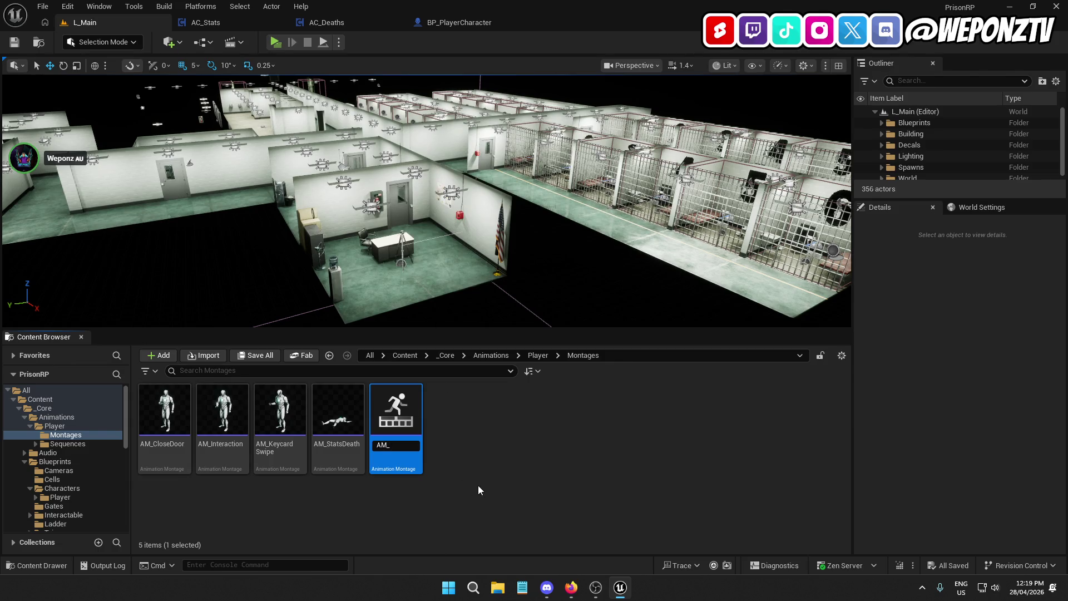
pyautogui.write('FallingDe')
pyautogui.write('ath1')
pyautogui.press('Return')
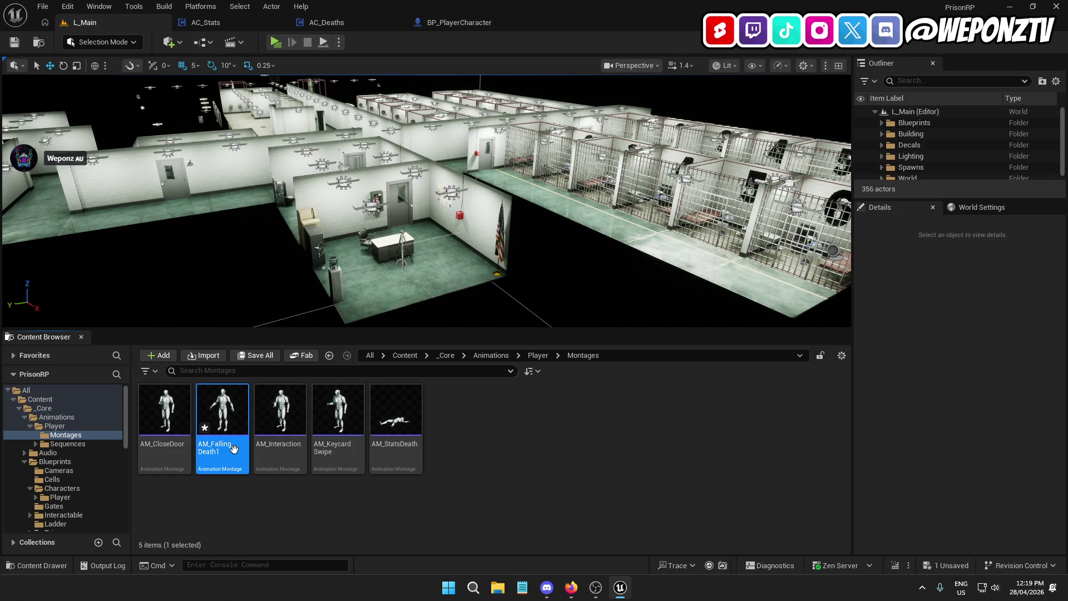
pyautogui.doubleClick(232, 448)
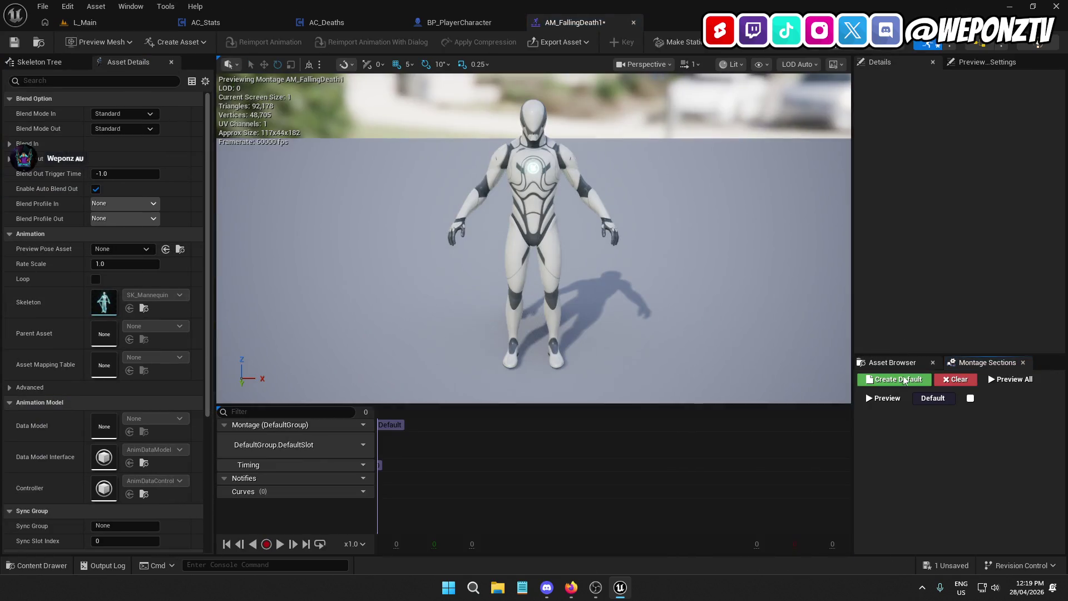
# Drop A_FallingDeath1 into AM_FallingDeath1's DefaultSlot and save the montage.
pyautogui.click(891, 362)
pyautogui.click(912, 395)
pyautogui.write('falli')
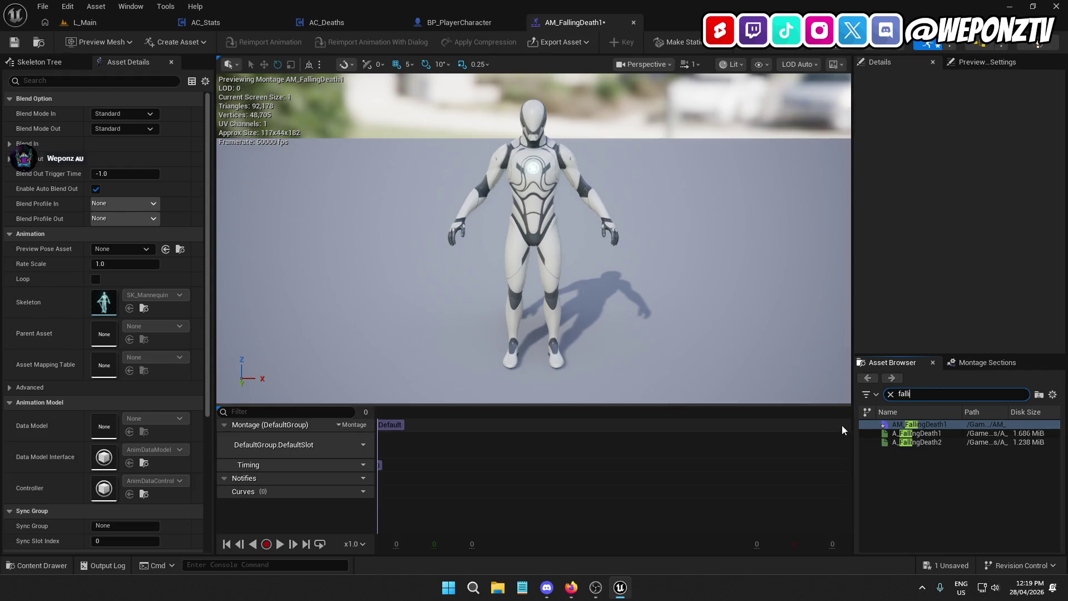
pyautogui.moveTo(906, 431); pyautogui.dragTo(403, 439)
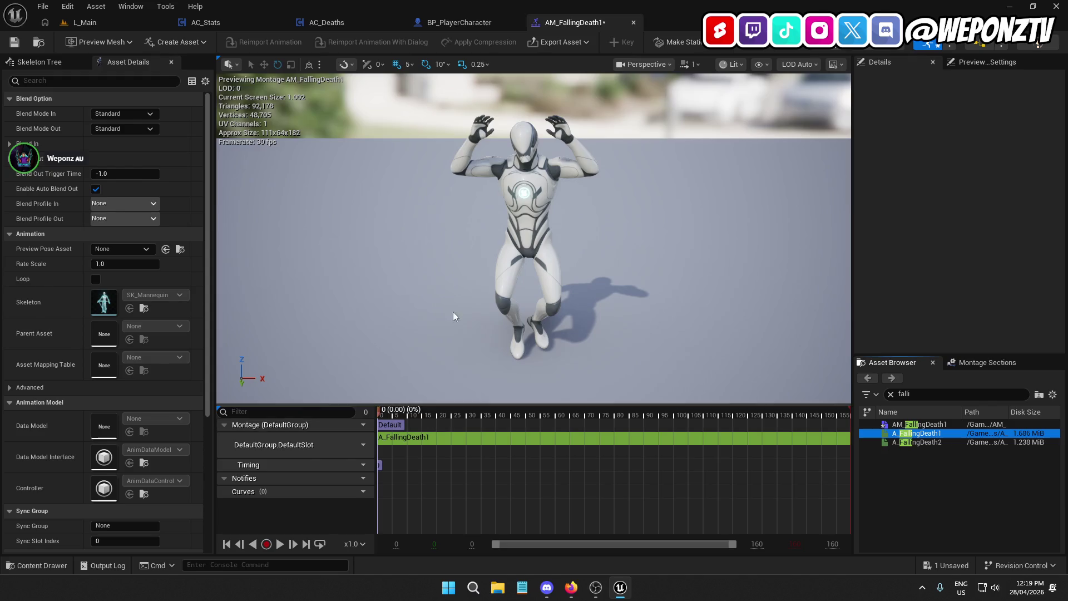
pyautogui.click(14, 43)
# Duplicate AM_FallingDeath1 as AM_FallingDeath2 and open the copy.
pyautogui.click(112, 23)
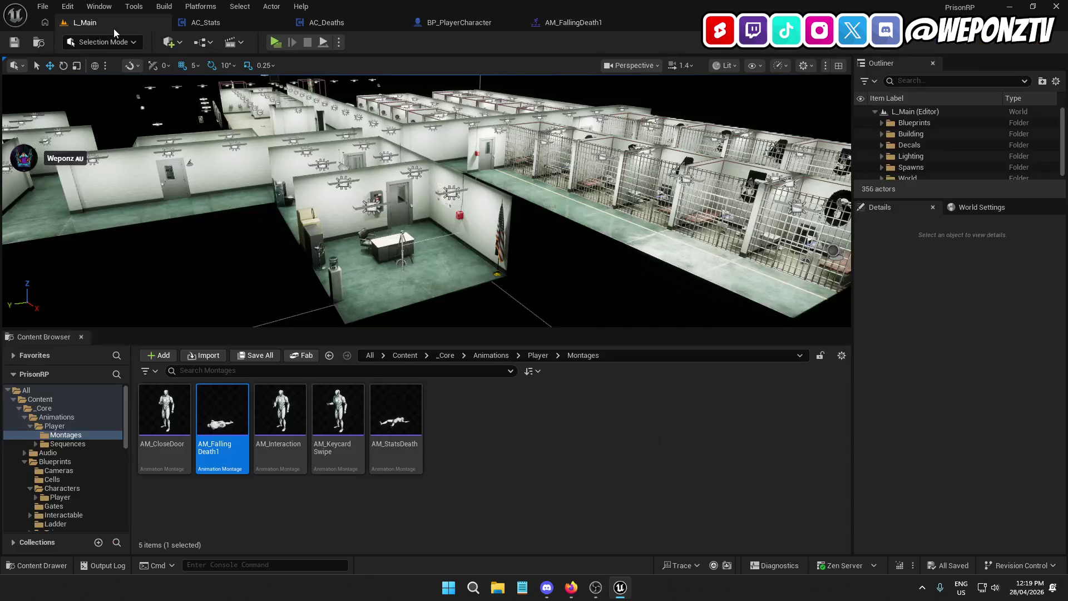
pyautogui.rightClick(236, 429)
pyautogui.click(277, 181)
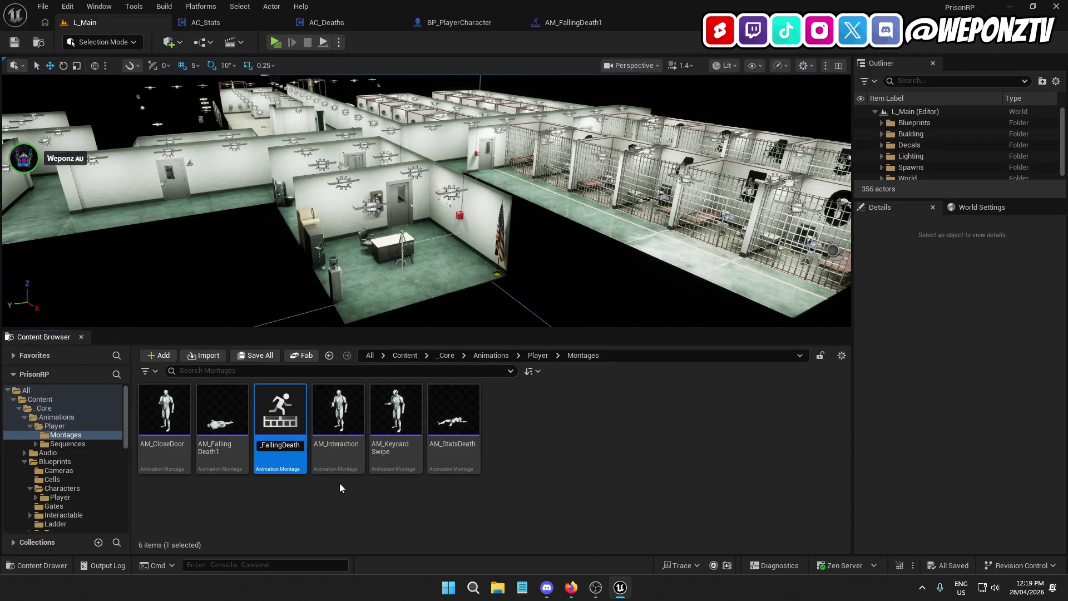
pyautogui.press('Return')
pyautogui.doubleClick(280, 412)
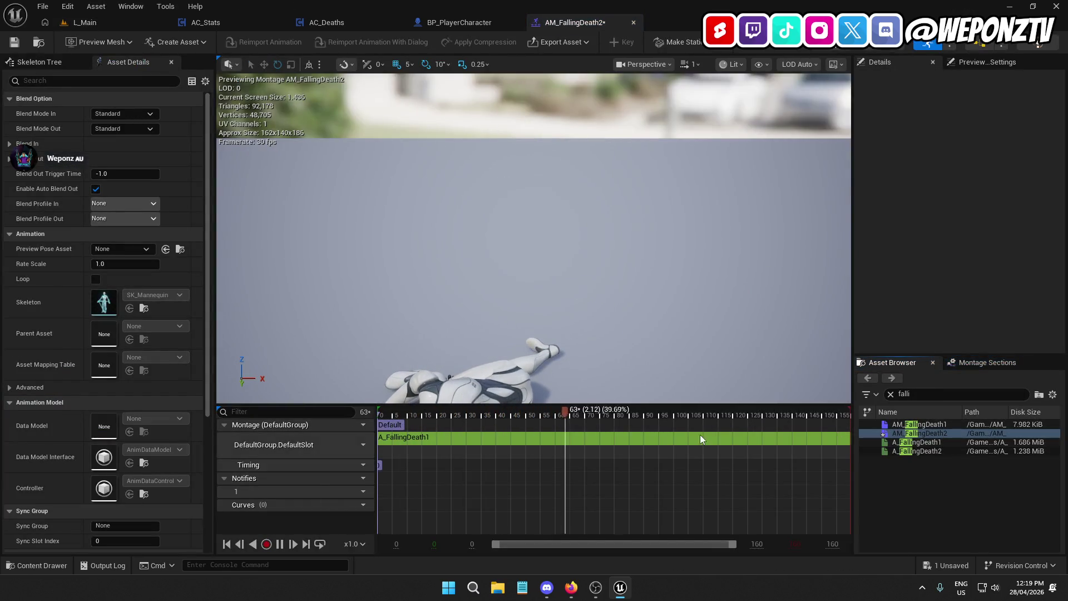
# Replace the clip in AM_FallingDeath2 with A_FallingDeath2, save, and close it.
pyautogui.click(678, 439)
pyautogui.press('Delete')
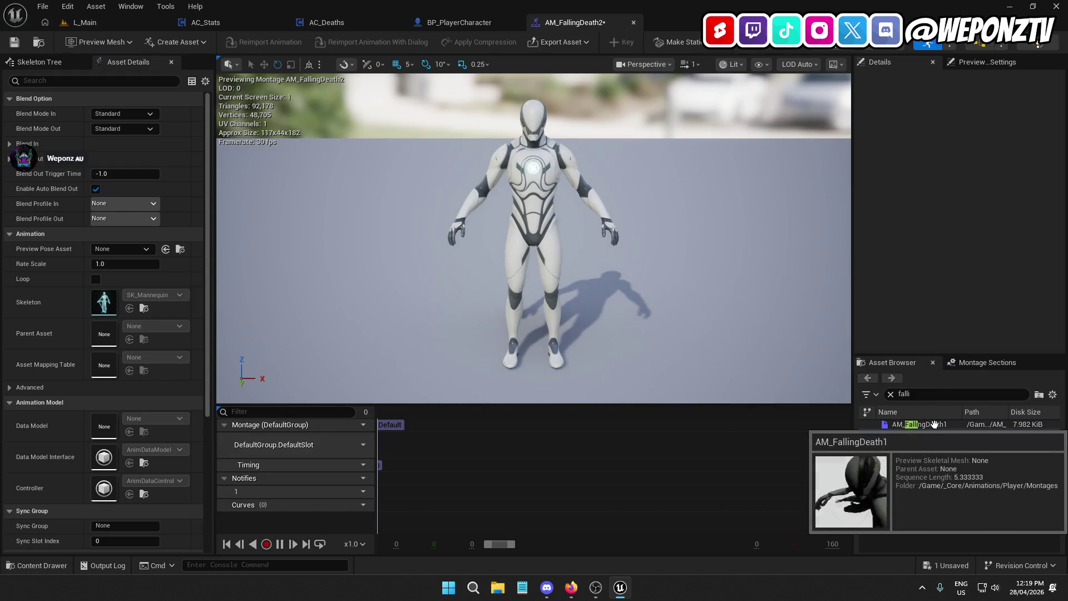
pyautogui.click(935, 424)
pyautogui.moveTo(917, 451)
pyautogui.mouseDown()
pyautogui.moveTo(367, 440)
pyautogui.moveTo(384, 439)
pyautogui.mouseUp()
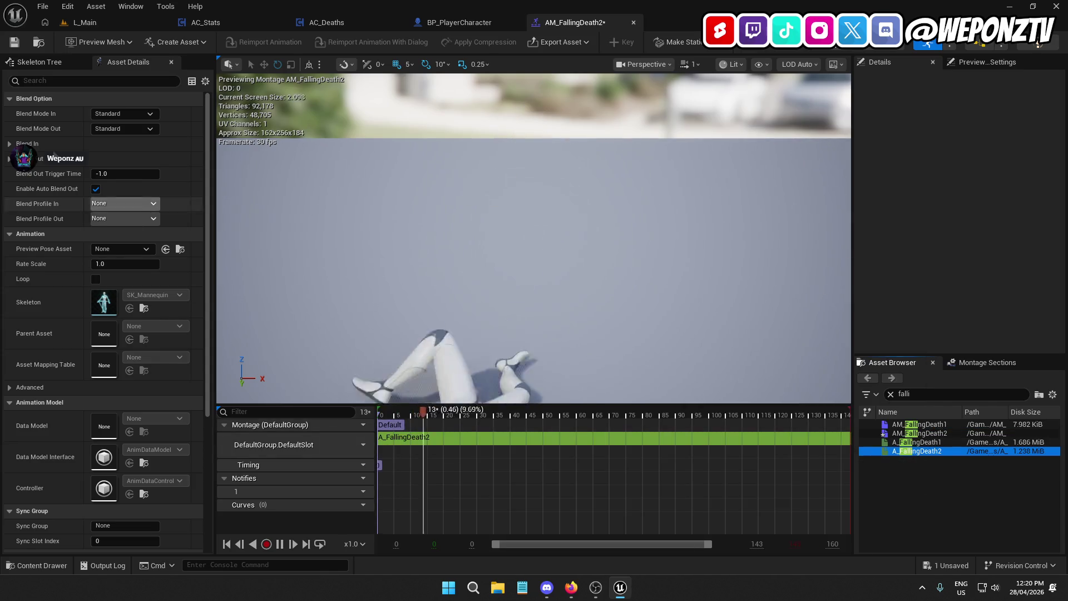
pyautogui.click(13, 41)
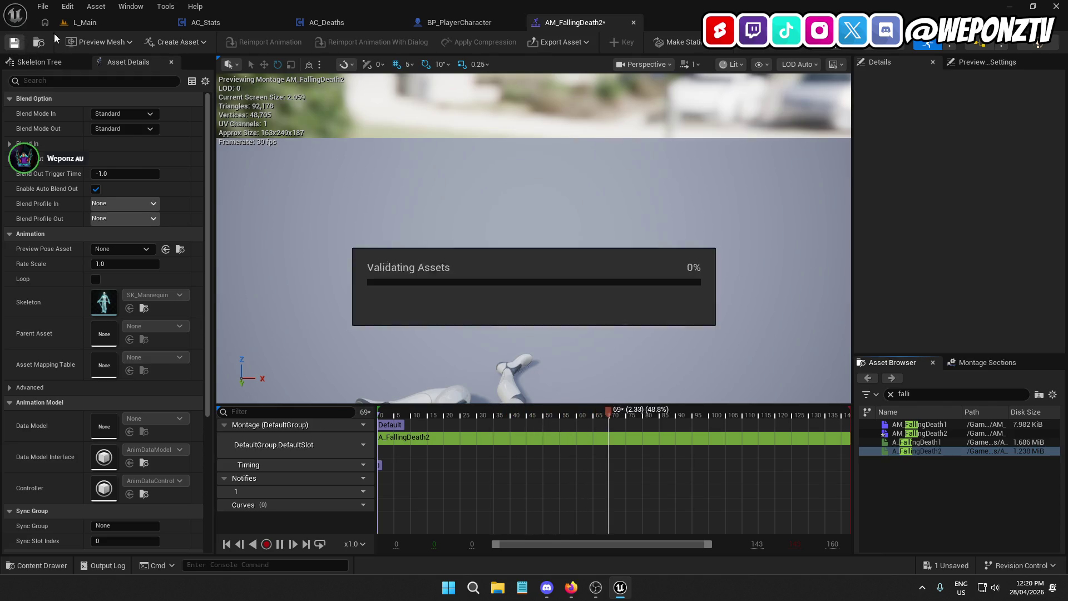
pyautogui.click(634, 22)
pyautogui.click(119, 19)
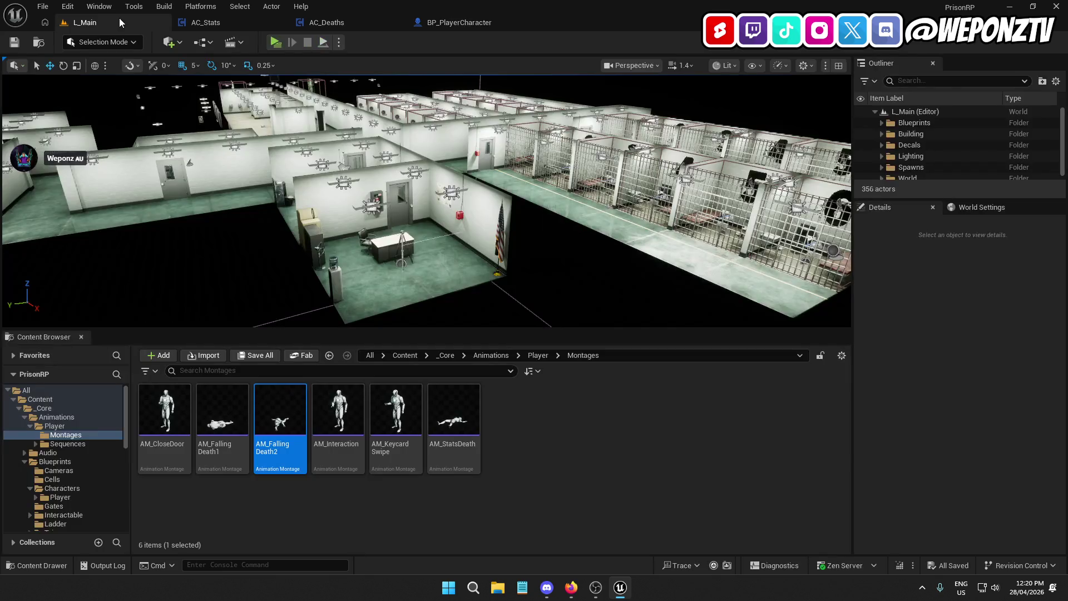
# In AC_Deaths, copy and paste the thirst alert node with its inputs.
pyautogui.click(357, 23)
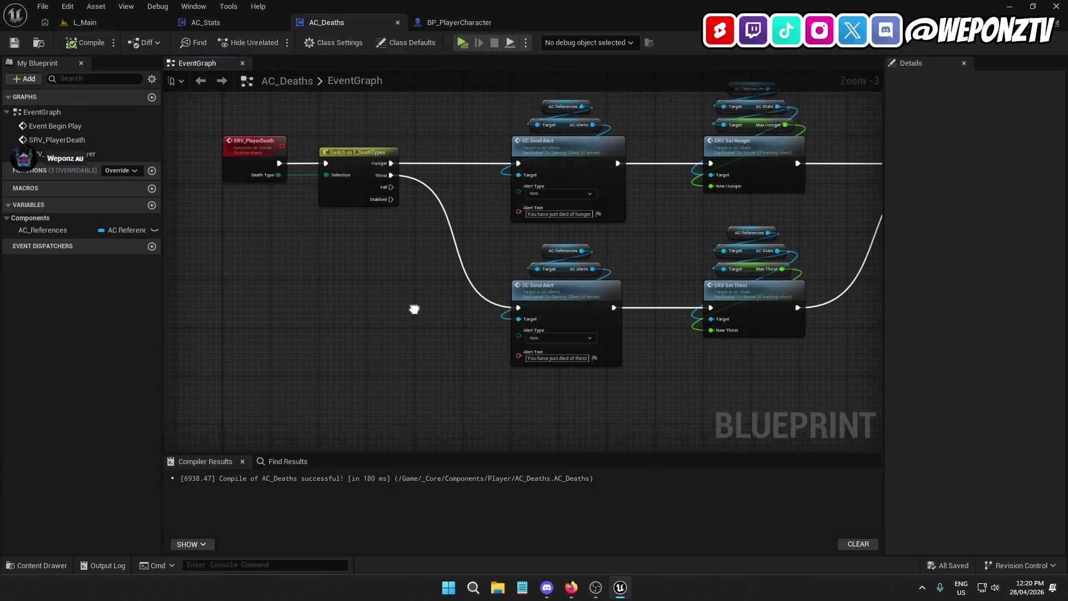
pyautogui.moveTo(412, 307); pyautogui.dragTo(337, 236)
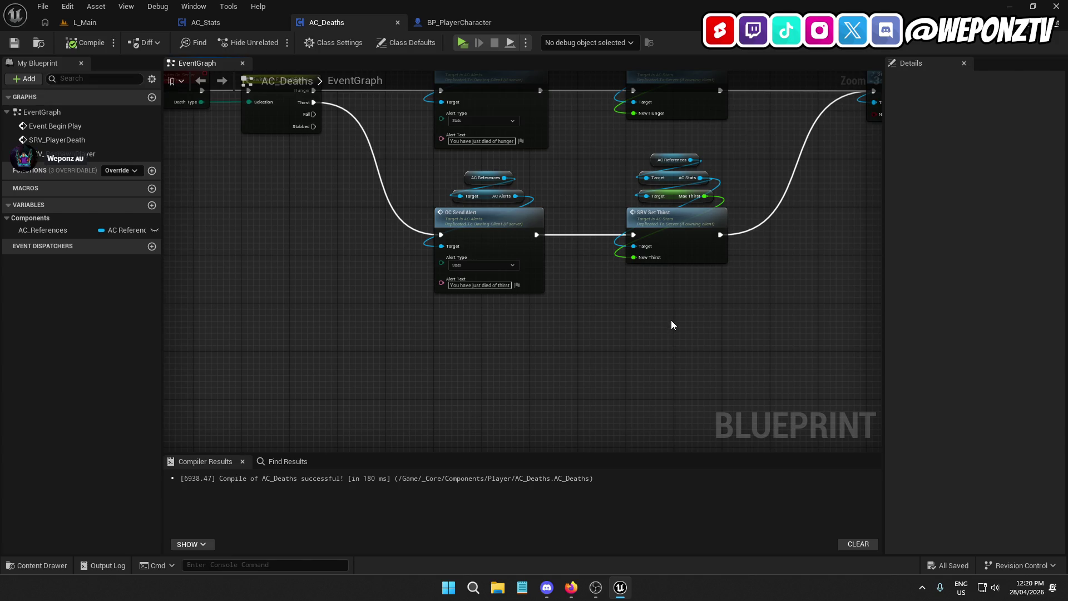
pyautogui.moveTo(644, 315)
pyautogui.mouseDown()
pyautogui.moveTo(553, 381)
pyautogui.moveTo(546, 417)
pyautogui.moveTo(537, 348)
pyautogui.moveTo(574, 316)
pyautogui.mouseUp()
pyautogui.scroll(-2, 606, 339)
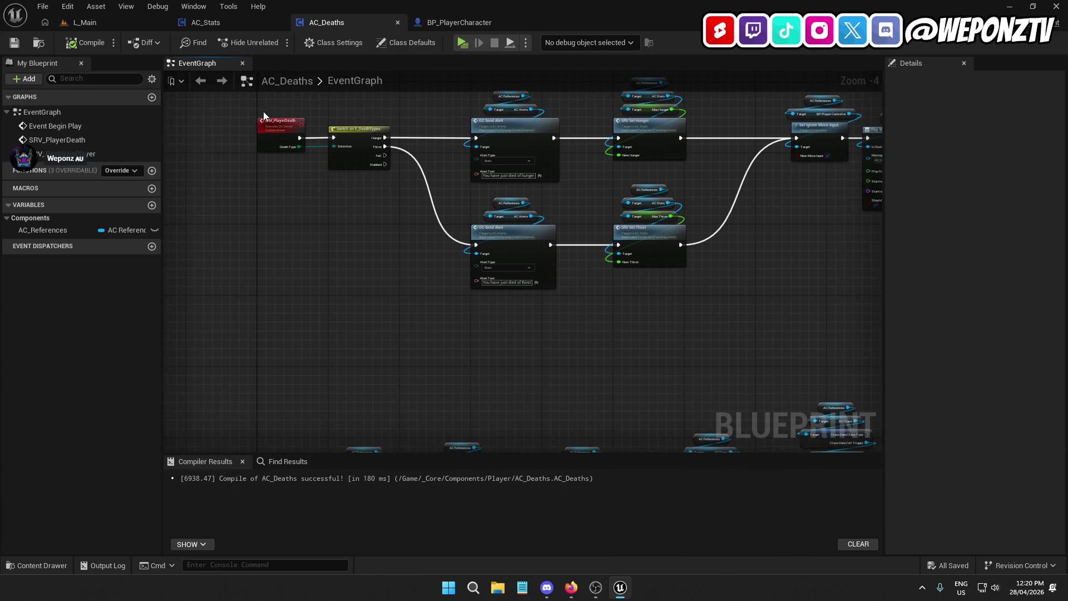
pyautogui.click(280, 121)
pyautogui.moveTo(559, 280); pyautogui.dragTo(485, 190)
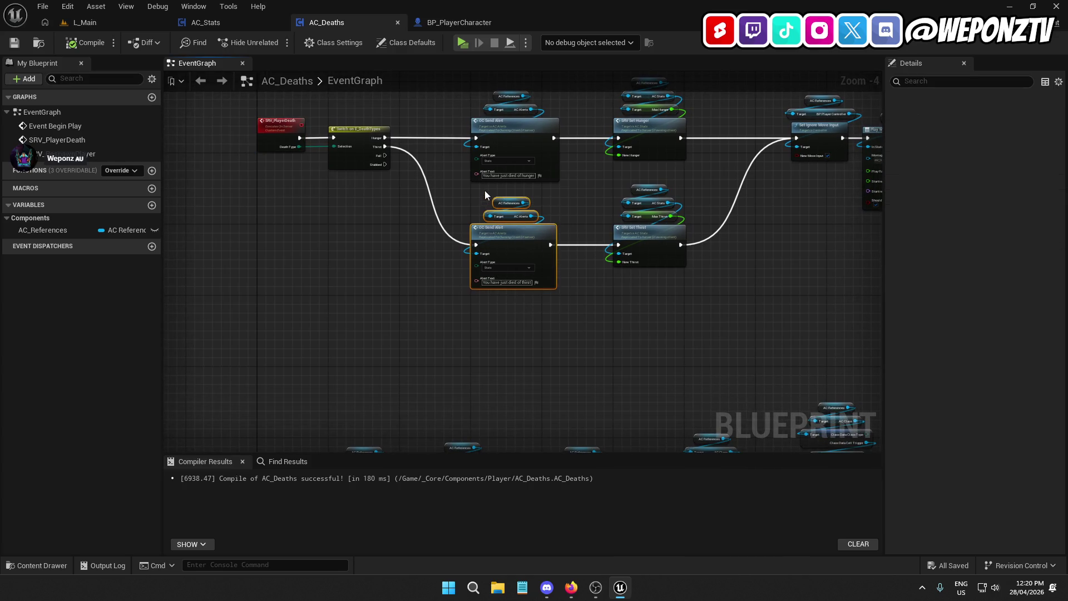
pyautogui.hotkey('ctrl', 'c')
pyautogui.hotkey('ctrl', 'v')
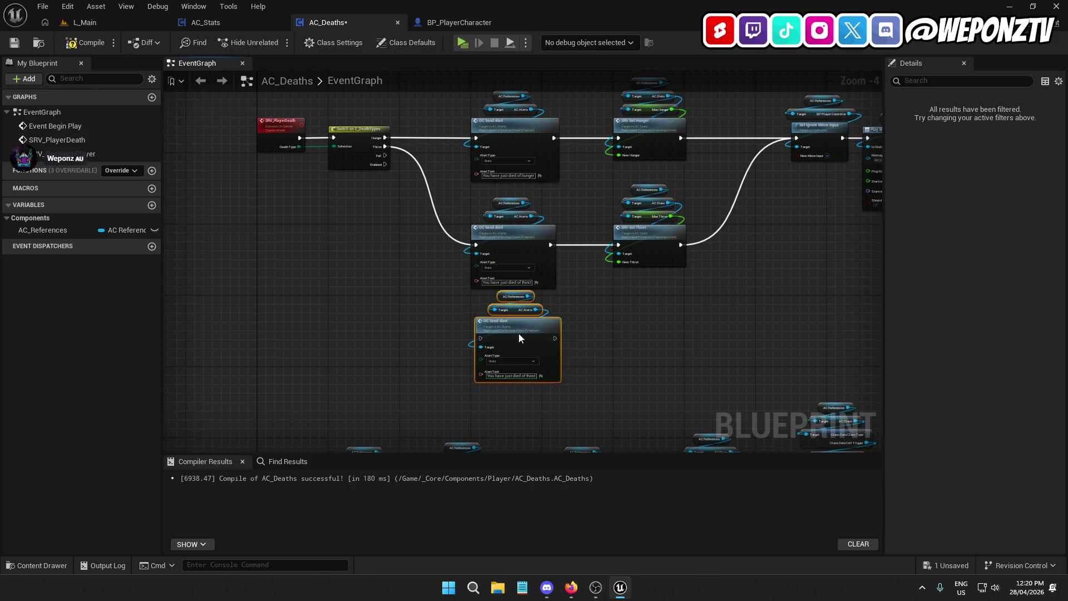
# Wire the switch's Fall case to the pasted alert and edit its message text.
pyautogui.scroll(-3, 620, 323)
pyautogui.moveTo(790, 359); pyautogui.dragTo(439, 262)
pyautogui.moveTo(822, 342); pyautogui.dragTo(298, 201)
pyautogui.scroll(7, 394, 228)
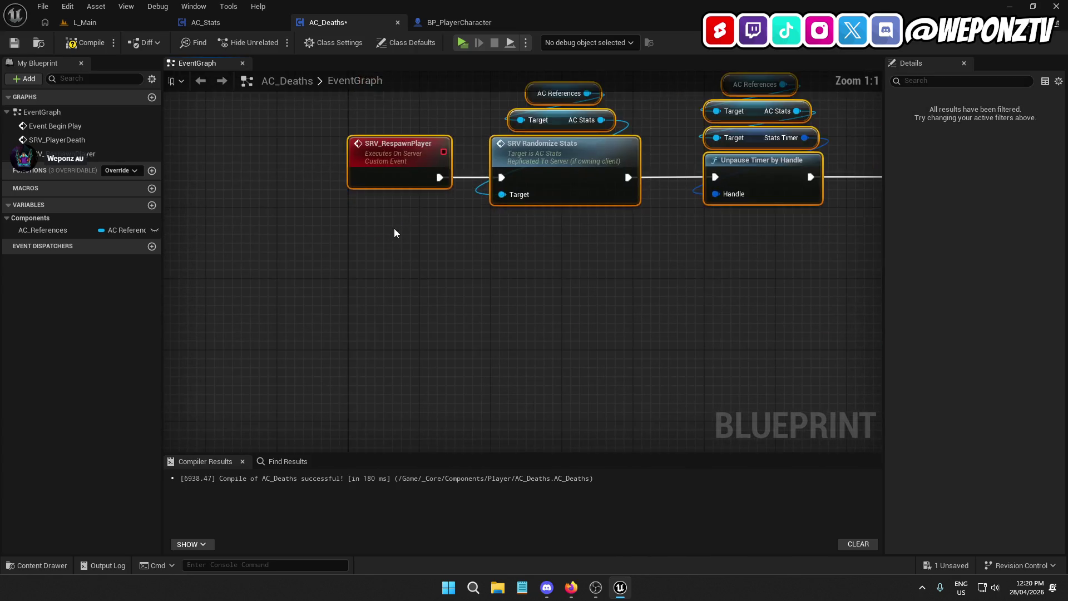
pyautogui.scroll(-4, 627, 218)
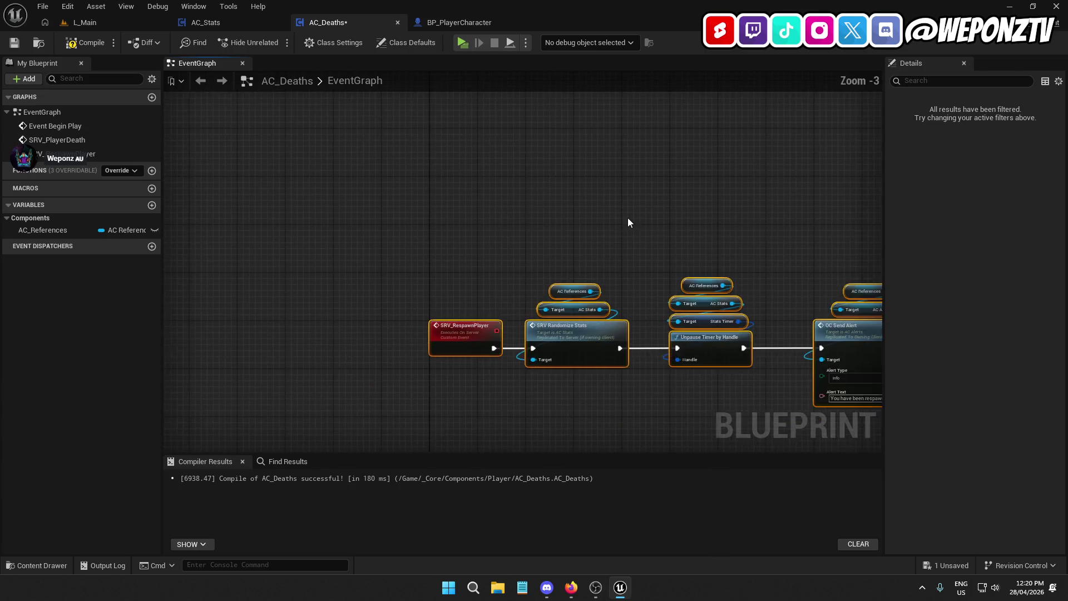
pyautogui.scroll(2, 487, 292)
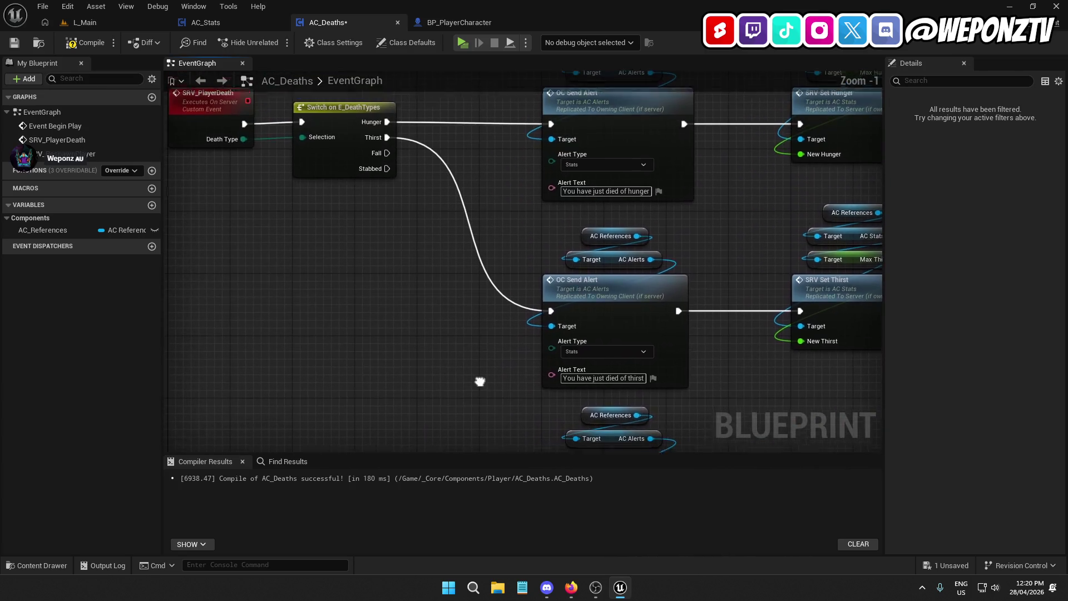
pyautogui.moveTo(387, 156)
pyautogui.mouseDown()
pyautogui.moveTo(479, 295)
pyautogui.moveTo(556, 380)
pyautogui.mouseUp()
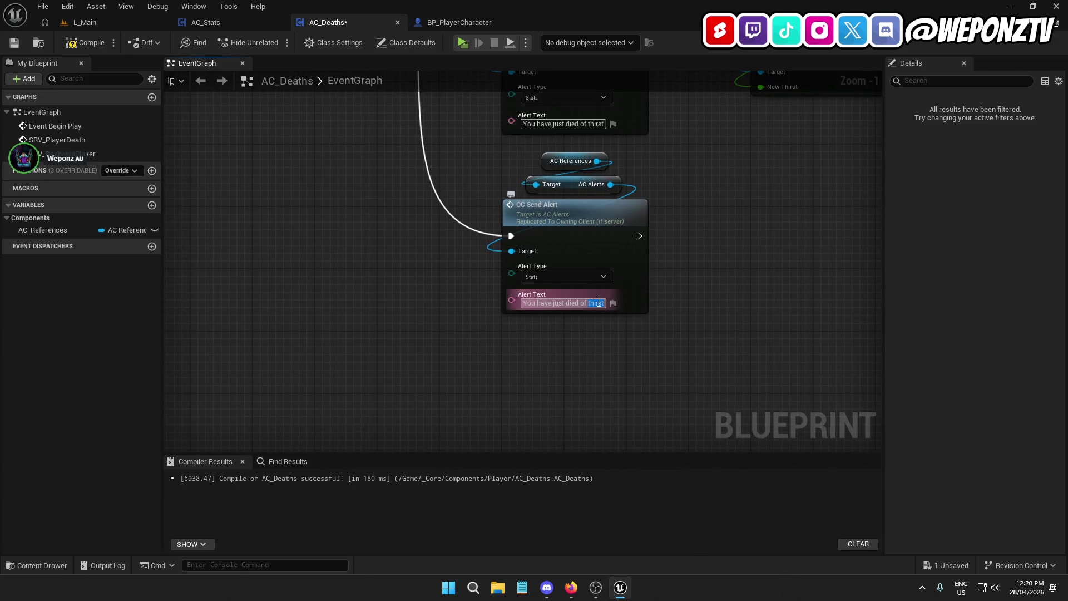
pyautogui.press('BackSpace')
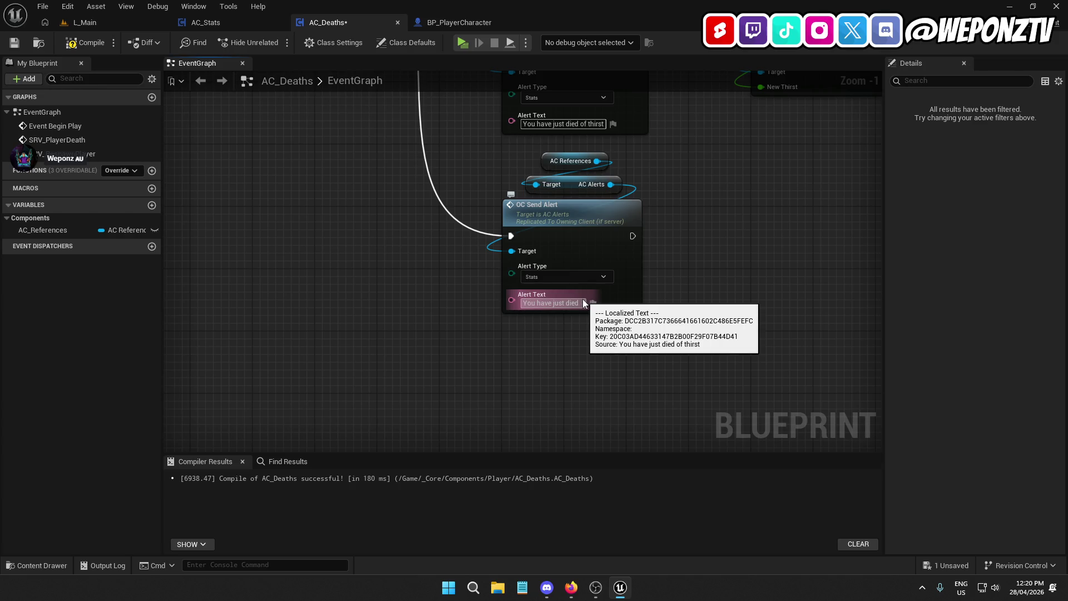
pyautogui.write('ger')
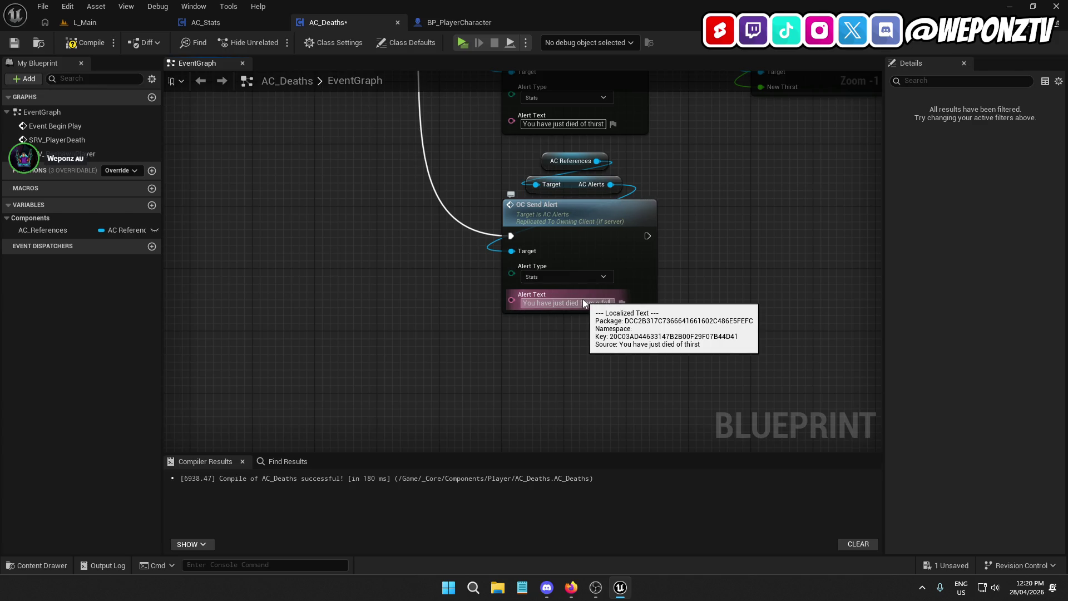
pyautogui.click(719, 235)
pyautogui.moveTo(718, 235); pyautogui.dragTo(484, 389)
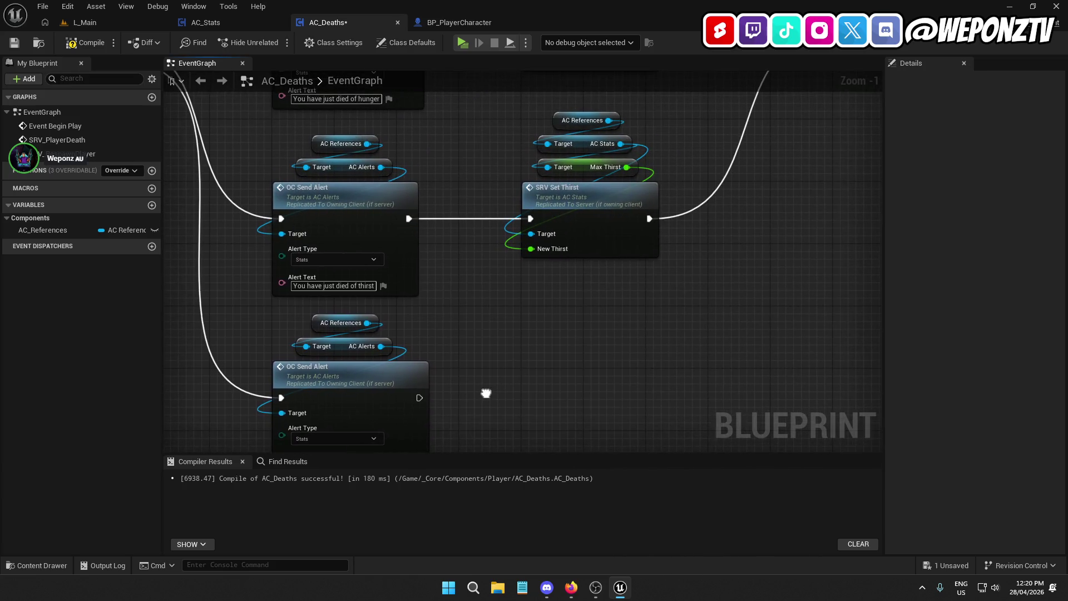
# Copy the Set Ignore Move Input, Play Montage and SRV Respawn Player nodes beside the fall alert.
pyautogui.scroll(-1, 606, 319)
pyautogui.scroll(-1, 606, 313)
pyautogui.moveTo(605, 314); pyautogui.dragTo(308, 362)
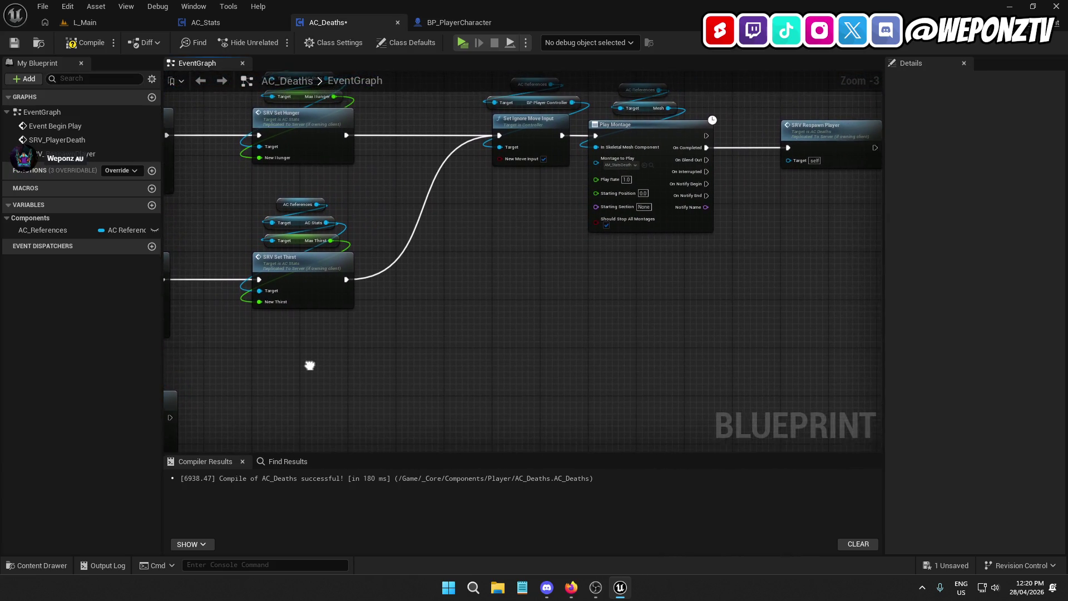
pyautogui.moveTo(686, 278)
pyautogui.mouseDown()
pyautogui.moveTo(613, 151)
pyautogui.moveTo(510, 85)
pyautogui.mouseUp()
pyautogui.moveTo(836, 285)
pyautogui.mouseDown()
pyautogui.moveTo(615, 93)
pyautogui.moveTo(527, 91)
pyautogui.mouseUp()
pyautogui.moveTo(468, 298)
pyautogui.mouseDown()
pyautogui.moveTo(673, 143)
pyautogui.moveTo(622, 192)
pyautogui.mouseUp()
pyautogui.hotkey('ctrl', 'v')
pyautogui.moveTo(662, 220)
pyautogui.mouseDown()
pyautogui.moveTo(757, 221)
pyautogui.moveTo(746, 225)
pyautogui.mouseUp()
# Arrange the pasted nodes and connect the fall alert into Set Ignore Move Input.
pyautogui.click(570, 220)
pyautogui.moveTo(659, 212)
pyautogui.mouseDown()
pyautogui.moveTo(656, 201)
pyautogui.moveTo(655, 221)
pyautogui.moveTo(656, 209)
pyautogui.mouseUp()
pyautogui.click(652, 304)
pyautogui.moveTo(672, 318); pyautogui.dragTo(508, 296)
pyautogui.moveTo(655, 301); pyautogui.dragTo(474, 192)
pyautogui.moveTo(509, 260); pyautogui.dragTo(461, 106)
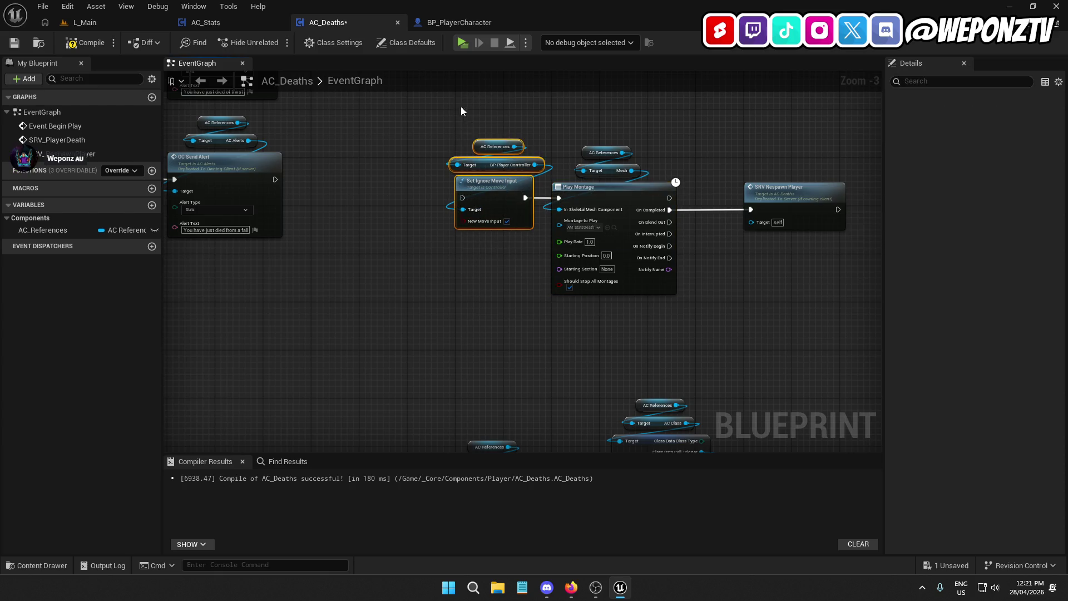
pyautogui.moveTo(492, 192)
pyautogui.mouseDown()
pyautogui.moveTo(365, 173)
pyautogui.moveTo(274, 180)
pyautogui.mouseUp()
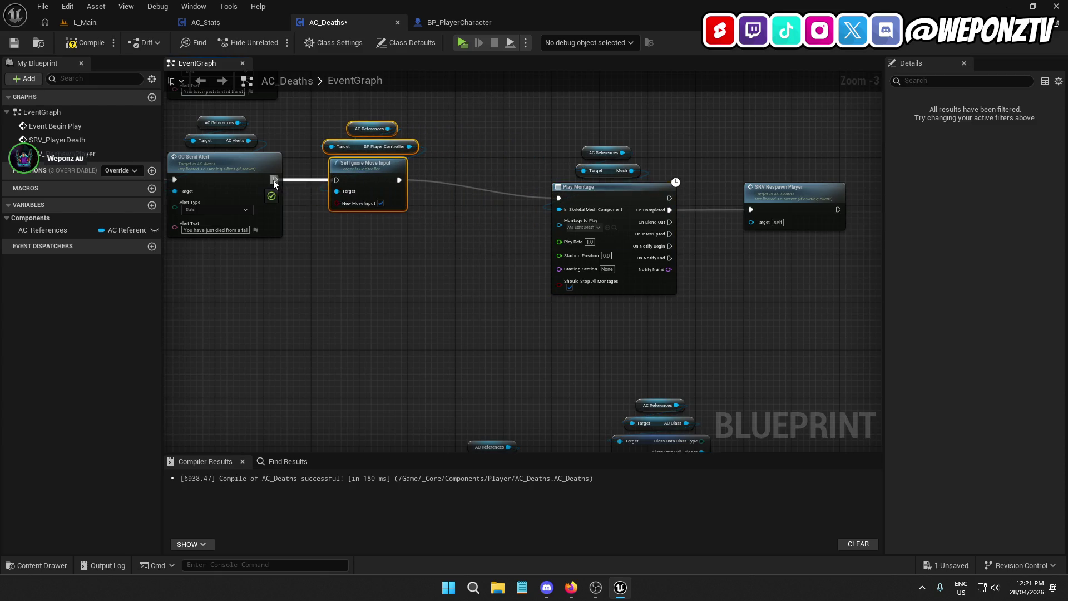
pyautogui.click(401, 263)
pyautogui.moveTo(400, 263)
pyautogui.mouseDown()
pyautogui.moveTo(572, 249)
pyautogui.moveTo(484, 175)
pyautogui.mouseUp()
pyautogui.moveTo(519, 210); pyautogui.dragTo(549, 211)
pyautogui.click(568, 307)
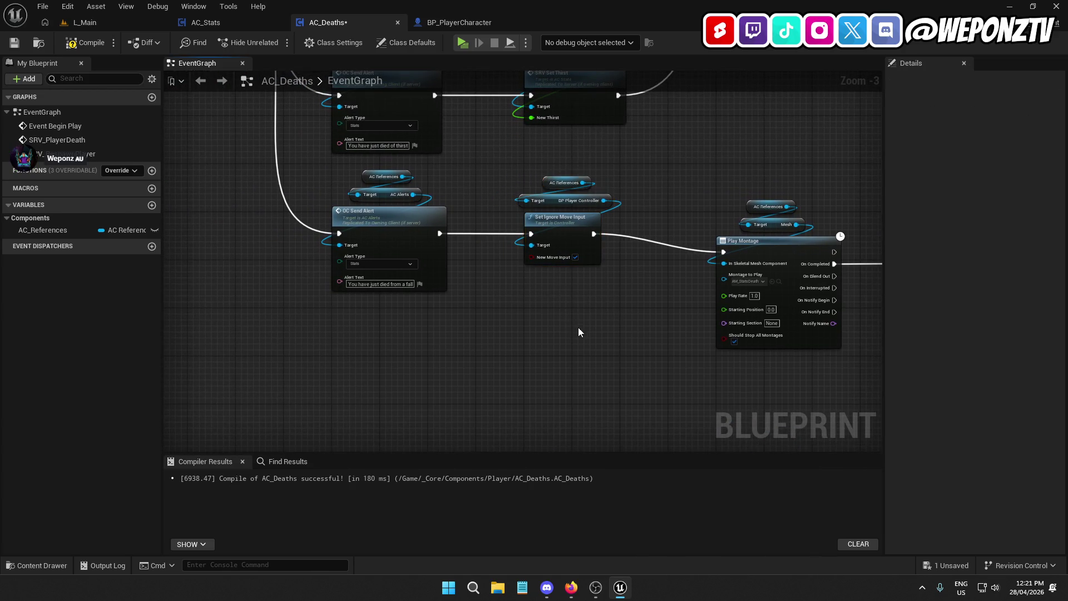
pyautogui.moveTo(728, 306); pyautogui.dragTo(576, 258)
pyautogui.moveTo(481, 233); pyautogui.dragTo(476, 238)
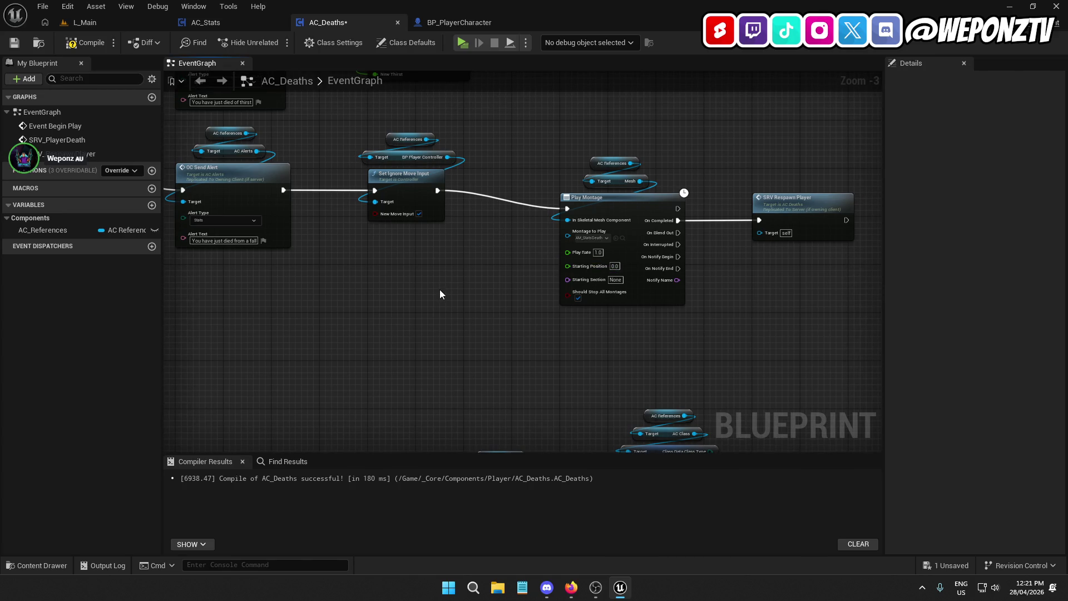
pyautogui.rightClick(439, 292)
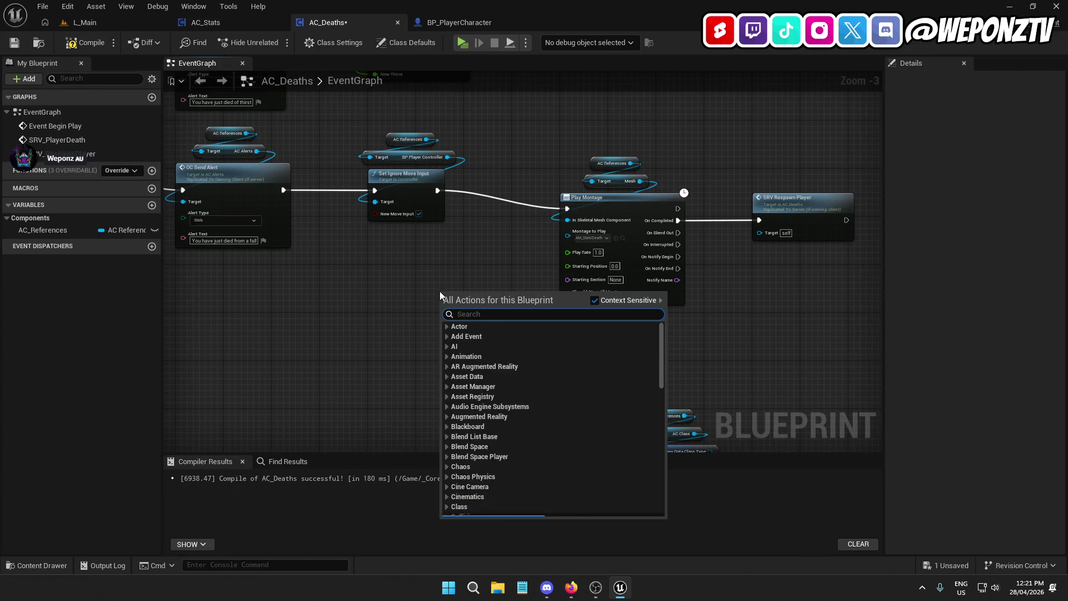
# Add a Random Bool driving a Branch, placed after the input lock.
pyautogui.write('random')
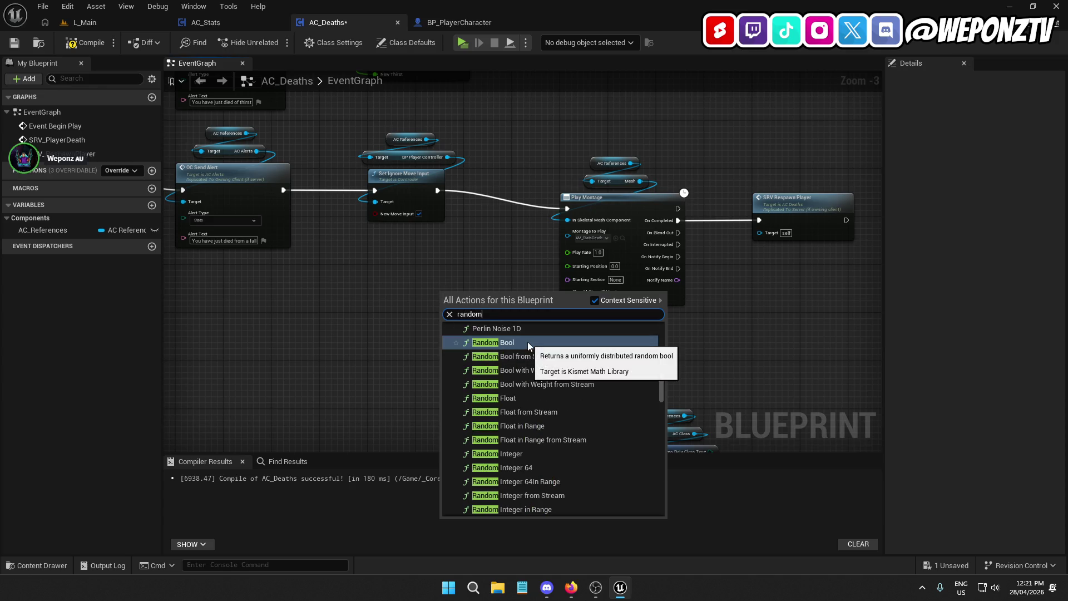
pyautogui.click(528, 342)
pyautogui.moveTo(479, 304)
pyautogui.mouseDown()
pyautogui.moveTo(452, 329)
pyautogui.moveTo(461, 332)
pyautogui.mouseUp()
pyautogui.write('br')
pyautogui.click(514, 379)
pyautogui.moveTo(809, 306); pyautogui.dragTo(561, 149)
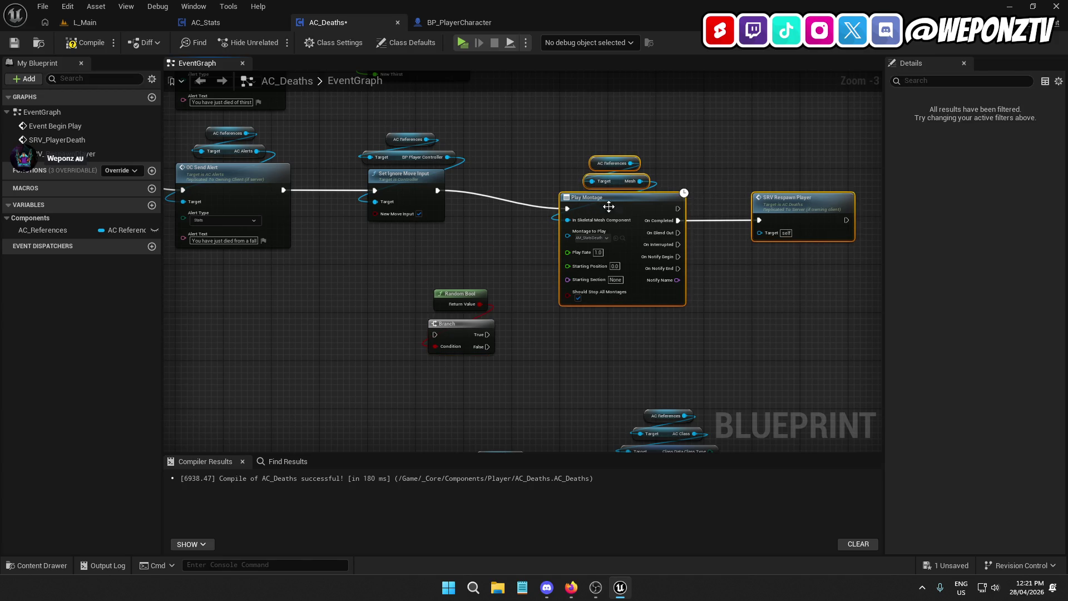
pyautogui.moveTo(609, 207); pyautogui.dragTo(753, 185)
pyautogui.moveTo(545, 346); pyautogui.dragTo(424, 285)
pyautogui.moveTo(456, 328)
pyautogui.mouseDown()
pyautogui.moveTo(543, 184)
pyautogui.moveTo(427, 191)
pyautogui.mouseUp()
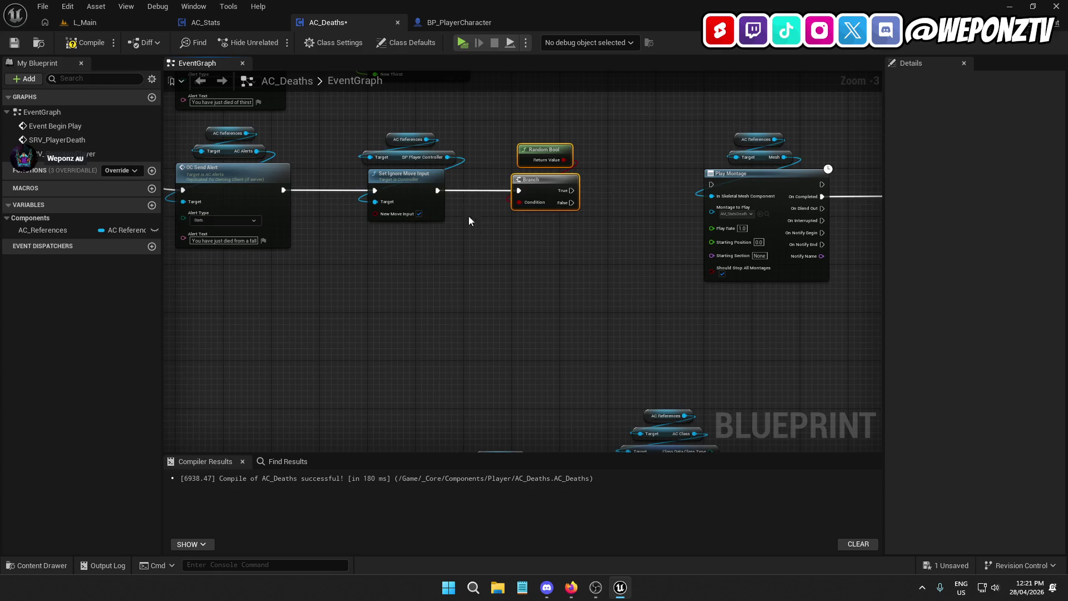
# Wire the Branch's True output to Play Montage and paste a second Play Montage.
pyautogui.scroll(-2, 469, 221)
pyautogui.scroll(5, 479, 247)
pyautogui.moveTo(448, 233); pyautogui.dragTo(653, 225)
pyautogui.scroll(-2, 626, 226)
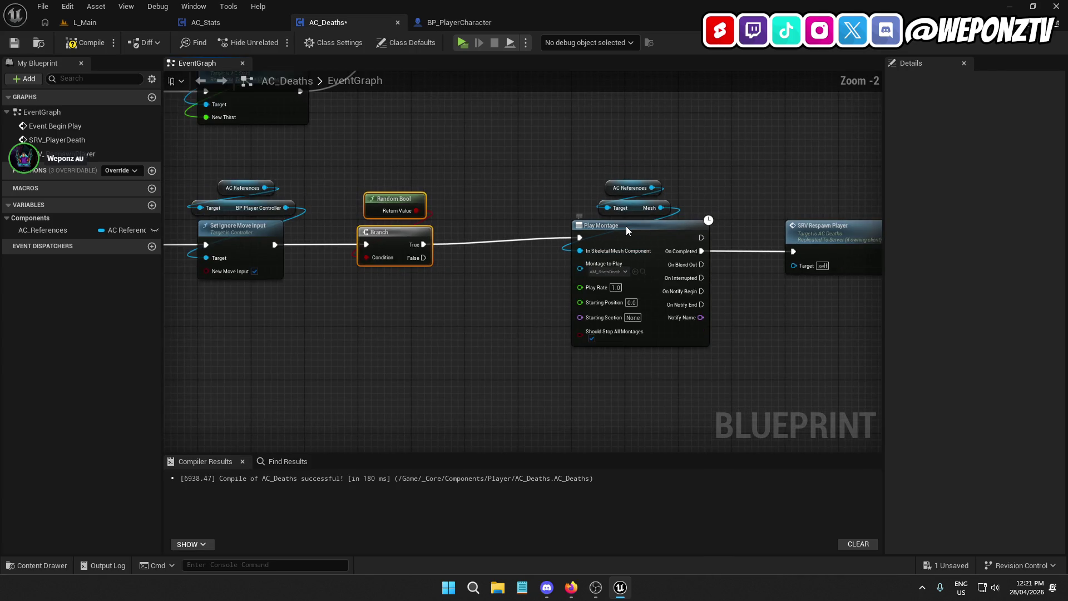
pyautogui.click(626, 226)
pyautogui.moveTo(610, 377); pyautogui.dragTo(582, 228)
pyautogui.hotkey('ctrl', 'c')
pyautogui.hotkey('ctrl', 'v')
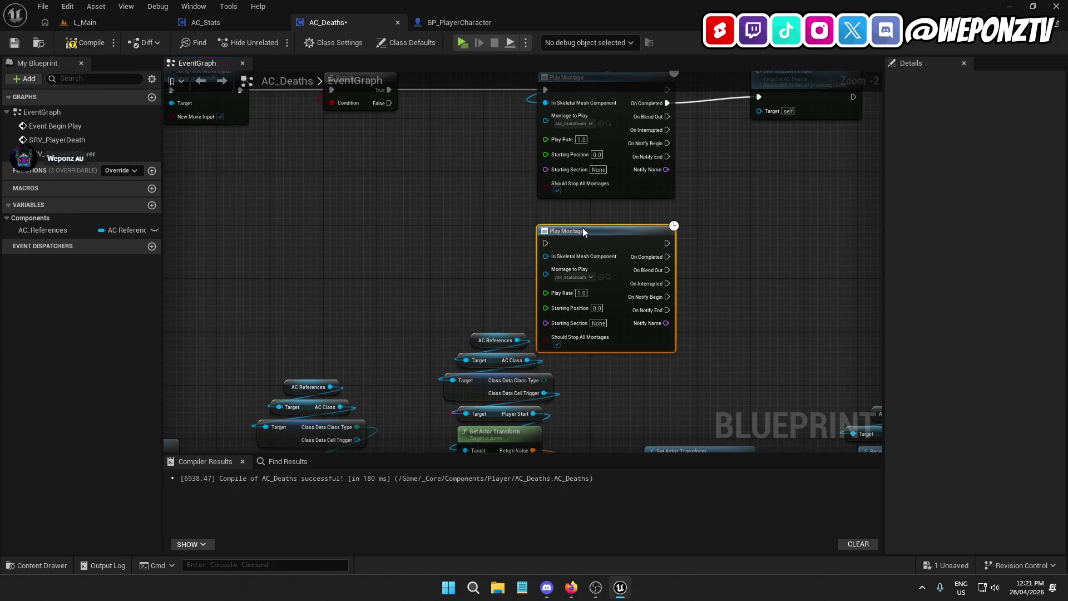
# Connect the Branch's False output to the second Play Montage and shift the Mesh references left of both.
pyautogui.scroll(-6, 732, 128)
pyautogui.moveTo(804, 330)
pyautogui.mouseDown()
pyautogui.moveTo(538, 197)
pyautogui.moveTo(429, 181)
pyautogui.moveTo(445, 358)
pyautogui.moveTo(413, 349)
pyautogui.mouseUp()
pyautogui.scroll(3, 449, 206)
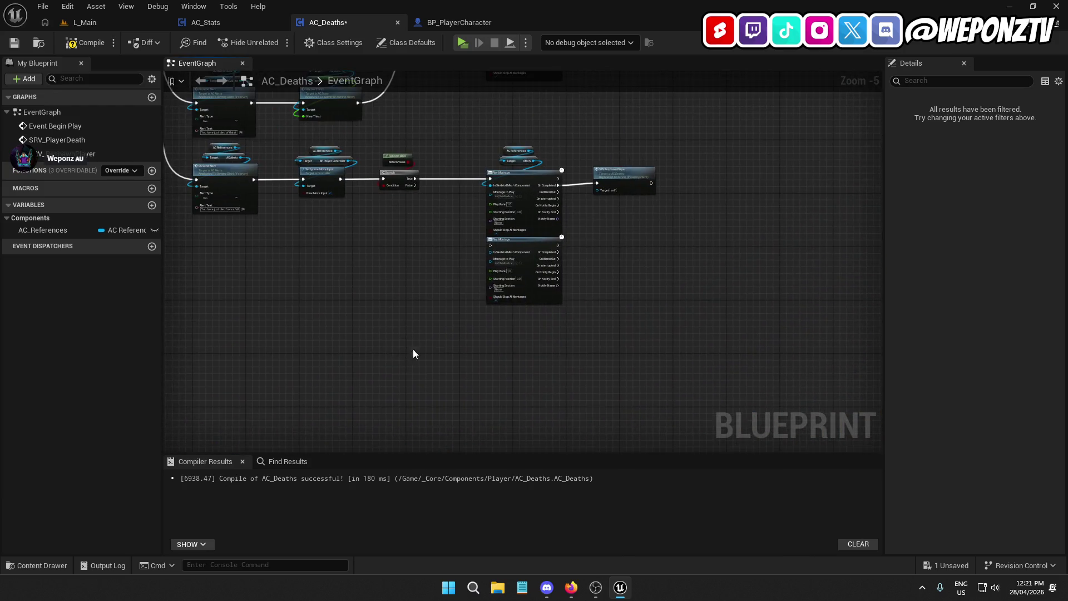
pyautogui.scroll(3, 413, 349)
pyautogui.moveTo(435, 114); pyautogui.dragTo(415, 241)
pyautogui.moveTo(339, 193); pyautogui.dragTo(496, 312)
pyautogui.moveTo(605, 149); pyautogui.dragTo(535, 95)
pyautogui.moveTo(558, 139)
pyautogui.mouseDown()
pyautogui.moveTo(361, 277)
pyautogui.moveTo(392, 301)
pyautogui.moveTo(497, 326)
pyautogui.mouseUp()
# Set both Play Montage nodes' Montage to Play to falling-death montages, including AM_FallingDeath1.
pyautogui.click(525, 213)
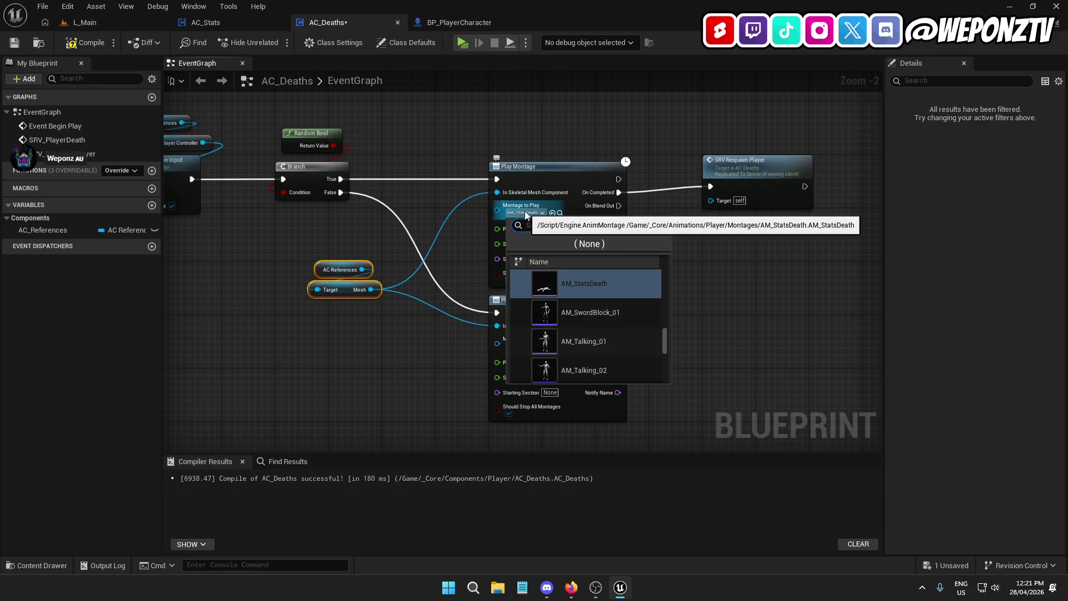
pyautogui.click(602, 286)
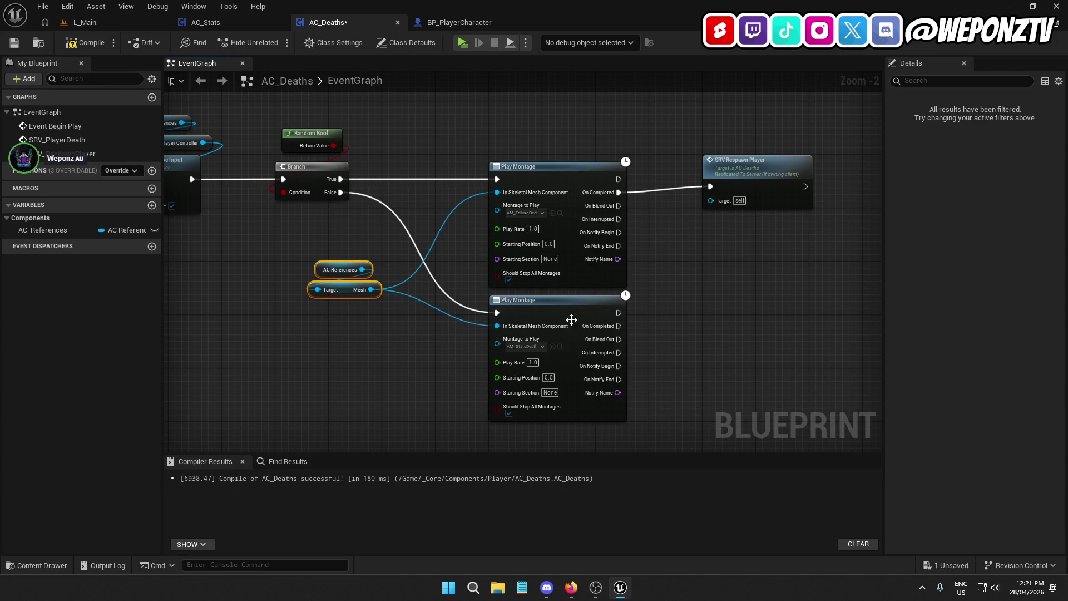
pyautogui.click(528, 346)
pyautogui.write('fa')
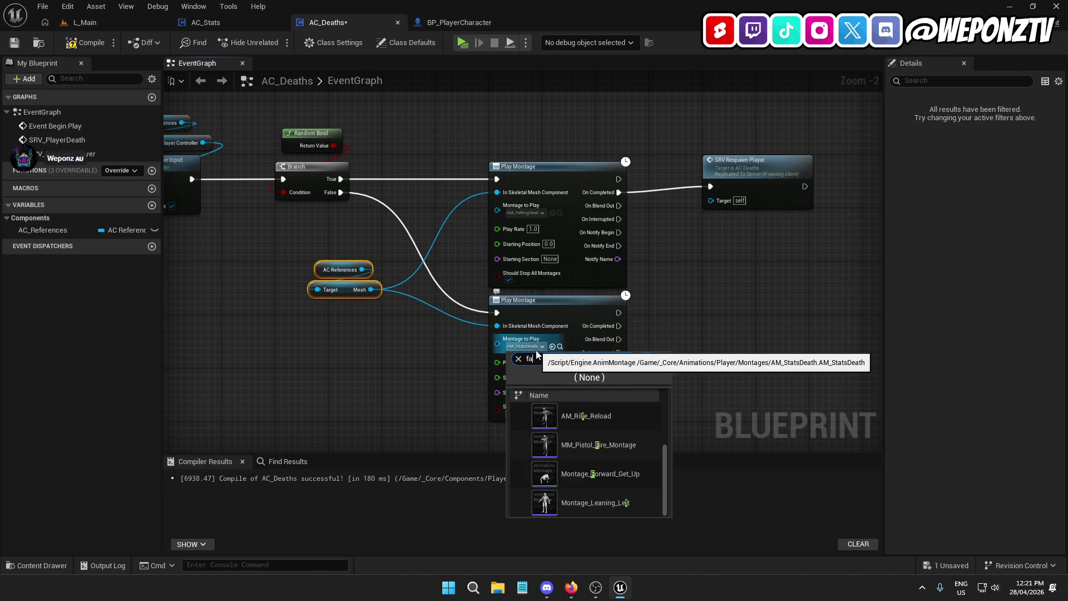
pyautogui.click(578, 423)
# Route the second montage's On Completed to SRV Respawn Player, review the chain, and save AC_Deaths.
pyautogui.moveTo(762, 169); pyautogui.dragTo(816, 176)
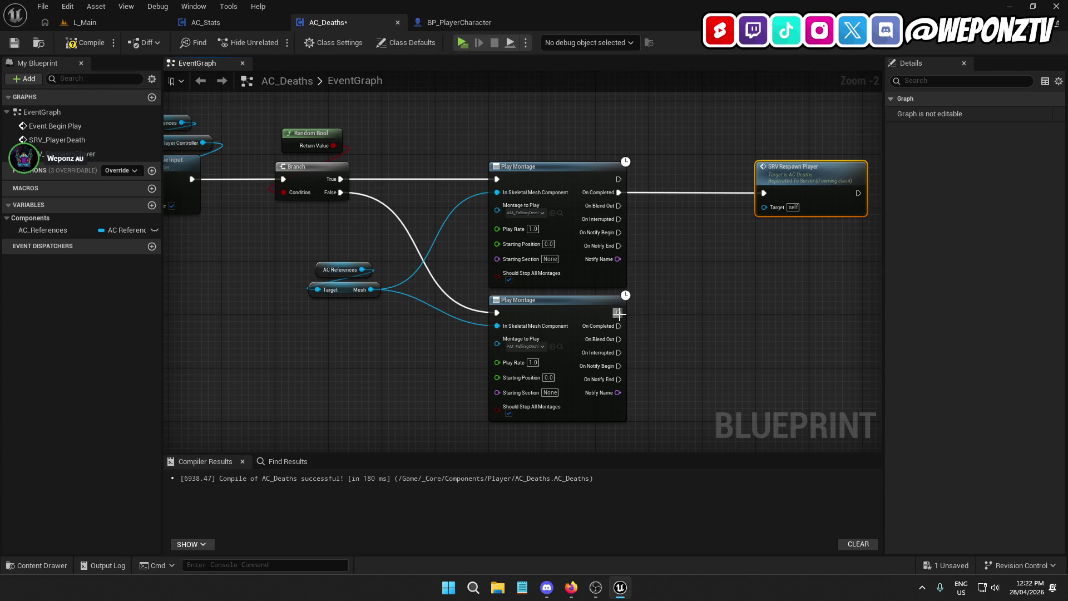
pyautogui.moveTo(618, 326)
pyautogui.mouseDown()
pyautogui.moveTo(742, 228)
pyautogui.moveTo(764, 193)
pyautogui.mouseUp()
pyautogui.moveTo(728, 348)
pyautogui.mouseDown()
pyautogui.moveTo(702, 416)
pyautogui.moveTo(699, 349)
pyautogui.mouseUp()
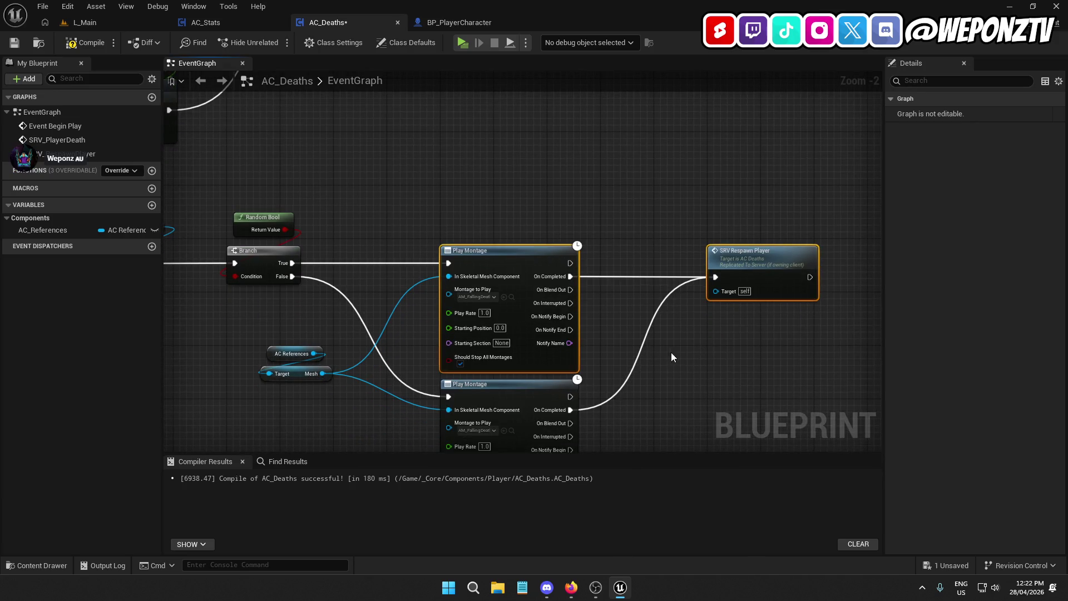
pyautogui.scroll(-2, 675, 352)
pyautogui.moveTo(409, 292)
pyautogui.mouseDown()
pyautogui.moveTo(565, 297)
pyautogui.moveTo(634, 262)
pyautogui.moveTo(394, 394)
pyautogui.moveTo(508, 406)
pyautogui.moveTo(564, 321)
pyautogui.mouseUp()
pyautogui.scroll(1, 602, 262)
pyautogui.moveTo(651, 126); pyautogui.dragTo(693, 122)
pyautogui.moveTo(637, 228)
pyautogui.mouseDown()
pyautogui.moveTo(779, 233)
pyautogui.moveTo(825, 196)
pyautogui.moveTo(817, 184)
pyautogui.moveTo(868, 222)
pyautogui.moveTo(946, 237)
pyautogui.moveTo(879, 141)
pyautogui.moveTo(562, 11)
pyautogui.mouseUp()
pyautogui.moveTo(523, 261)
pyautogui.mouseDown()
pyautogui.moveTo(476, 232)
pyautogui.moveTo(356, 72)
pyautogui.moveTo(390, 111)
pyautogui.moveTo(401, 83)
pyautogui.moveTo(384, 39)
pyautogui.moveTo(390, 17)
pyautogui.mouseUp()
pyautogui.moveTo(389, 167)
pyautogui.mouseDown()
pyautogui.moveTo(337, 445)
pyautogui.moveTo(484, 339)
pyautogui.moveTo(338, 434)
pyautogui.mouseUp()
pyautogui.moveTo(767, 334)
pyautogui.mouseDown()
pyautogui.moveTo(609, 345)
pyautogui.moveTo(627, 314)
pyautogui.moveTo(632, 230)
pyautogui.moveTo(573, 214)
pyautogui.mouseUp()
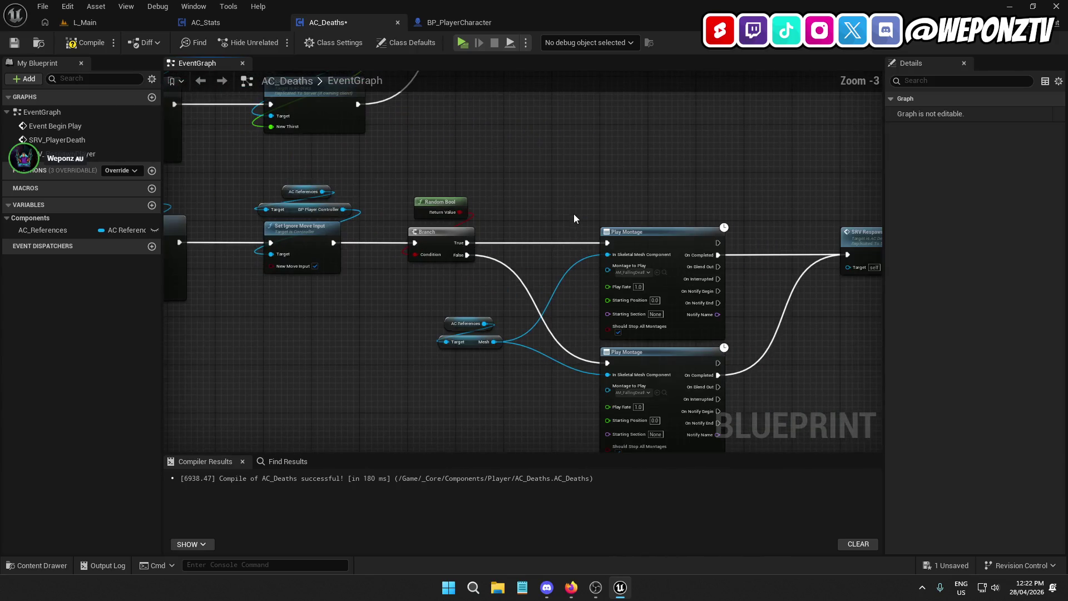
pyautogui.click(13, 43)
# In BP_PlayerCharacter, feed Event On Landed's Hit into a Break Hit Result showing all pins.
pyautogui.click(218, 25)
pyautogui.click(453, 24)
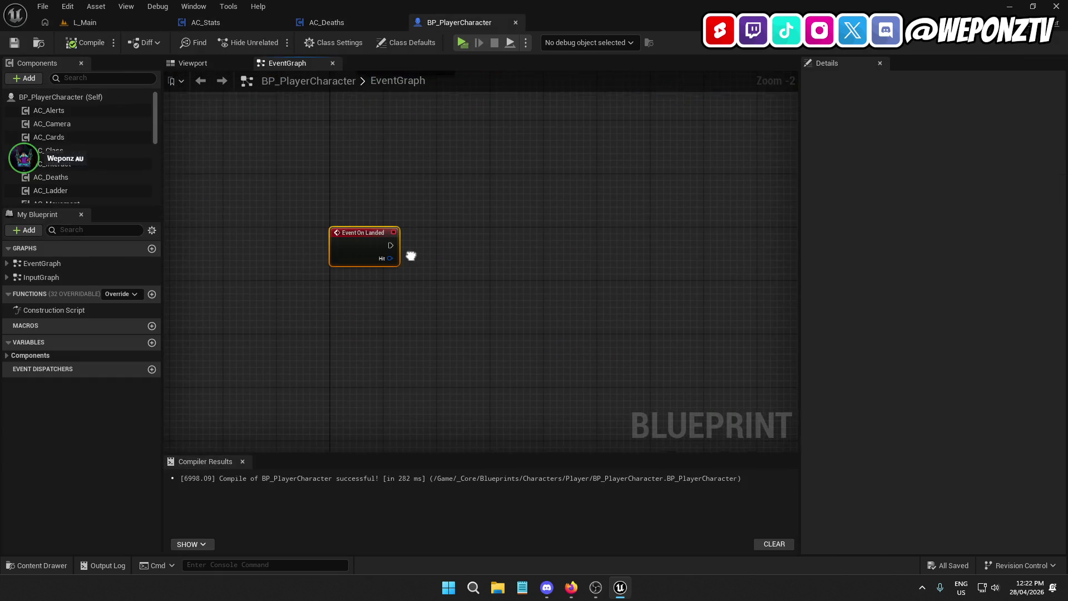
pyautogui.moveTo(386, 259); pyautogui.dragTo(365, 299)
pyautogui.write('break')
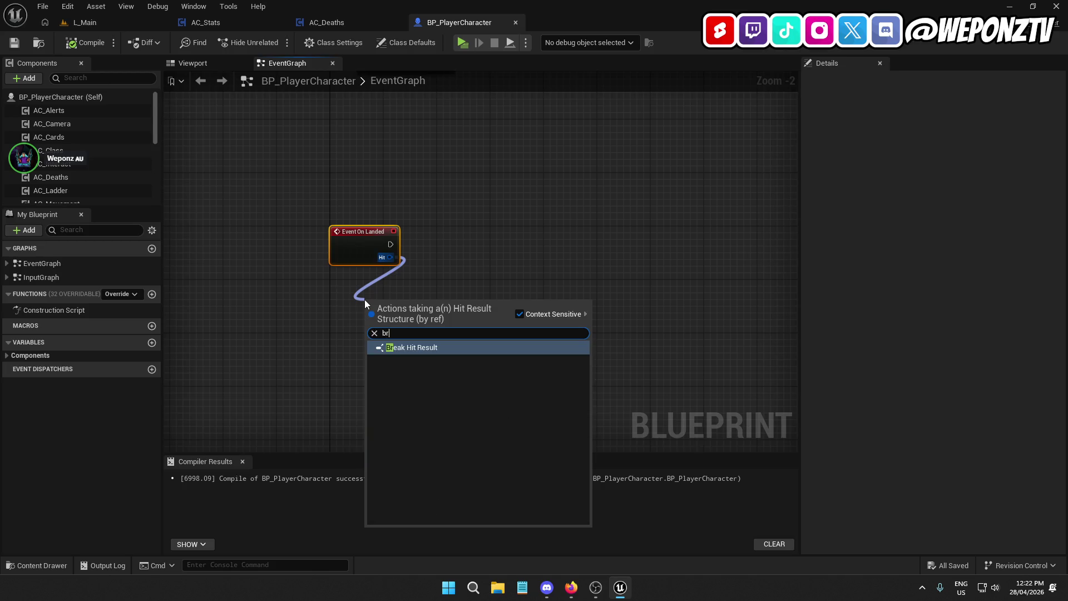
pyautogui.click(446, 350)
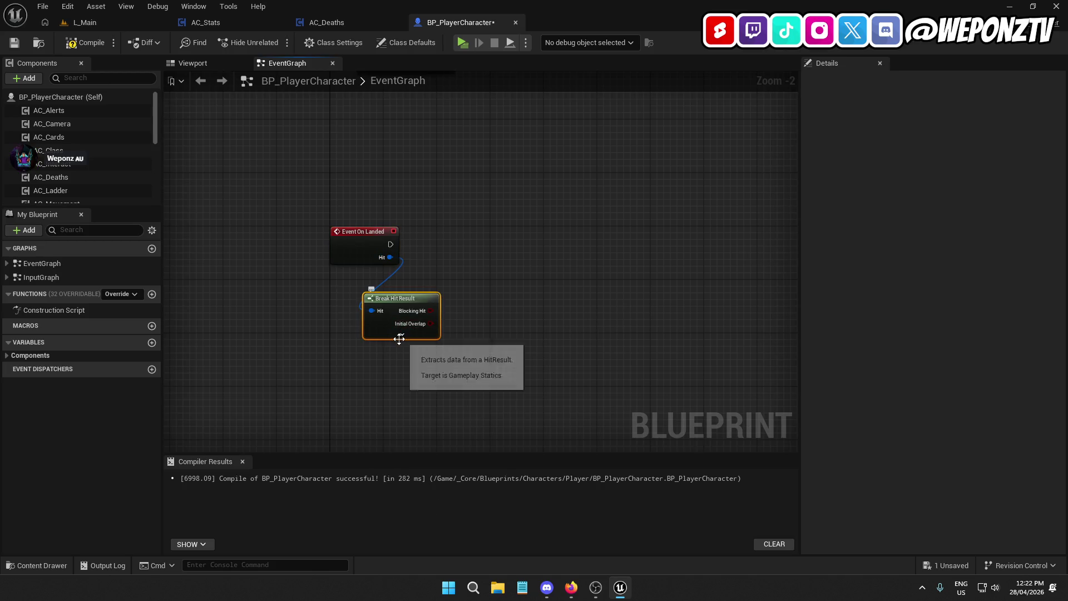
pyautogui.click(401, 334)
pyautogui.moveTo(367, 255)
pyautogui.mouseDown()
pyautogui.moveTo(346, 242)
pyautogui.moveTo(386, 236)
pyautogui.mouseUp()
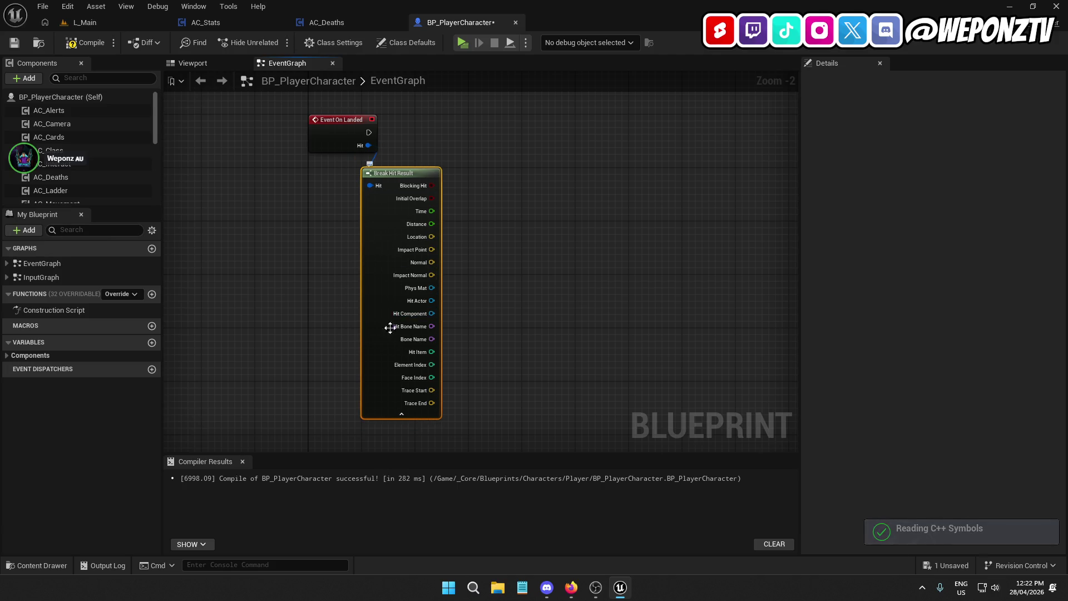
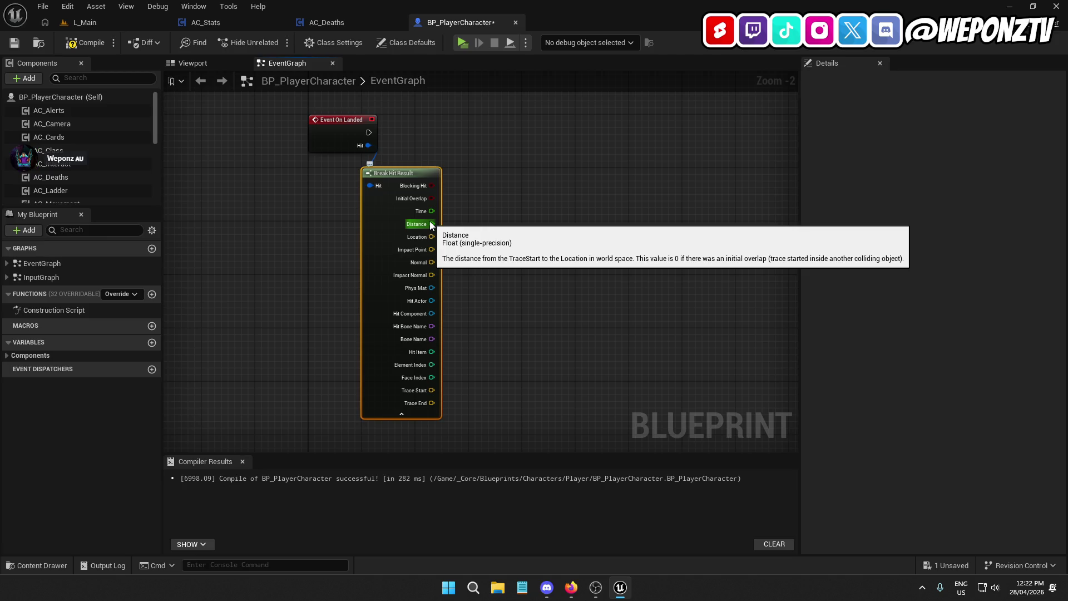
# Check AC_Deaths' SRV_PlayerDeath fall-death alert nodes, then drag a wire from Break Hit Result's Distance pin.
pyautogui.moveTo(431, 225)
pyautogui.mouseDown()
pyautogui.moveTo(507, 236)
pyautogui.moveTo(533, 192)
pyautogui.moveTo(535, 214)
pyautogui.moveTo(536, 203)
pyautogui.moveTo(504, 254)
pyautogui.moveTo(530, 161)
pyautogui.moveTo(519, 204)
pyautogui.moveTo(523, 194)
pyautogui.mouseUp()
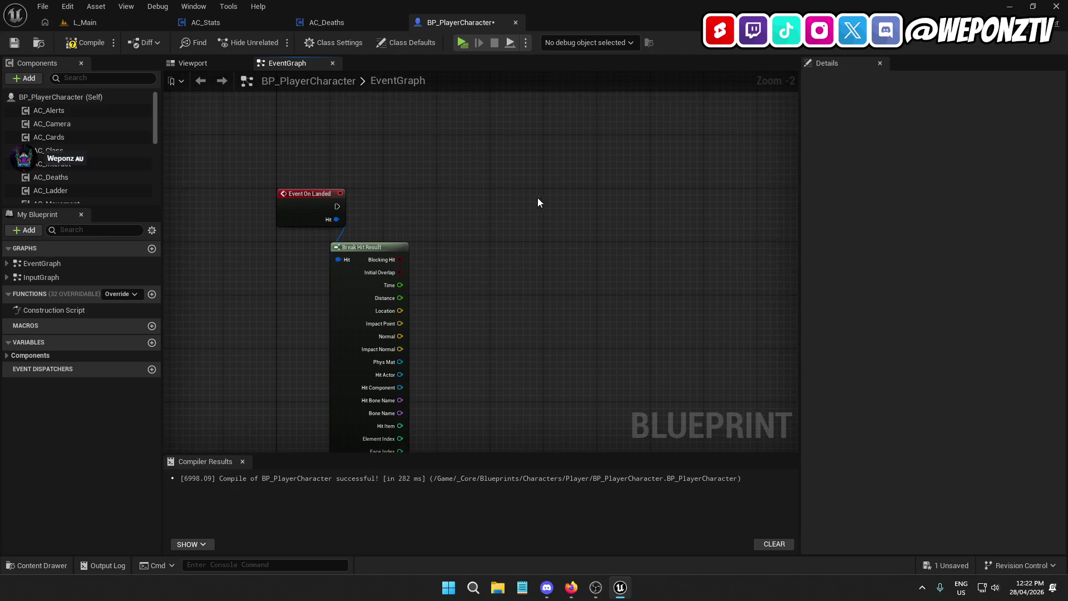
pyautogui.click(328, 24)
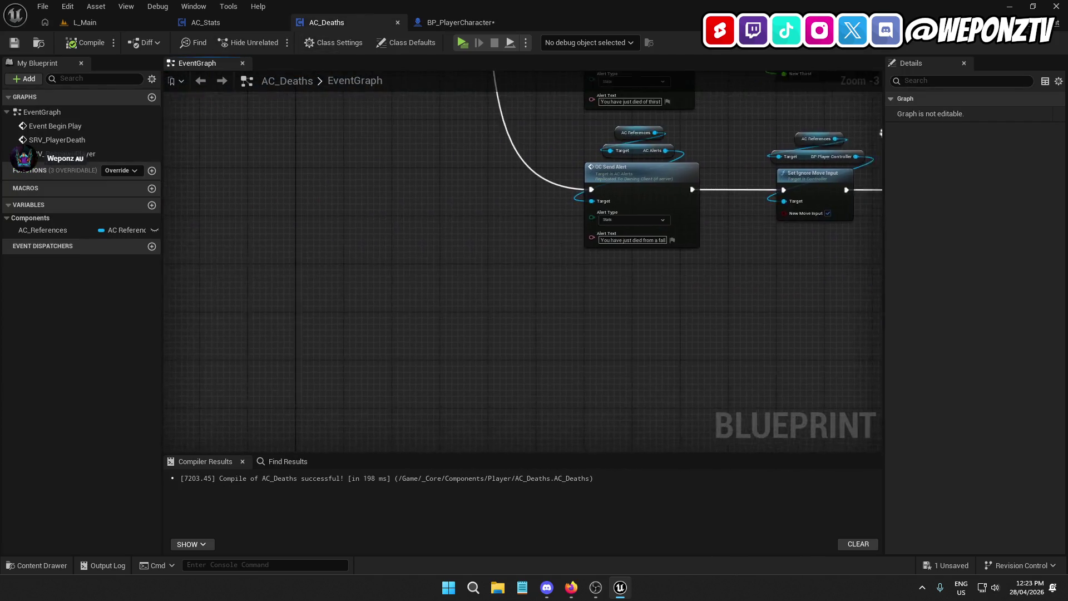
pyautogui.click(715, 200)
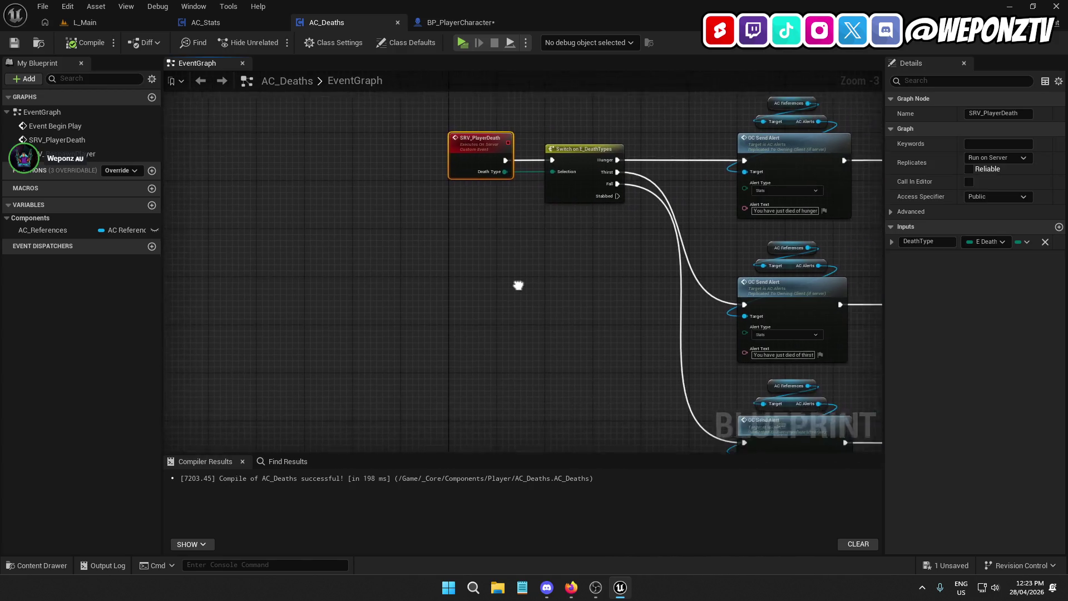
pyautogui.moveTo(519, 296); pyautogui.dragTo(145, 78)
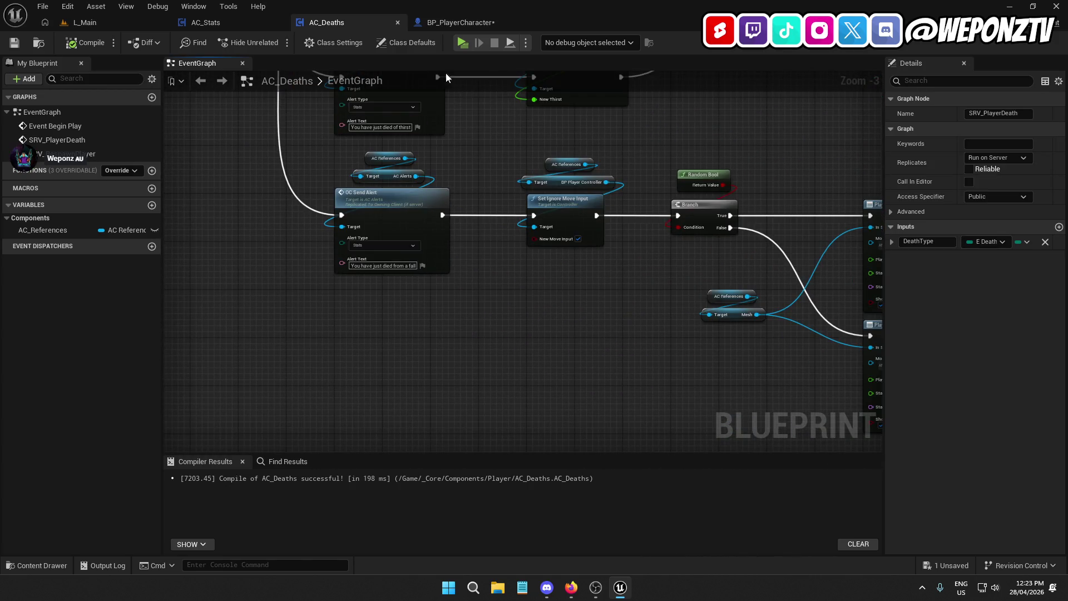
pyautogui.click(462, 23)
pyautogui.moveTo(413, 293)
pyautogui.mouseDown()
pyautogui.moveTo(379, 235)
pyautogui.moveTo(468, 189)
pyautogui.mouseUp()
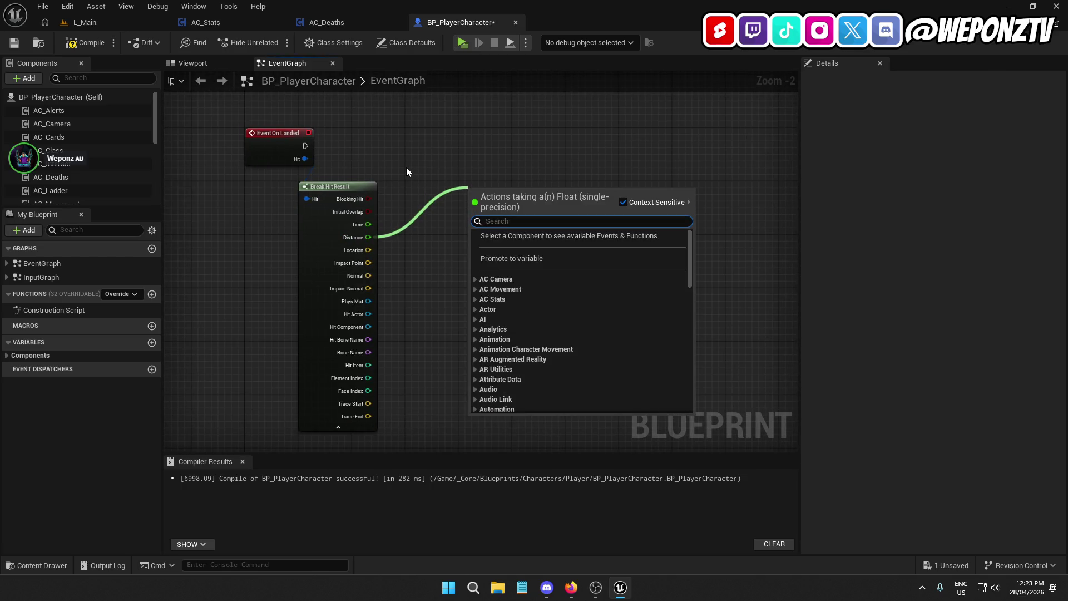
# Add a Greater Equal check on Distance with B = 50.0, plus a Branch node.
pyautogui.write('>=')
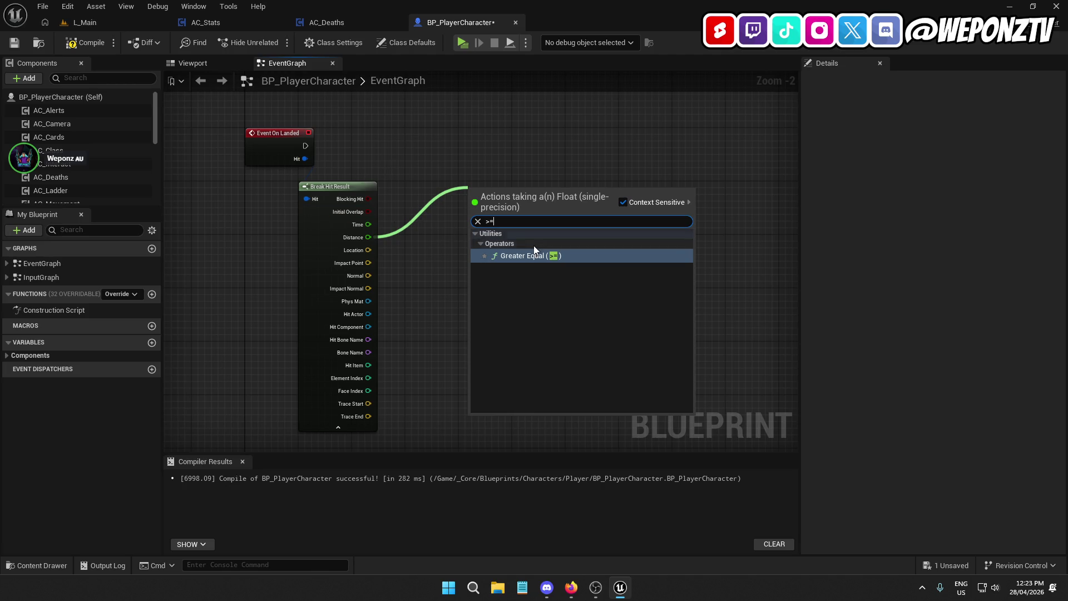
pyautogui.click(520, 255)
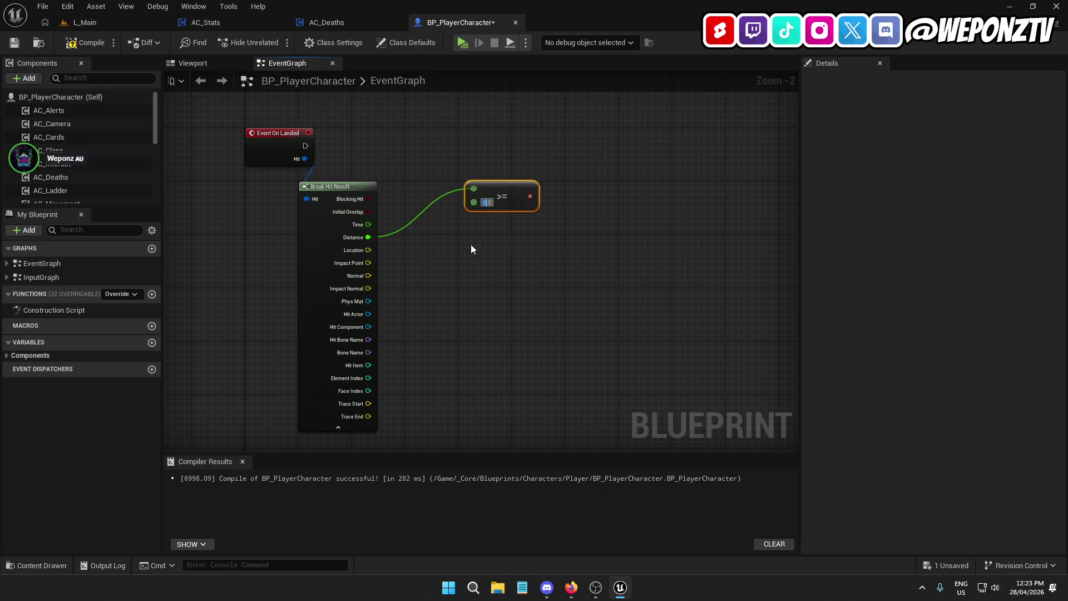
pyautogui.write('50')
pyautogui.click(596, 131)
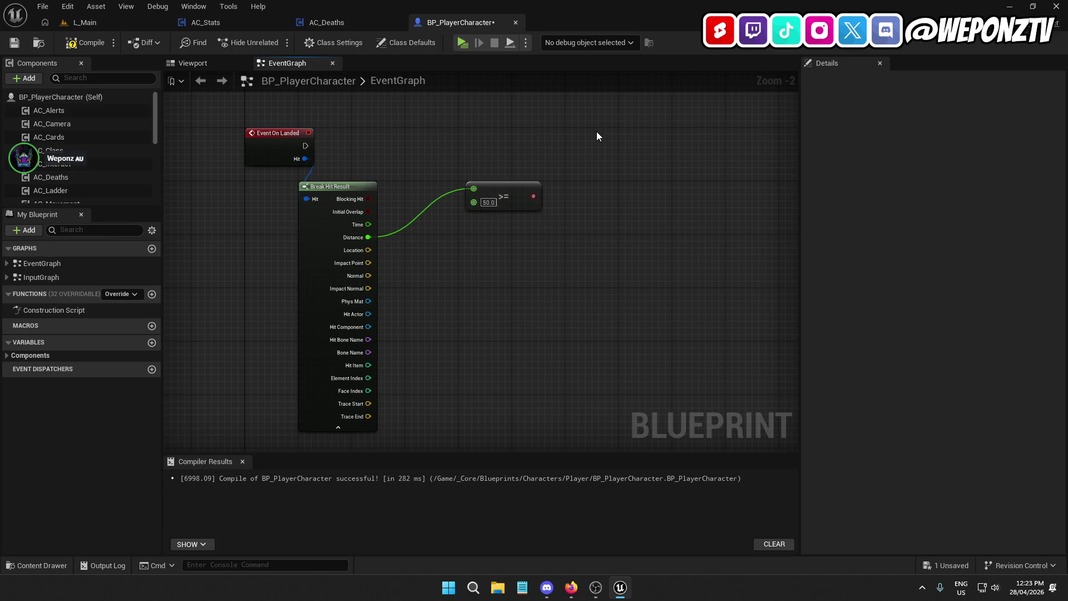
pyautogui.click(591, 147)
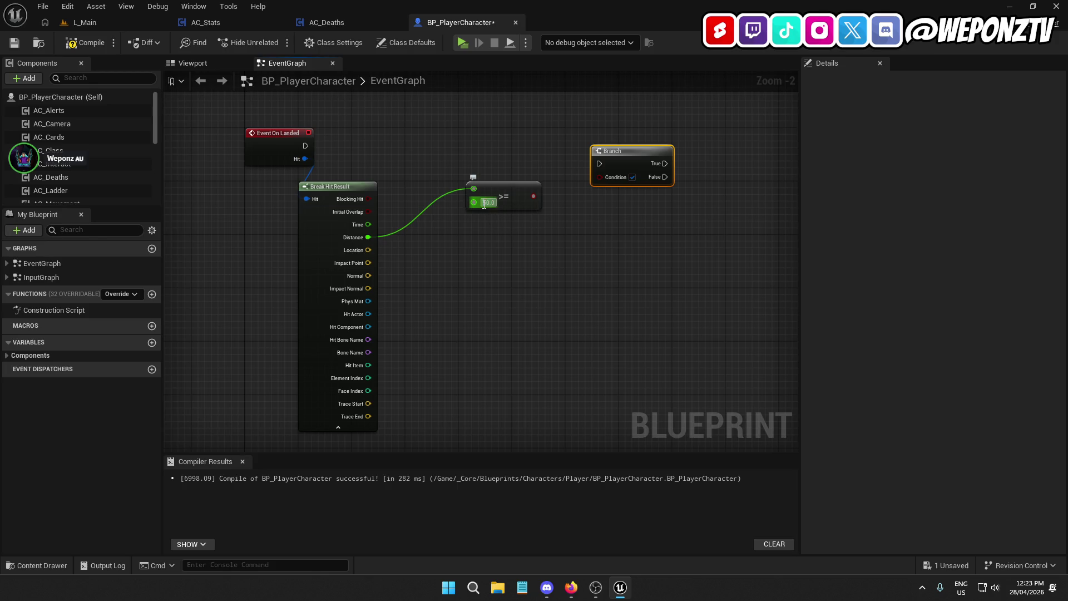
# Delete the comparison and Branch nodes, shift Break Hit Result right, and compile BP_PlayerCharacter.
pyautogui.moveTo(507, 196); pyautogui.dragTo(486, 258)
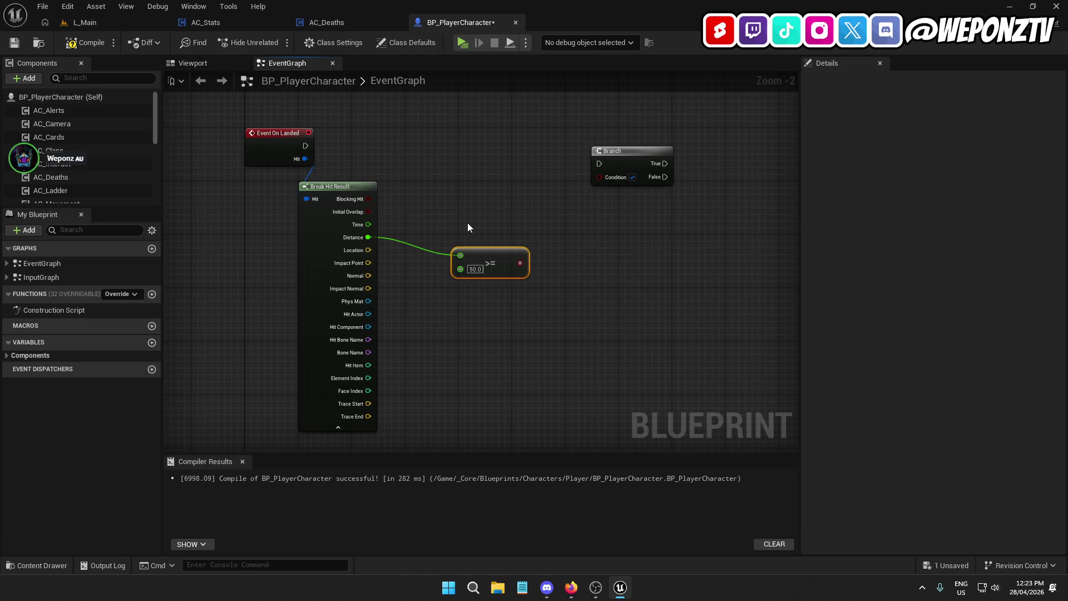
pyautogui.press('Delete')
pyautogui.press('Delete')
pyautogui.press('Home')
pyautogui.moveTo(459, 209)
pyautogui.mouseDown()
pyautogui.moveTo(527, 211)
pyautogui.moveTo(511, 211)
pyautogui.mouseUp()
pyautogui.click(87, 43)
# In AC_Deaths, marquee-select the death-handling nodes and move them lower in the graph.
pyautogui.click(340, 25)
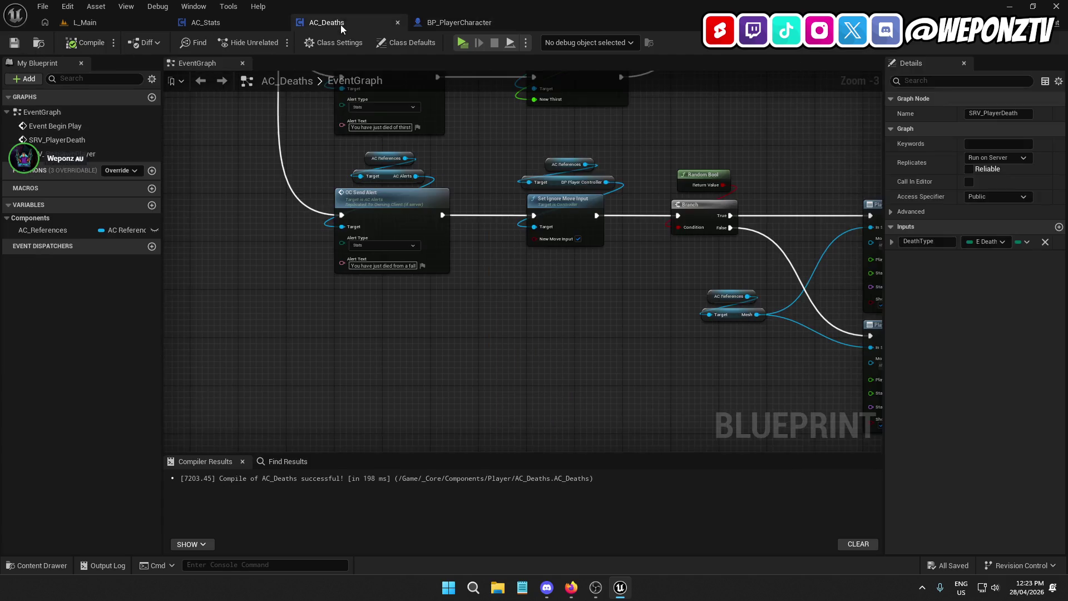
pyautogui.moveTo(437, 255)
pyautogui.mouseDown()
pyautogui.moveTo(410, 438)
pyautogui.moveTo(399, 369)
pyautogui.mouseUp()
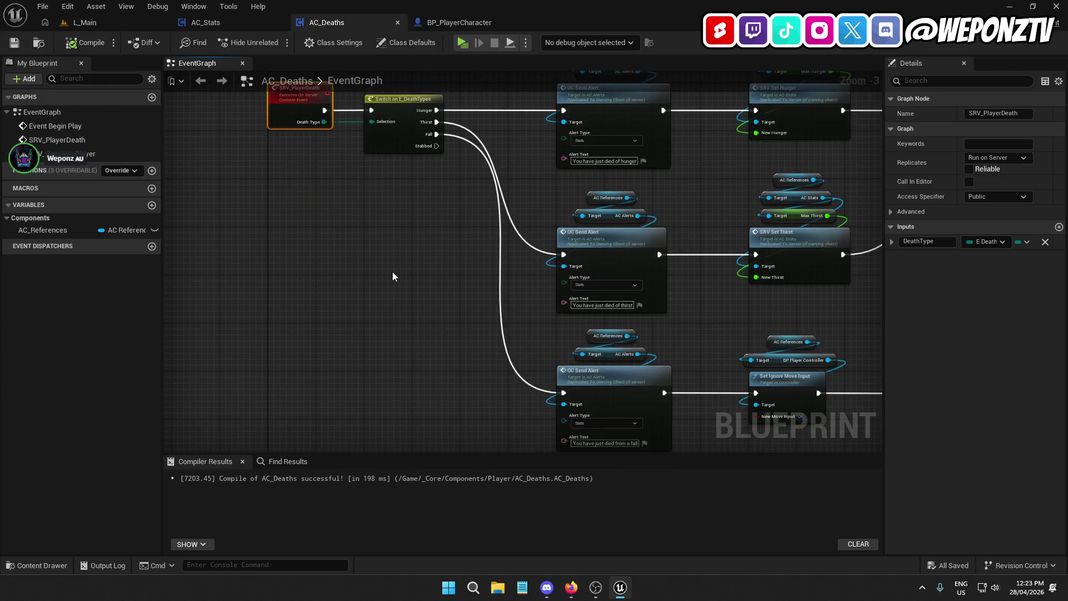
pyautogui.scroll(-3, 393, 272)
pyautogui.moveTo(532, 306)
pyautogui.mouseDown()
pyautogui.moveTo(439, 251)
pyautogui.moveTo(453, 151)
pyautogui.mouseUp()
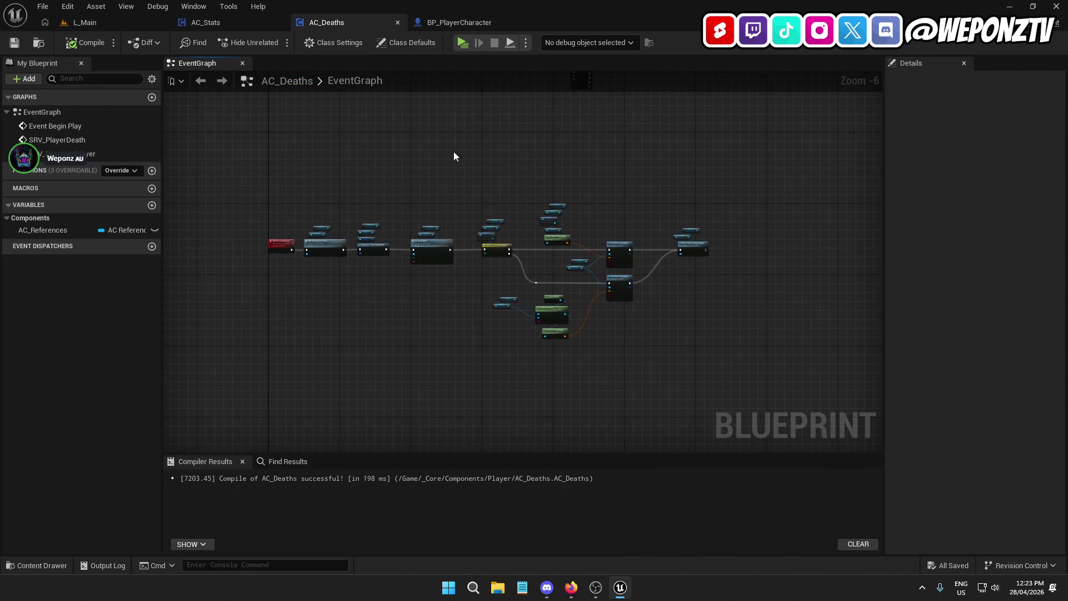
pyautogui.scroll(2, 453, 152)
pyautogui.moveTo(523, 138); pyautogui.dragTo(532, 429)
pyautogui.scroll(-3, 531, 430)
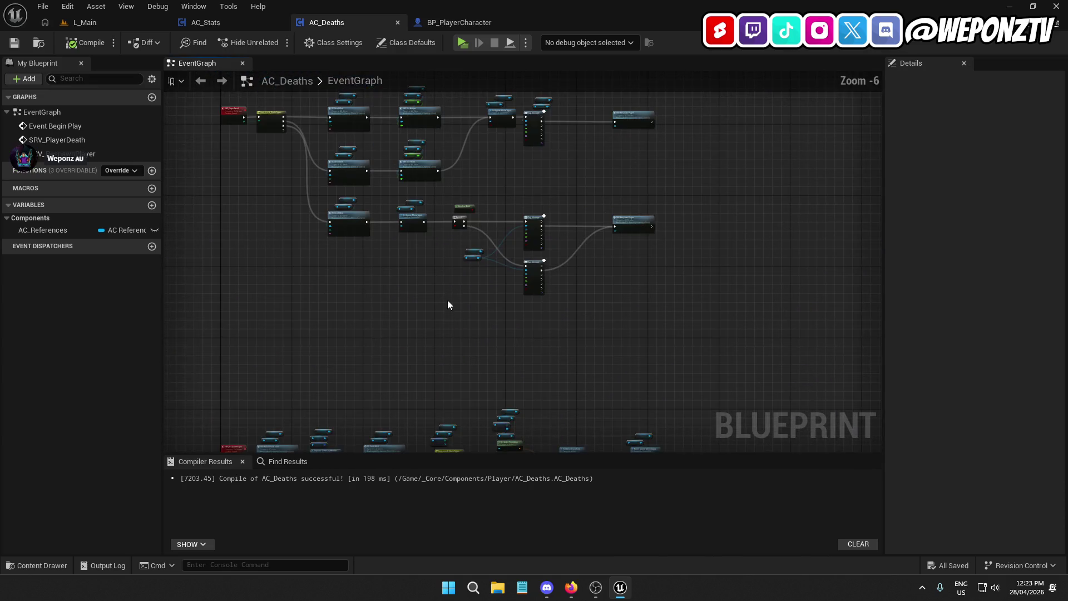
pyautogui.scroll(3, 447, 299)
pyautogui.moveTo(340, 250)
pyautogui.mouseDown()
pyautogui.moveTo(433, 139)
pyautogui.moveTo(308, 236)
pyautogui.moveTo(362, 172)
pyautogui.moveTo(462, 165)
pyautogui.mouseUp()
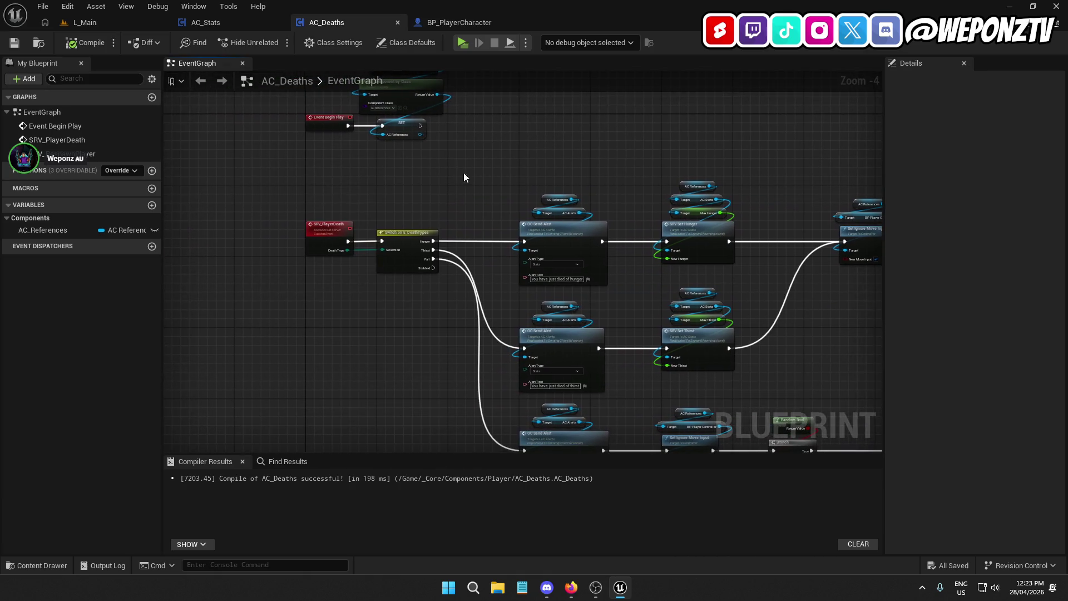
pyautogui.scroll(-4, 501, 212)
pyautogui.moveTo(713, 306)
pyautogui.mouseDown()
pyautogui.moveTo(401, 212)
pyautogui.moveTo(385, 194)
pyautogui.moveTo(406, 212)
pyautogui.mouseUp()
pyautogui.scroll(5, 412, 211)
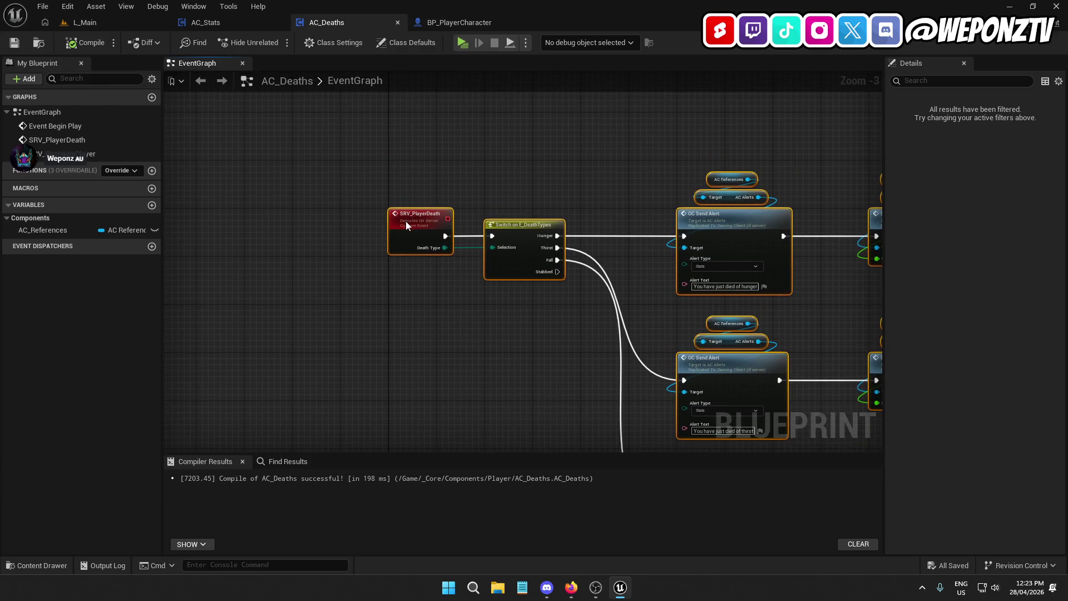
pyautogui.scroll(-4, 405, 222)
pyautogui.moveTo(529, 194); pyautogui.dragTo(468, 194)
pyautogui.click(468, 194)
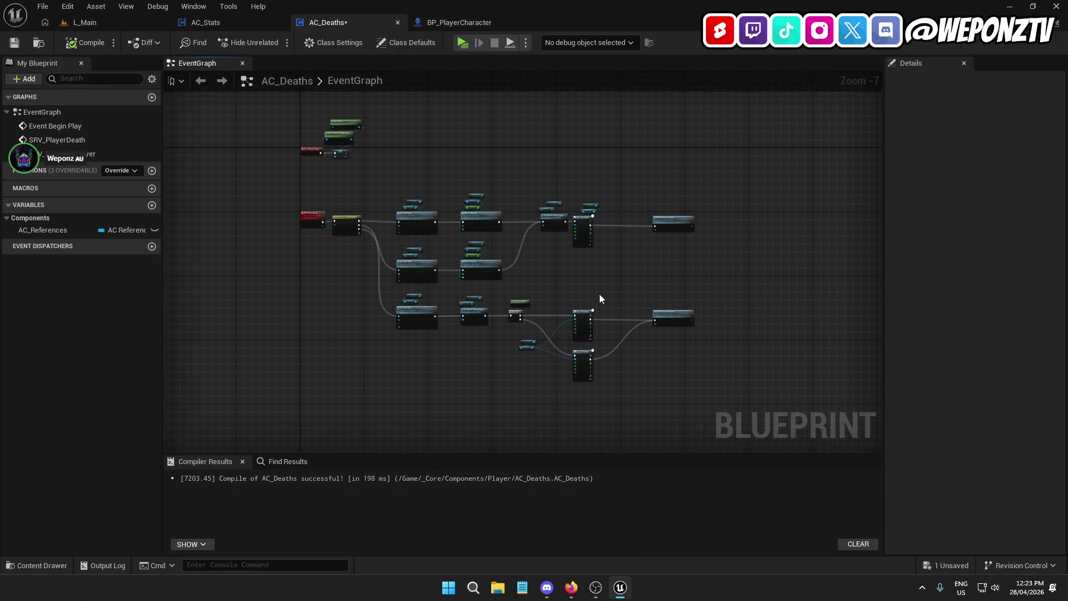
# Rewire all three Play Montage OnCompleted pins to the top SRV Respawn Player and delete the duplicate.
pyautogui.scroll(3, 600, 294)
pyautogui.moveTo(636, 281)
pyautogui.mouseDown()
pyautogui.moveTo(548, 210)
pyautogui.moveTo(517, 233)
pyautogui.mouseUp()
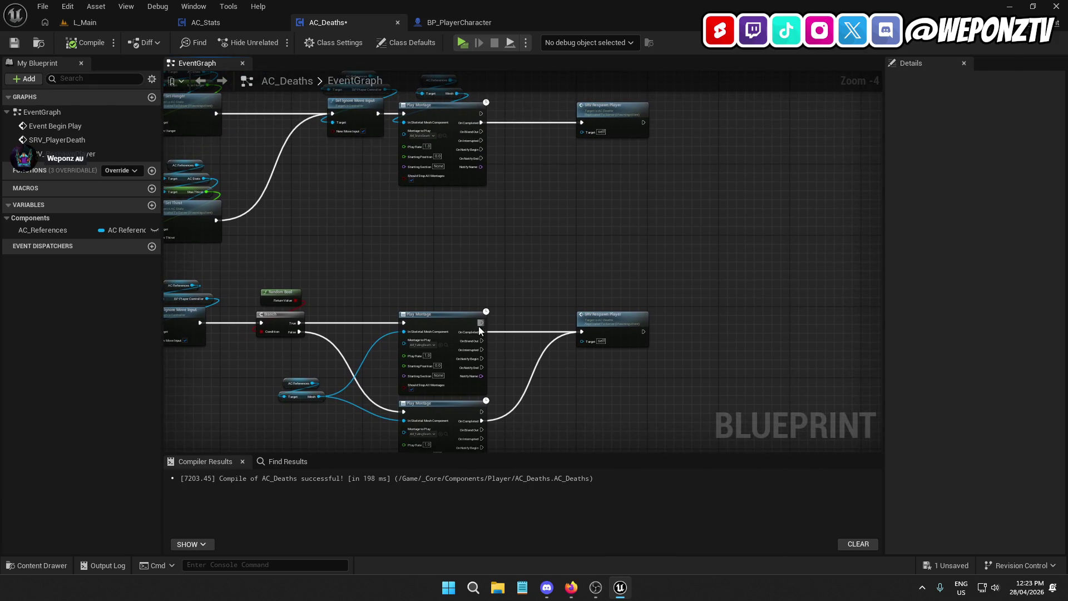
pyautogui.moveTo(482, 330)
pyautogui.mouseDown()
pyautogui.moveTo(601, 141)
pyautogui.moveTo(584, 120)
pyautogui.mouseUp()
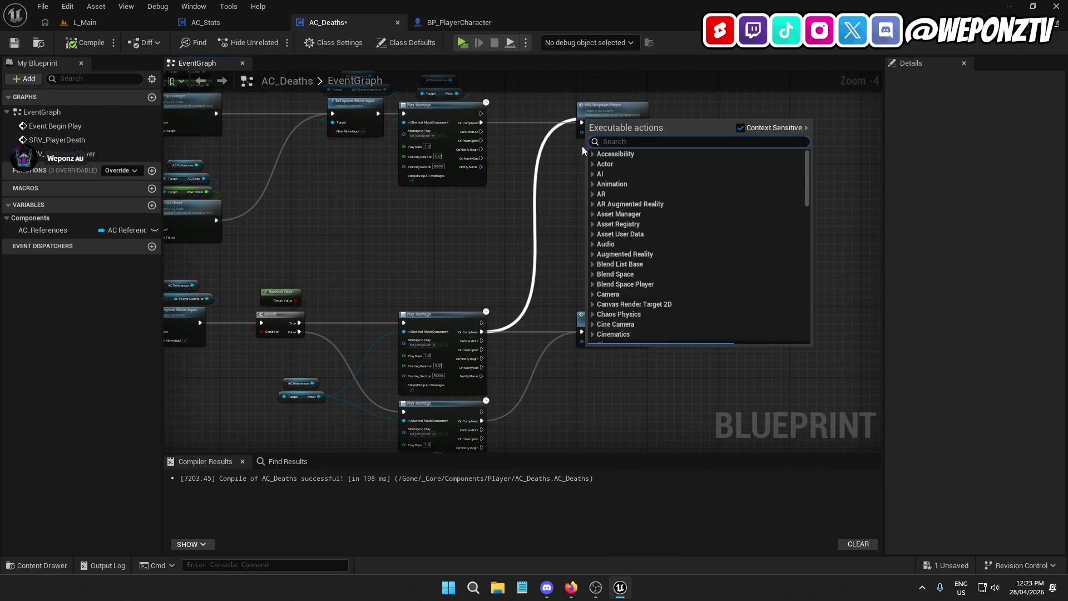
pyautogui.click(516, 301)
pyautogui.moveTo(474, 331)
pyautogui.mouseDown()
pyautogui.moveTo(488, 322)
pyautogui.moveTo(585, 123)
pyautogui.mouseUp()
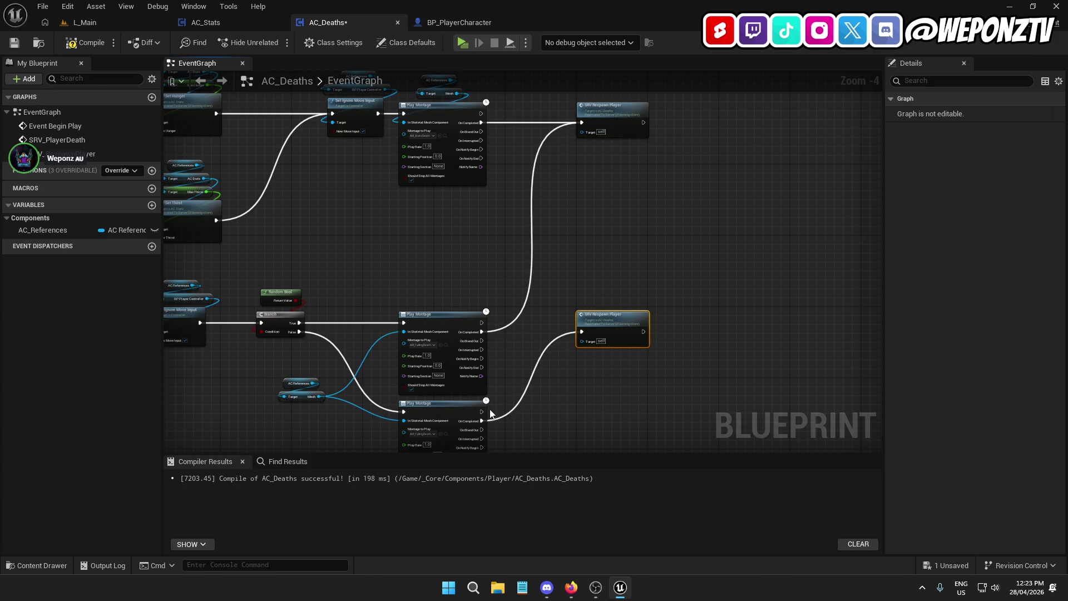
pyautogui.moveTo(482, 420)
pyautogui.mouseDown()
pyautogui.moveTo(583, 168)
pyautogui.moveTo(583, 124)
pyautogui.moveTo(761, 112)
pyautogui.mouseUp()
pyautogui.press('Delete')
pyautogui.click(570, 232)
pyautogui.scroll(-2, 569, 233)
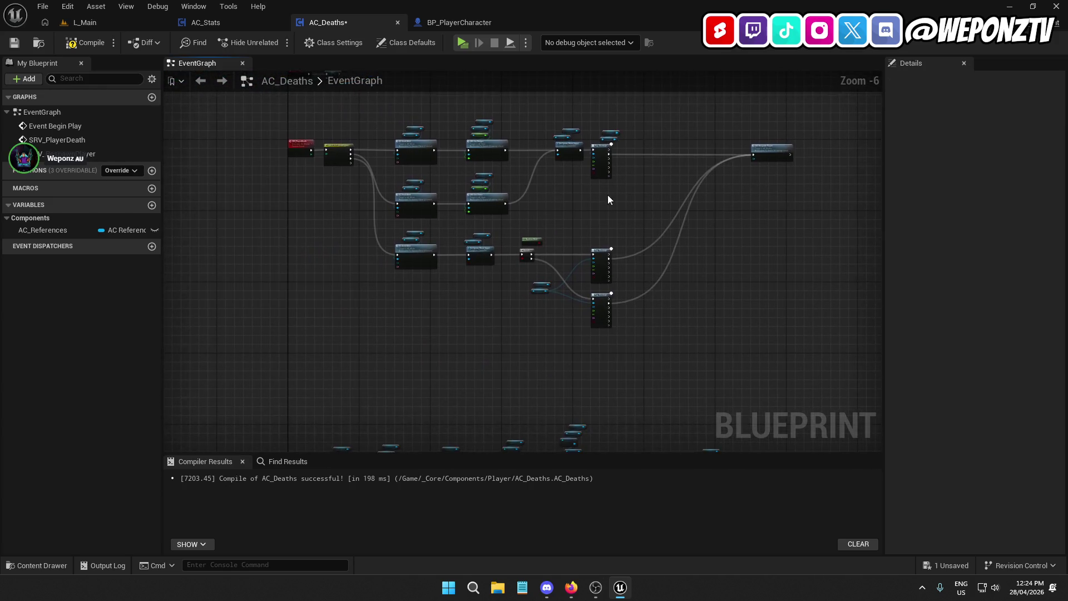
# Straighten the Unpause Timer by Handle node's connections in the SRV_RespawnPlayer chain with Q.
pyautogui.scroll(2, 612, 222)
pyautogui.scroll(-1, 619, 284)
pyautogui.moveTo(620, 275)
pyautogui.mouseDown()
pyautogui.moveTo(479, 233)
pyautogui.moveTo(546, 200)
pyautogui.moveTo(579, 76)
pyautogui.moveTo(636, 305)
pyautogui.mouseUp()
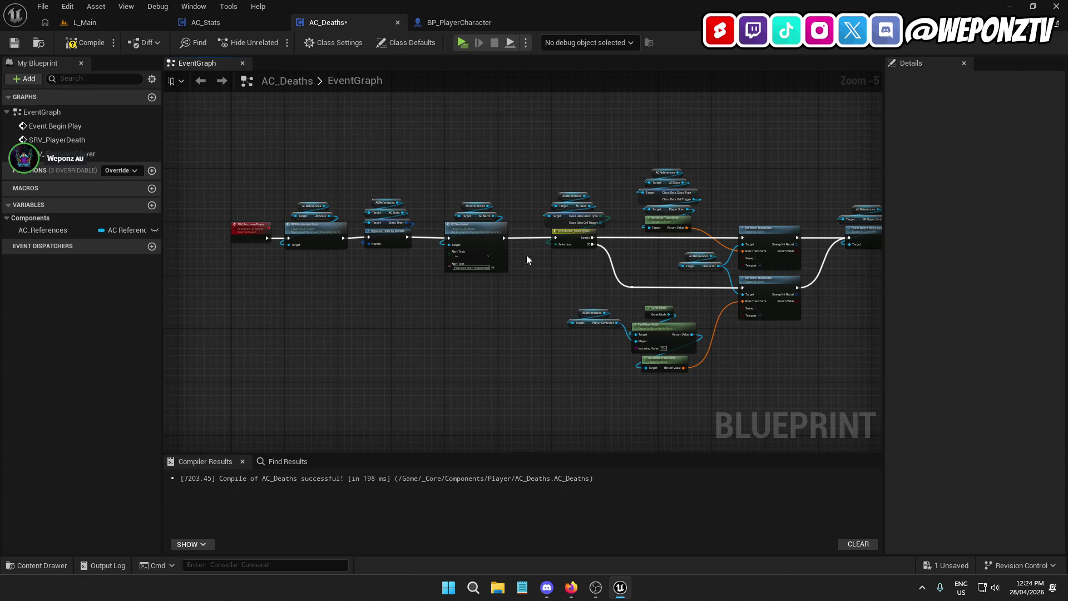
pyautogui.scroll(3, 438, 280)
pyautogui.moveTo(450, 225)
pyautogui.mouseDown()
pyautogui.moveTo(429, 279)
pyautogui.moveTo(475, 213)
pyautogui.mouseUp()
pyautogui.keyDown('shift'); pyautogui.click(311, 214); pyautogui.keyUp('shift')
pyautogui.press('q')
pyautogui.click(495, 304)
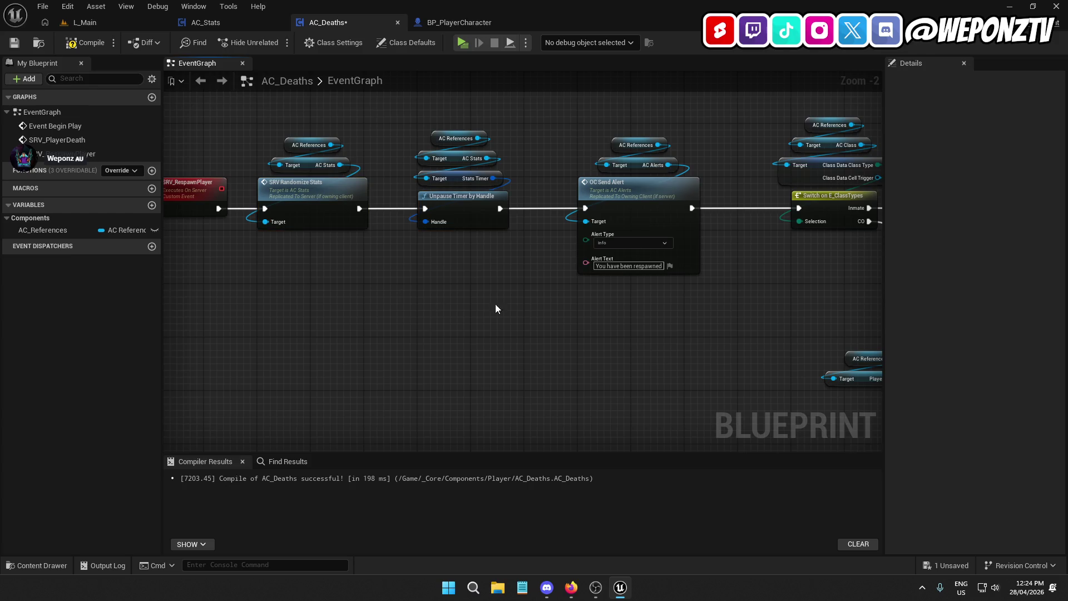
# Compile and save the AC_Deaths blueprint.
pyautogui.scroll(-2, 678, 221)
pyautogui.moveTo(641, 309)
pyautogui.mouseDown()
pyautogui.moveTo(233, 292)
pyautogui.moveTo(348, 310)
pyautogui.mouseUp()
pyautogui.click(85, 44)
pyautogui.click(16, 44)
# Review the respawn chain's SRV Randomize Stats node, the Hunger, Thirst and Fall branches, and SRV_PlayerDeath.
pyautogui.scroll(2, 348, 310)
pyautogui.moveTo(293, 276); pyautogui.dragTo(621, 256)
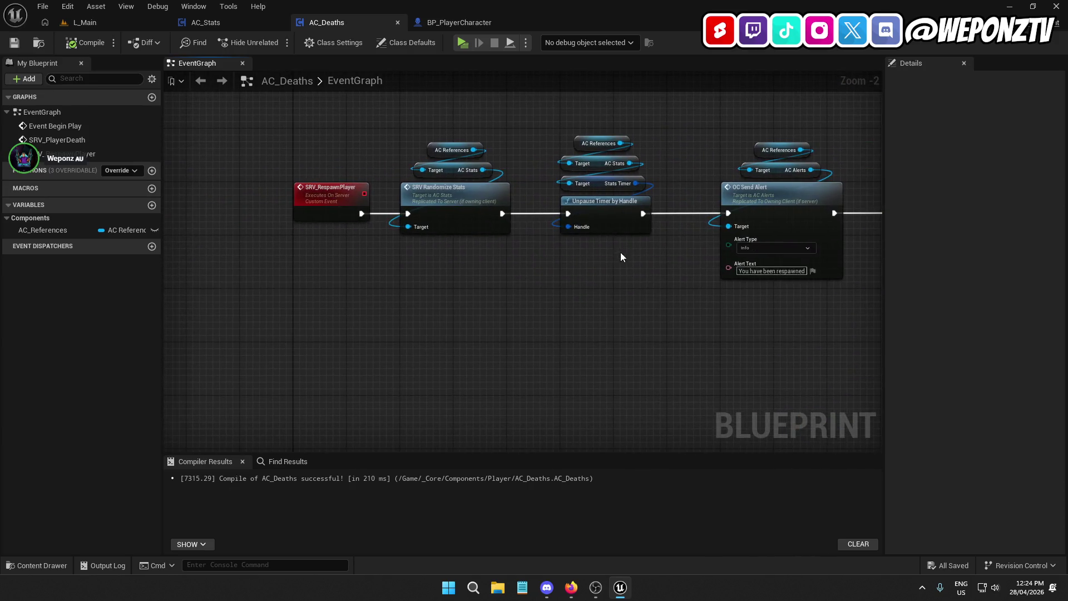
pyautogui.click(490, 233)
pyautogui.click(563, 303)
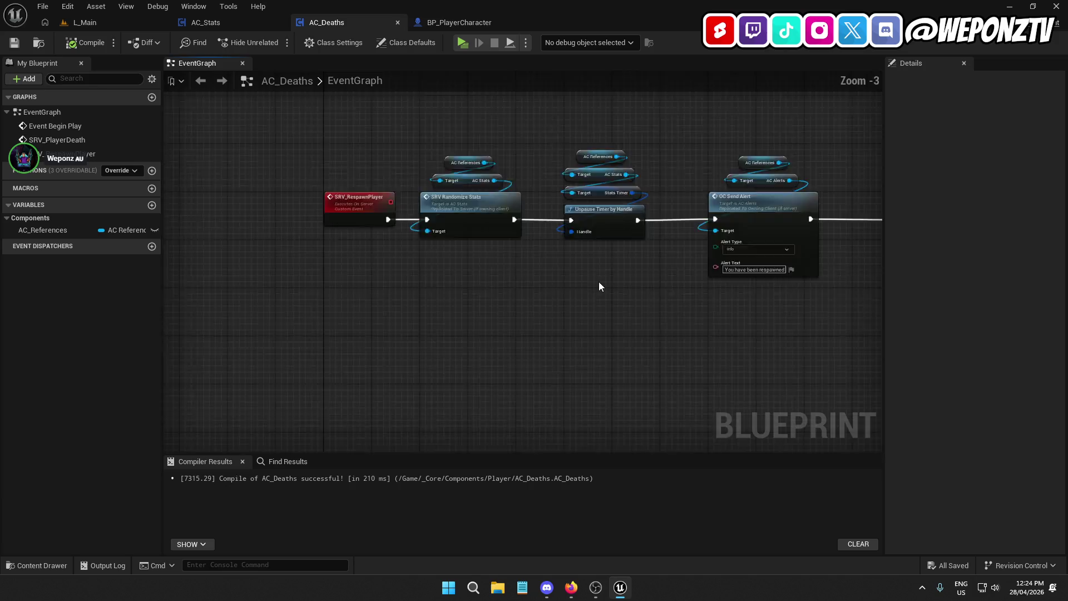
pyautogui.scroll(-3, 415, 267)
pyautogui.moveTo(415, 267); pyautogui.dragTo(304, 261)
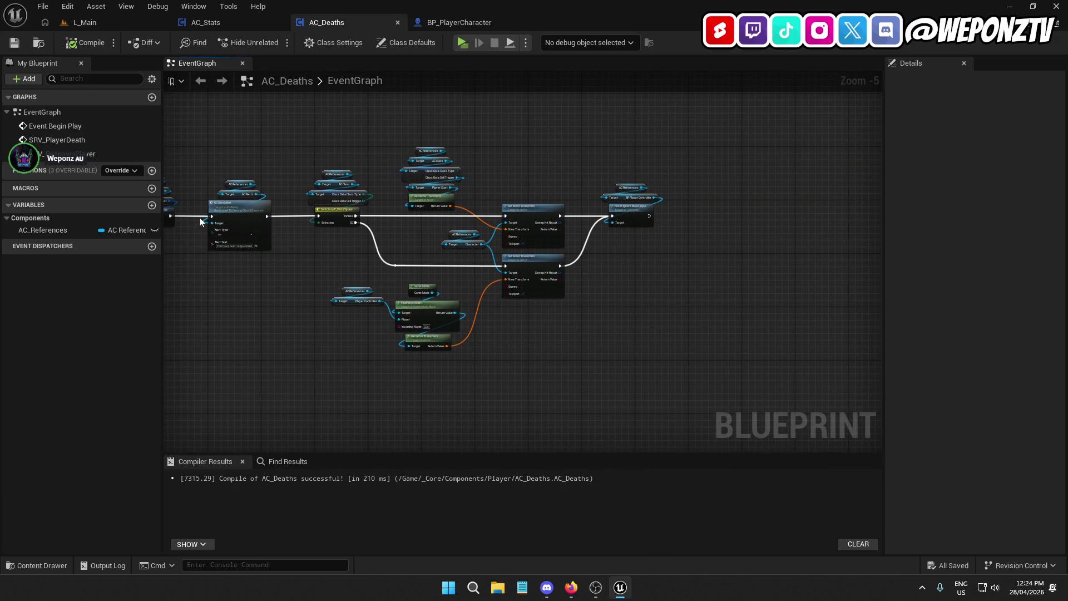
pyautogui.moveTo(202, 221); pyautogui.dragTo(418, 213)
pyautogui.scroll(3, 743, 253)
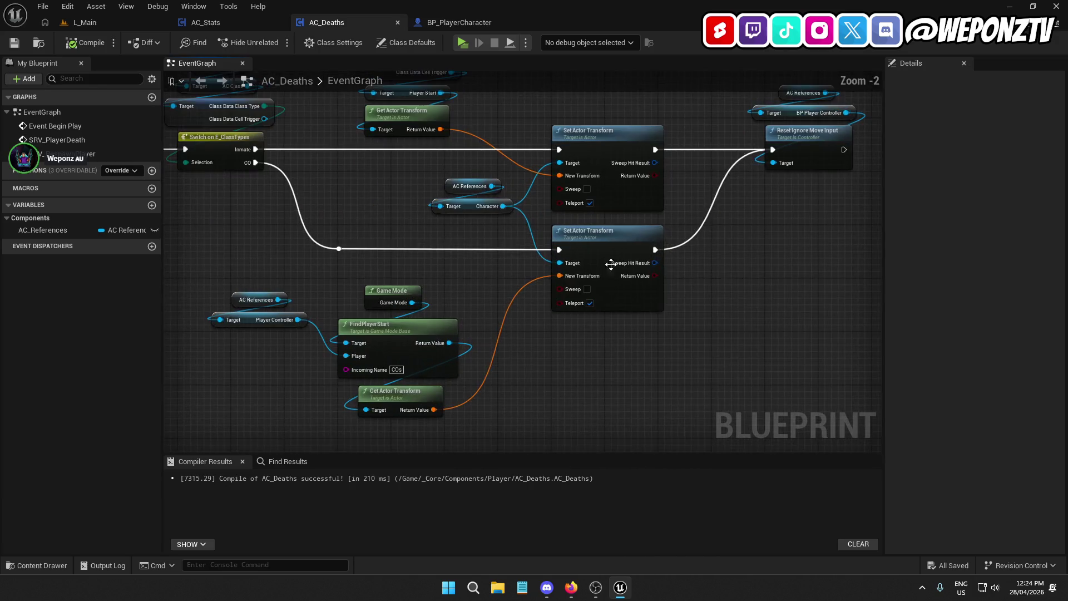
pyautogui.scroll(-3, 745, 253)
pyautogui.moveTo(745, 253)
pyautogui.mouseDown()
pyautogui.moveTo(686, 284)
pyautogui.moveTo(687, 439)
pyautogui.moveTo(712, 445)
pyautogui.mouseUp()
pyautogui.moveTo(477, 84)
pyautogui.mouseDown()
pyautogui.moveTo(718, 85)
pyautogui.moveTo(589, 228)
pyautogui.mouseUp()
# Inspect AC_Stats' Set members in S Stats Data node and its Set Timer by Function Name setup.
pyautogui.click(257, 17)
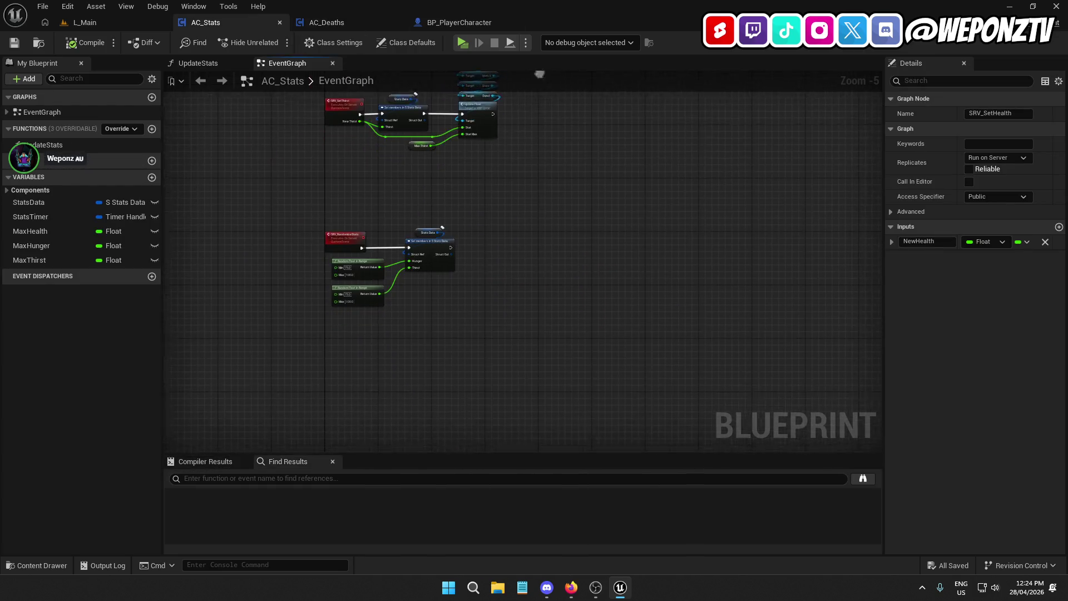
pyautogui.click(546, 236)
pyautogui.scroll(6, 392, 257)
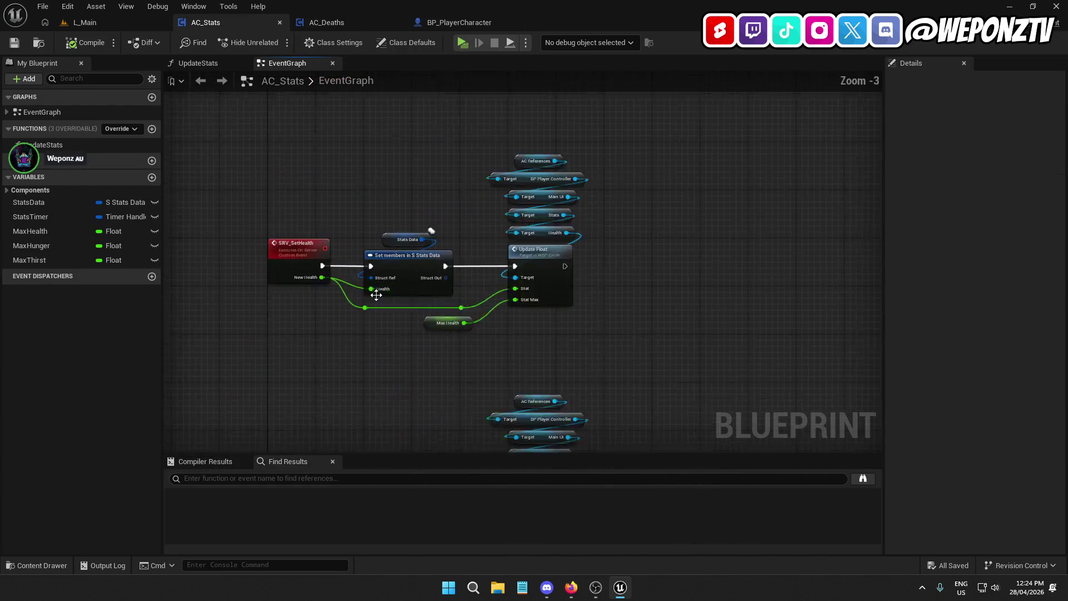
pyautogui.click(395, 256)
pyautogui.scroll(-5, 518, 197)
pyautogui.moveTo(636, 219); pyautogui.dragTo(505, 421)
pyautogui.scroll(2, 485, 384)
pyautogui.moveTo(485, 384); pyautogui.dragTo(463, 265)
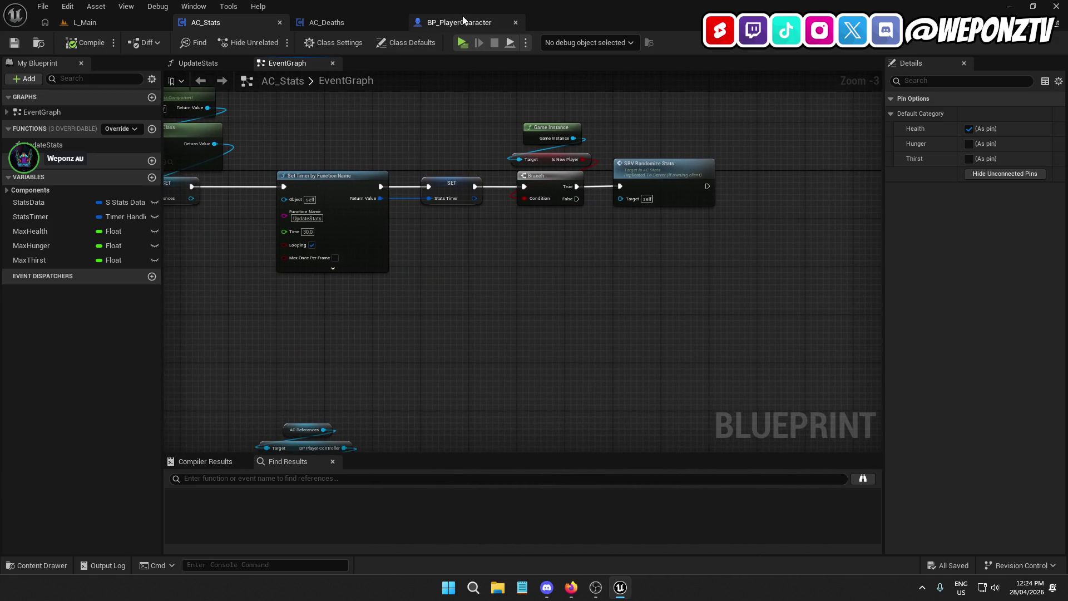
# Look over the AC_Deaths, BP_PlayerCharacter and AC_Stats graphs in turn.
pyautogui.click(361, 21)
pyautogui.moveTo(418, 214); pyautogui.dragTo(433, 123)
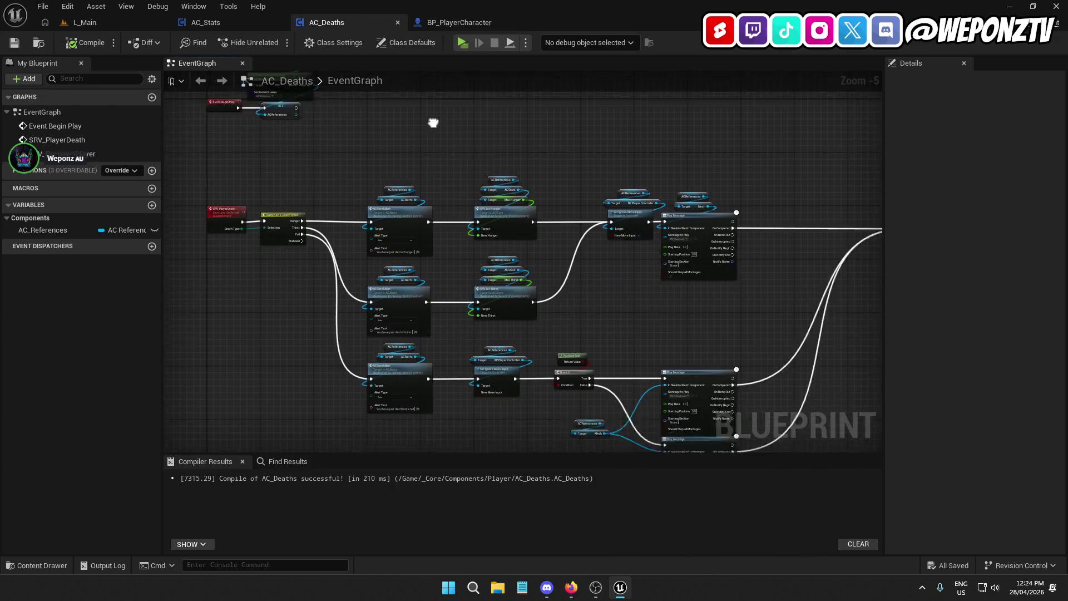
pyautogui.scroll(-2, 513, 269)
pyautogui.moveTo(512, 268)
pyautogui.mouseDown()
pyautogui.moveTo(469, 239)
pyautogui.moveTo(513, 322)
pyautogui.mouseUp()
pyautogui.click(475, 22)
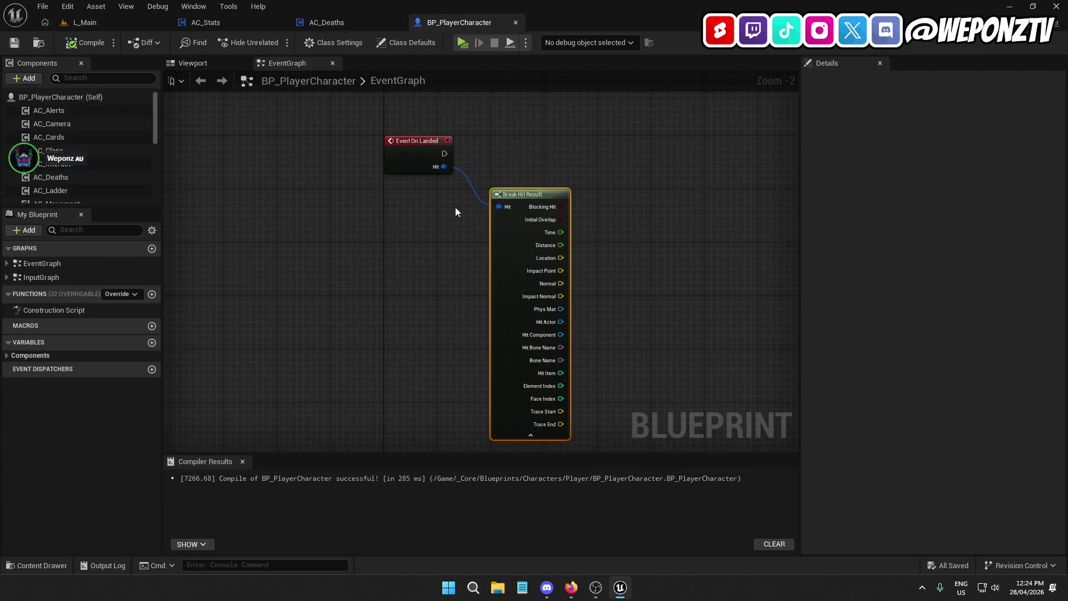
pyautogui.click(217, 27)
pyautogui.moveTo(310, 135)
pyautogui.mouseDown()
pyautogui.moveTo(691, 291)
pyautogui.moveTo(691, 319)
pyautogui.moveTo(554, 245)
pyautogui.moveTo(515, 319)
pyautogui.moveTo(517, 212)
pyautogui.moveTo(527, 417)
pyautogui.moveTo(462, 119)
pyautogui.mouseUp()
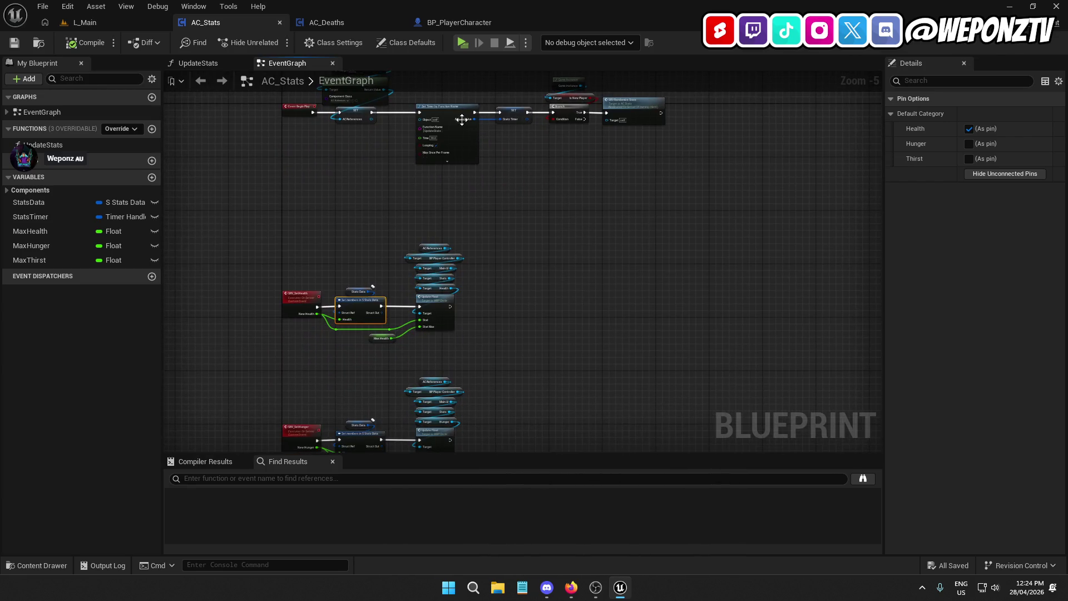
# Pan and zoom the AC_Deaths event graph to see the Play Montage, Branch and lower-row nodes.
pyautogui.click(340, 22)
pyautogui.moveTo(465, 297)
pyautogui.mouseDown()
pyautogui.moveTo(448, 202)
pyautogui.moveTo(405, 289)
pyautogui.mouseUp()
pyautogui.scroll(2, 403, 284)
pyautogui.moveTo(682, 414)
pyautogui.mouseDown()
pyautogui.moveTo(660, 254)
pyautogui.moveTo(617, 370)
pyautogui.moveTo(593, 274)
pyautogui.moveTo(540, 209)
pyautogui.moveTo(439, 324)
pyautogui.moveTo(441, 382)
pyautogui.mouseUp()
pyautogui.scroll(1, 530, 191)
pyautogui.scroll(2, 543, 143)
pyautogui.scroll(-1, 542, 145)
pyautogui.rightClick(537, 165)
pyautogui.click(525, 192)
pyautogui.moveTo(566, 315)
pyautogui.mouseDown()
pyautogui.moveTo(522, 232)
pyautogui.moveTo(495, 315)
pyautogui.mouseUp()
pyautogui.scroll(-3, 515, 234)
pyautogui.moveTo(516, 234)
pyautogui.mouseDown()
pyautogui.moveTo(610, 288)
pyautogui.moveTo(699, 284)
pyautogui.moveTo(494, 219)
pyautogui.moveTo(479, 272)
pyautogui.moveTo(441, 117)
pyautogui.mouseUp()
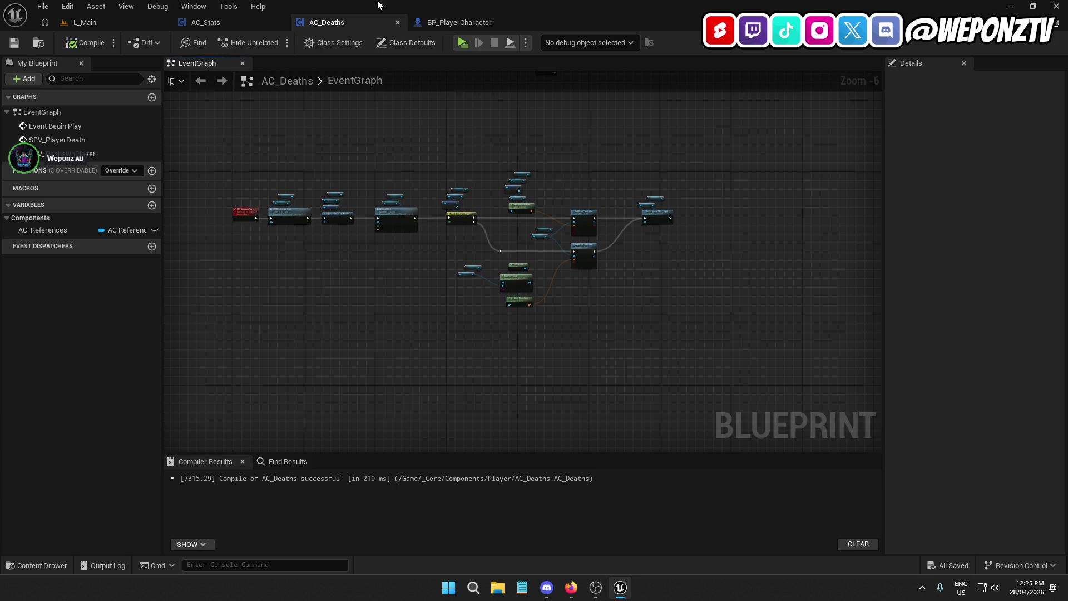
# Review AC_Stats' SRV_SetHealth event, Event BeginPlay chain, and SRV_SetHunger and SRV_SetThirst sections.
pyautogui.click(240, 22)
pyautogui.moveTo(508, 217)
pyautogui.mouseDown()
pyautogui.moveTo(549, 91)
pyautogui.moveTo(542, 167)
pyautogui.moveTo(556, 143)
pyautogui.moveTo(498, 406)
pyautogui.mouseUp()
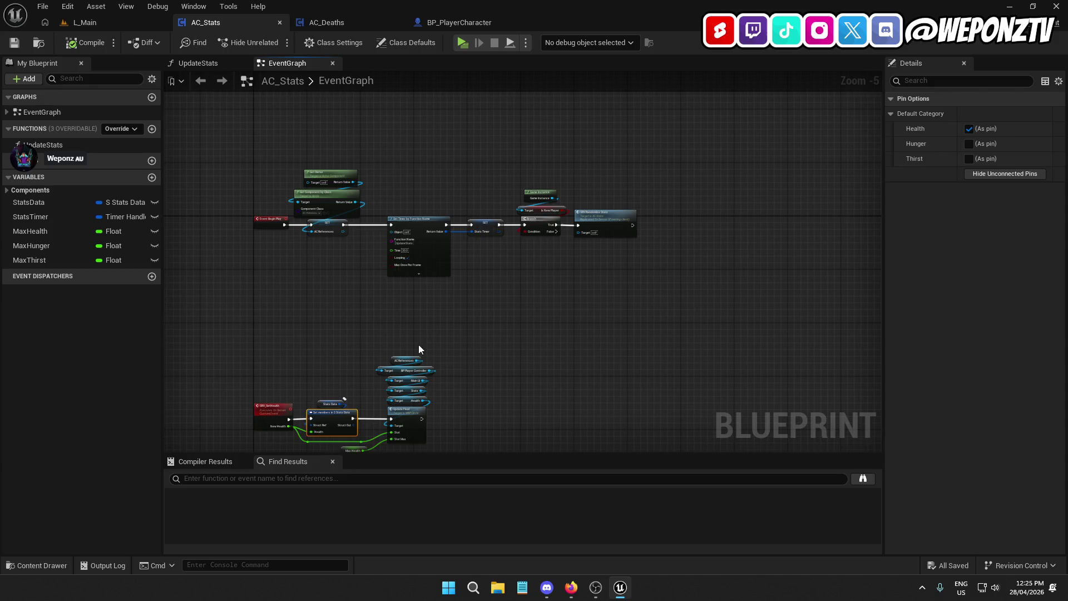
pyautogui.moveTo(419, 348); pyautogui.dragTo(393, 217)
pyautogui.click(291, 240)
pyautogui.scroll(2, 273, 236)
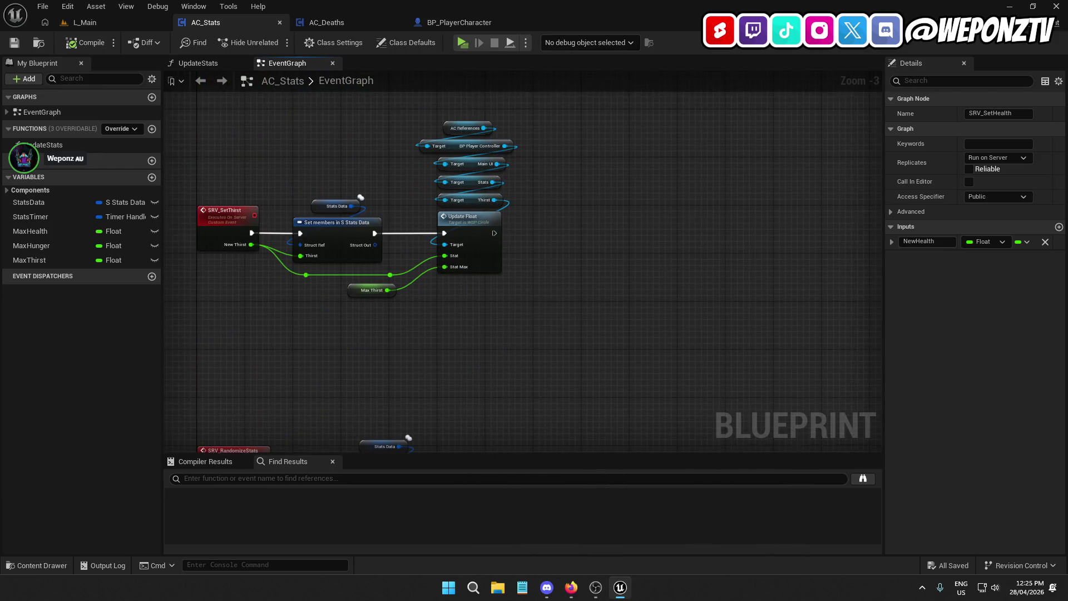
pyautogui.scroll(-2, 448, 243)
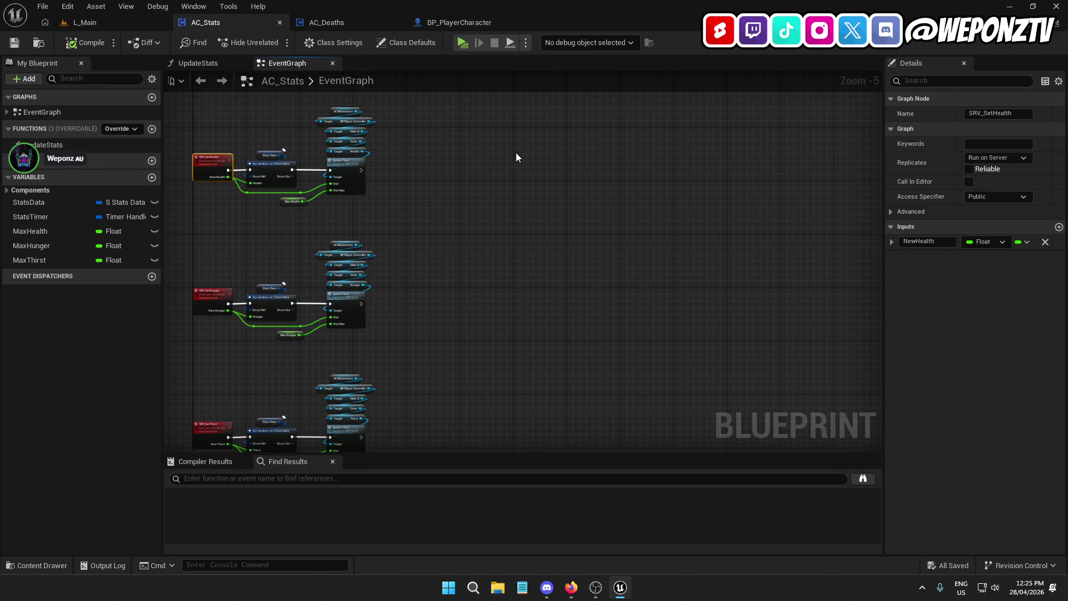
pyautogui.moveTo(413, 162)
pyautogui.mouseDown()
pyautogui.moveTo(450, 377)
pyautogui.moveTo(398, 210)
pyautogui.moveTo(500, 406)
pyautogui.moveTo(487, 248)
pyautogui.mouseUp()
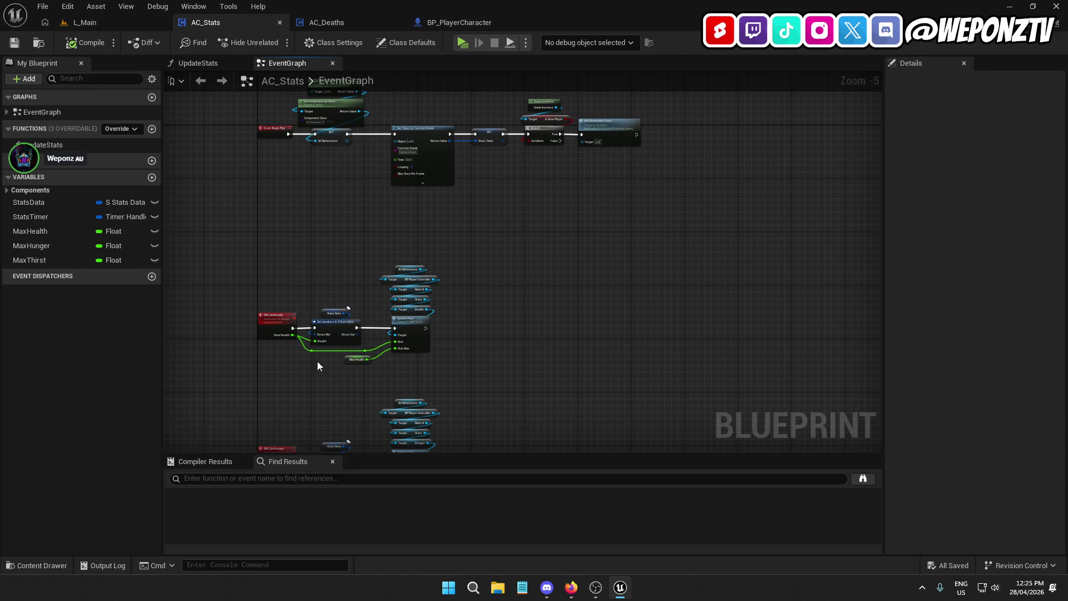
pyautogui.moveTo(325, 275); pyautogui.dragTo(357, 118)
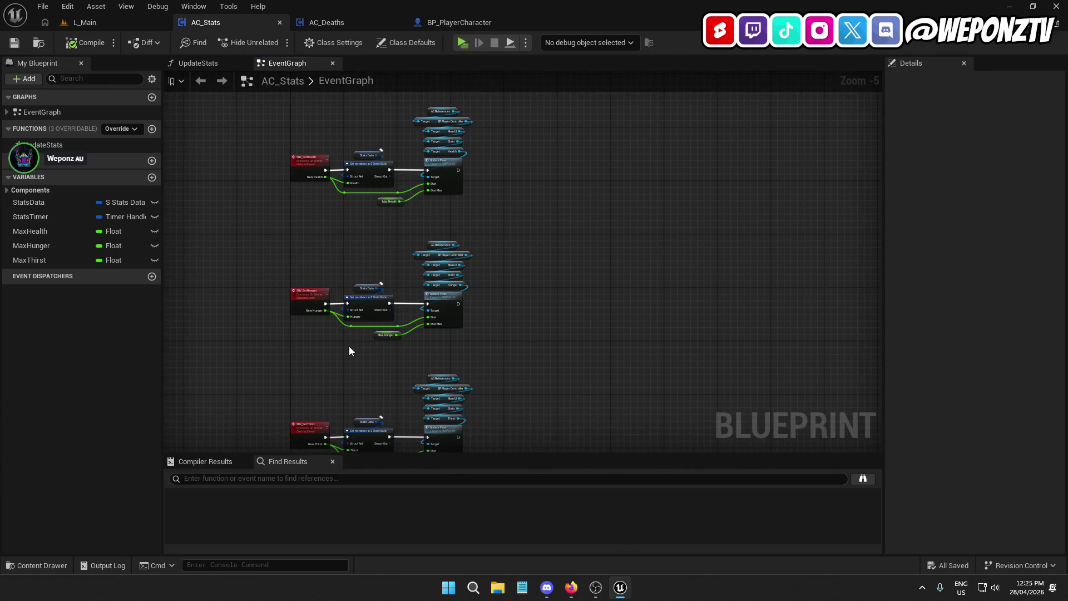
pyautogui.moveTo(416, 326)
pyautogui.mouseDown()
pyautogui.moveTo(343, 267)
pyautogui.moveTo(365, 292)
pyautogui.mouseUp()
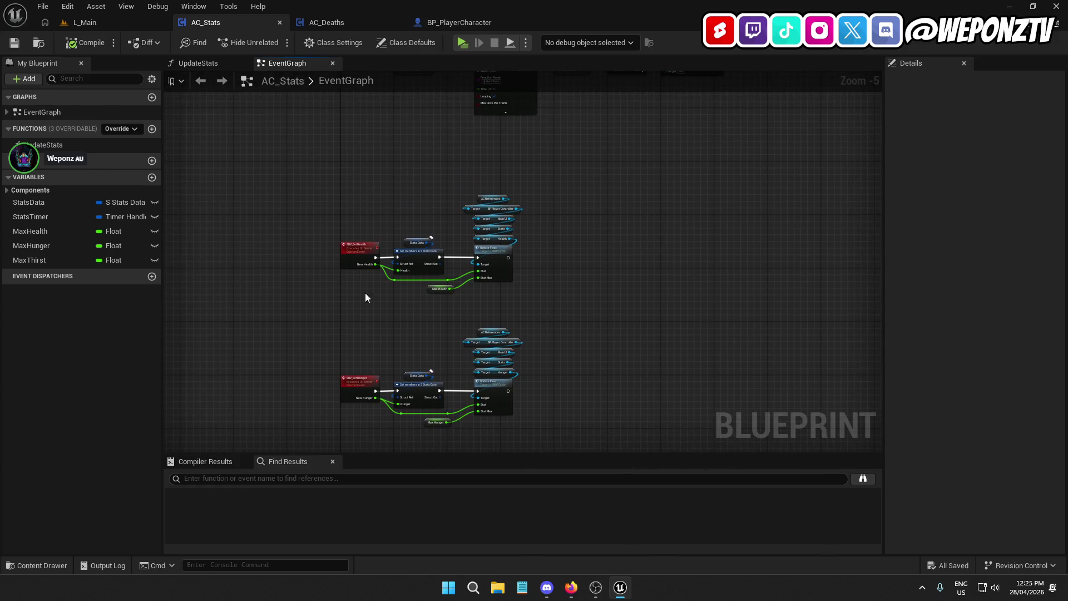
# Survey the whole AC_Deaths event graph, briefly dragging from the Switch node's Stabbed output then cancelling.
pyautogui.click(336, 22)
pyautogui.moveTo(451, 326)
pyautogui.mouseDown()
pyautogui.moveTo(346, 236)
pyautogui.moveTo(203, 329)
pyautogui.moveTo(569, 363)
pyautogui.mouseUp()
pyautogui.scroll(2, 203, 329)
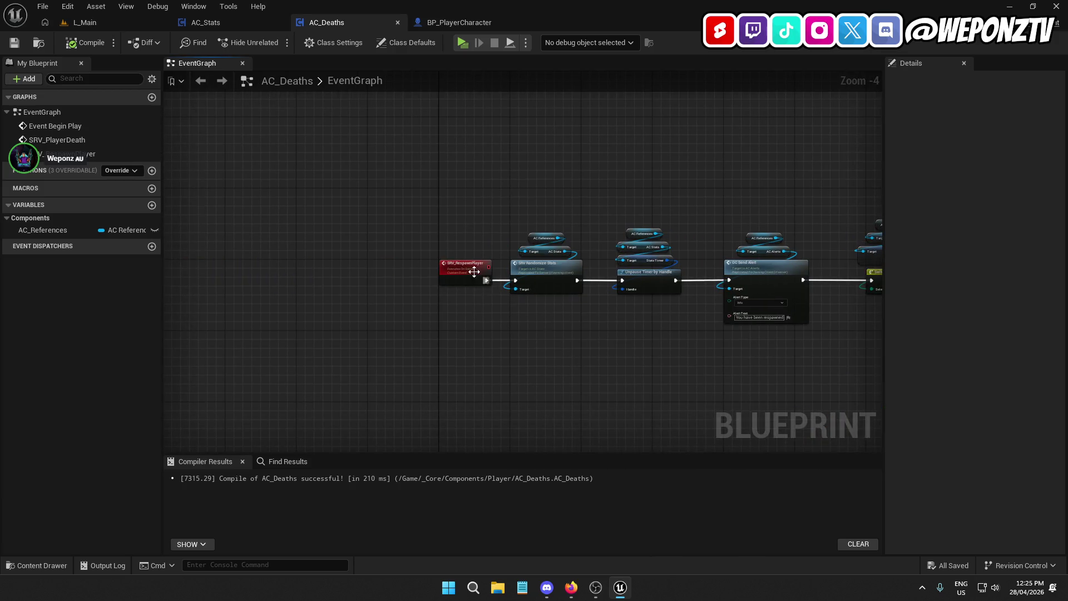
pyautogui.scroll(1, 474, 271)
pyautogui.scroll(-9, 603, 167)
pyautogui.moveTo(313, 227); pyautogui.dragTo(349, 352)
pyautogui.scroll(4, 426, 278)
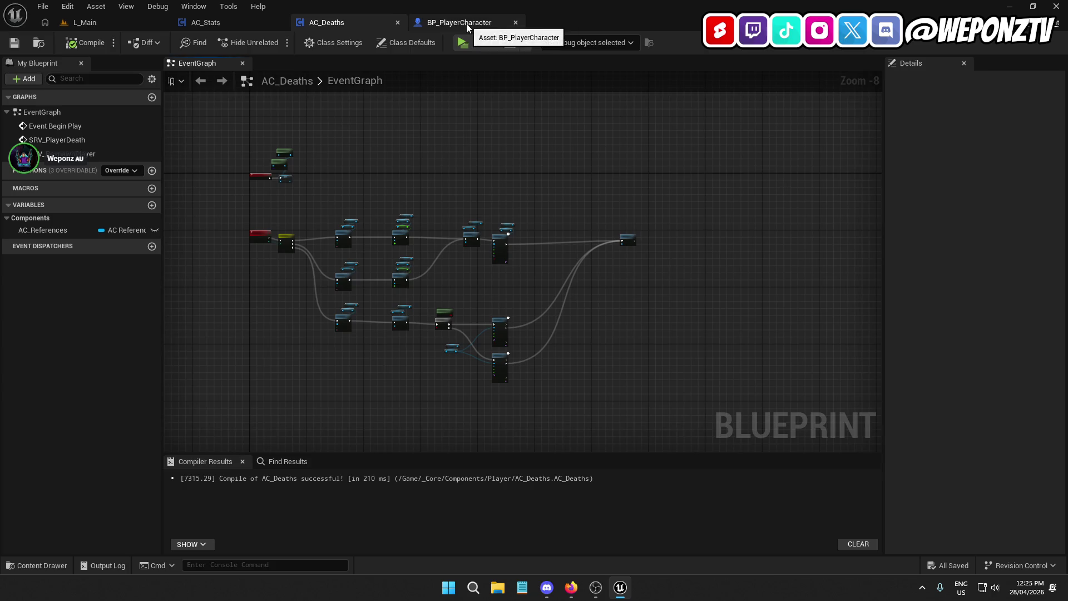
pyautogui.scroll(4, 268, 247)
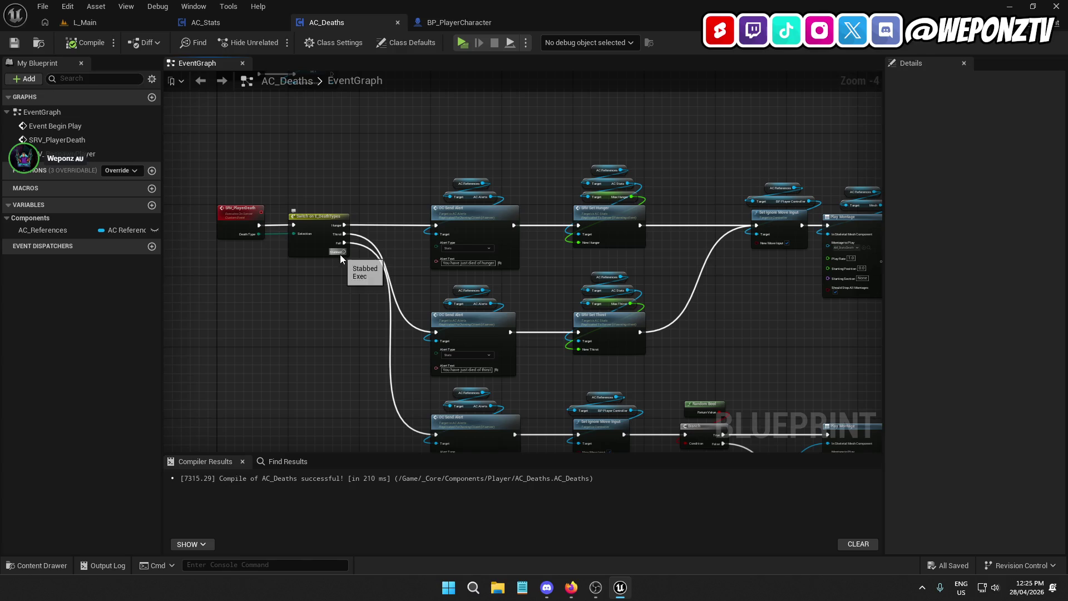
pyautogui.moveTo(344, 251); pyautogui.dragTo(342, 396)
pyautogui.press('Escape')
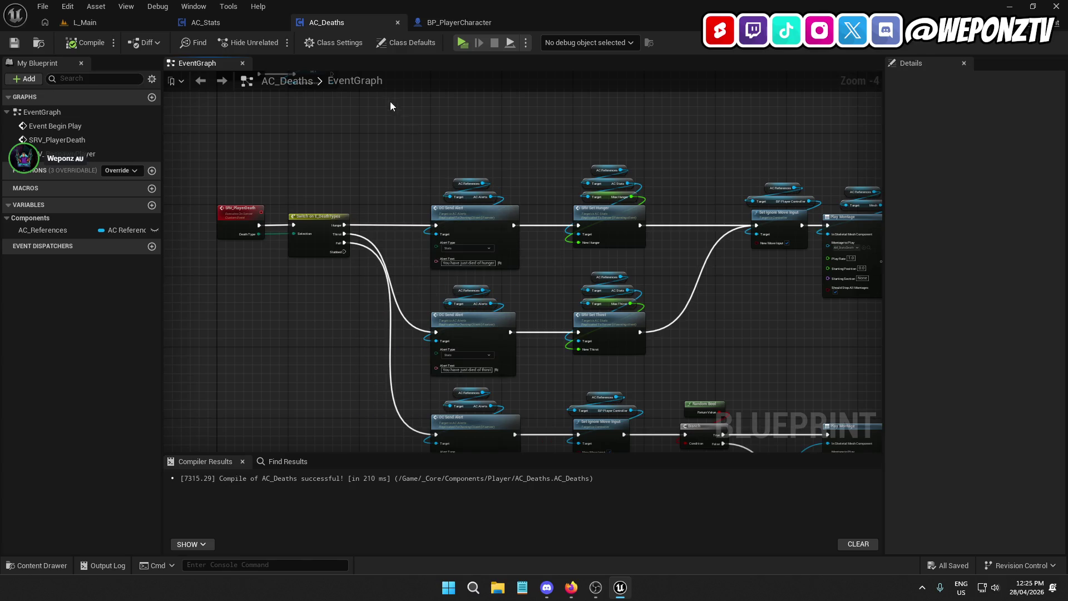
# In the L_Main level editor, show the _Core content folder, then play-test the level and stop.
pyautogui.click(206, 23)
pyautogui.click(125, 24)
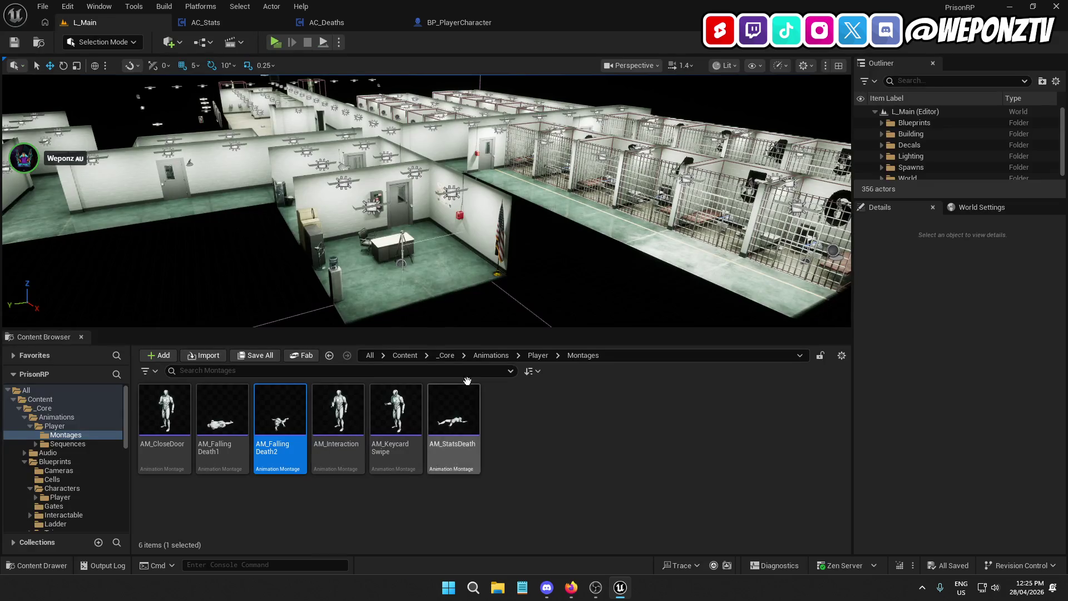
pyautogui.click(445, 355)
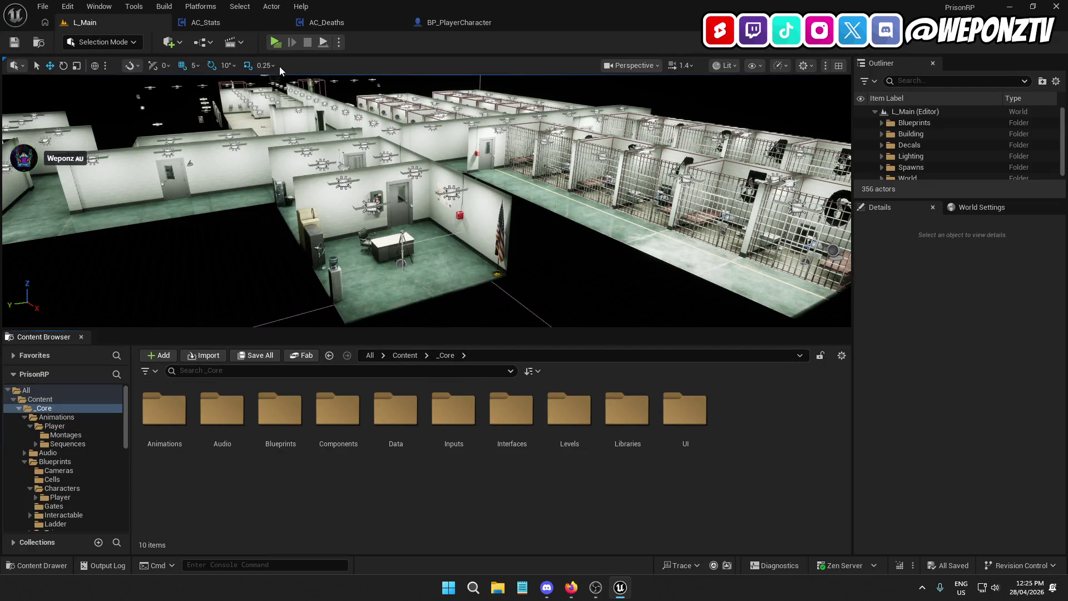
pyautogui.click(275, 43)
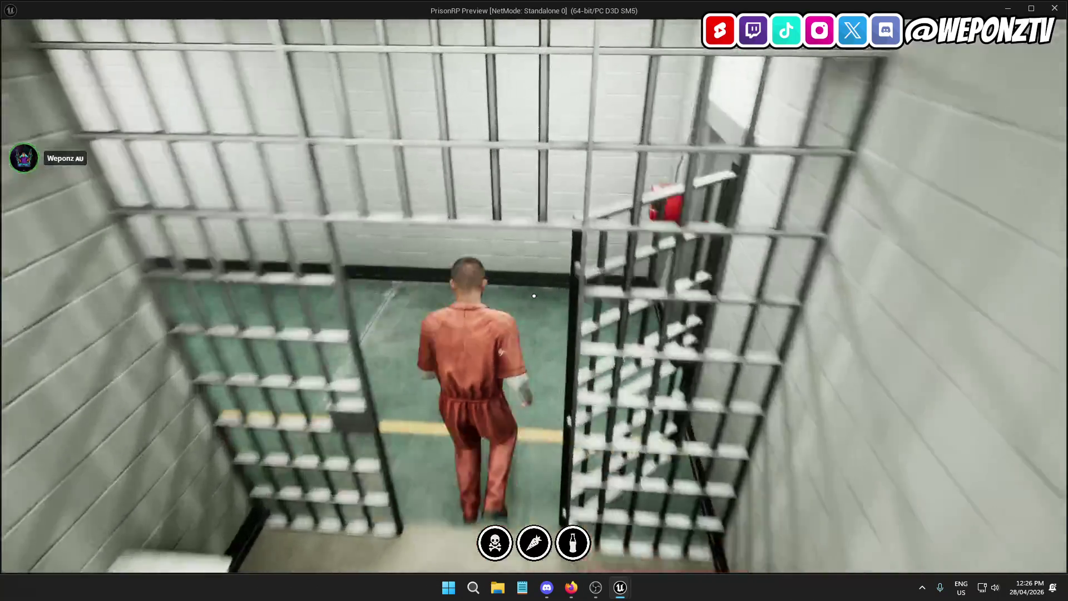
pyautogui.press('Escape')
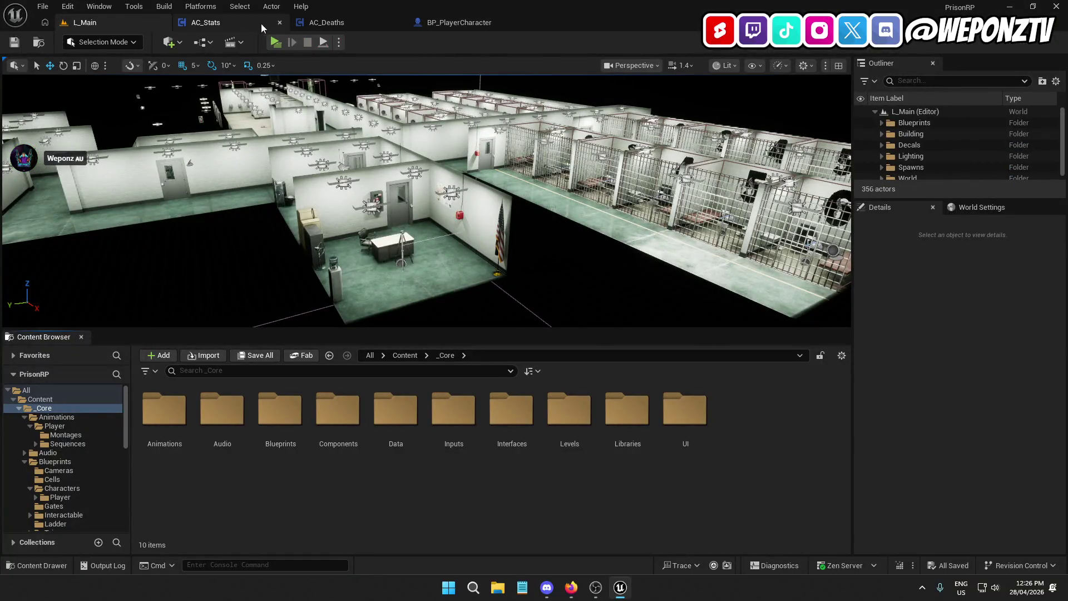
# Browse in File Explorer to Desktop > UE5 Projects > PrisonRP > Saved.
pyautogui.click(262, 23)
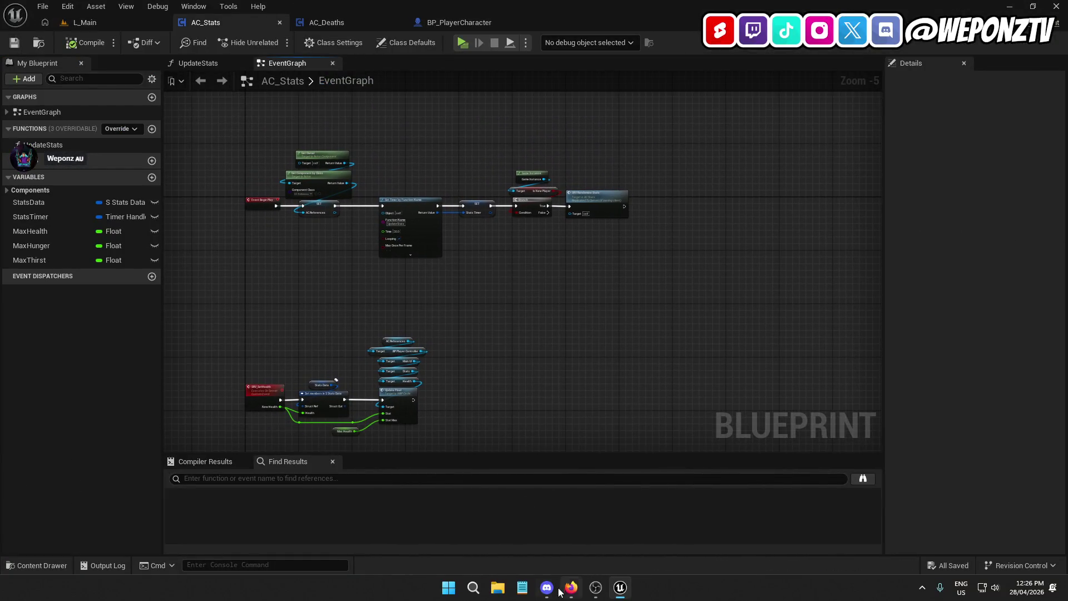
pyautogui.click(498, 589)
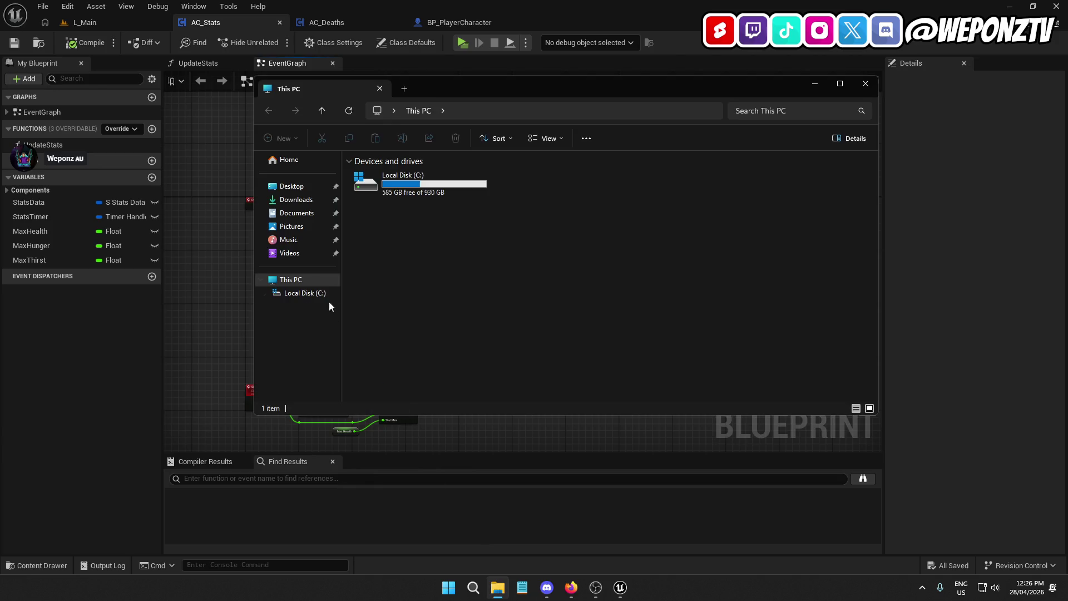
pyautogui.click(311, 186)
pyautogui.doubleClick(404, 196)
pyautogui.click(395, 172)
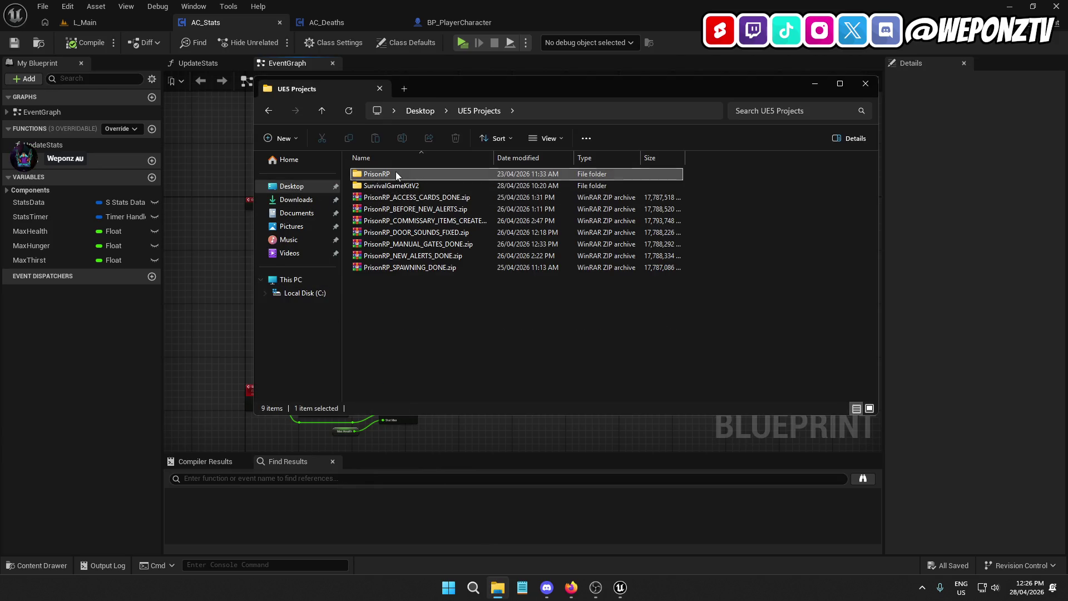
pyautogui.doubleClick(394, 174)
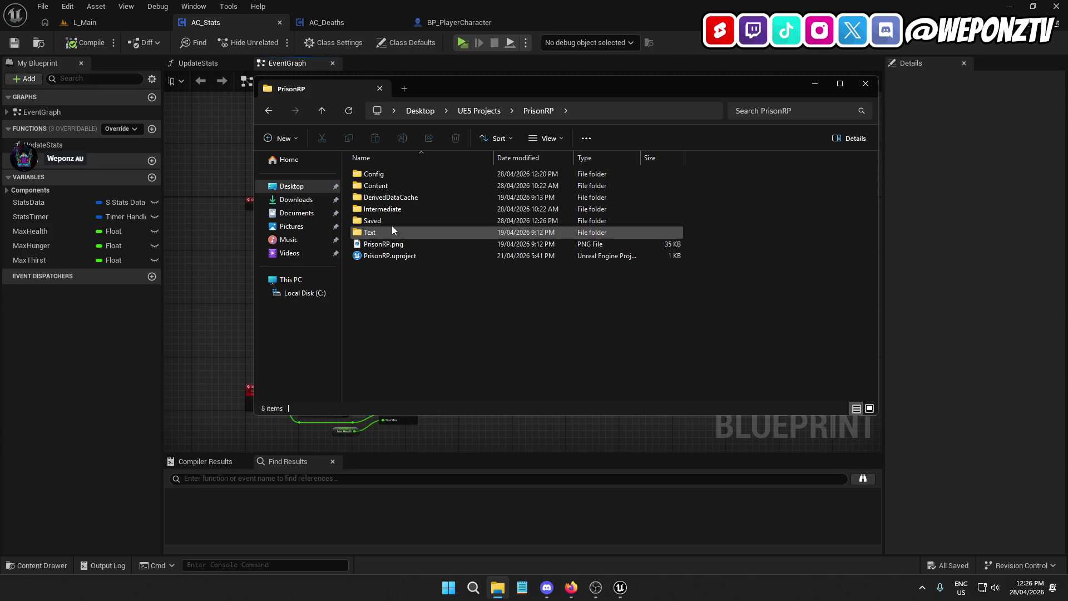
pyautogui.doubleClick(391, 222)
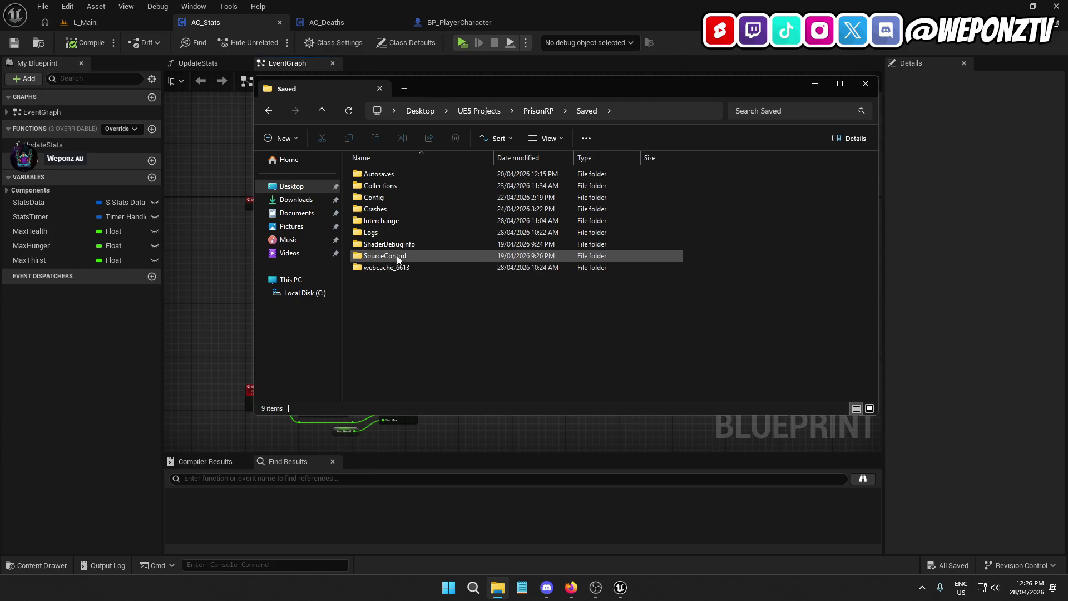
# Look inside the Autosaves folder, return to the Saved folder, and switch back to Unreal.
pyautogui.doubleClick(396, 176)
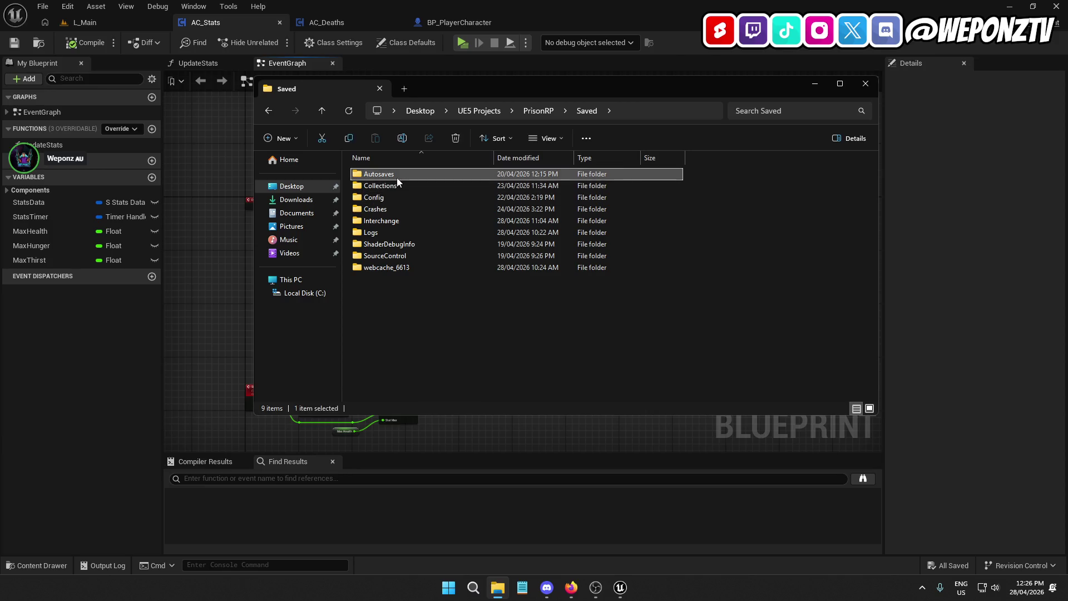
pyautogui.click(575, 111)
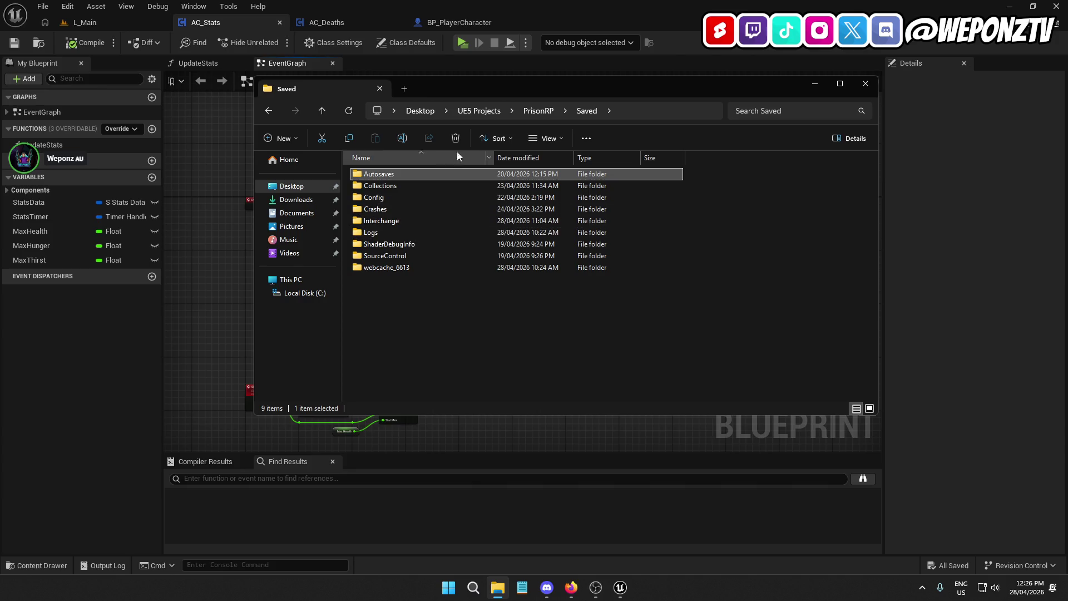
pyautogui.click(533, 112)
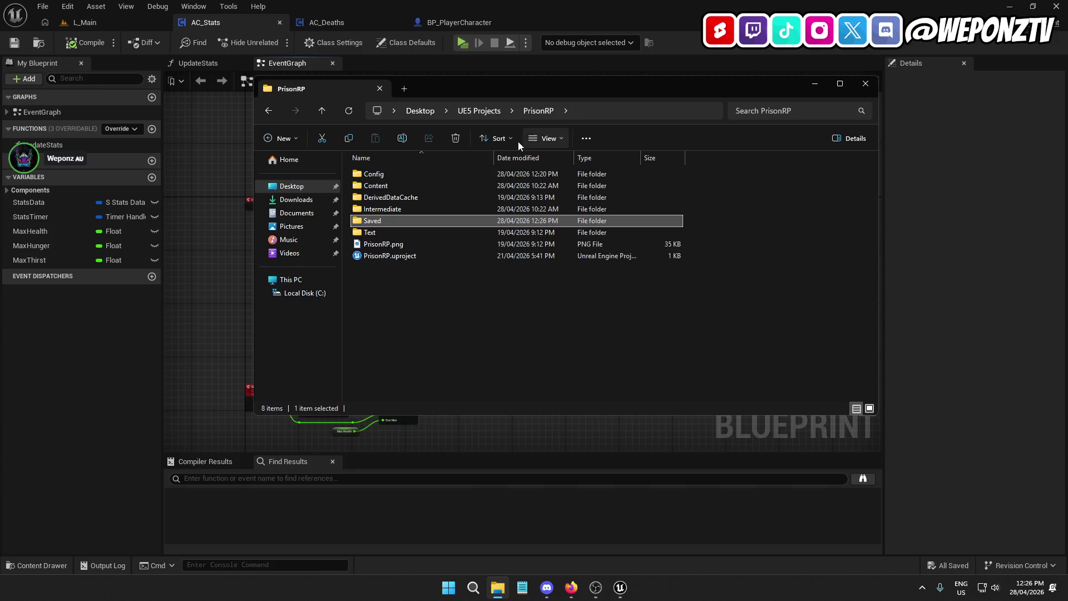
pyautogui.doubleClick(397, 223)
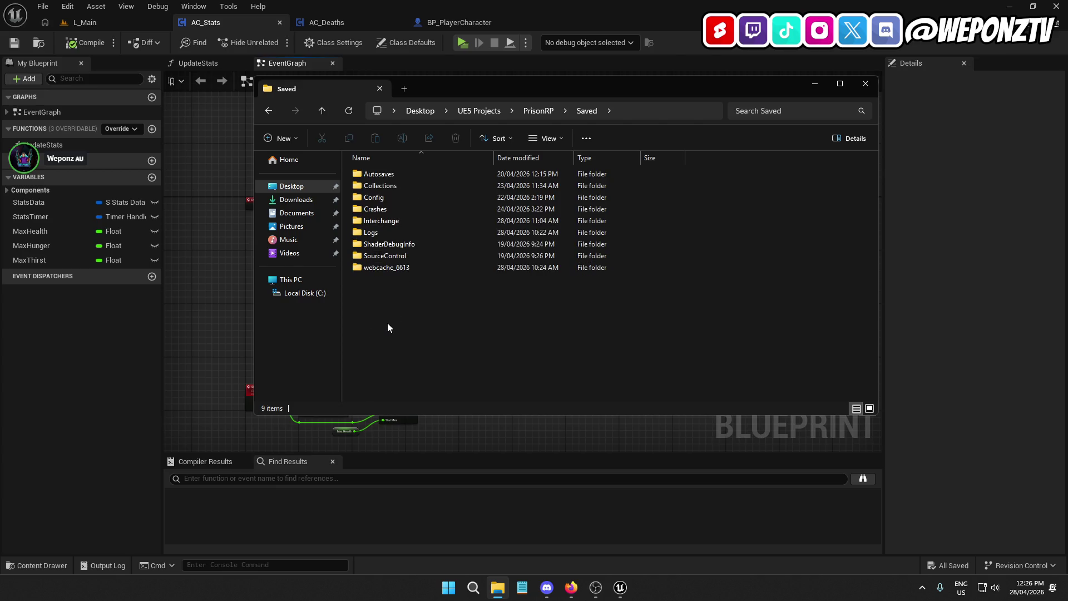
pyautogui.click(200, 179)
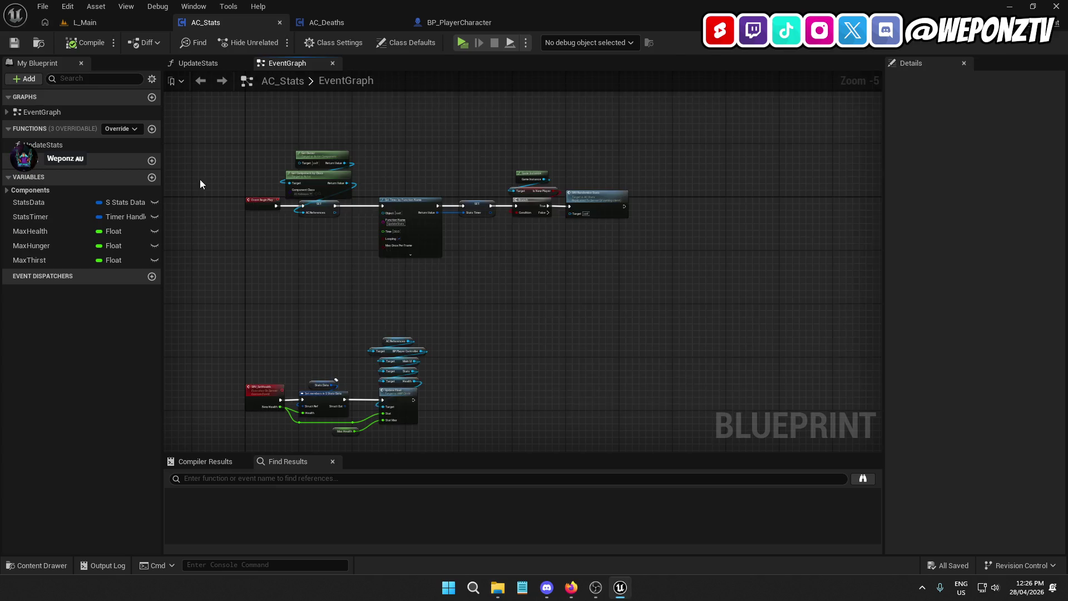
# Look over AC_Stats' SRV_SetHealth and Update Float nodes, then open _Core/Blueprints in L_Main.
pyautogui.scroll(2, 271, 235)
pyautogui.moveTo(484, 136); pyautogui.dragTo(476, 234)
pyautogui.moveTo(473, 334)
pyautogui.mouseDown()
pyautogui.moveTo(475, 210)
pyautogui.moveTo(497, 106)
pyautogui.mouseUp()
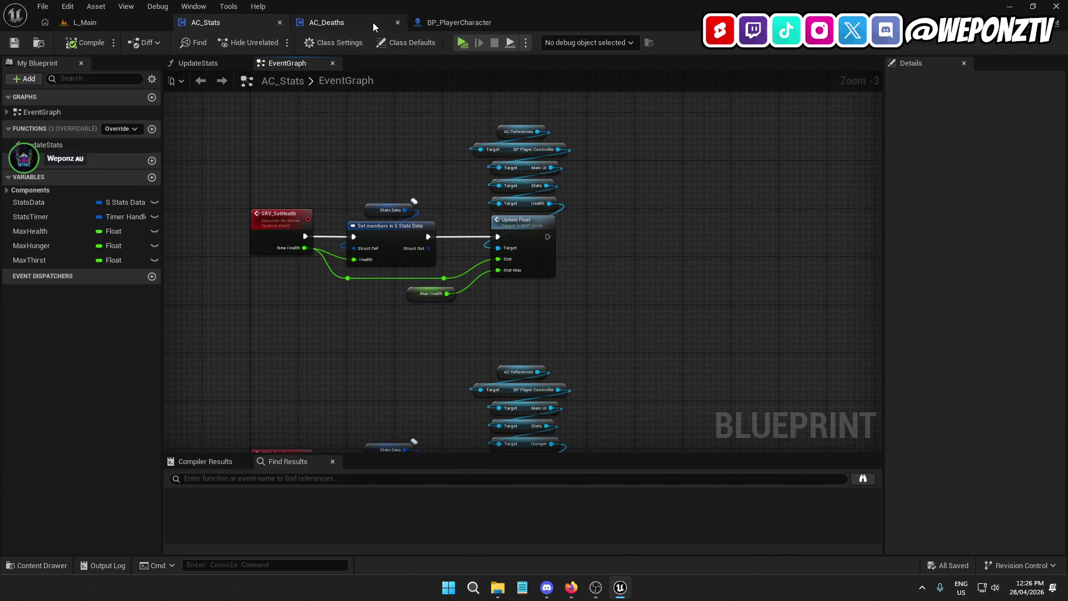
pyautogui.click(135, 21)
pyautogui.click(269, 413)
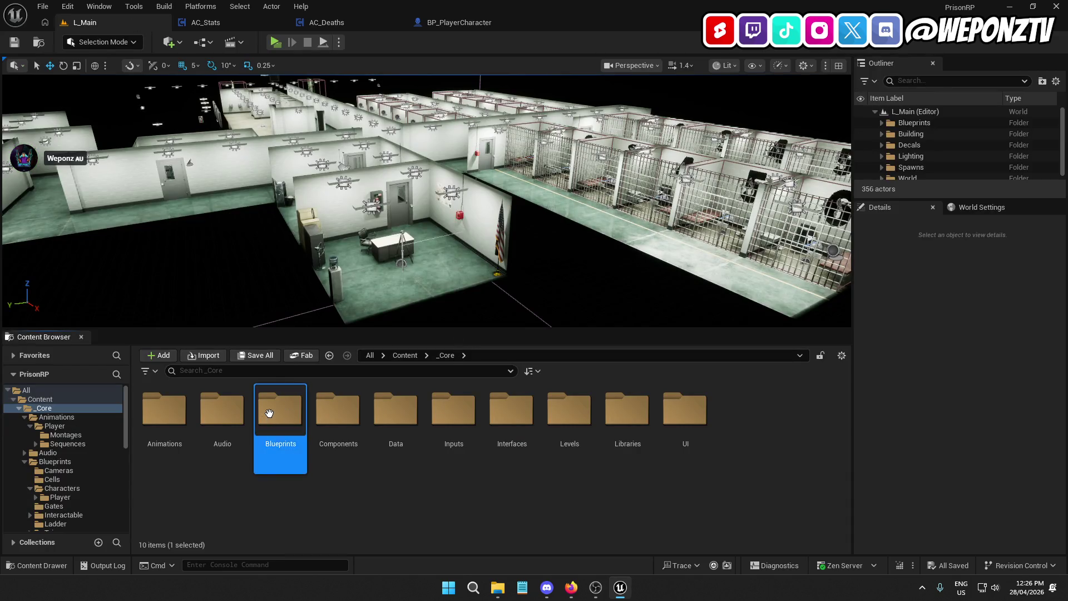
pyautogui.doubleClick(269, 413)
# Open BP_GameMode, inspect BP_GameInstance's LoadGame event and LoadSaveGame function, then return to L_Main.
pyautogui.click(631, 437)
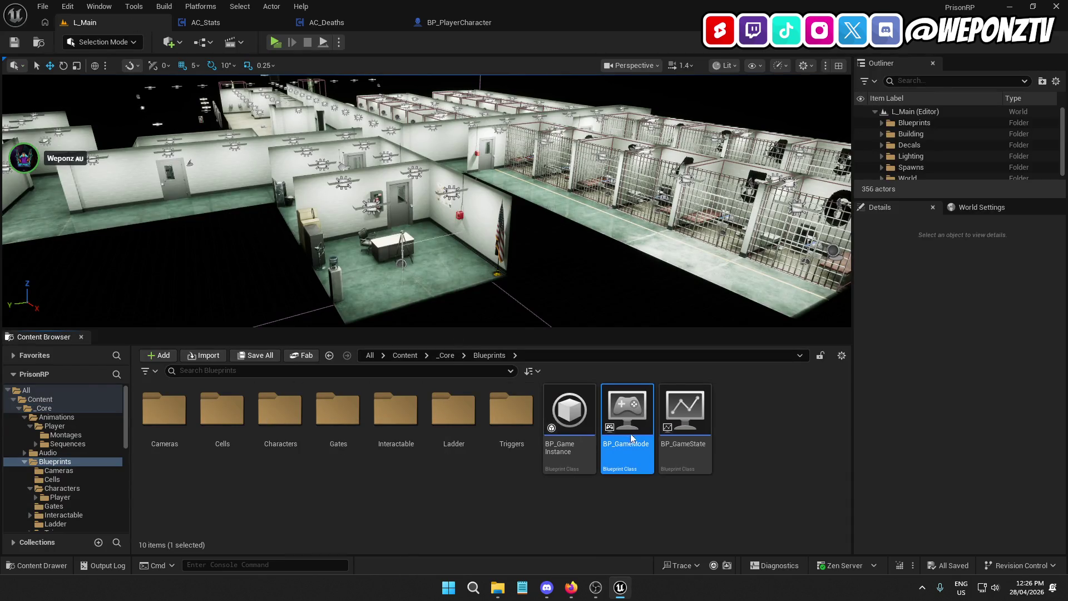
pyautogui.doubleClick(631, 438)
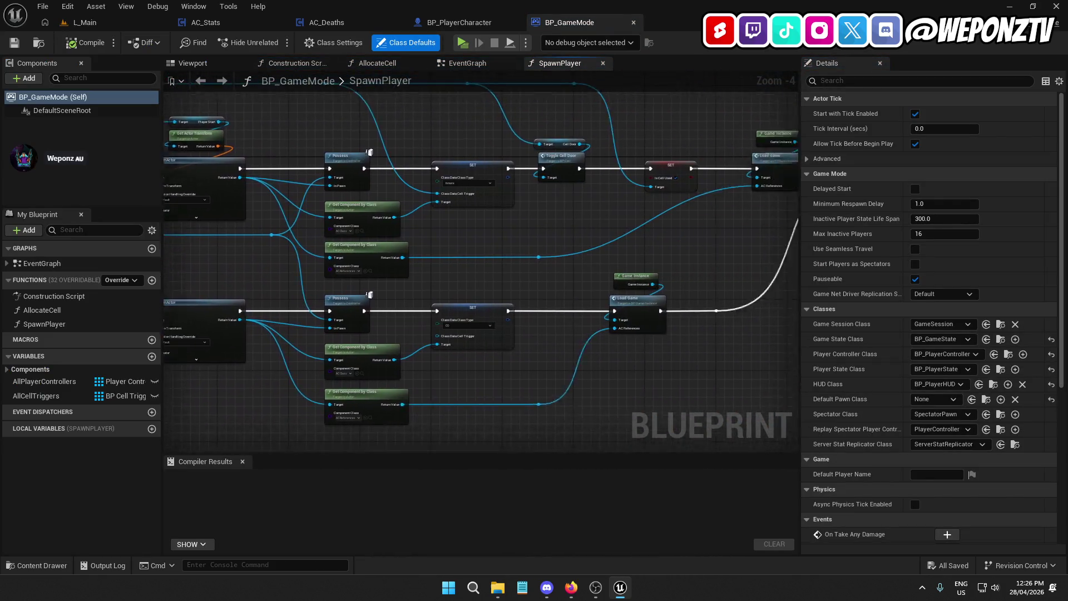
pyautogui.doubleClick(534, 184)
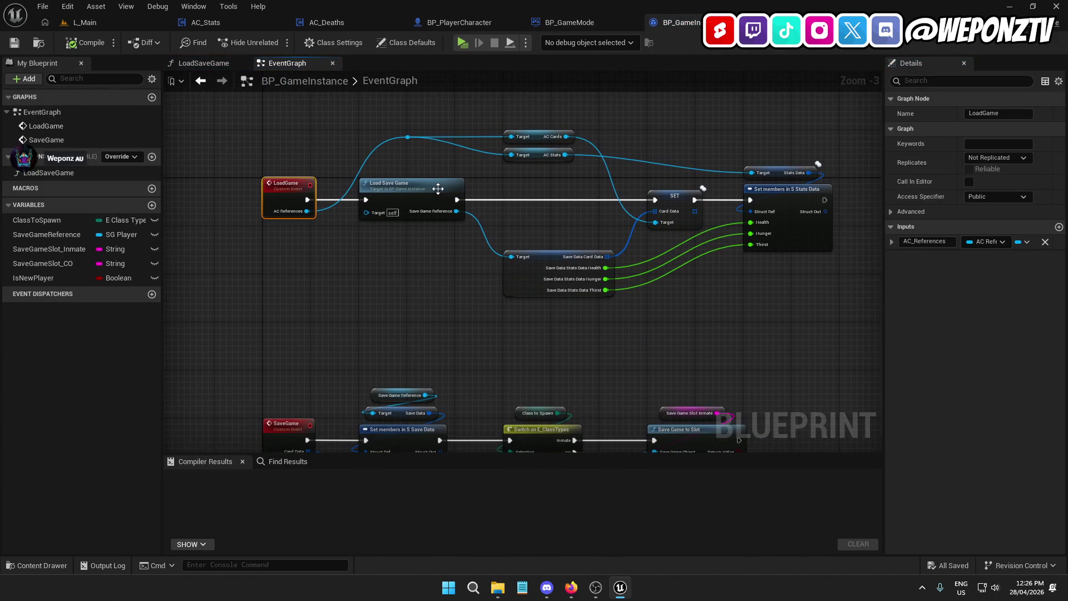
pyautogui.doubleClick(428, 192)
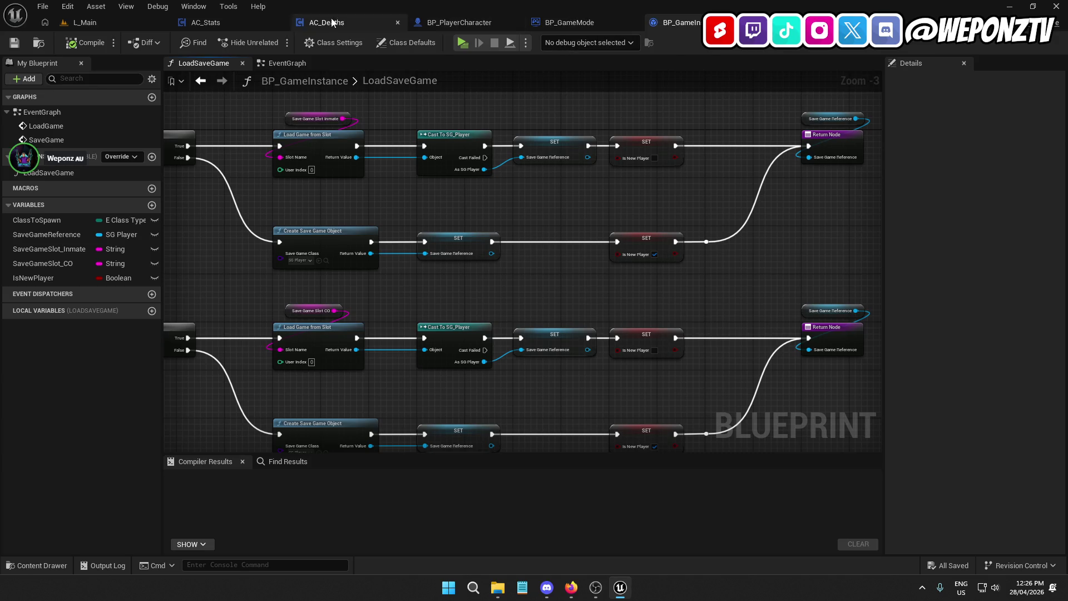
pyautogui.click(124, 25)
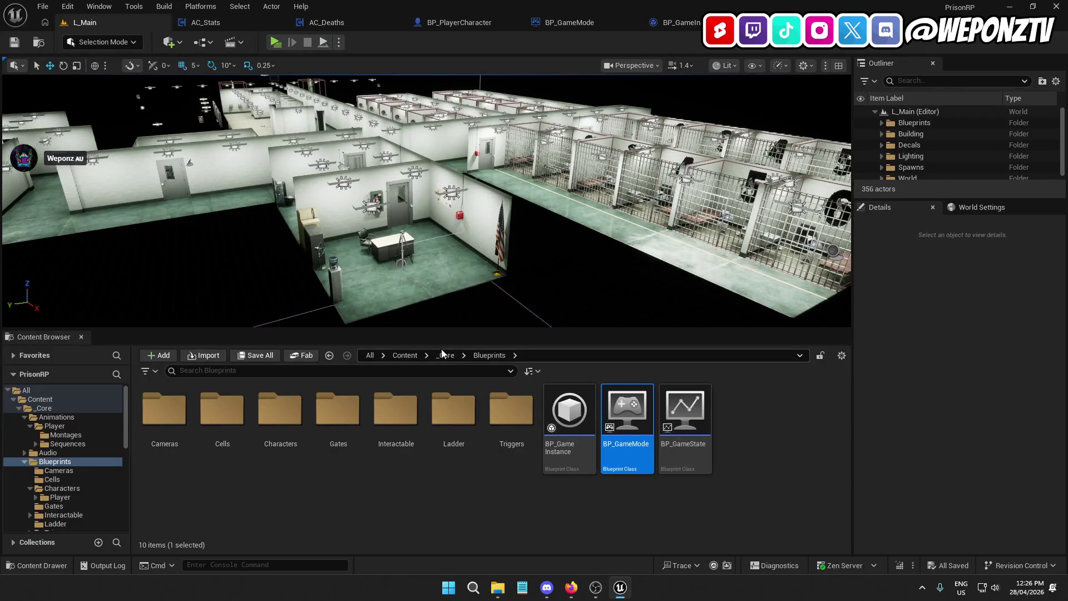
# Browse the Content Browser to _Core/Data/Saves and select the SG_Player save-game blueprint.
pyautogui.hotkey('alt', 'Left')
pyautogui.click(350, 426)
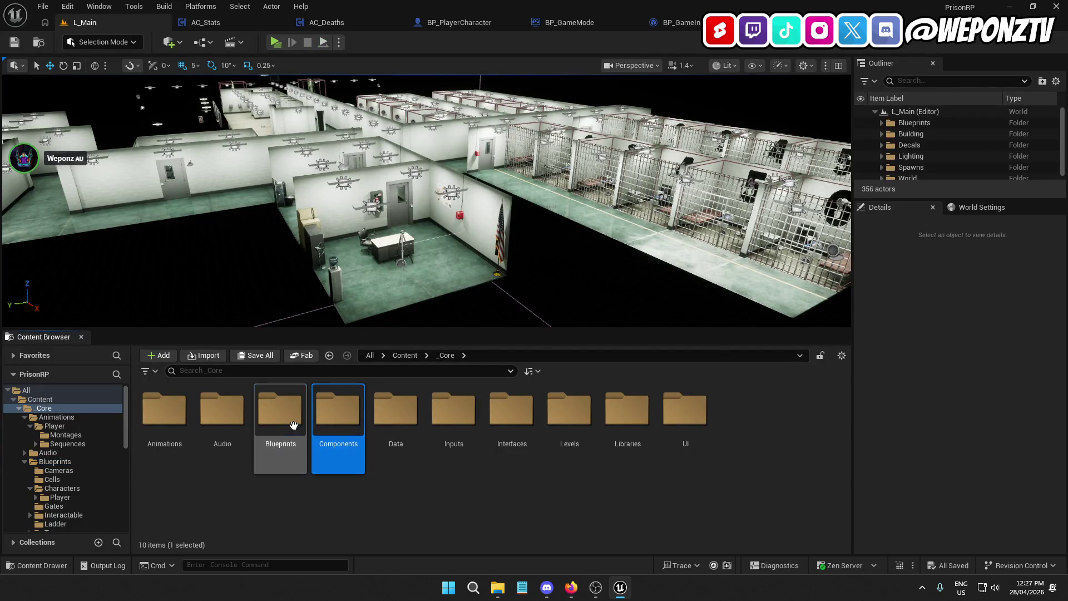
pyautogui.doubleClick(284, 426)
pyautogui.click(445, 355)
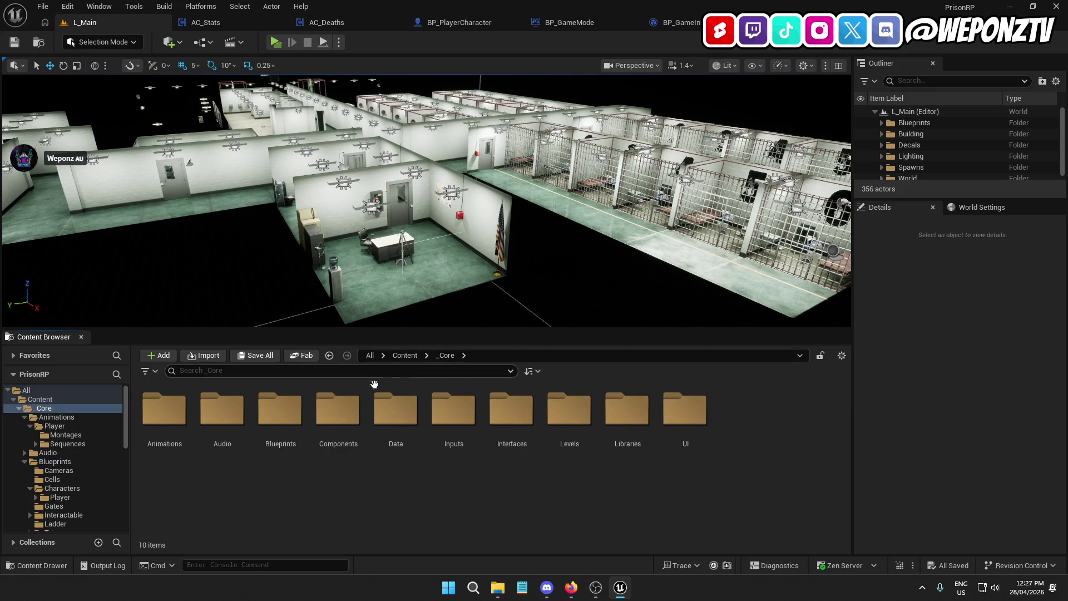
pyautogui.doubleClick(396, 411)
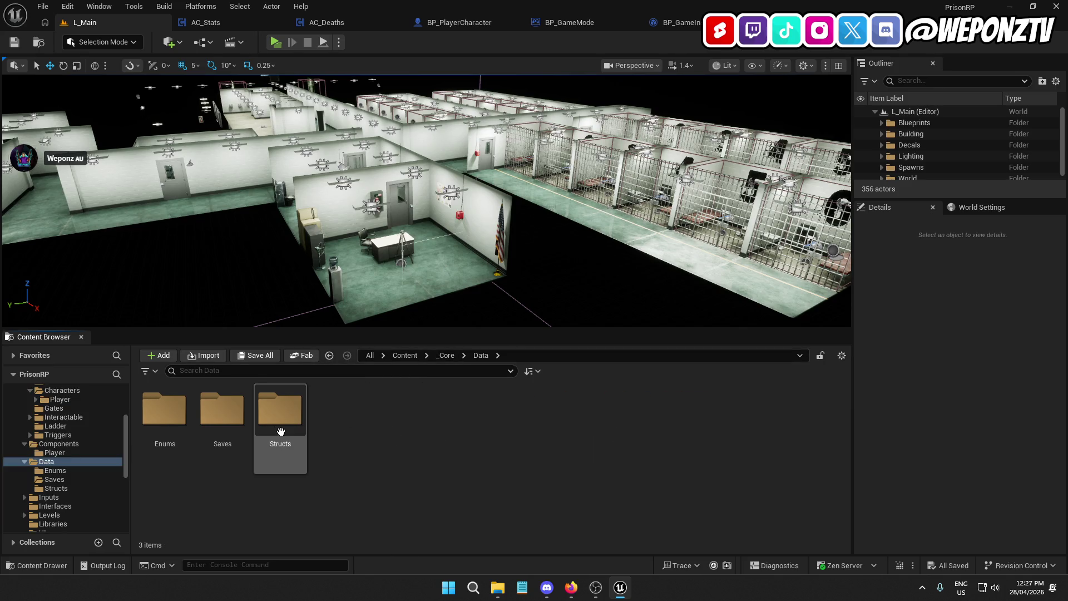
pyautogui.doubleClick(233, 422)
pyautogui.click(156, 411)
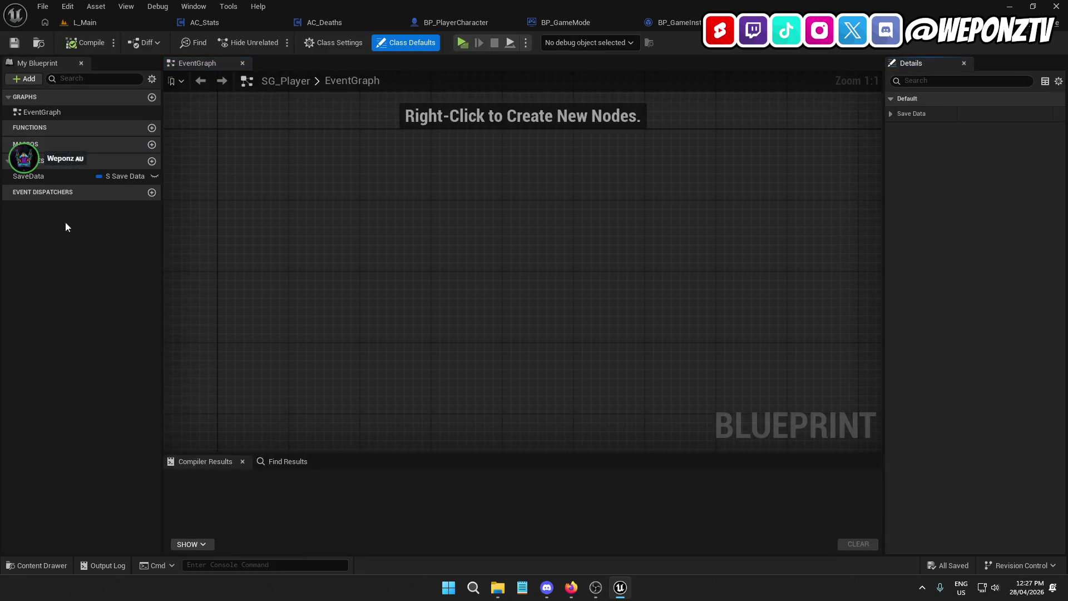
# Check SaveData defaults: Inmate, Maintenance, Restricted cards and health, hunger, thirst at 100.
pyautogui.click(48, 175)
pyautogui.click(899, 310)
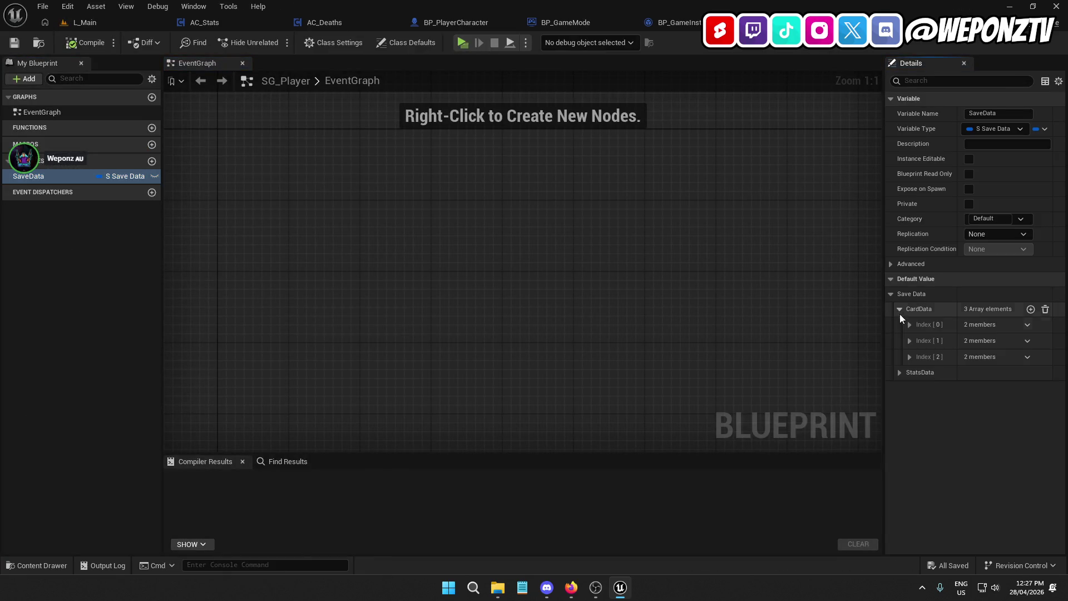
pyautogui.click(900, 372)
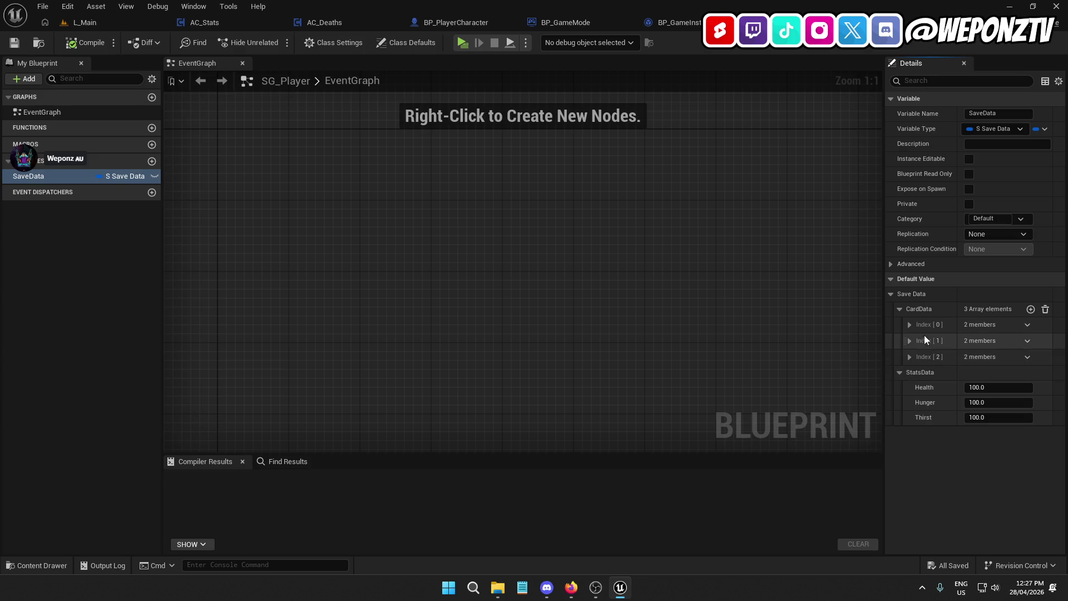
pyautogui.click(910, 325)
pyautogui.click(910, 371)
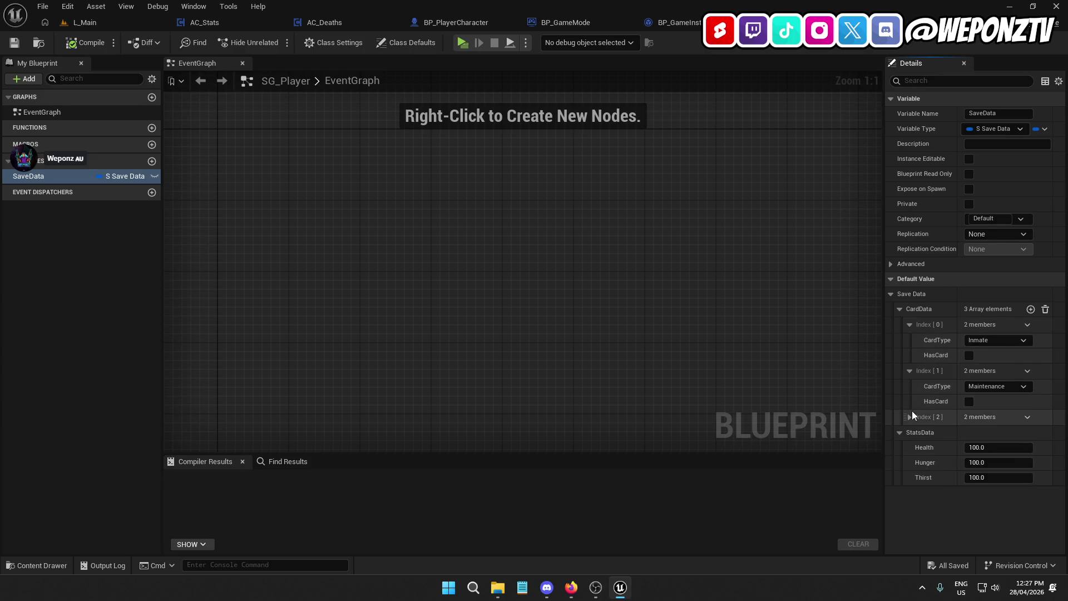
pyautogui.click(909, 419)
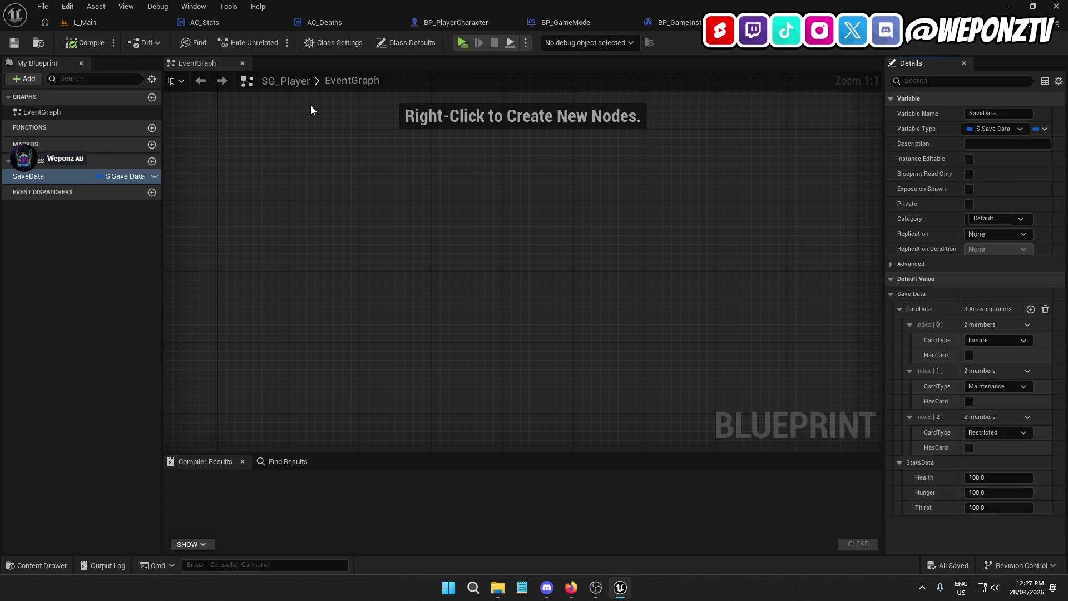
# Recompile SG_Player and return to the L_Main level editor's content folders.
pyautogui.click(85, 43)
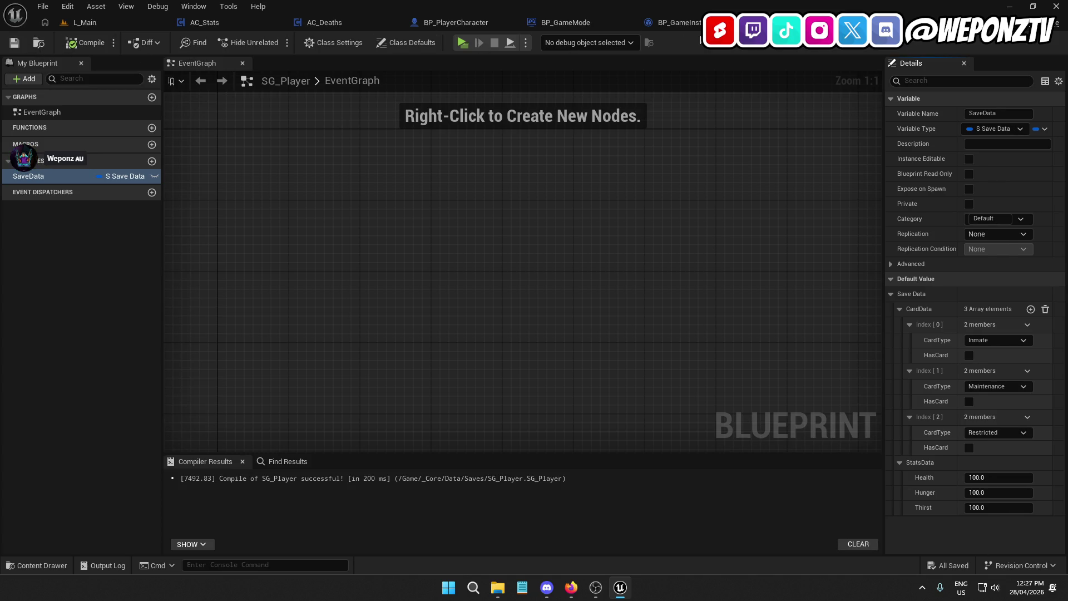
pyautogui.click(85, 22)
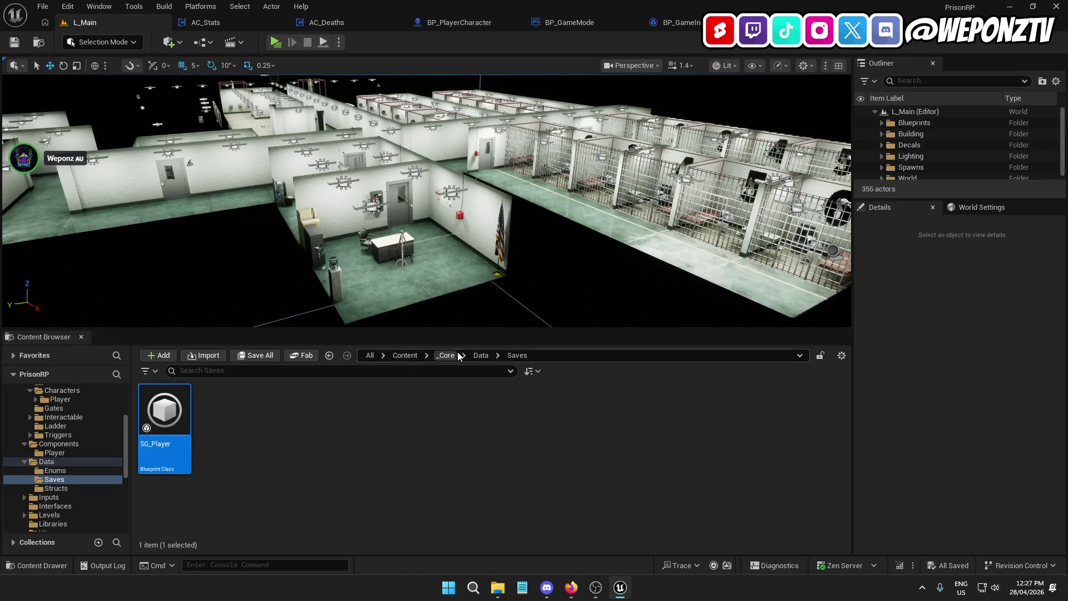
pyautogui.click(481, 355)
# Open the AC_Cards component blueprint from _Core/Components/Player.
pyautogui.click(447, 356)
pyautogui.click(357, 421)
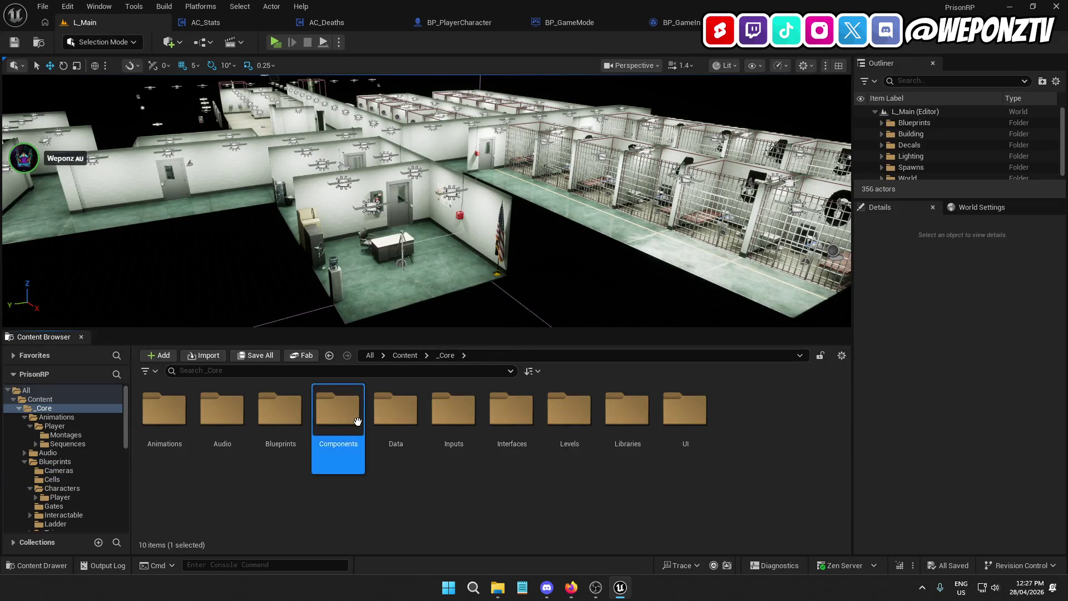
pyautogui.doubleClick(357, 422)
pyautogui.doubleClick(164, 409)
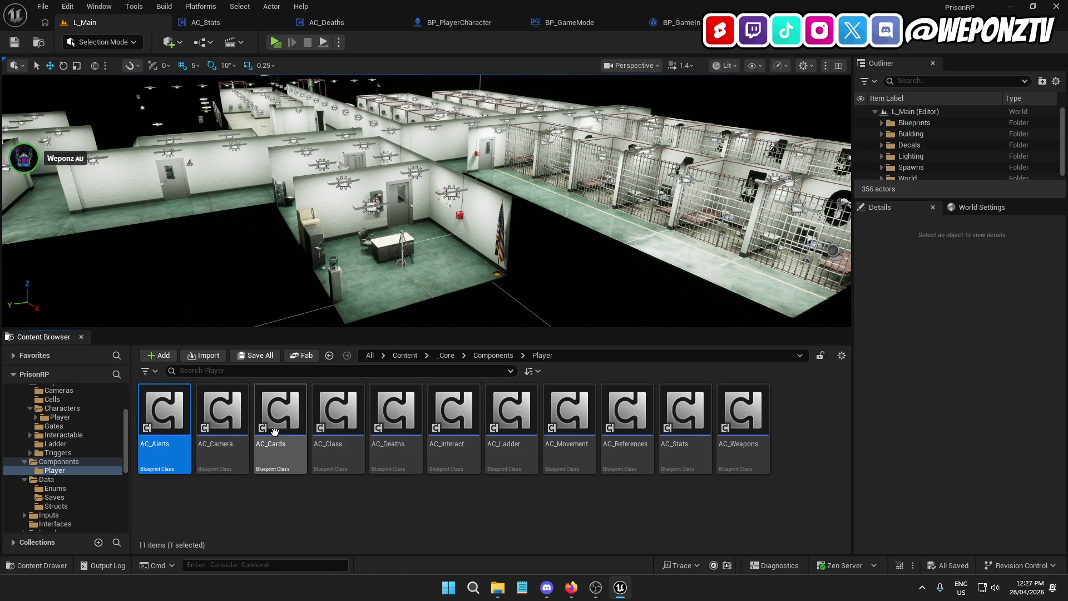
pyautogui.doubleClick(298, 396)
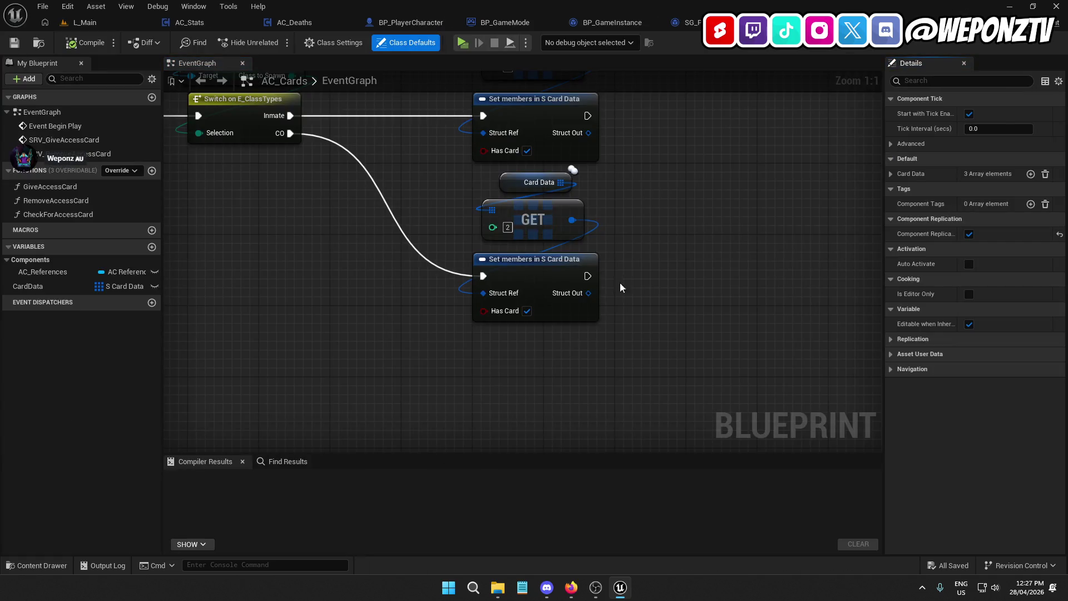
# Select the Switch, Game Instance and Set members card nodes and shift them right.
pyautogui.scroll(-2, 619, 282)
pyautogui.scroll(-2, 509, 258)
pyautogui.scroll(3, 555, 391)
pyautogui.moveTo(556, 392); pyautogui.dragTo(351, 344)
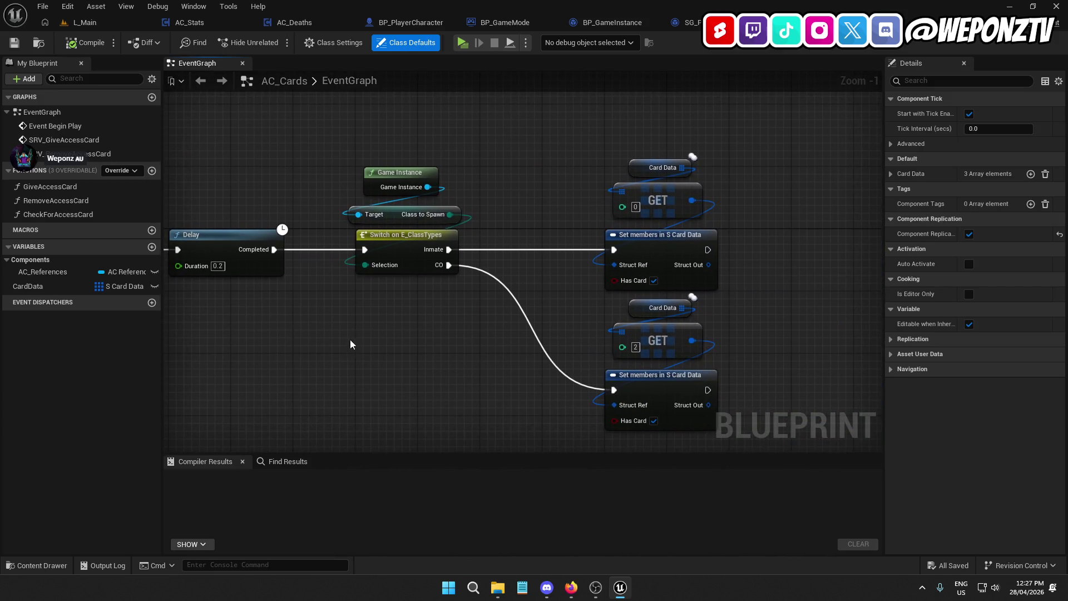
pyautogui.click(679, 243)
pyautogui.scroll(-2, 691, 150)
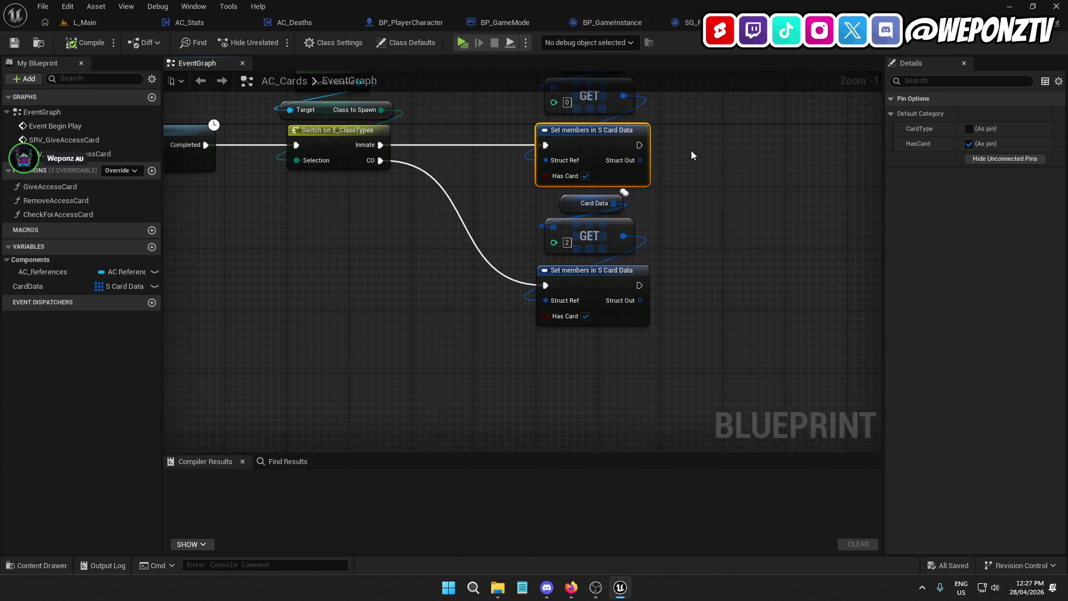
pyautogui.moveTo(702, 340)
pyautogui.mouseDown()
pyautogui.moveTo(563, 154)
pyautogui.moveTo(537, 88)
pyautogui.mouseUp()
pyautogui.moveTo(715, 393); pyautogui.dragTo(410, 119)
pyautogui.moveTo(429, 206); pyautogui.dragTo(525, 206)
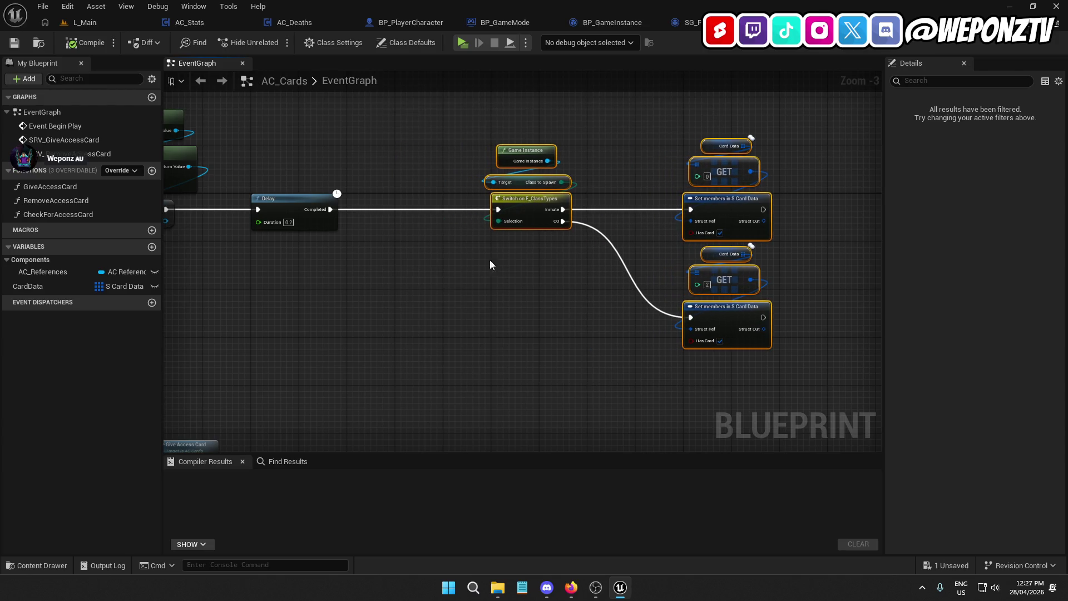
pyautogui.click(605, 297)
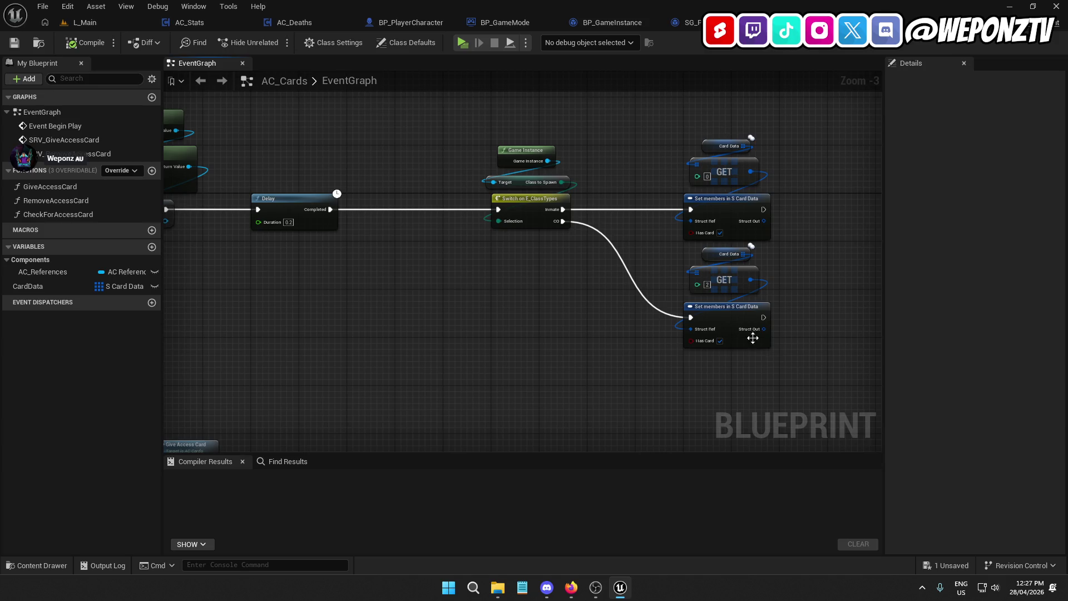
# Move the Switch and card-setting node group left toward the Delay node.
pyautogui.moveTo(805, 357)
pyautogui.mouseDown()
pyautogui.moveTo(685, 227)
pyautogui.moveTo(488, 181)
pyautogui.mouseUp()
pyautogui.moveTo(529, 211); pyautogui.dragTo(433, 212)
pyautogui.click(318, 280)
# Compile, save and close AC_Cards.
pyautogui.click(80, 42)
pyautogui.click(18, 48)
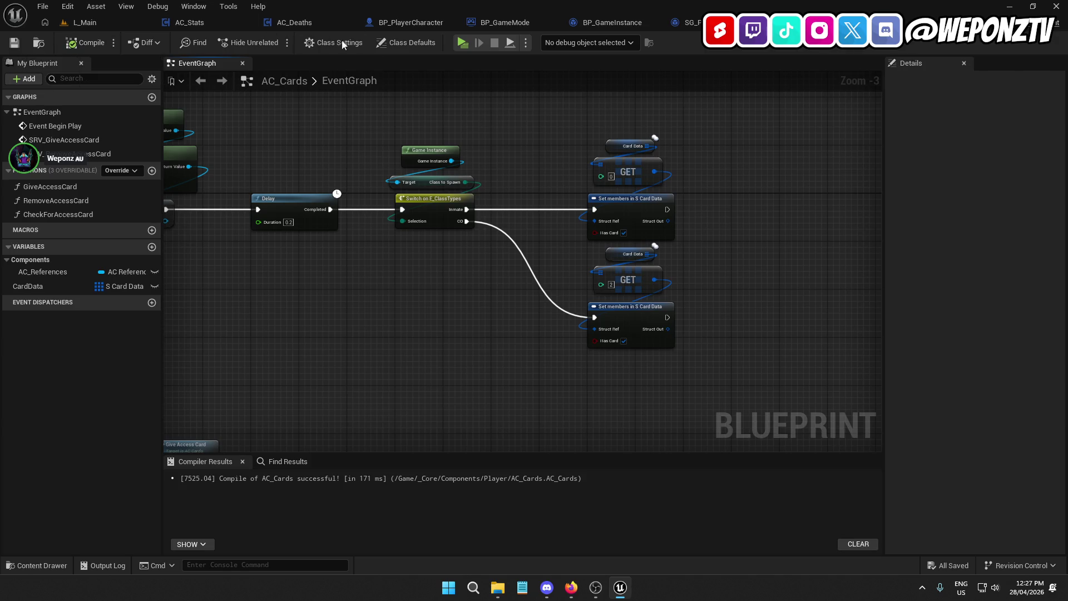
pyautogui.hotkey('ctrl', 'w')
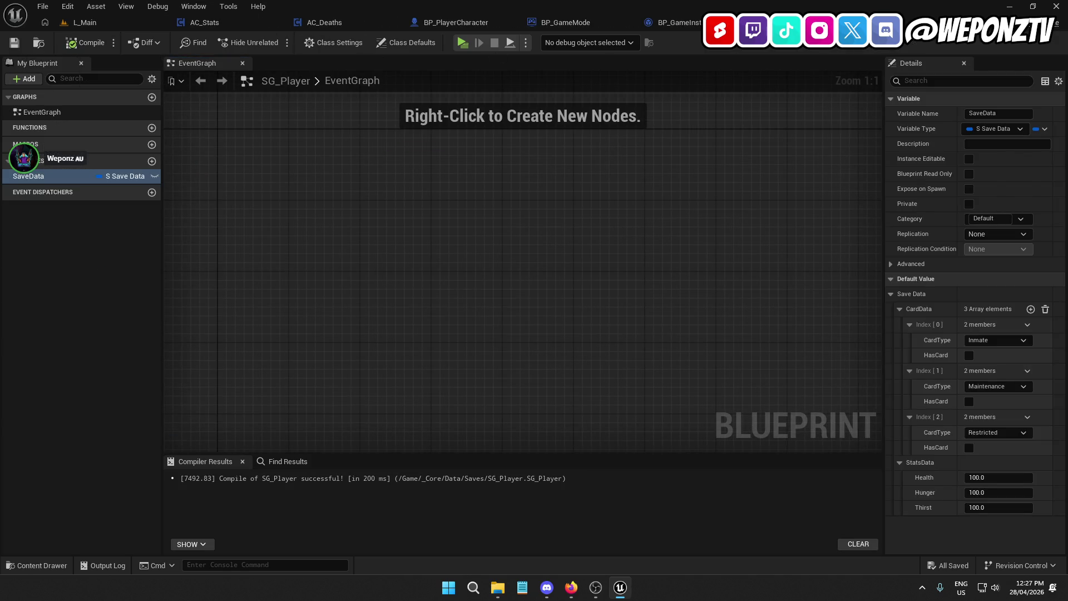
# Close the SG_Player, BP_GameInstance, BP_GameMode, BP_PlayerCharacter, AC_Deaths and AC_Stats tabs.
pyautogui.hotkey('ctrl', 'w')
pyautogui.hotkey('ctrl', 'w')
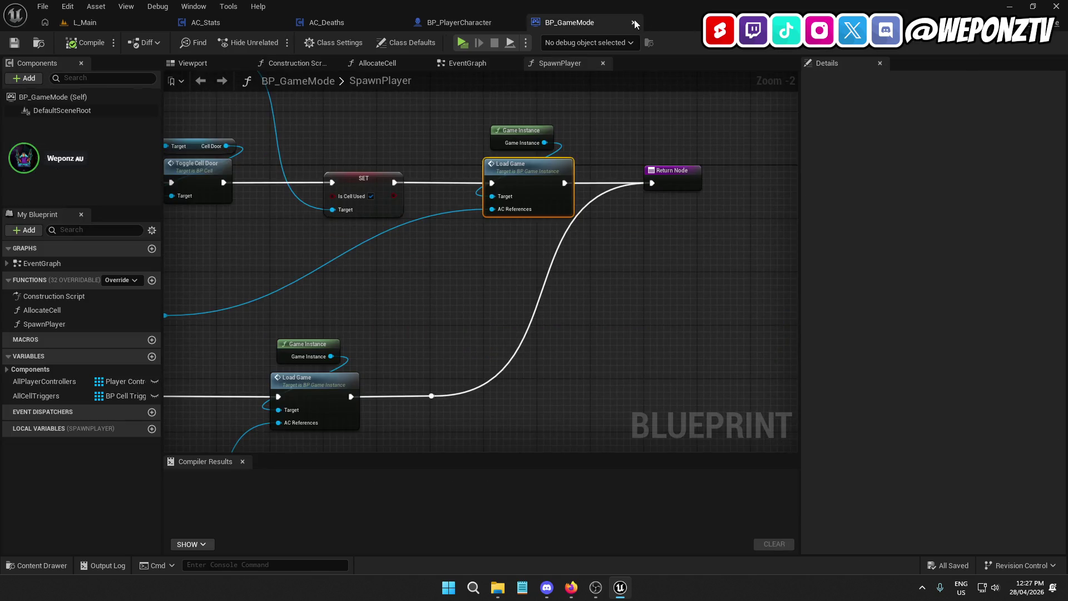
pyautogui.click(634, 19)
pyautogui.click(517, 21)
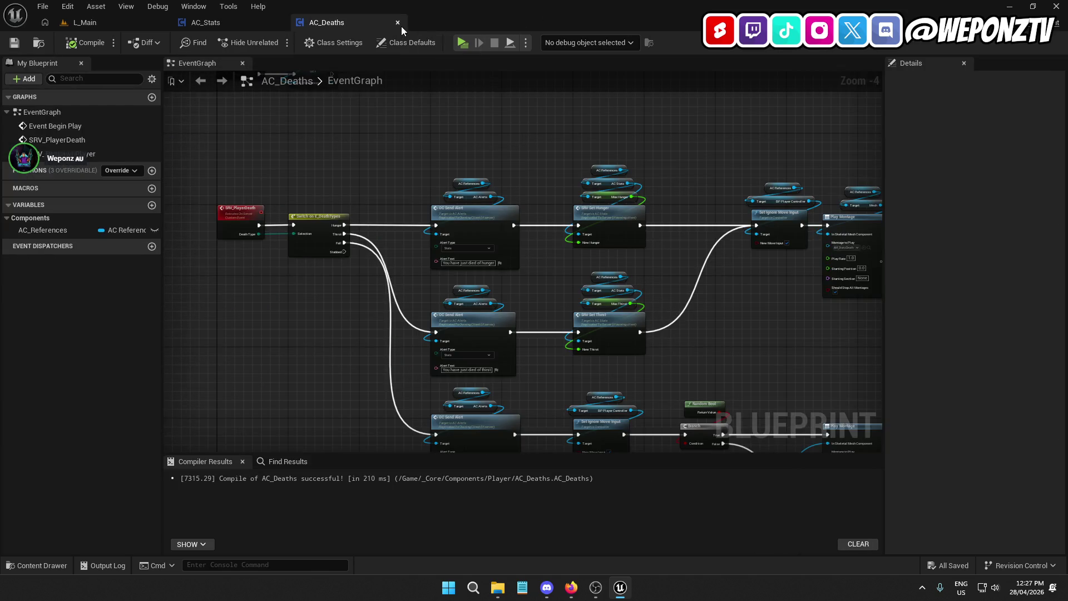
pyautogui.click(398, 22)
pyautogui.click(279, 22)
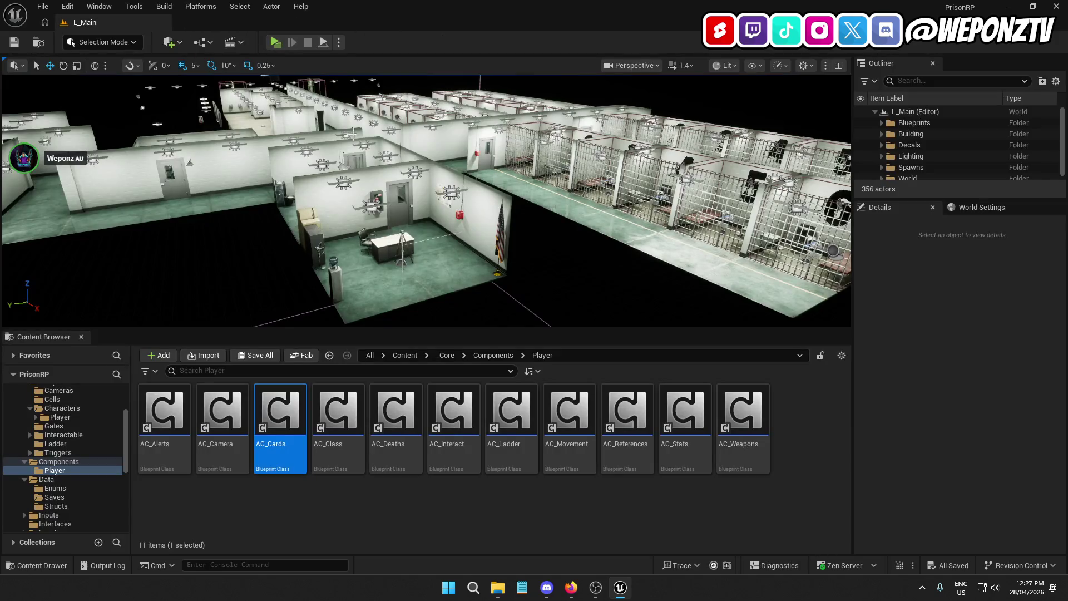
# Show the top-level Content folder and minimise the Unreal editor.
pyautogui.click(409, 357)
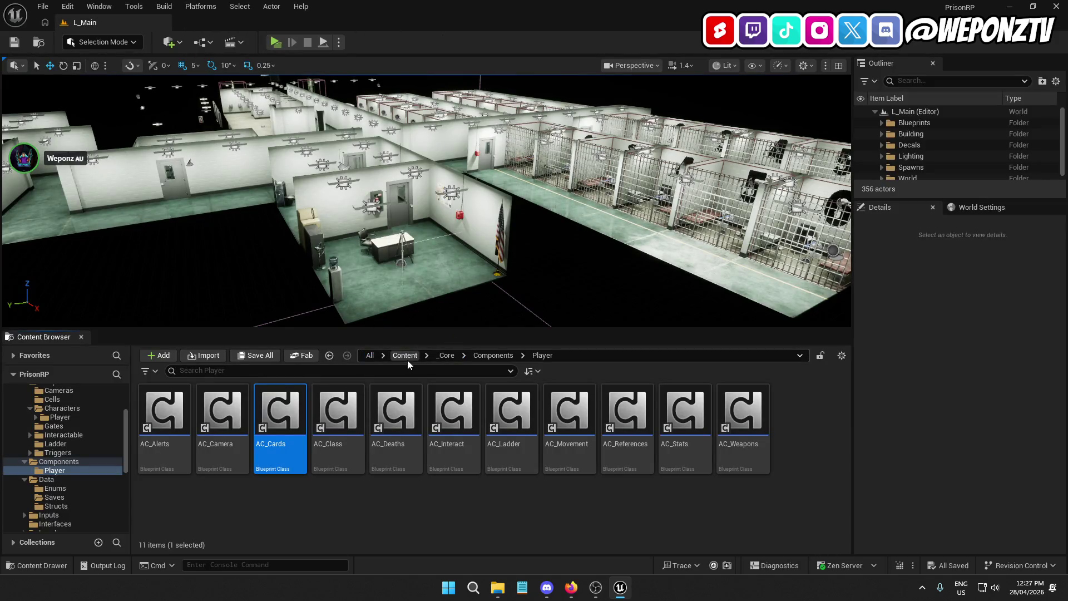
pyautogui.click(406, 359)
pyautogui.click(1010, 6)
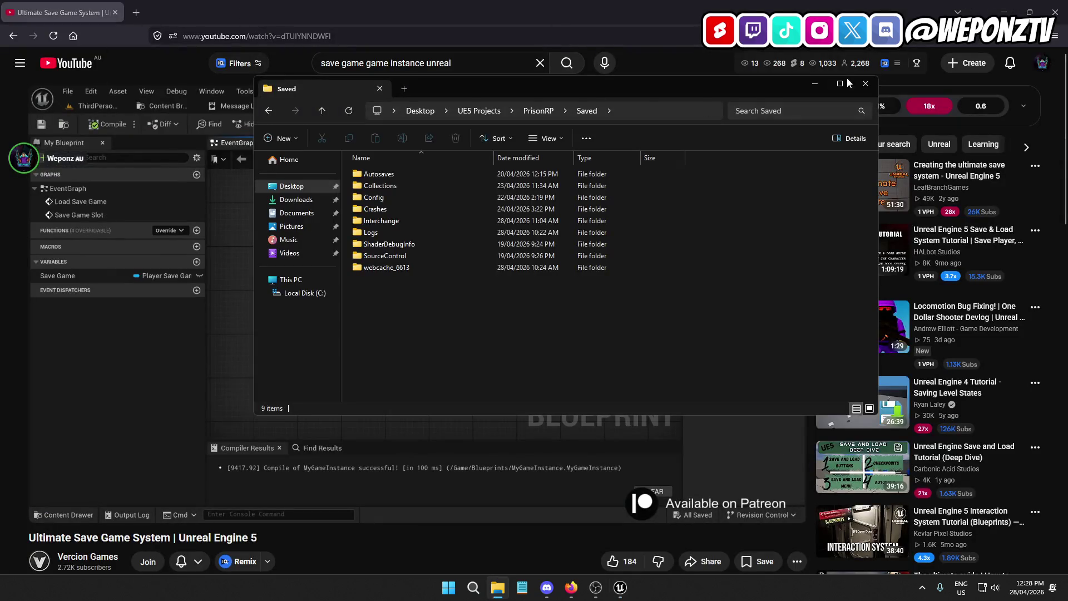
# Minimise the YouTube browser to reach the desktop icons.
pyautogui.click(1004, 13)
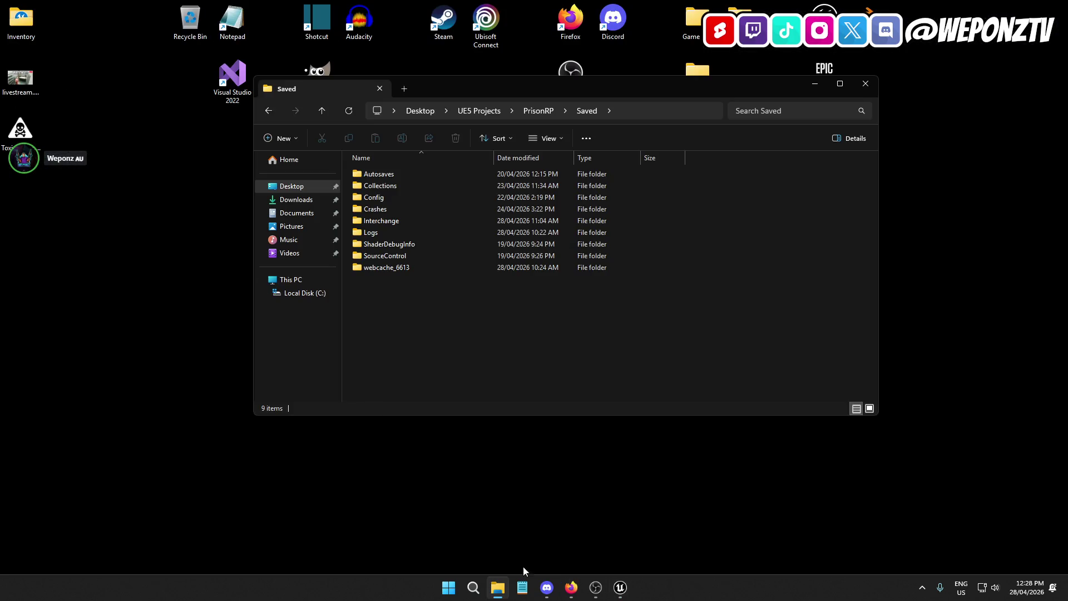
pyautogui.click(572, 587)
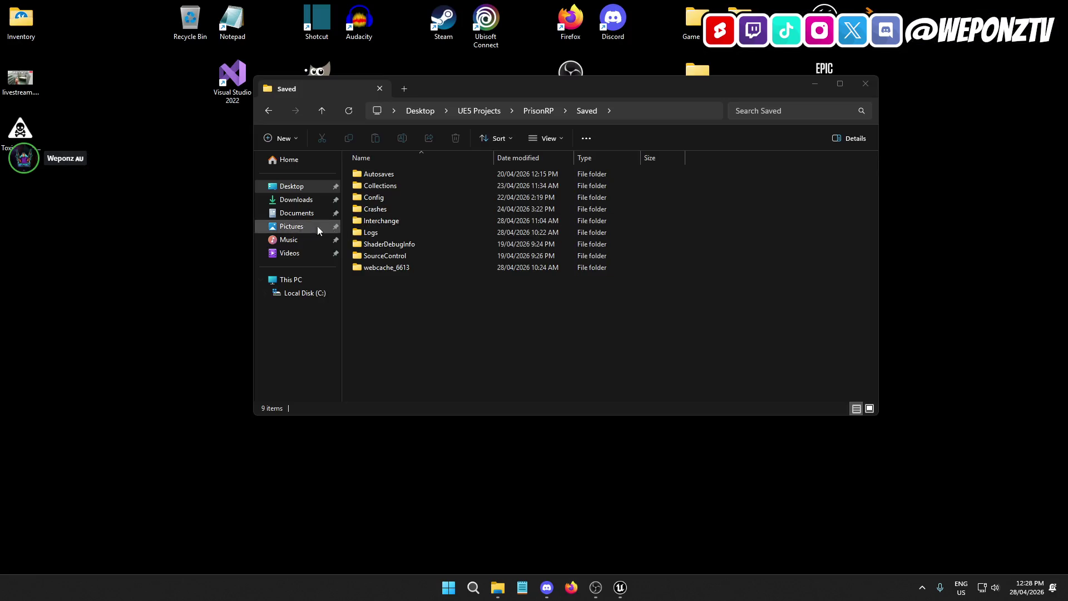
pyautogui.click(21, 21)
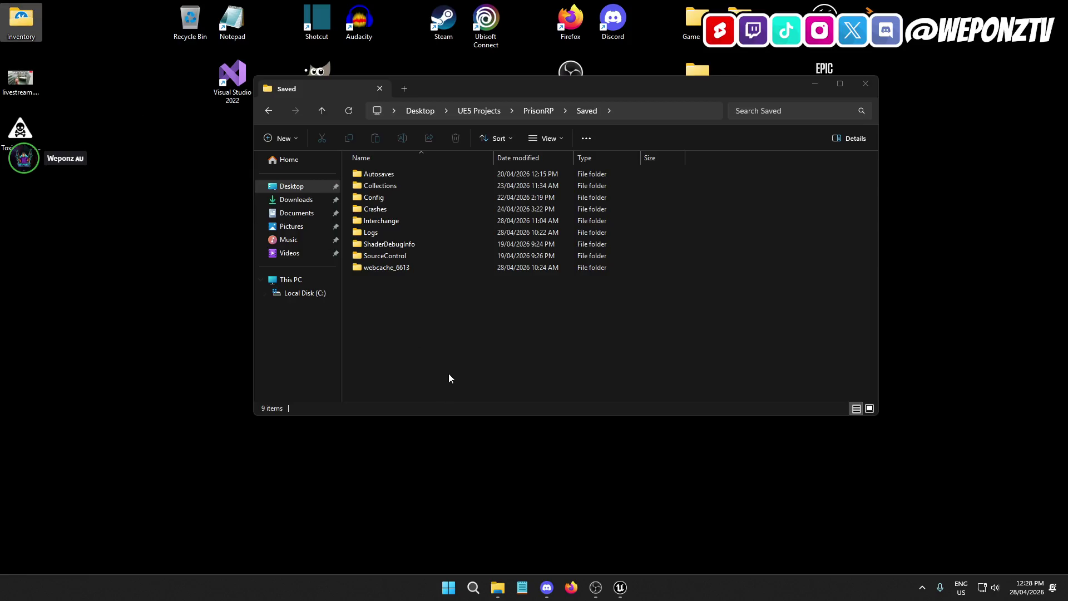
# Delete the skull warning-sign desktop shortcut, close the Saved folder window, and restore Unreal.
pyautogui.click(20, 129)
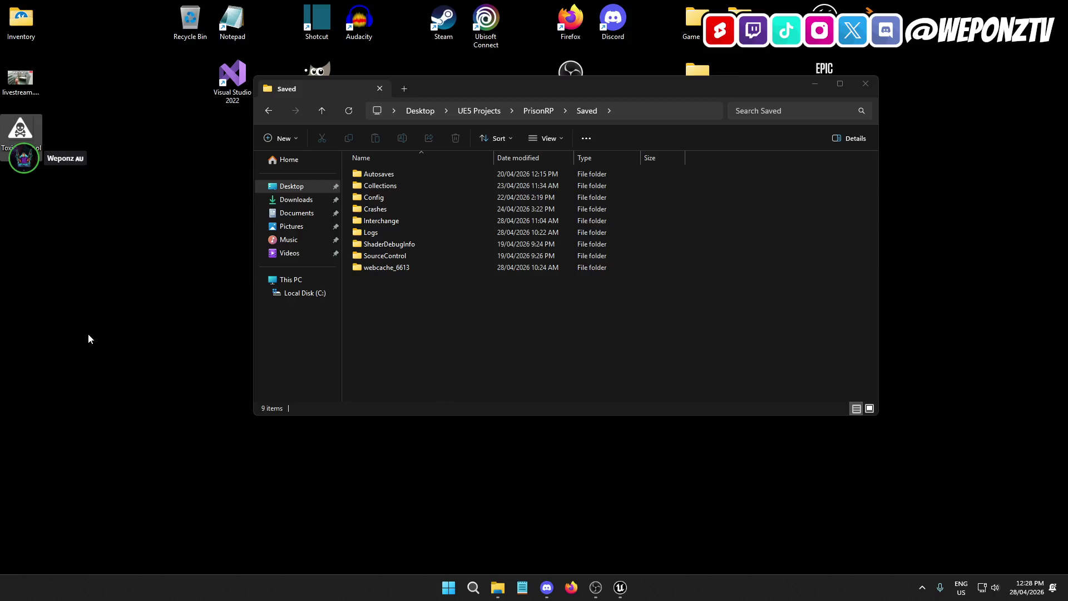
pyautogui.press('Delete')
pyautogui.click(865, 84)
pyautogui.click(620, 589)
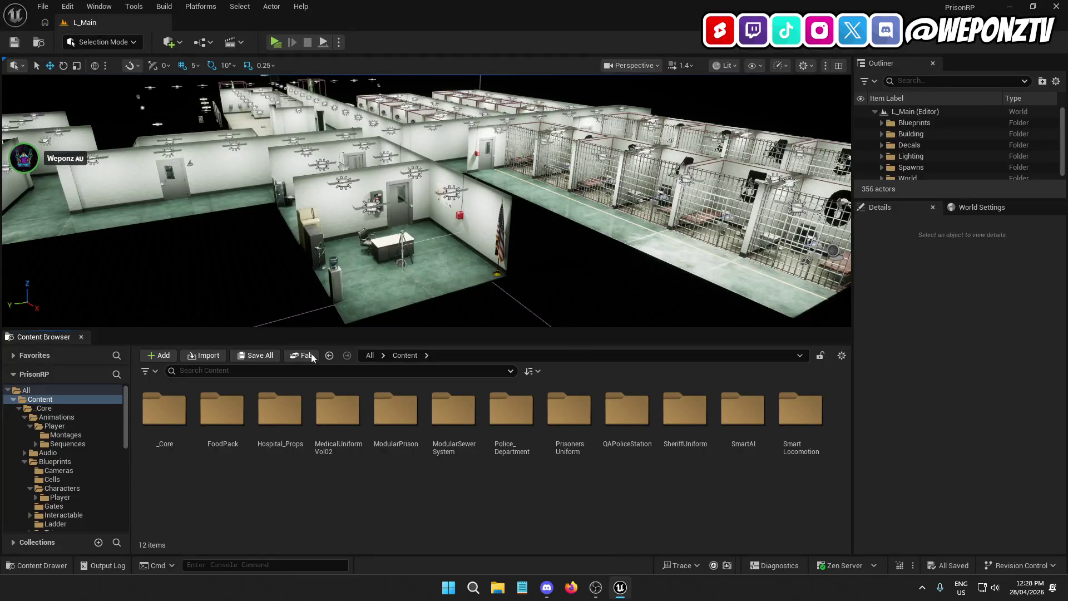